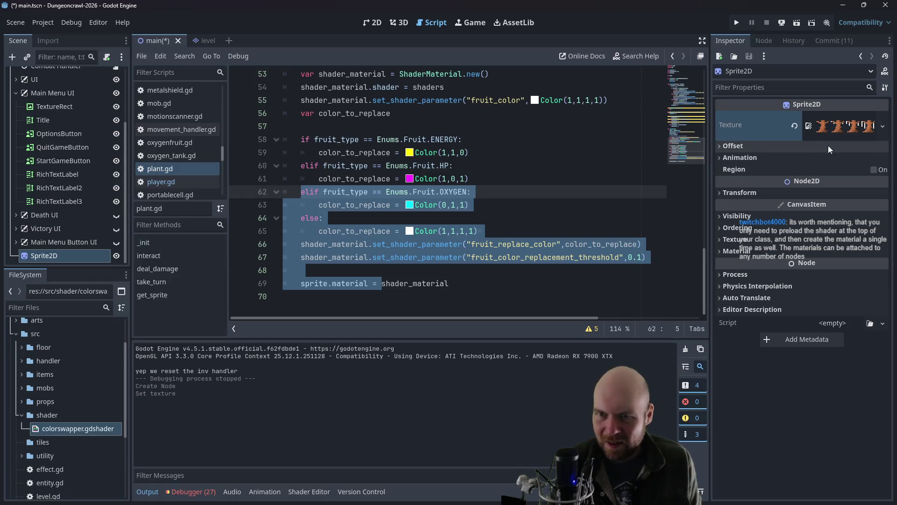
Step: Browse src/shader for an existing material file, then cancel the load
left_click(735, 251)
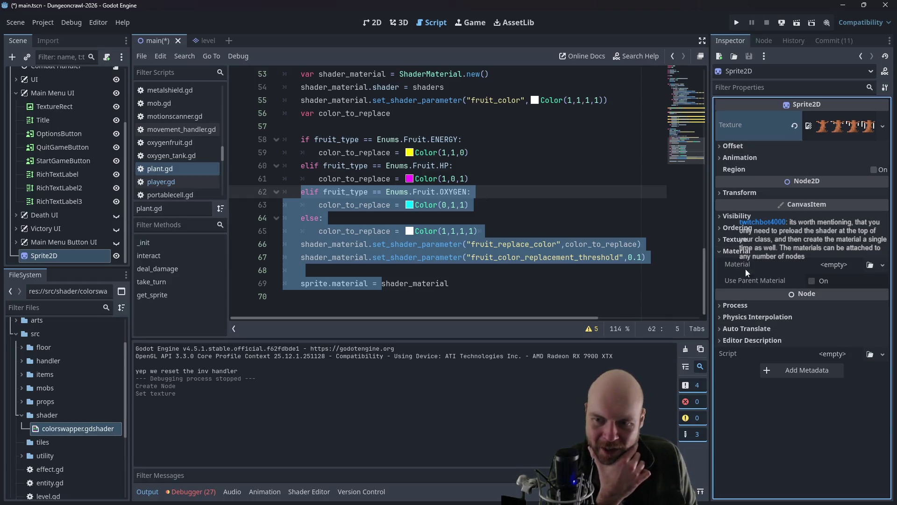
left_click(828, 265)
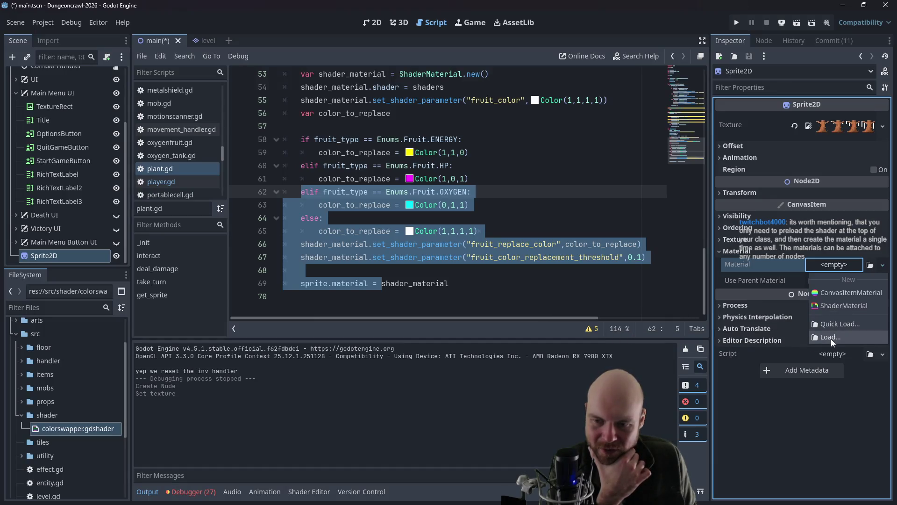
left_click(831, 338)
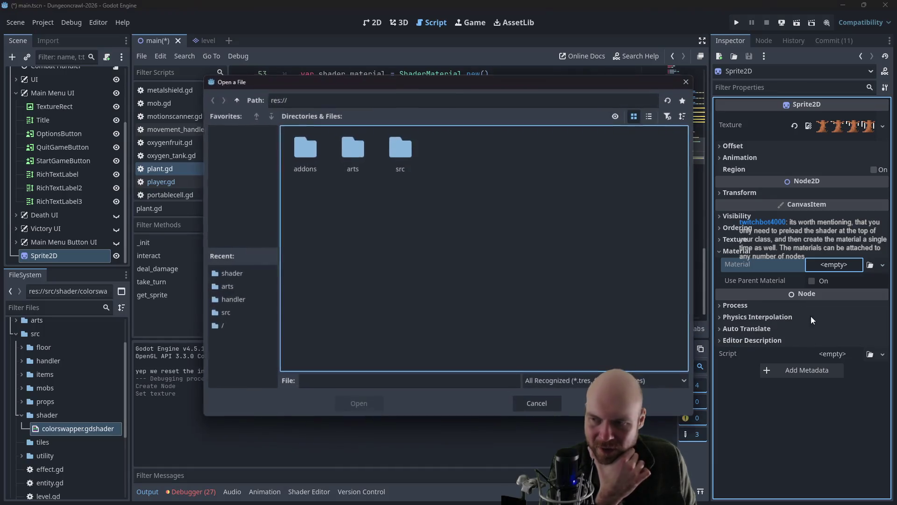
double_click(389, 156)
double_click(542, 149)
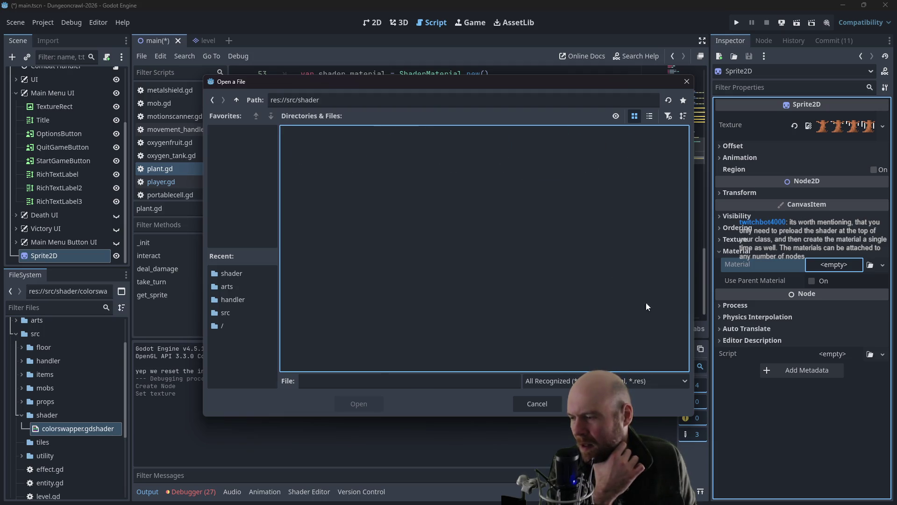
left_click(552, 403)
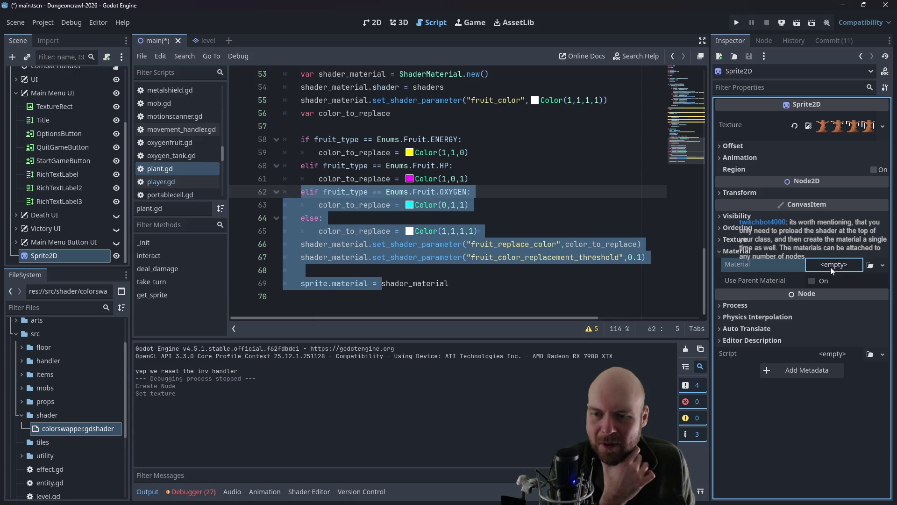
Step: Create a new ShaderMaterial and load colorswapper.gdshader as its shader, revealing its parameters
left_click(854, 267)
left_click(839, 308)
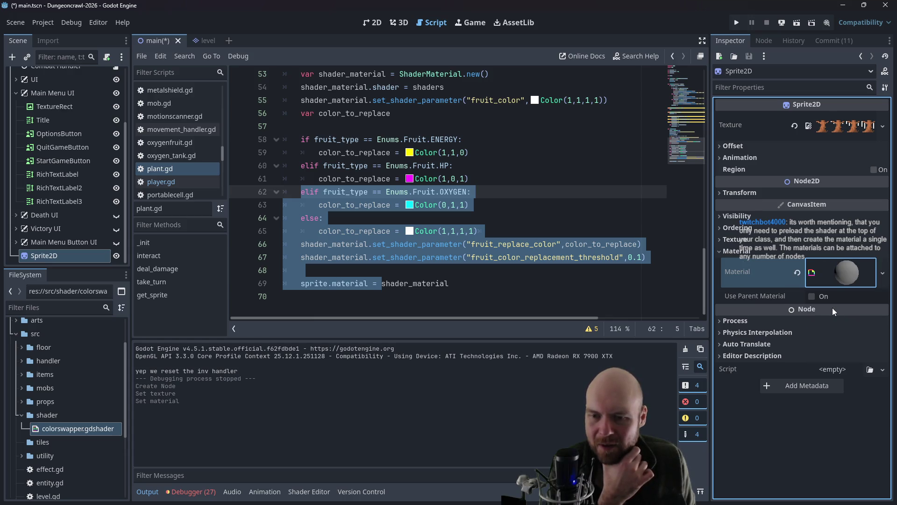
left_click(844, 274)
left_click(832, 367)
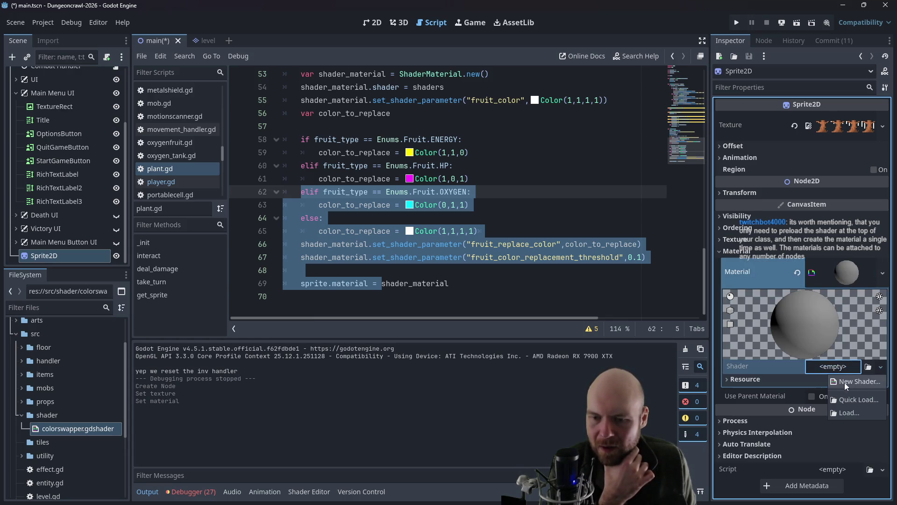
left_click(846, 413)
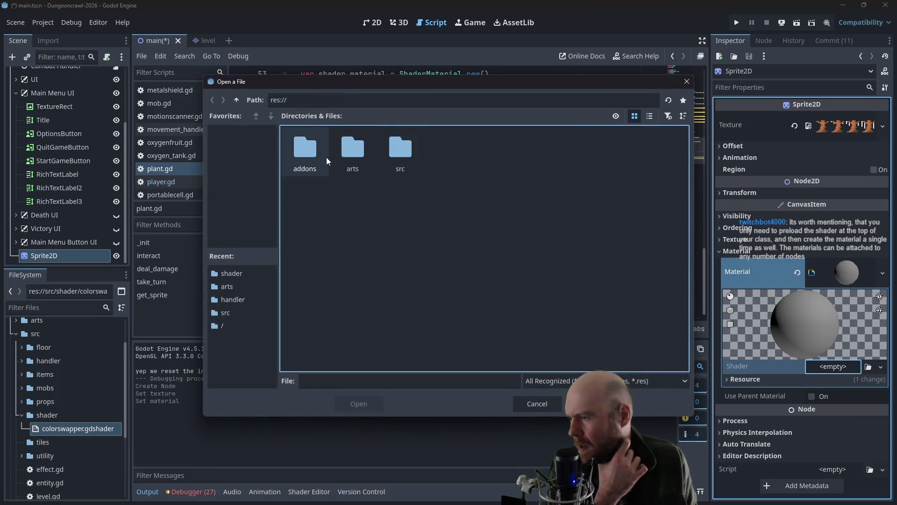
left_click(235, 273)
double_click(309, 170)
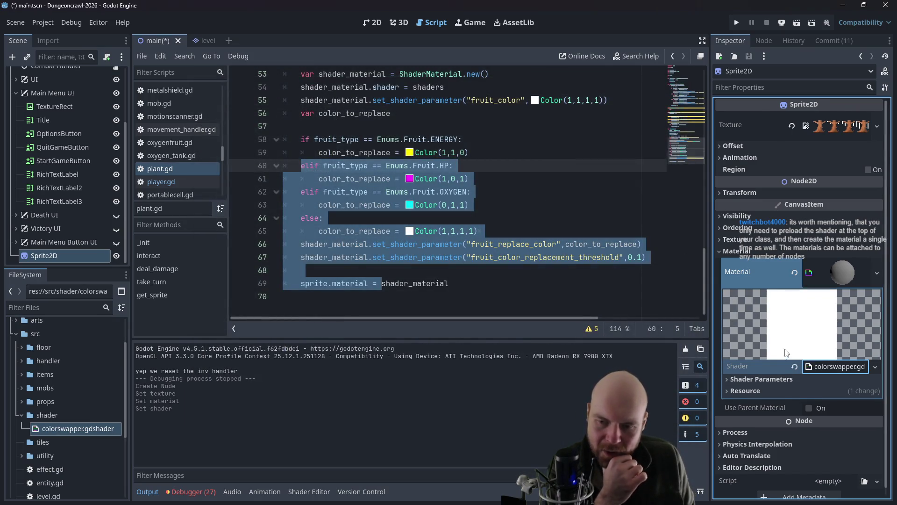
left_click(727, 380)
Step: Try a brighter, more saturated Fruit Color in its colour picker
left_click(815, 391)
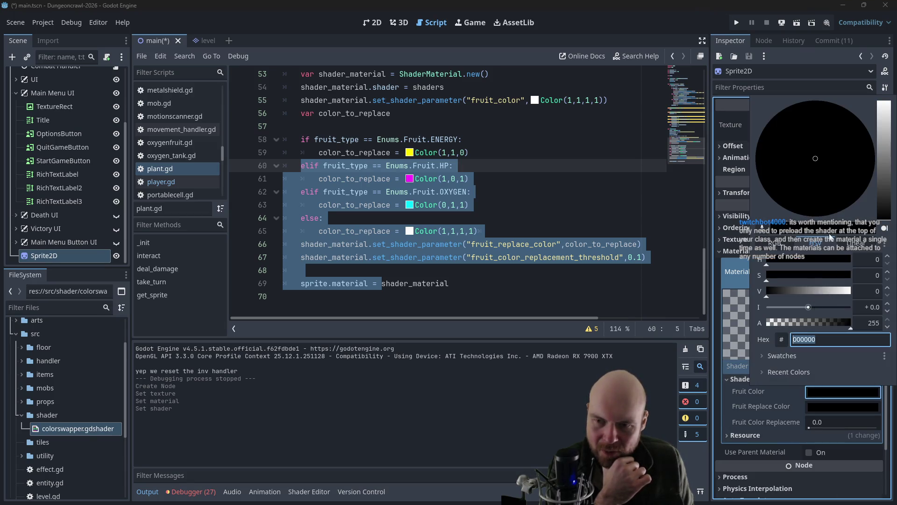
left_click(800, 259)
mouse_move(796, 293)
left_mouse_down()
mouse_move(830, 292)
mouse_move(806, 274)
mouse_move(829, 275)
mouse_move(824, 260)
mouse_move(840, 260)
mouse_move(781, 261)
left_mouse_up()
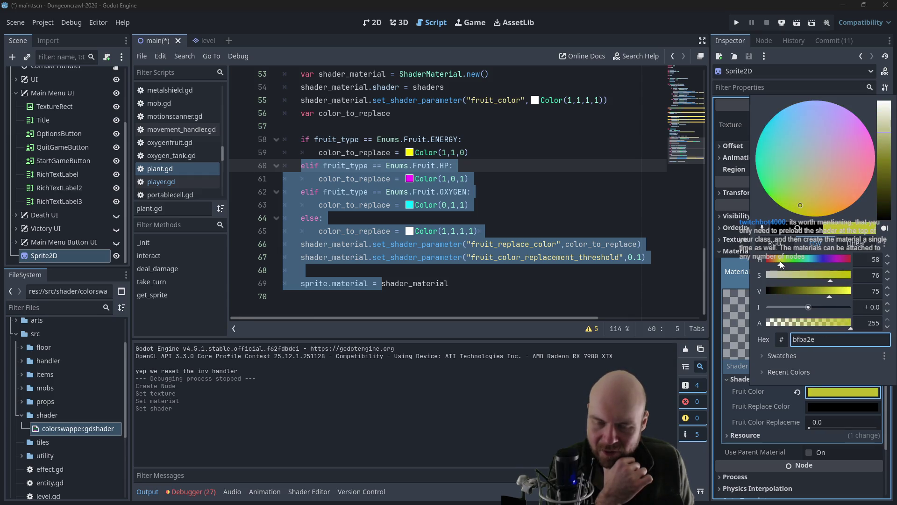
left_click(837, 291)
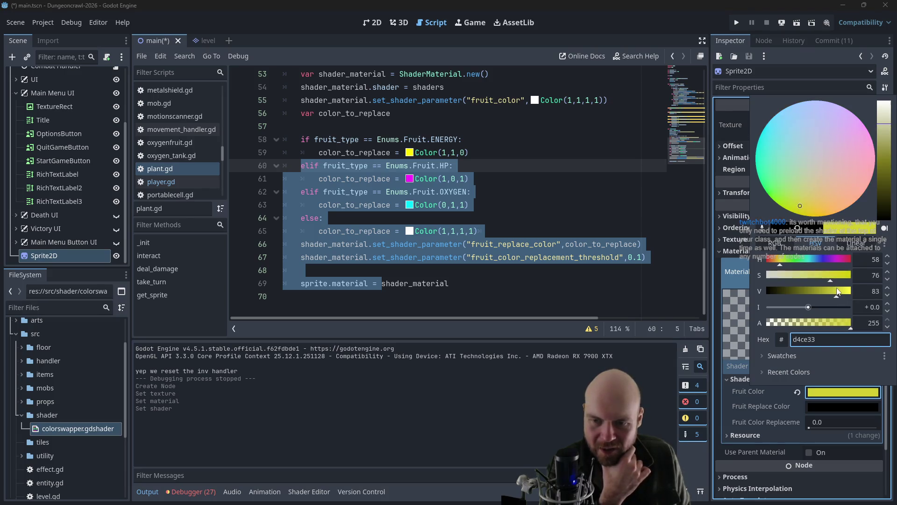
left_click(837, 274)
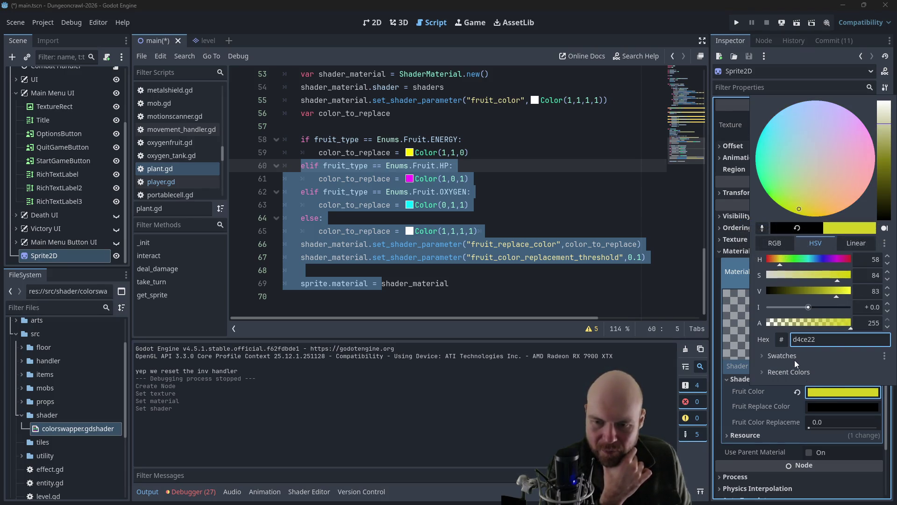
left_click(745, 320)
left_click(818, 405)
left_click(816, 407)
Step: Desaturate the Fruit Color to pure white (ffffff)
left_click(819, 390)
left_click(770, 275)
left_click(767, 278)
left_click_drag(819, 293, 852, 292)
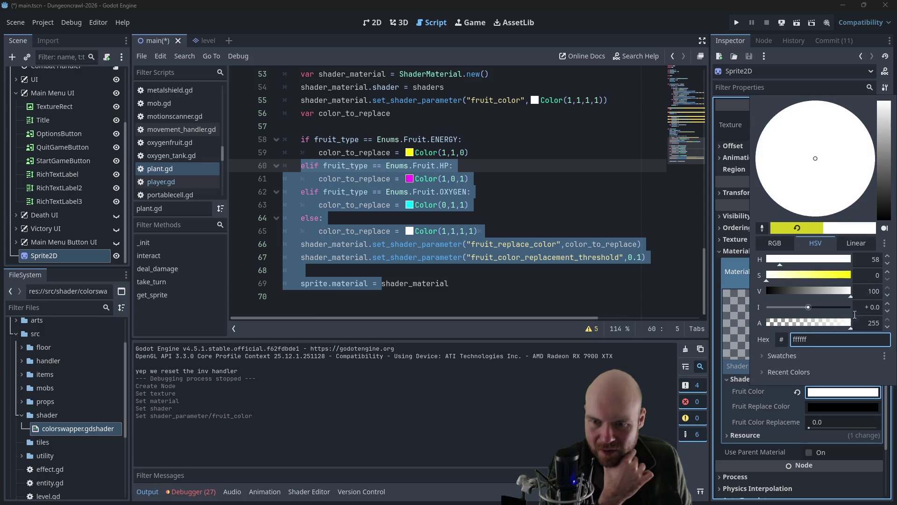
left_click(823, 394)
Step: Set Fruit Replace Color to bright yellow (ddff00) and show the 2D view
left_click(811, 406)
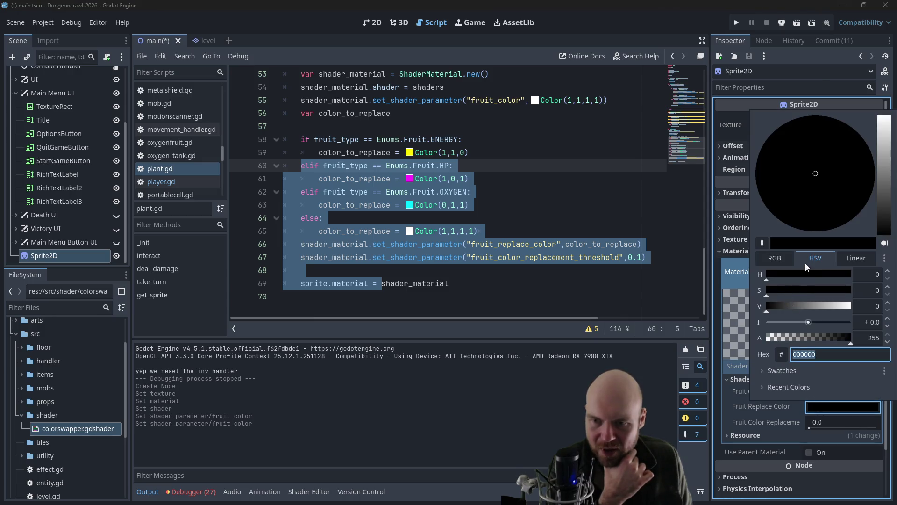
left_click(793, 274)
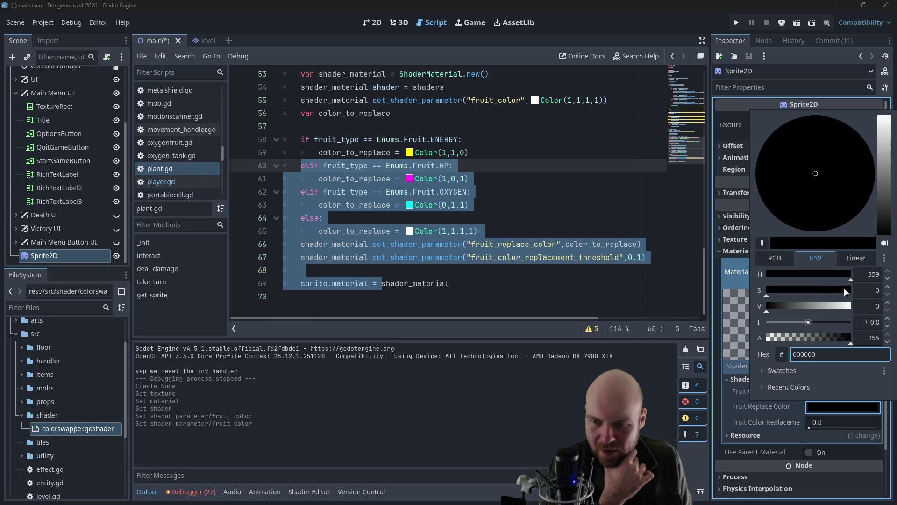
left_click_drag(840, 306, 851, 306)
left_click_drag(794, 275, 783, 279)
left_click(736, 316)
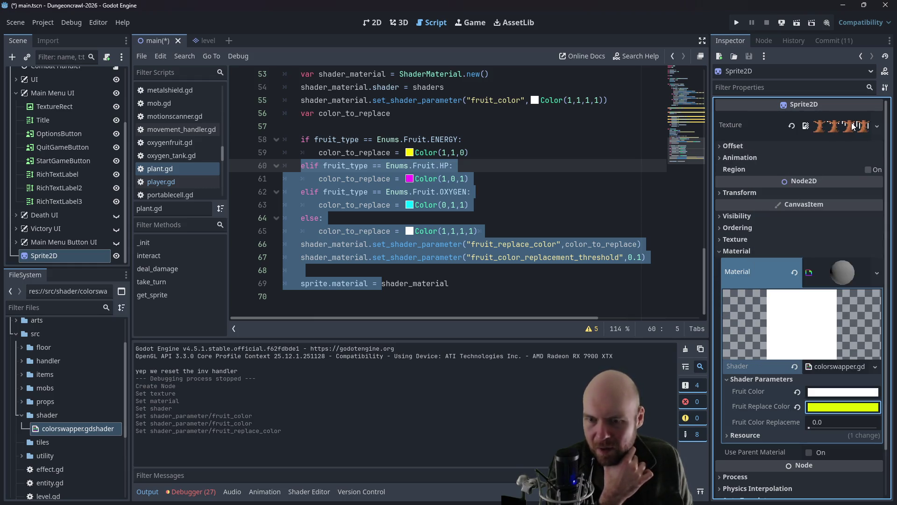
left_click(373, 22)
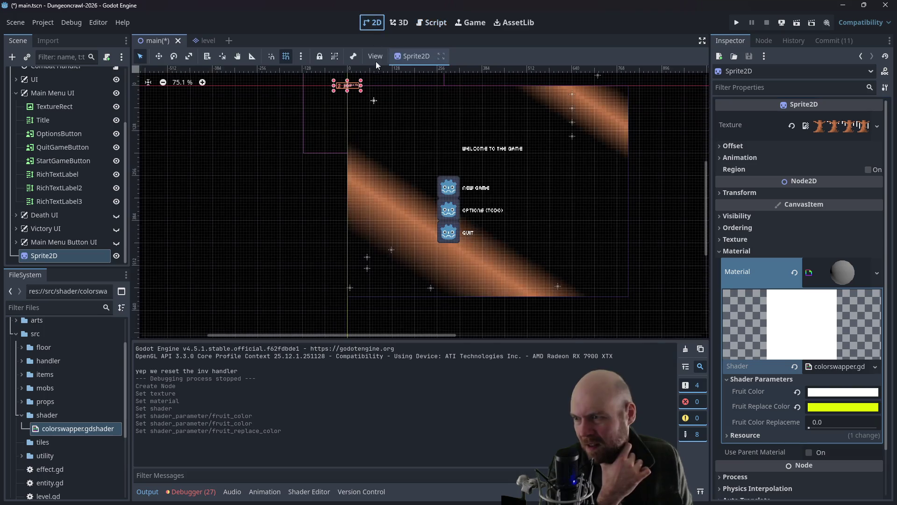
Step: Drag the fruit sprite to (-32, -8) and set Fruit Color Replacement to 0.007
scroll(407, 174, "up", 12)
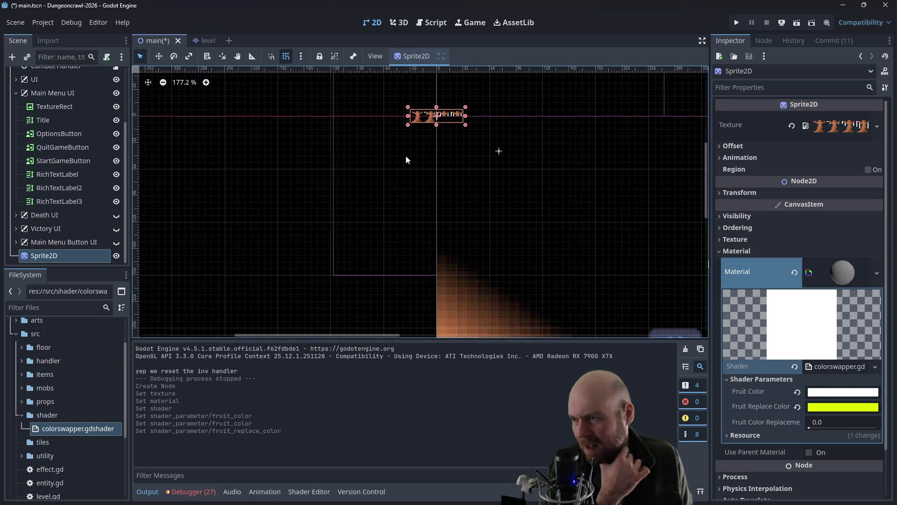
mouse_move(411, 154)
left_mouse_down()
mouse_move(358, 253)
mouse_move(416, 293)
left_mouse_up()
scroll(363, 254, "up", 9)
scroll(417, 285, "up", 2)
mouse_move(432, 179)
left_mouse_down()
mouse_move(432, 142)
mouse_move(322, 114)
left_mouse_up()
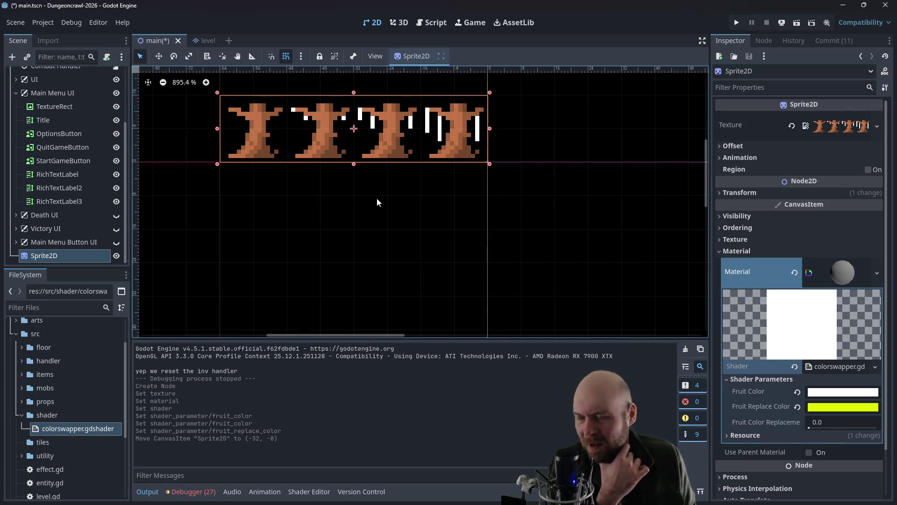
left_click_drag(377, 199, 432, 240)
left_click_drag(810, 428, 811, 430)
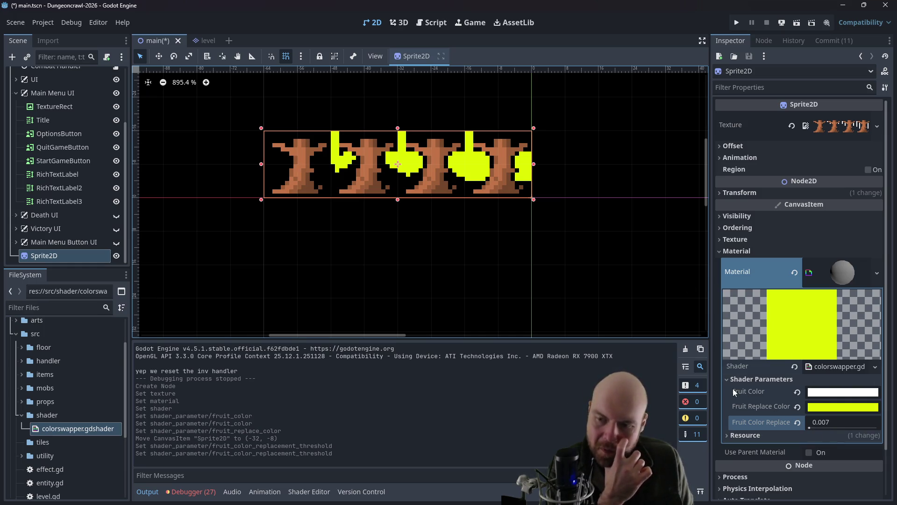
Step: Show the colorswapper shader source in an enlarged bottom panel and set the threshold to 0
left_click(308, 492)
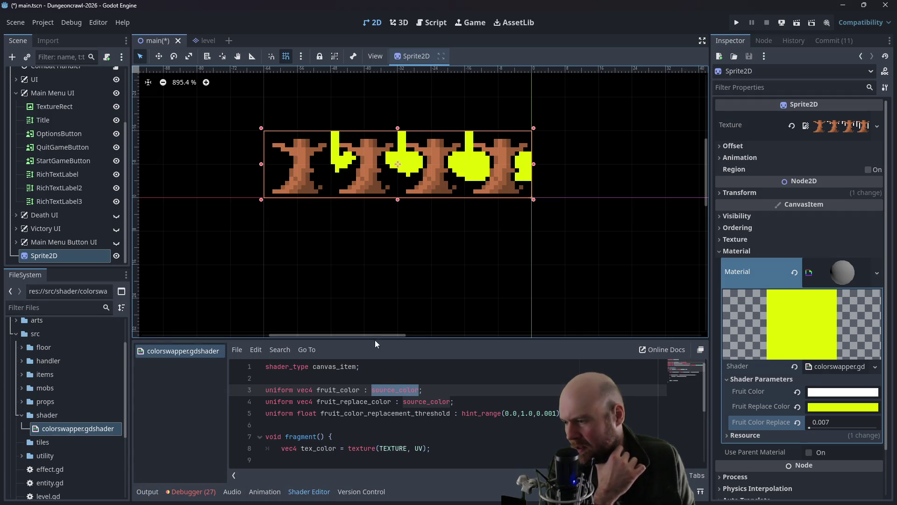
mouse_move(377, 338)
left_mouse_down()
mouse_move(401, 234)
mouse_move(421, 222)
left_mouse_up()
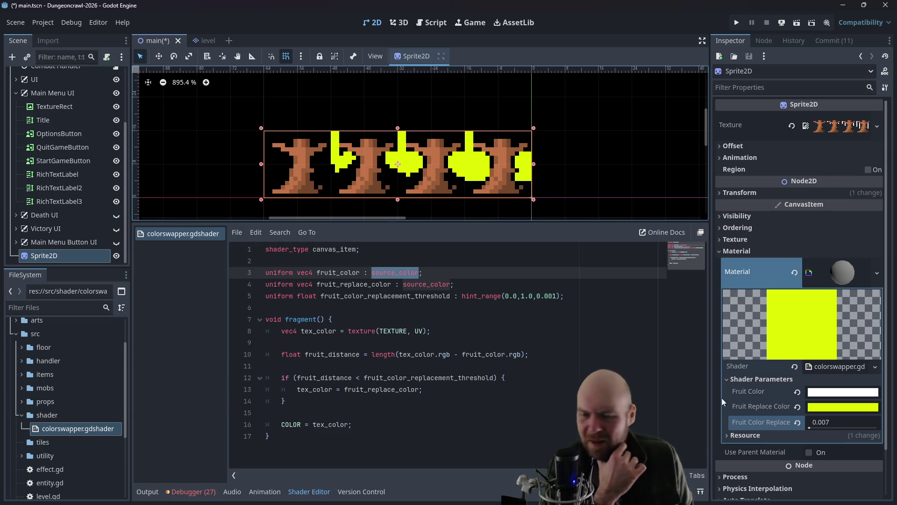
left_click(841, 422)
type("0")
key("Return")
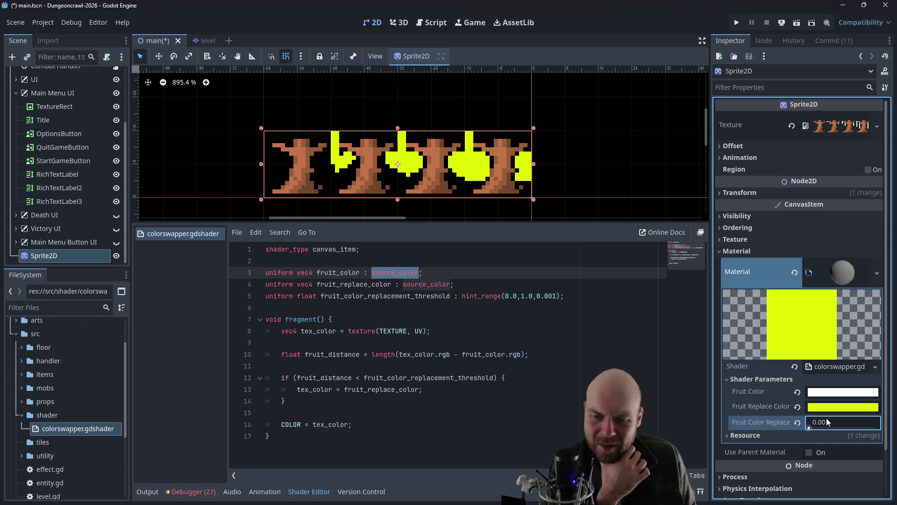
Step: Try thresholds between 0.0 and 1.0, settling at 0.014 so only fruit turns yellow
mouse_move(809, 427)
left_mouse_down()
mouse_move(878, 428)
mouse_move(787, 430)
left_mouse_up()
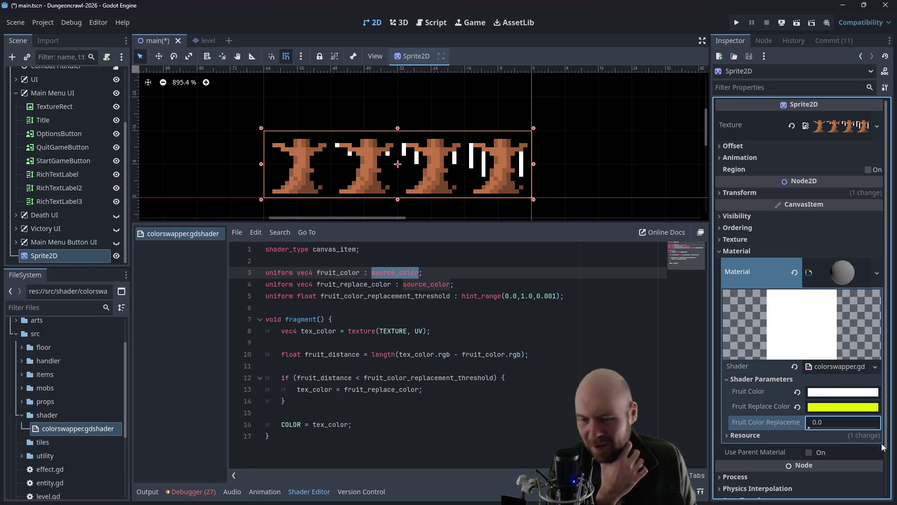
mouse_move(810, 428)
left_mouse_down()
mouse_move(894, 431)
mouse_move(775, 430)
mouse_move(886, 430)
mouse_move(841, 436)
mouse_move(878, 435)
left_mouse_up()
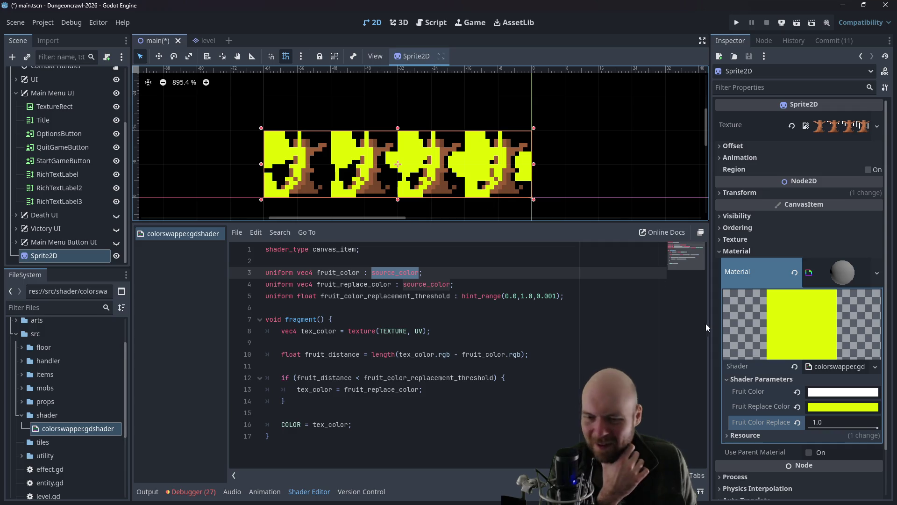
left_click(823, 429)
mouse_move(824, 429)
left_mouse_down()
mouse_move(804, 429)
mouse_move(811, 429)
left_mouse_up()
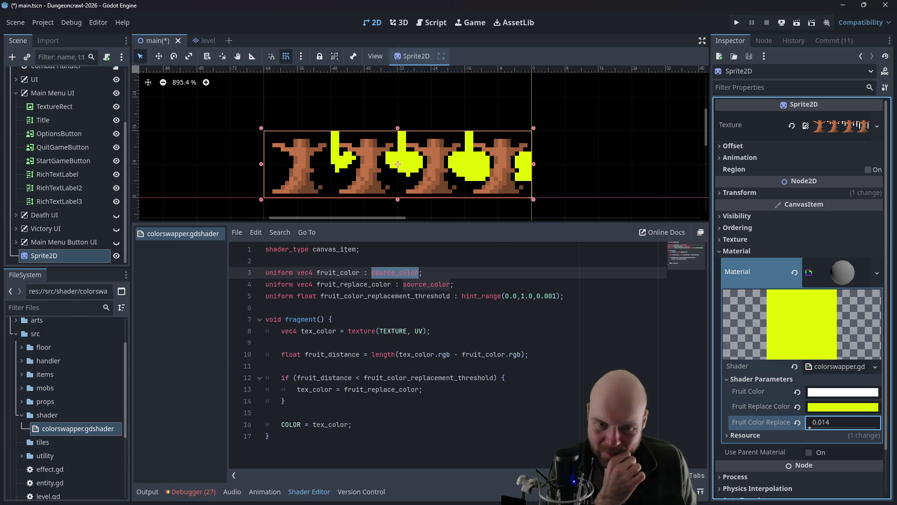
key("alt+Tab")
left_click(333, 93)
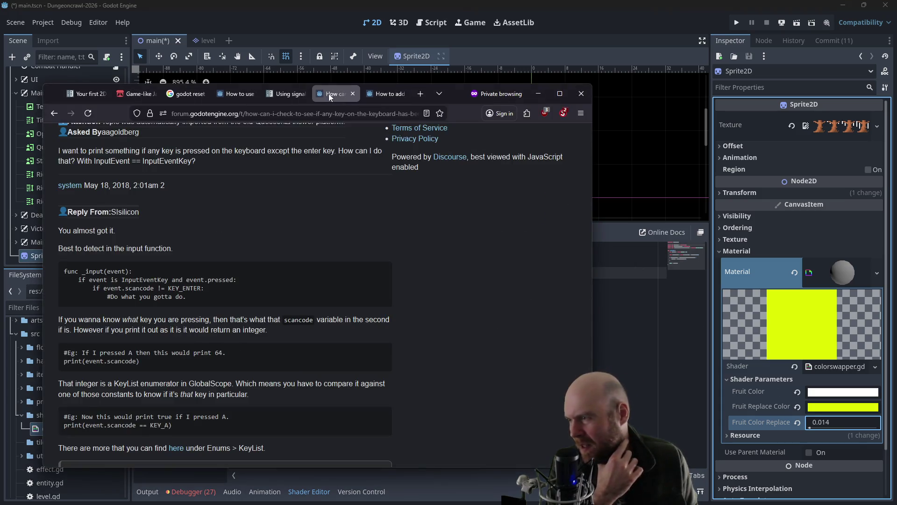
Step: Search Google for 'godot swap colors shader', then return to the Godot shader code
left_click(384, 95)
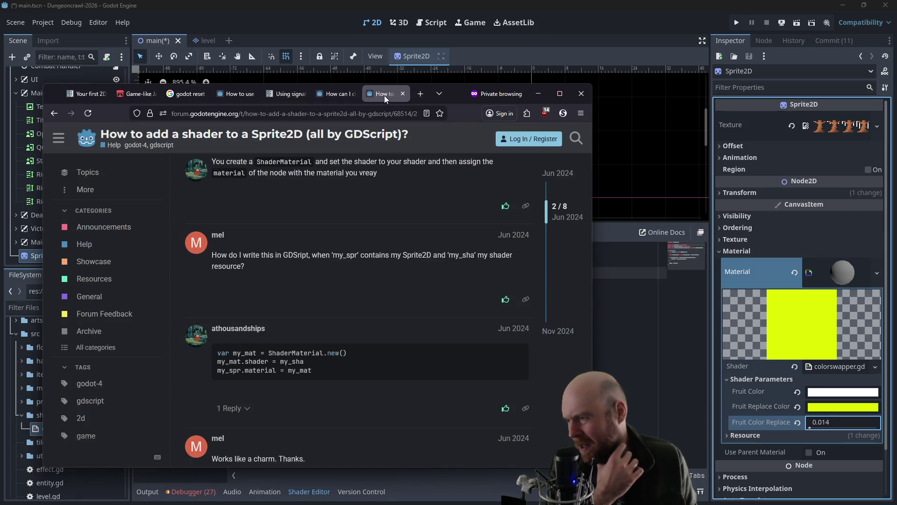
left_click(58, 115)
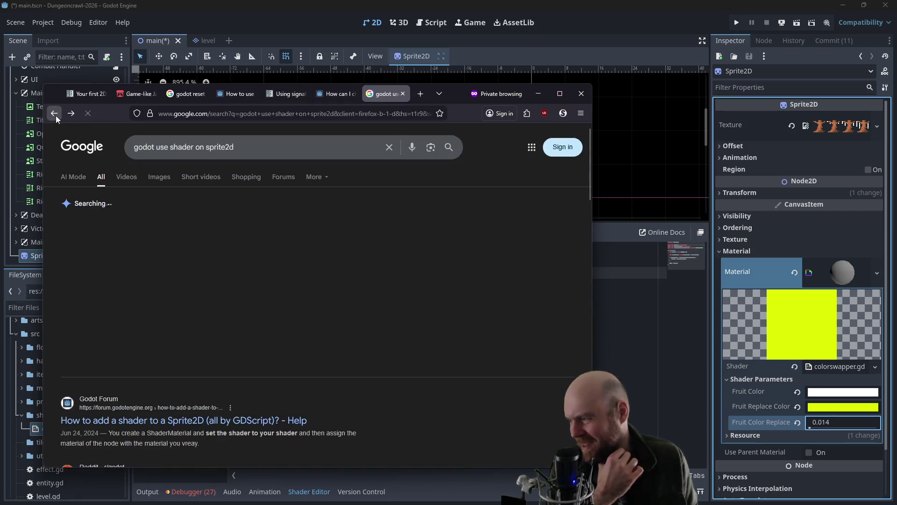
left_click(252, 153)
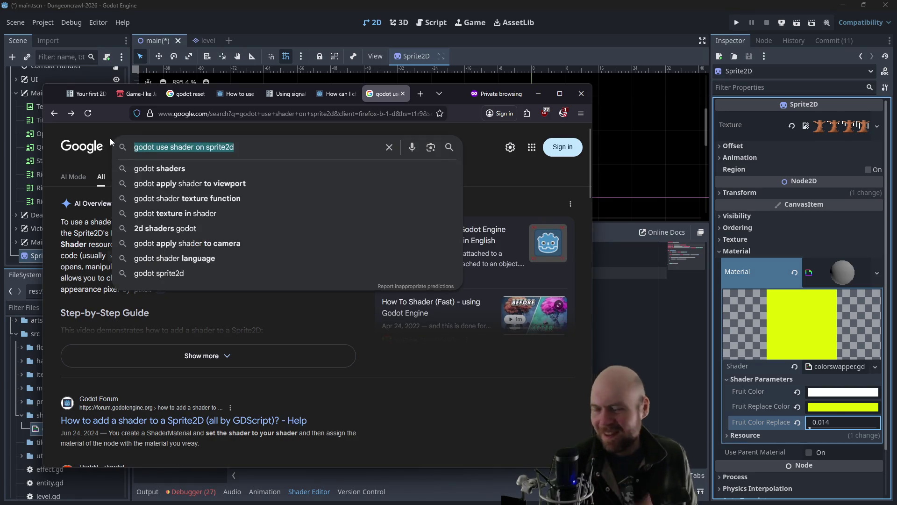
type("godot s")
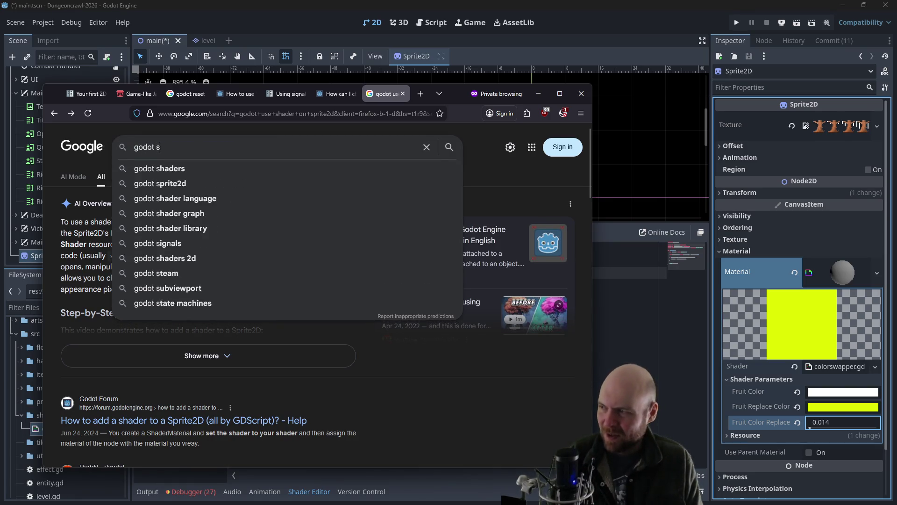
type("wap colors shader")
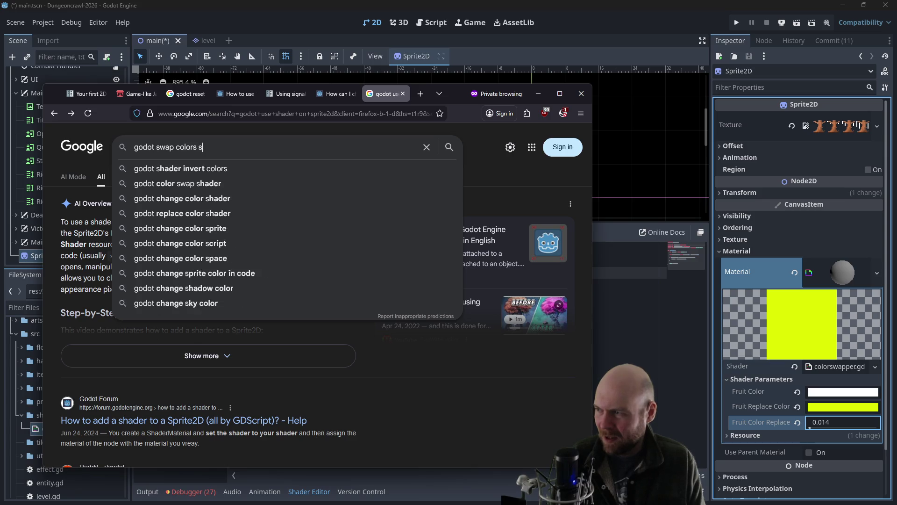
key("Return")
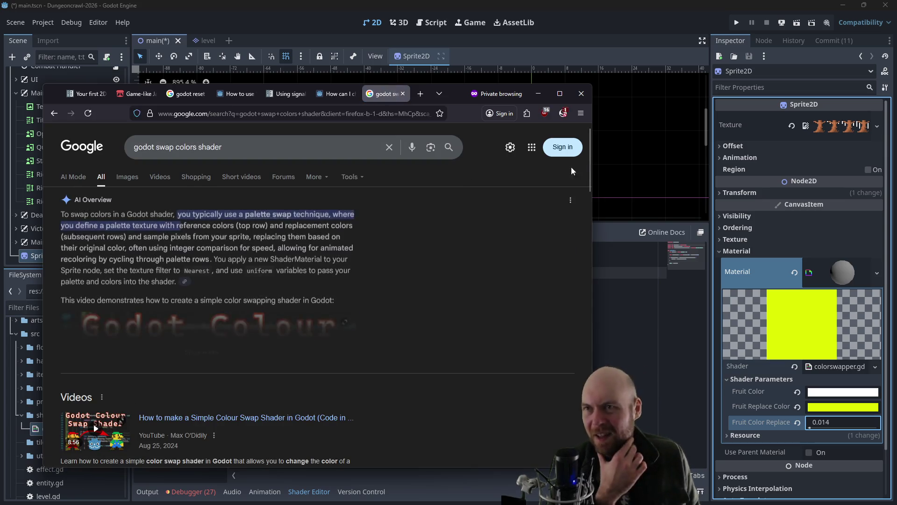
left_click(624, 235)
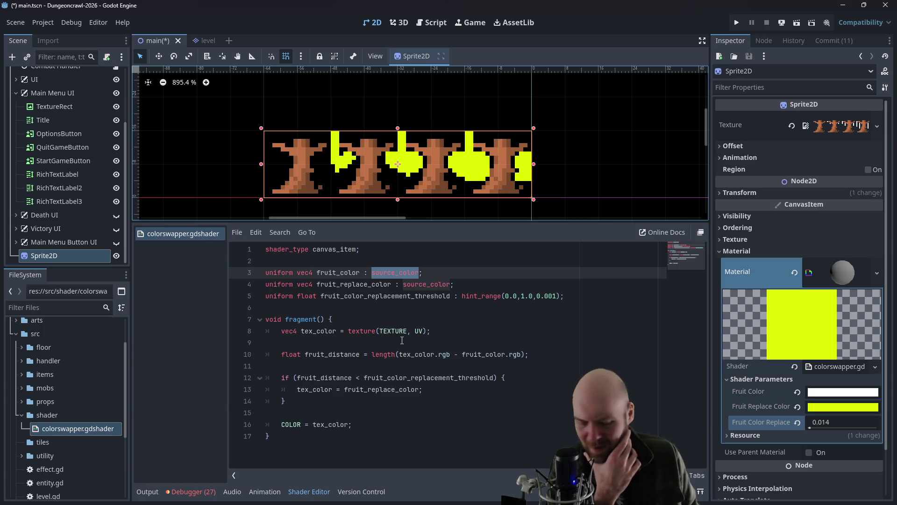
Step: On line 10, move tex_color.rgb after 'fruit_color.rgb -' to reverse the subtraction, and save
mouse_move(398, 354)
left_mouse_down()
mouse_move(530, 354)
mouse_move(521, 353)
left_mouse_up()
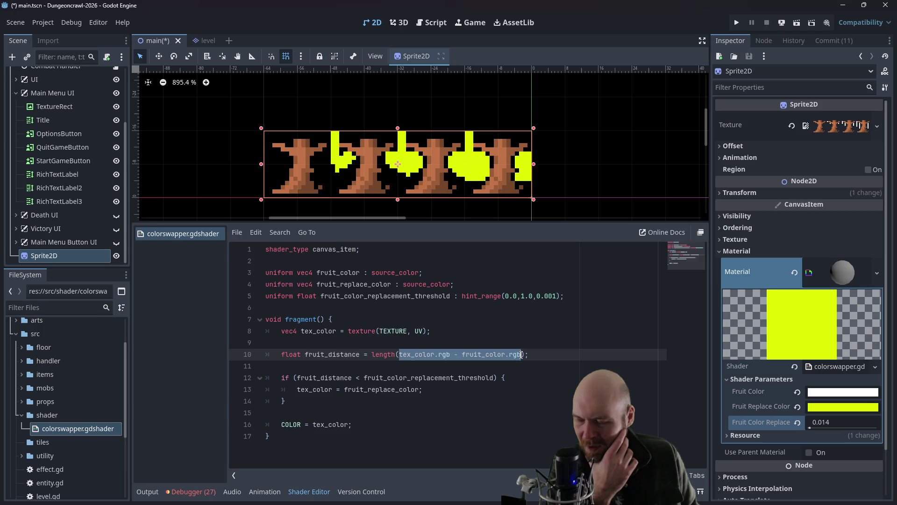
key("alt+Tab")
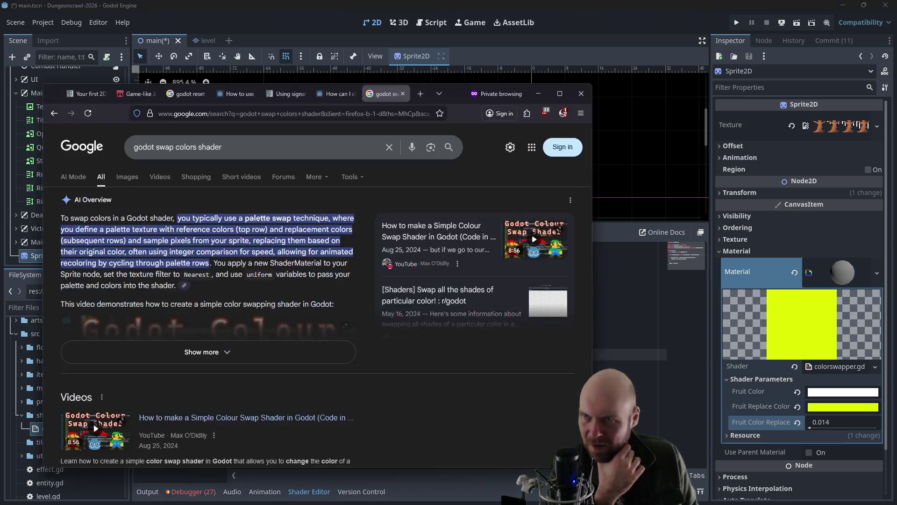
left_click(611, 310)
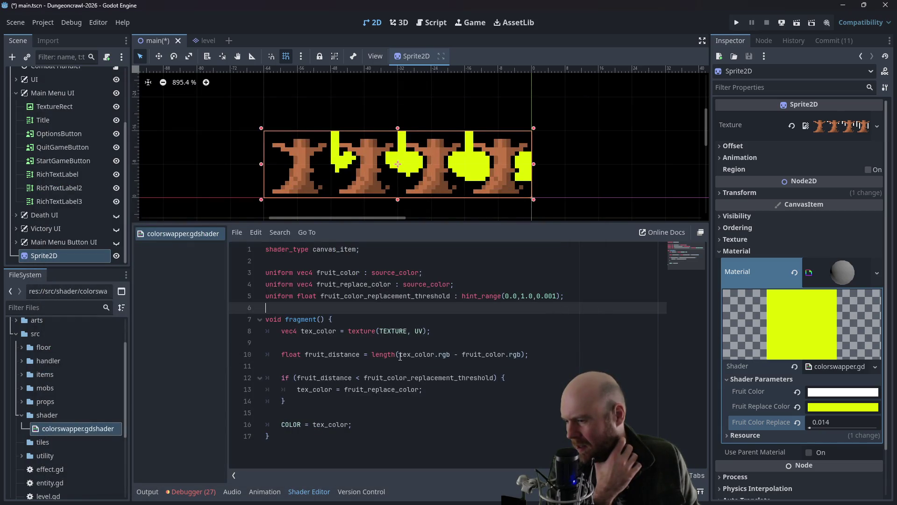
left_click_drag(399, 355, 463, 354)
key("ctrl+x")
key("End")
key("Left")
key("Left")
type("-")
key("ctrl+v")
key("BackSpace")
key("BackSpace")
key("BackSpace")
key("ctrl+s")
left_click(526, 348)
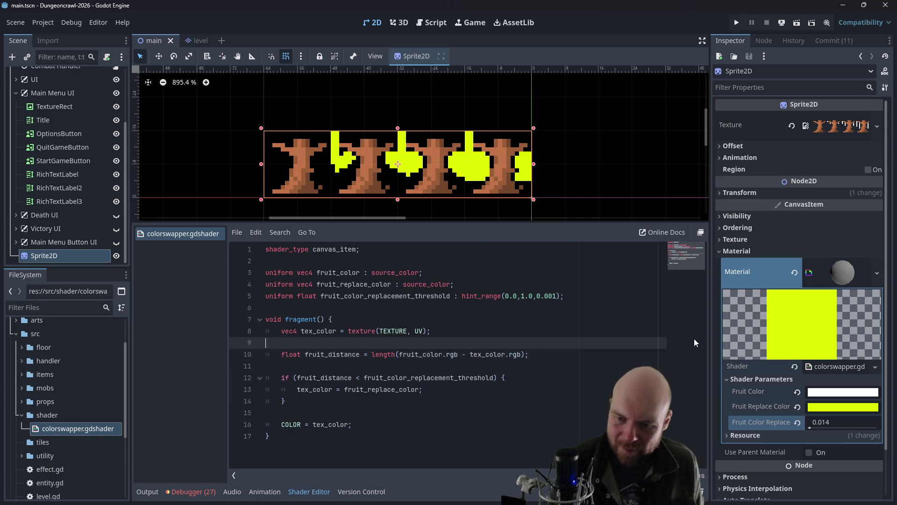
Step: Test the replacement threshold at 0.163, then return it to 0.0
left_click(811, 428)
mouse_move(812, 428)
left_mouse_down()
mouse_move(793, 429)
mouse_move(816, 424)
mouse_move(806, 426)
left_mouse_up()
left_click(509, 366)
left_click(516, 339)
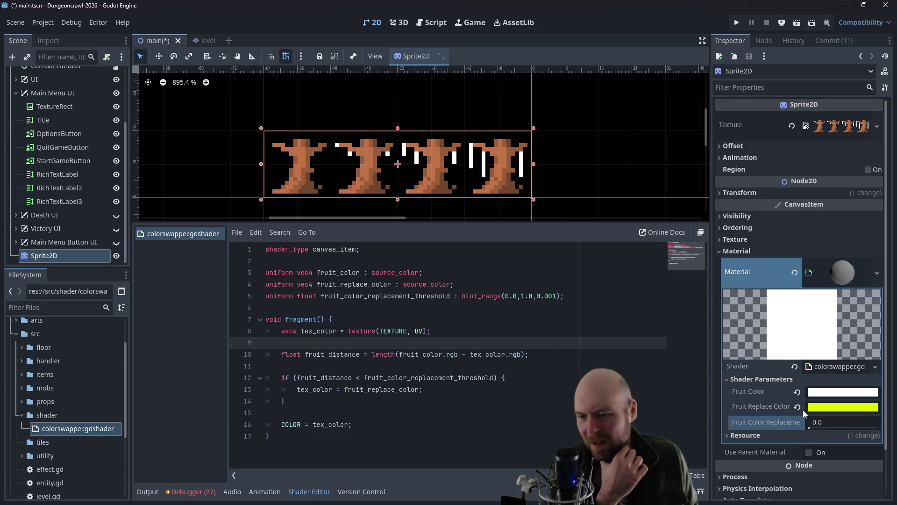
left_click_drag(816, 427, 808, 426)
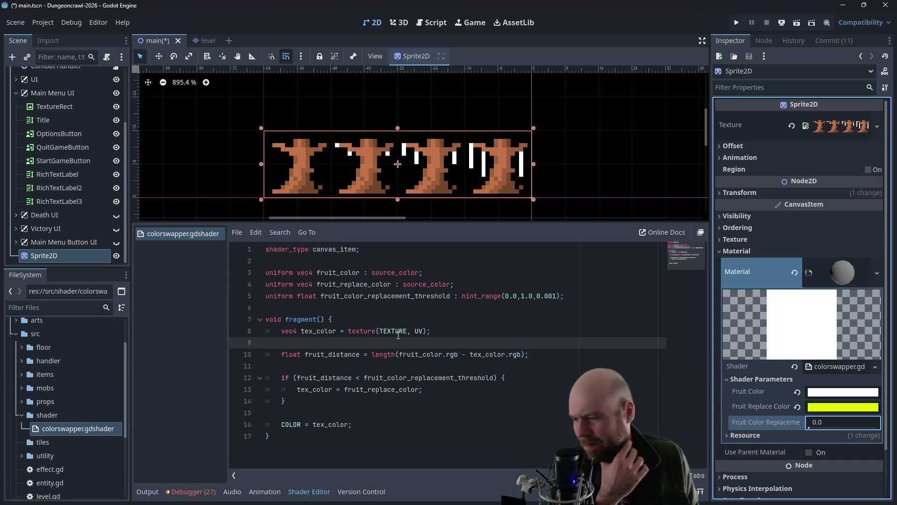
left_click(373, 318)
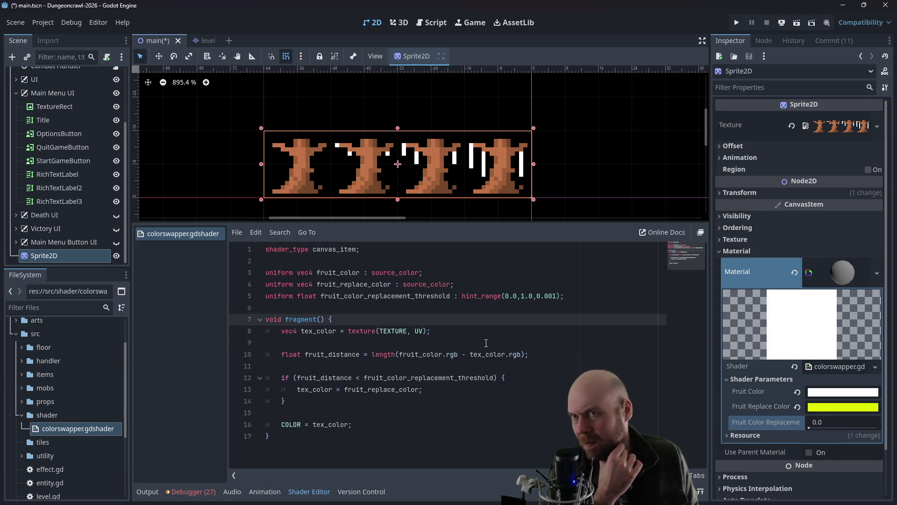
key("alt+Tab")
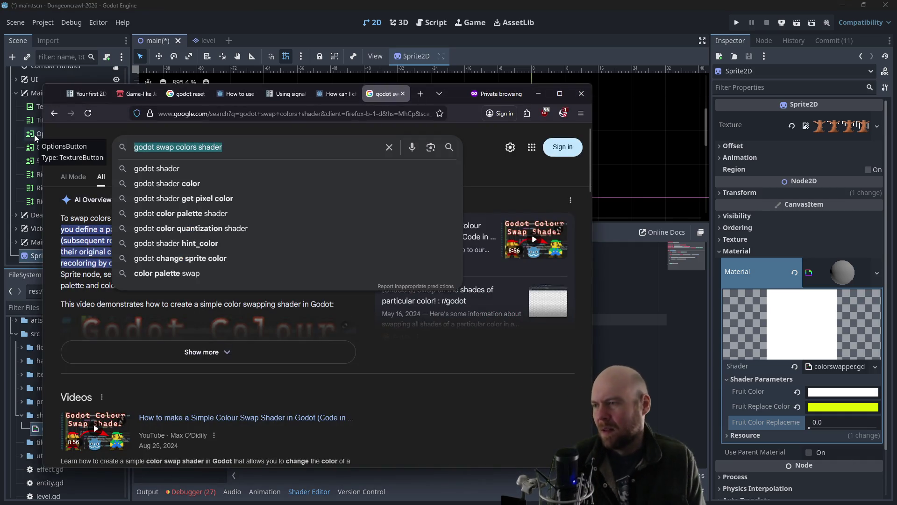
Step: Search 'godot shader dot product' in a new Firefox tab, then go back to Godot
key("ctrl+t")
type("godot shader dot product")
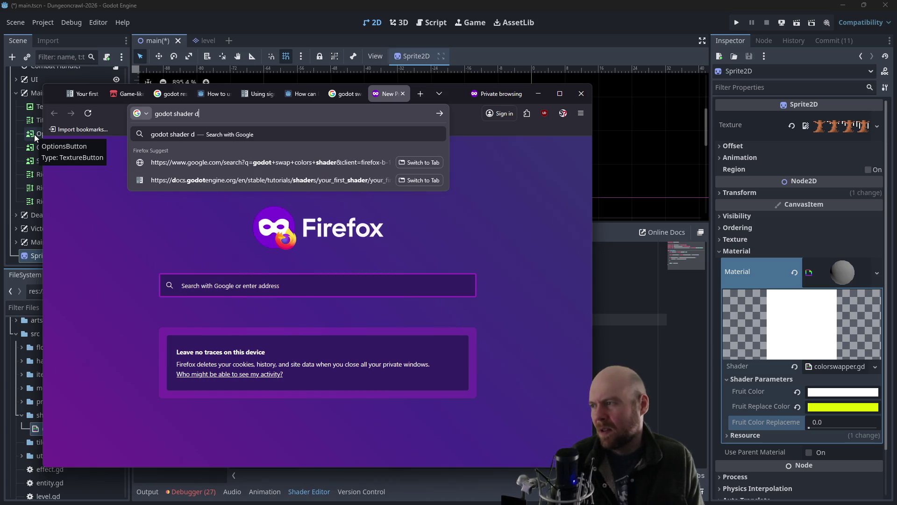
key("Return")
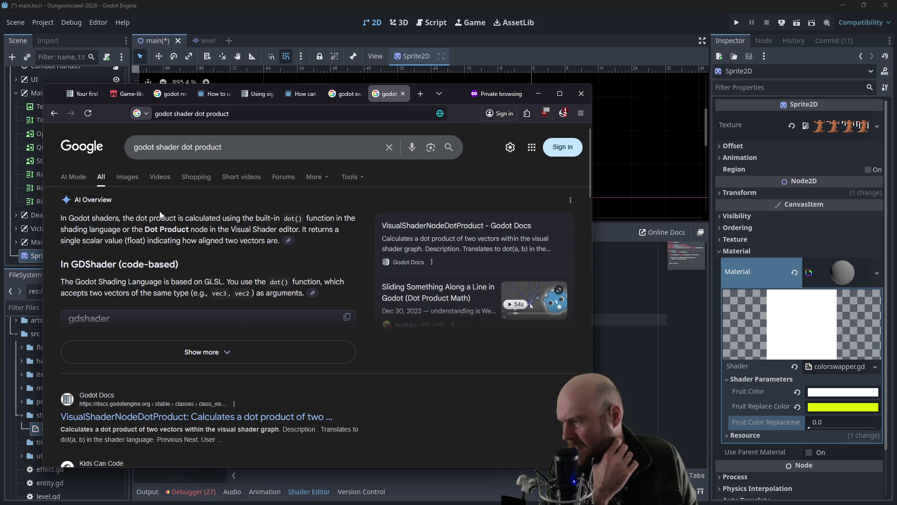
left_click(680, 297)
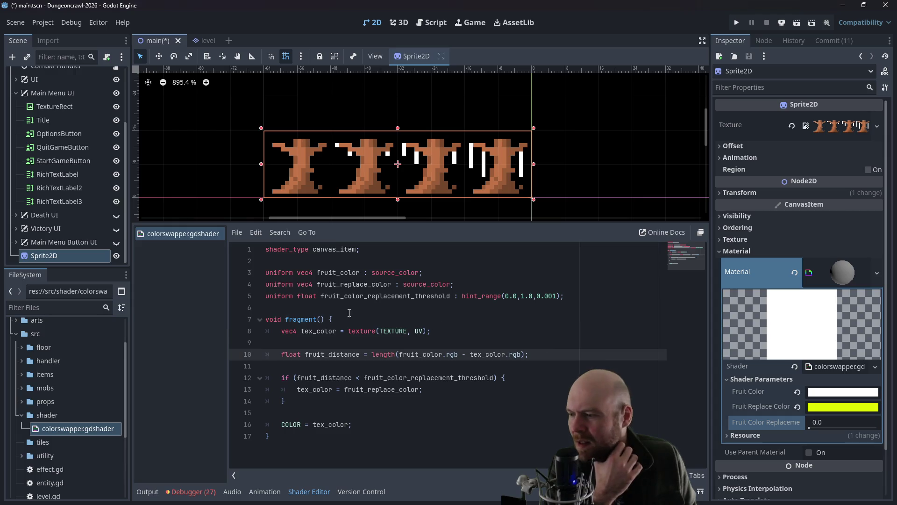
Step: Replace length with dot on line 10, turning the minus into a comma, and nudge threshold to 0.02
left_click_drag(372, 354, 396, 354)
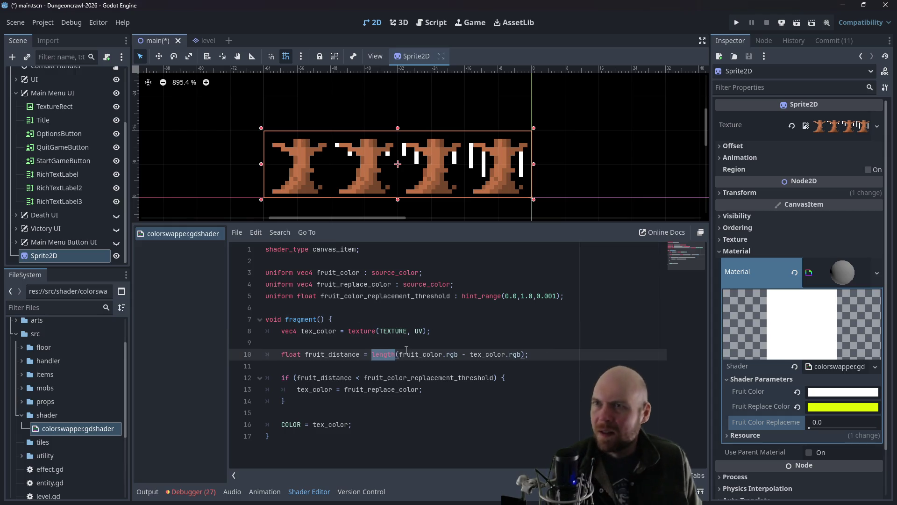
type("dot")
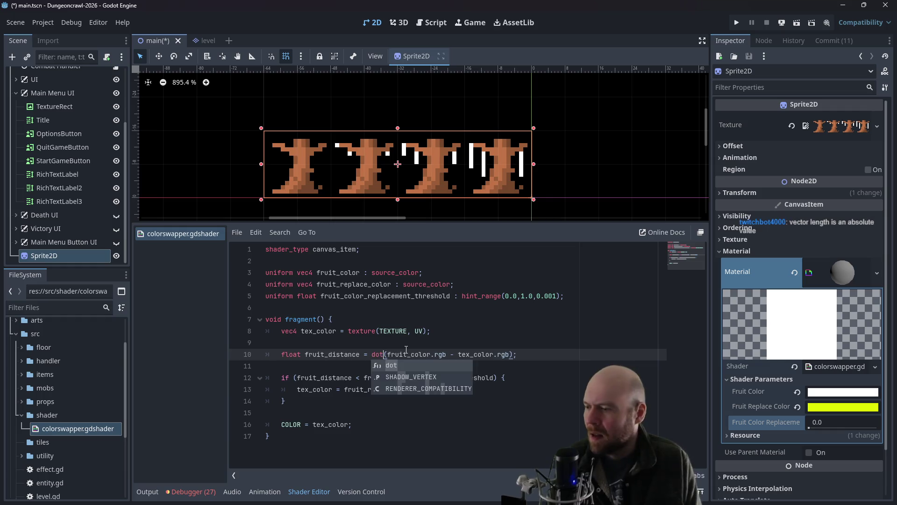
left_click(423, 333)
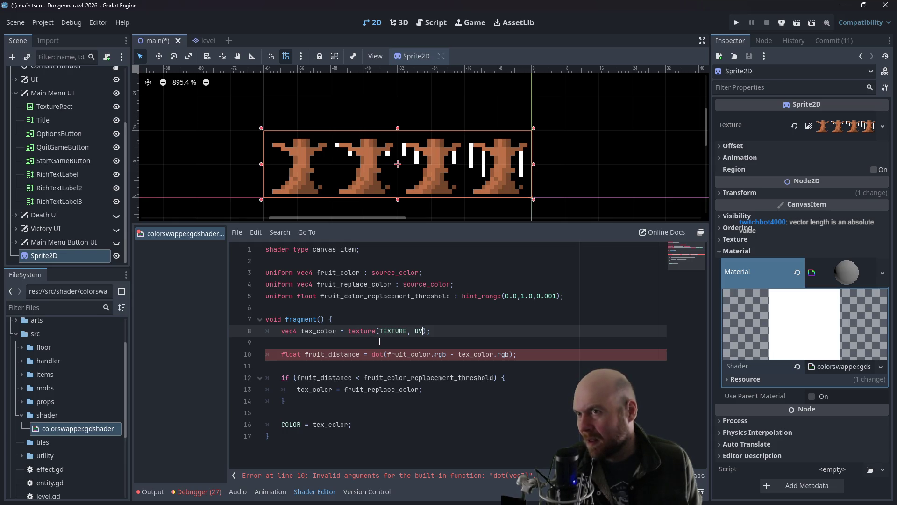
left_click(385, 343)
left_click(368, 354)
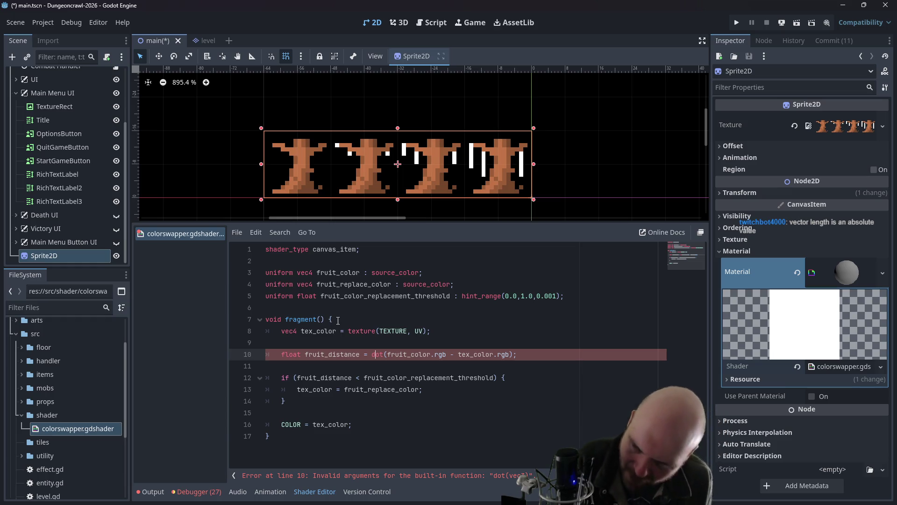
left_click(459, 355)
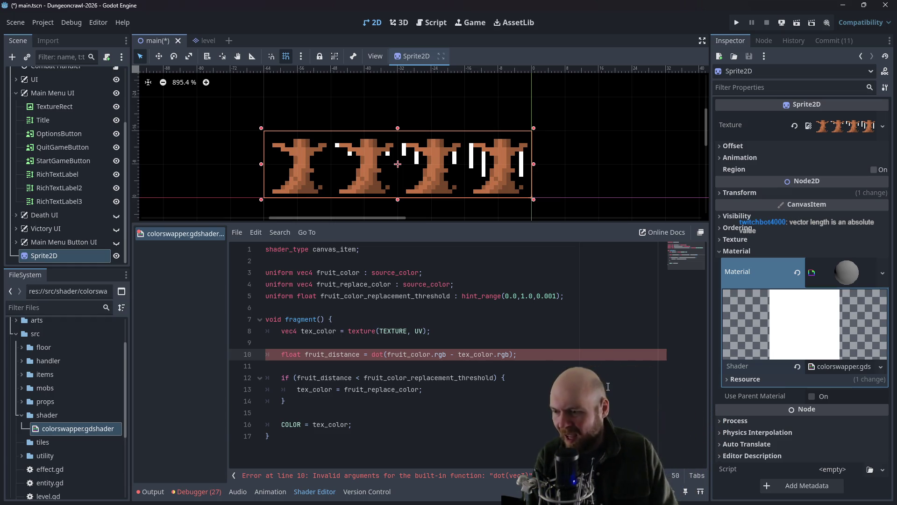
key("BackSpace")
key("BackSpace")
key("BackSpace")
type(",")
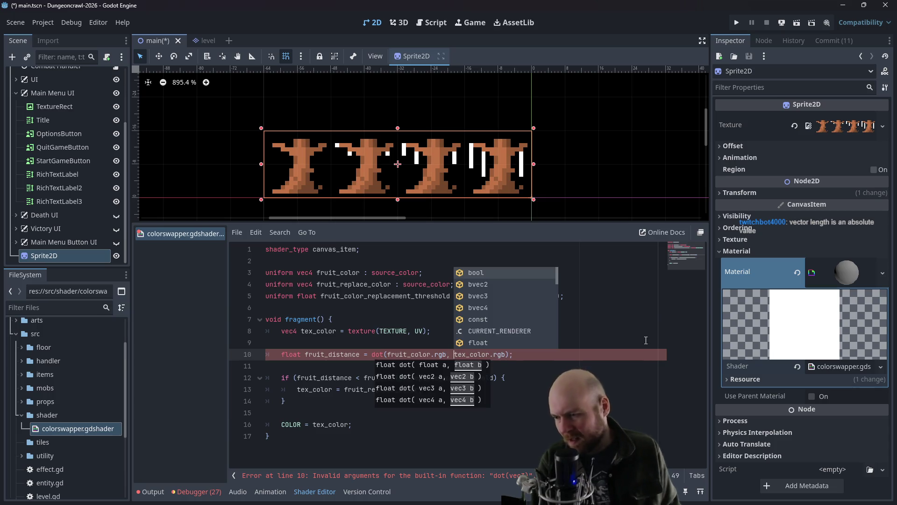
key("ctrl+Right")
key("ctrl+Right")
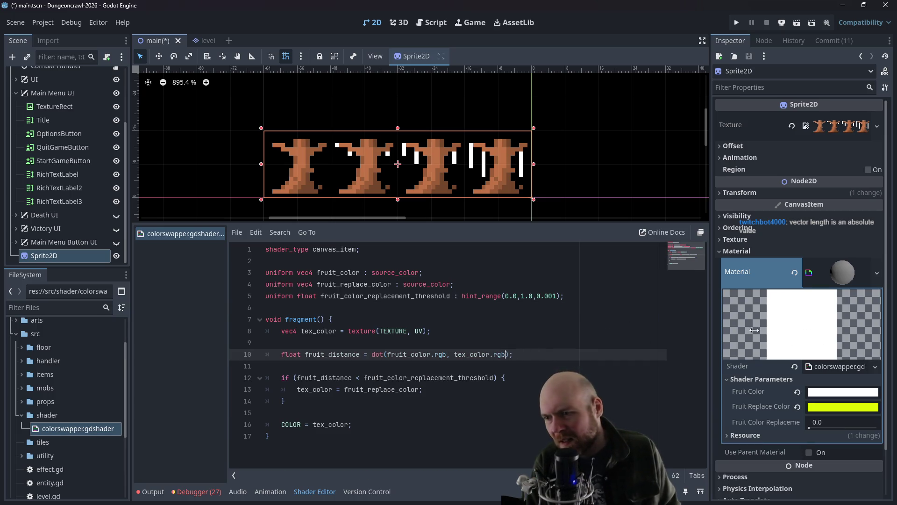
mouse_move(809, 427)
left_mouse_down()
mouse_move(880, 430)
mouse_move(838, 426)
left_mouse_up()
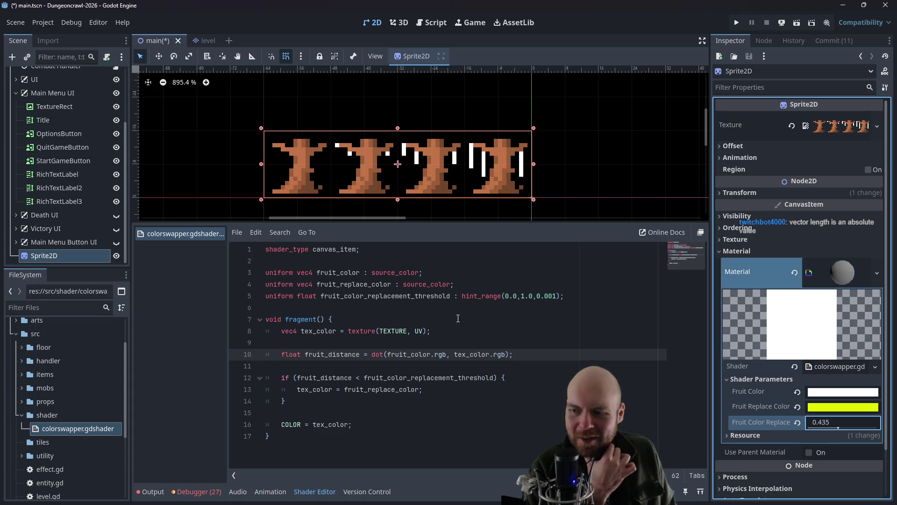
Step: Reorder the arguments to dot(tex_color.rgb, fruit_color.rgb), save, and readjust the threshold
left_click_drag(447, 354, 390, 351)
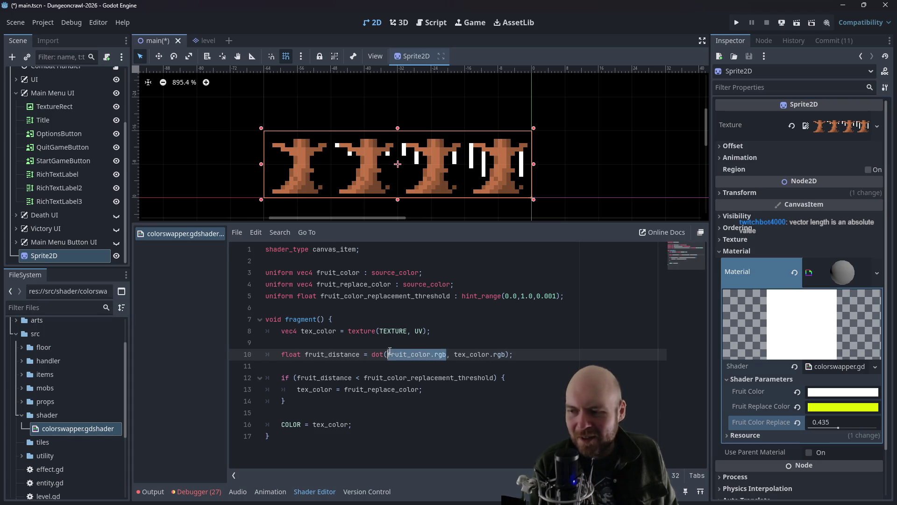
key("BackSpace")
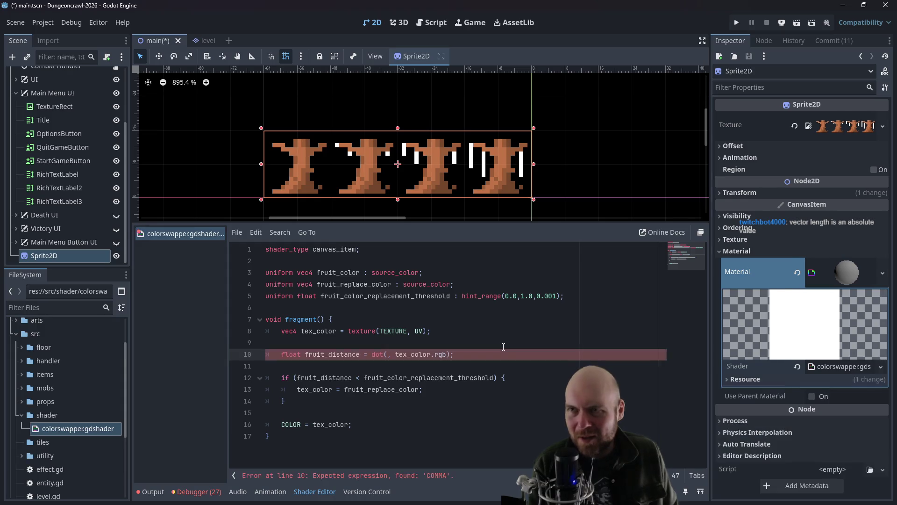
type(", fruit_color.rgb")
key("Left")
key("Left")
key("Left")
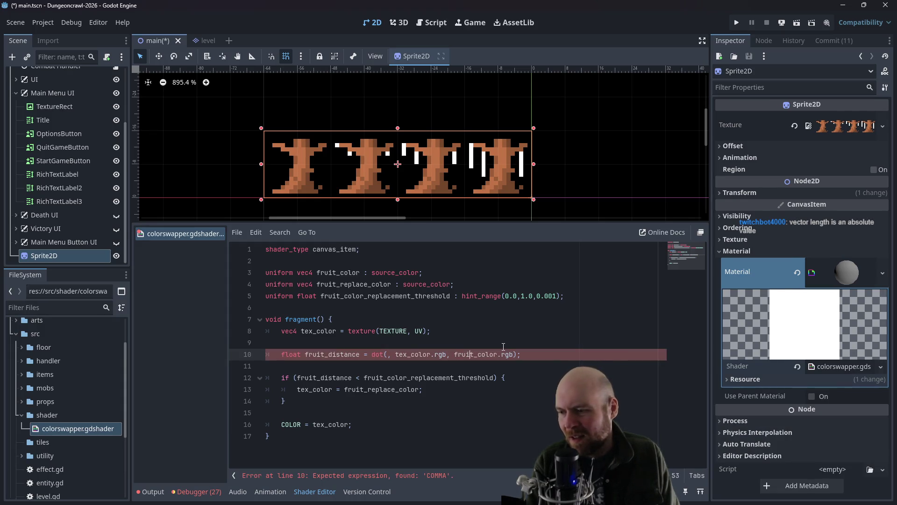
key("BackSpace")
key("BackSpace")
key("ctrl+s")
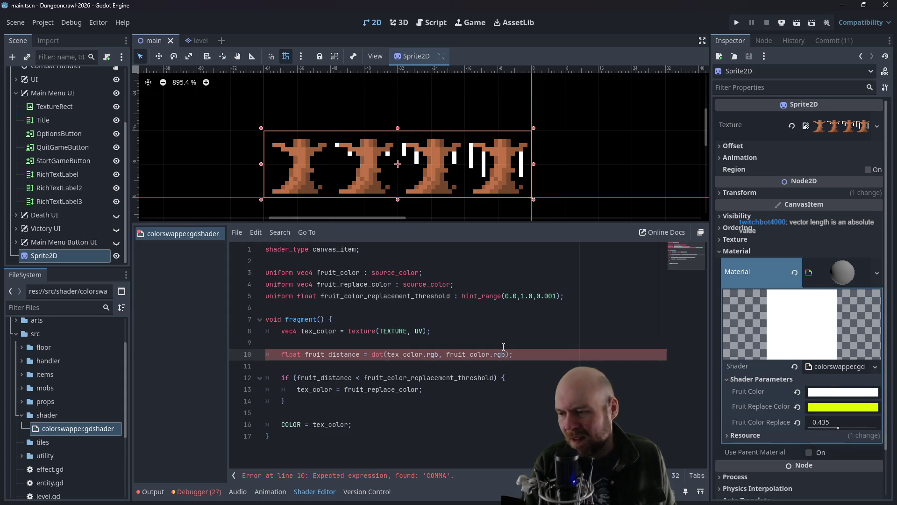
left_click(560, 331)
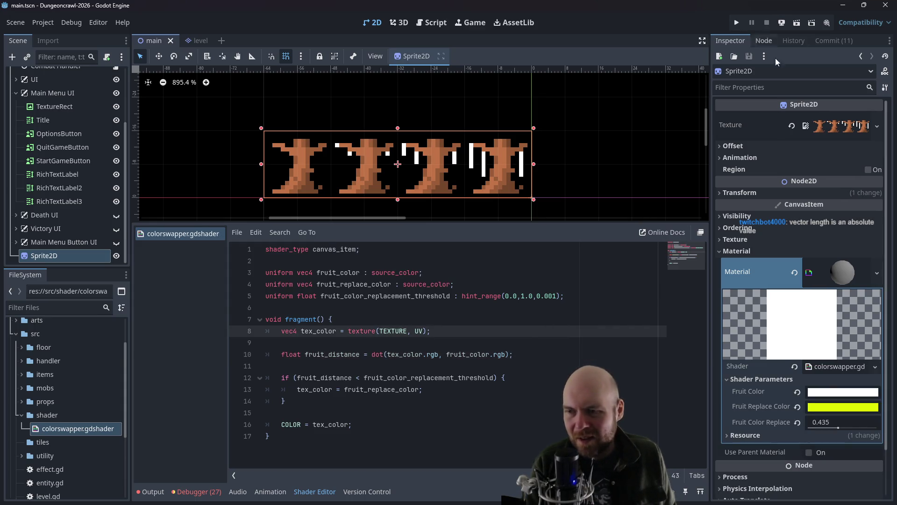
mouse_move(837, 428)
left_mouse_down()
mouse_move(860, 428)
mouse_move(805, 427)
left_mouse_up()
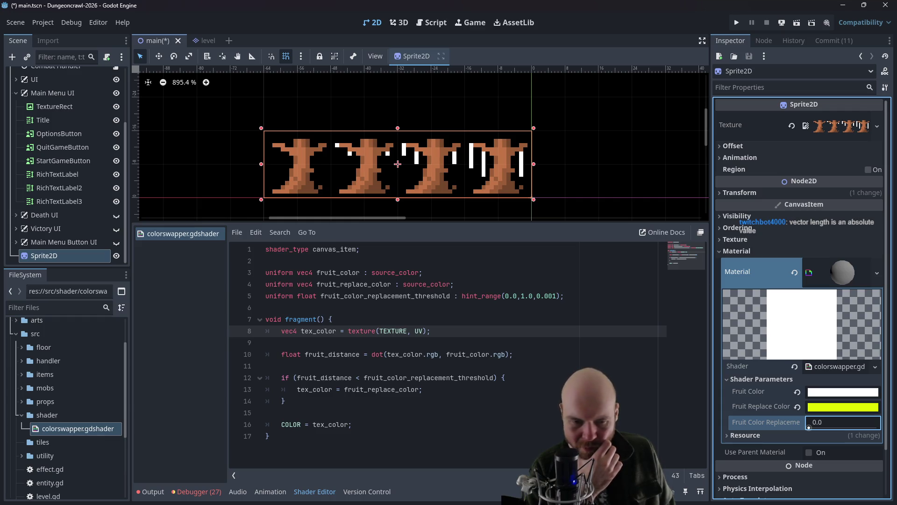
Step: Close the dot product search tab in Firefox and return to Godot
key("alt+Tab")
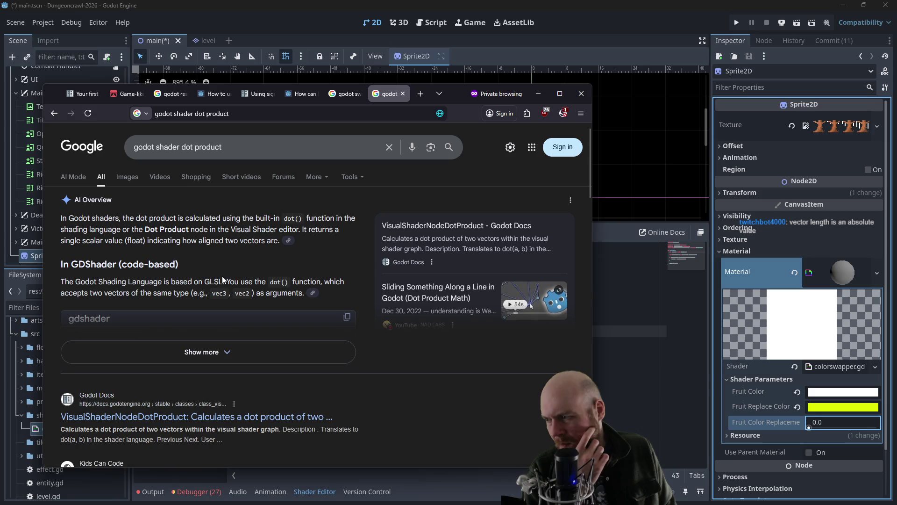
left_click(402, 93)
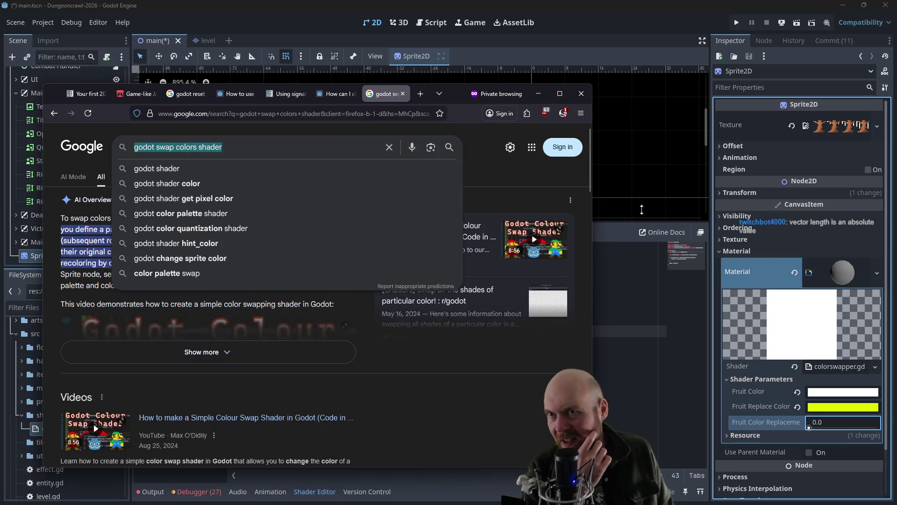
left_click(594, 178)
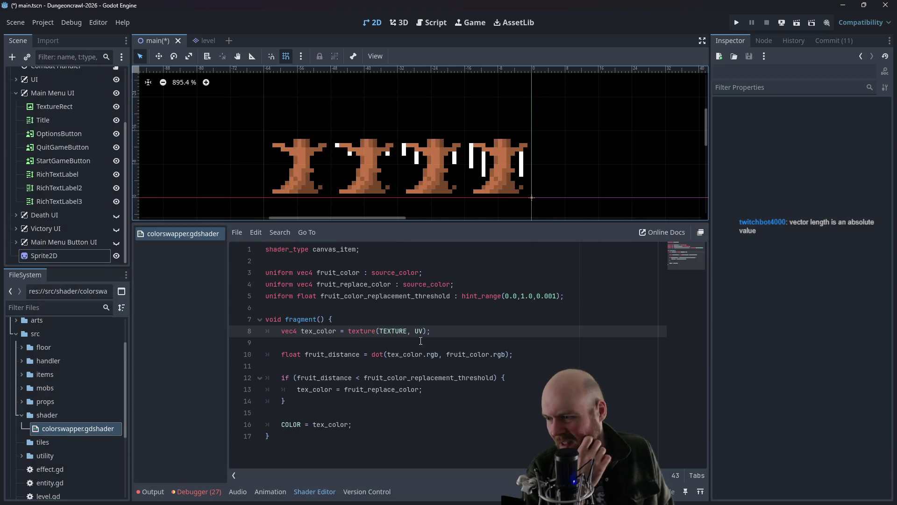
Step: Flip line 12's comparison from '<' to '>' and test a threshold of about 0.279
double_click(357, 378)
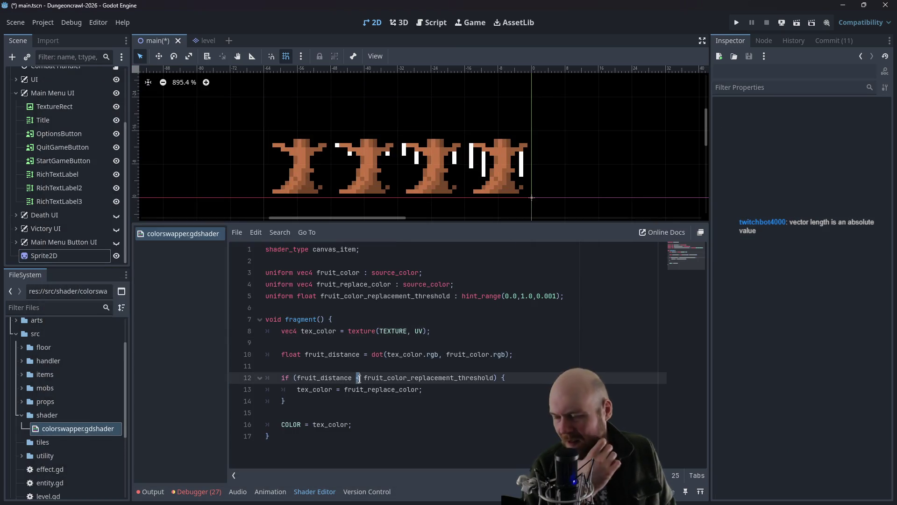
type(">")
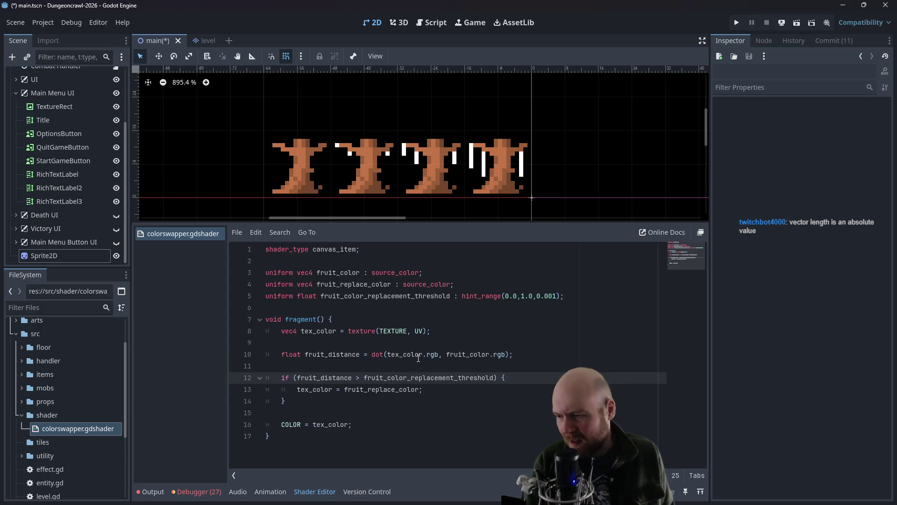
left_click(418, 354)
left_click(594, 167)
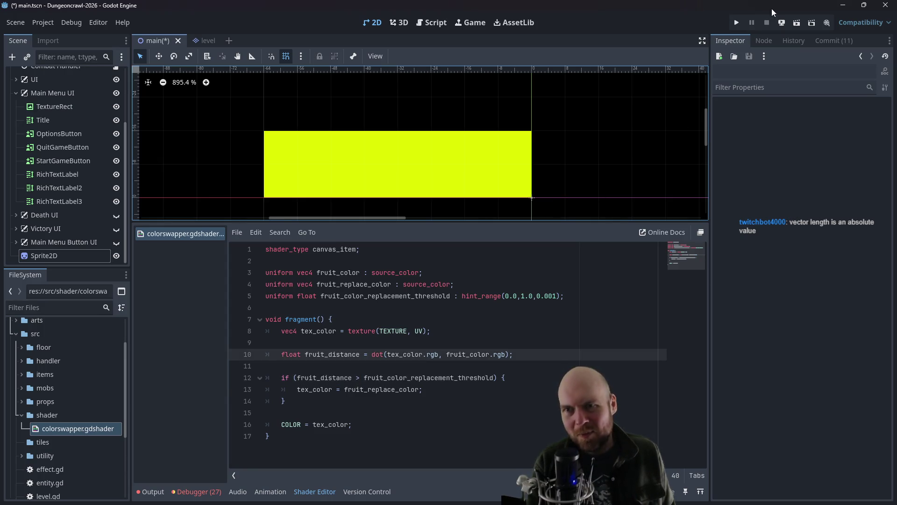
left_click(443, 173)
mouse_move(808, 413)
left_mouse_down()
mouse_move(877, 414)
mouse_move(807, 414)
left_mouse_up()
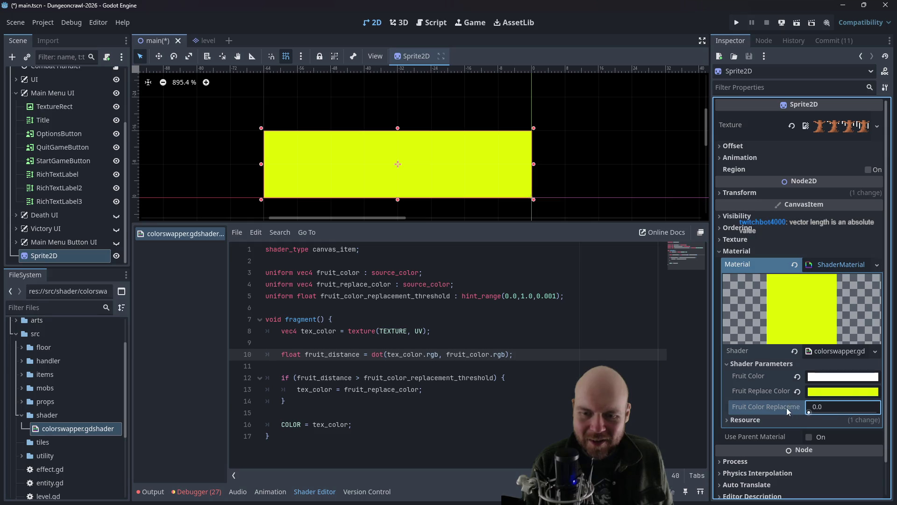
Step: Restore the original '<' comparison on line 12
left_click(358, 380)
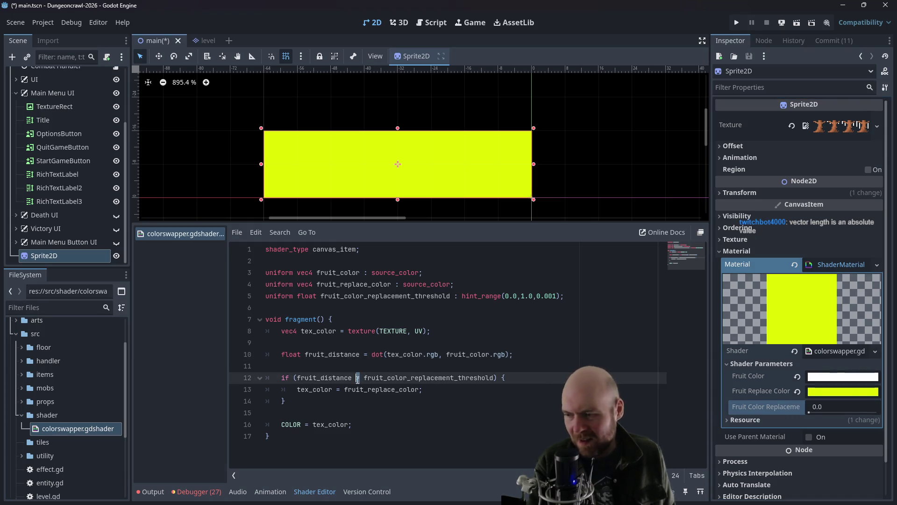
key("Delete")
type("<")
left_click(393, 367)
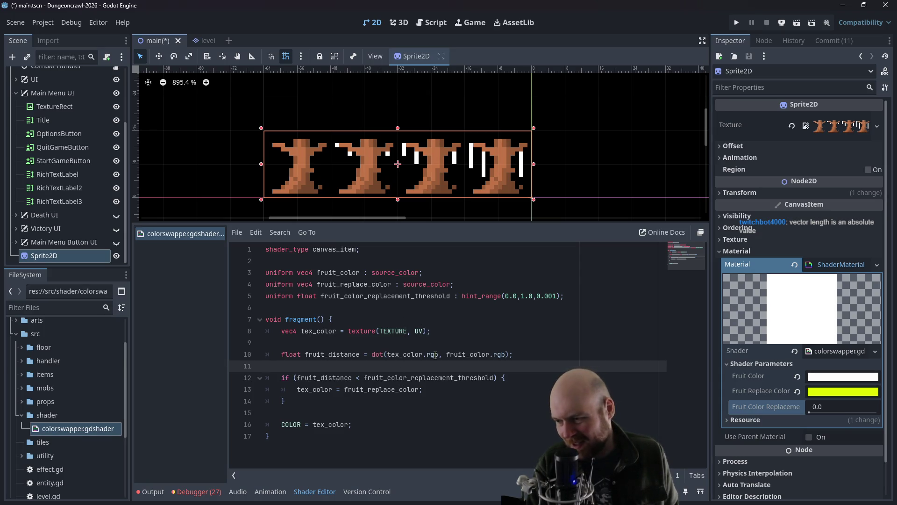
key("alt+Tab")
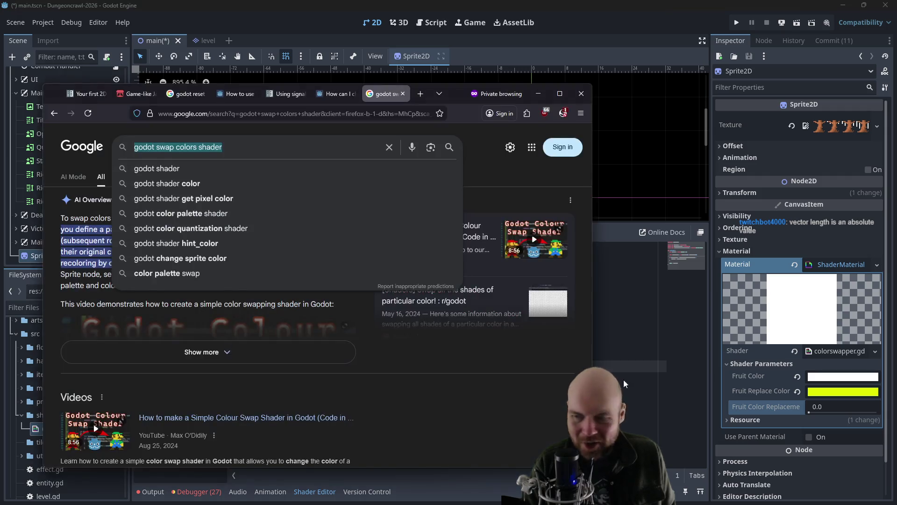
Step: Scroll the 'godot swap colors shader' results and open the Palette Swap (no recolor / recolor) page
left_click(400, 370)
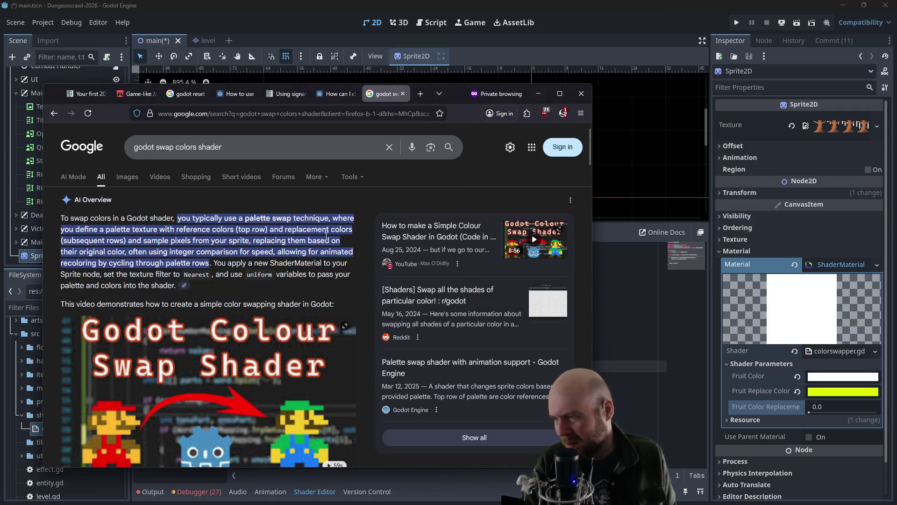
scroll(245, 223, "down", 2)
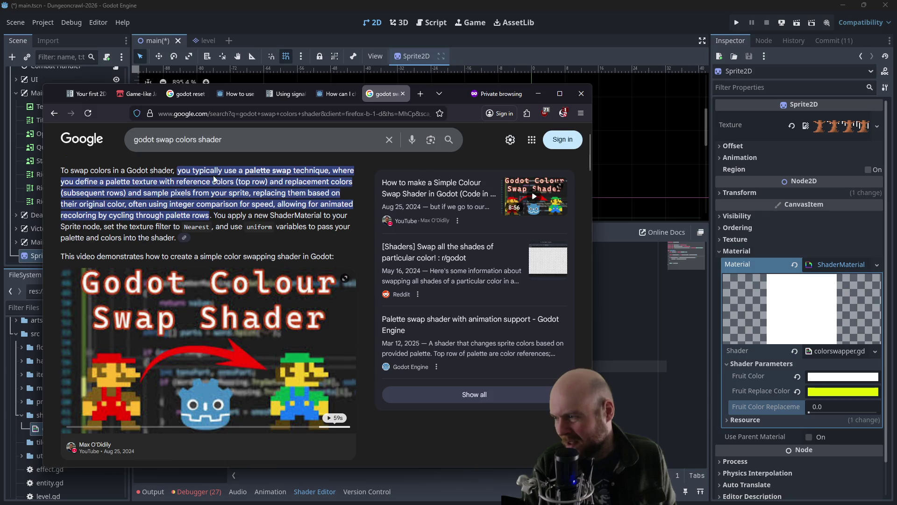
scroll(256, 202, "down", 10)
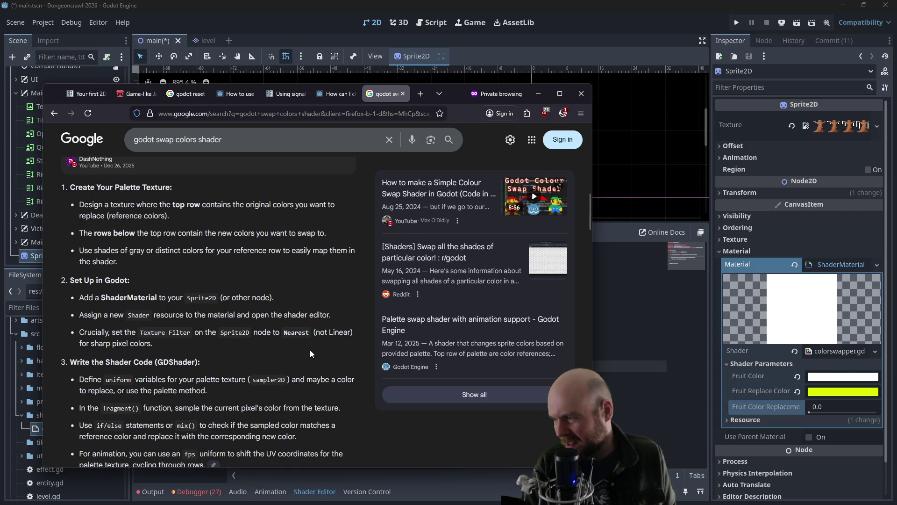
scroll(311, 350, "down", 3)
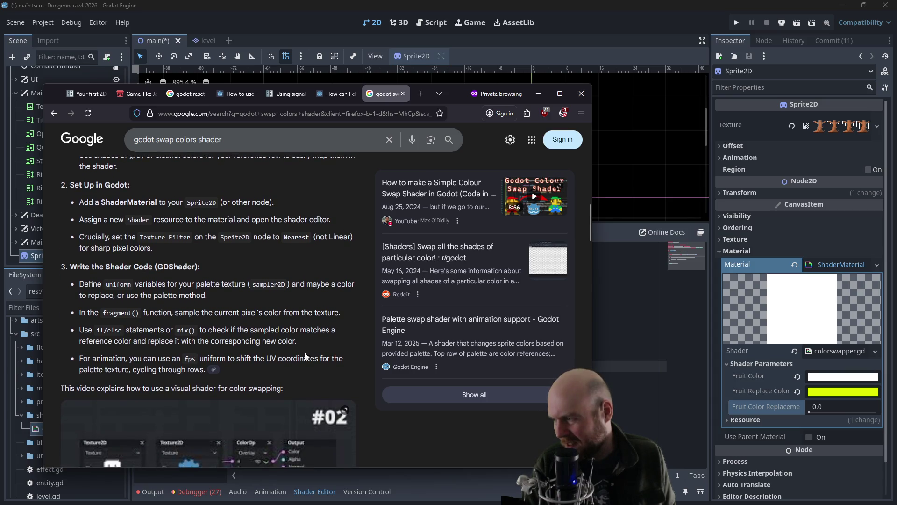
scroll(223, 349, "down", 2)
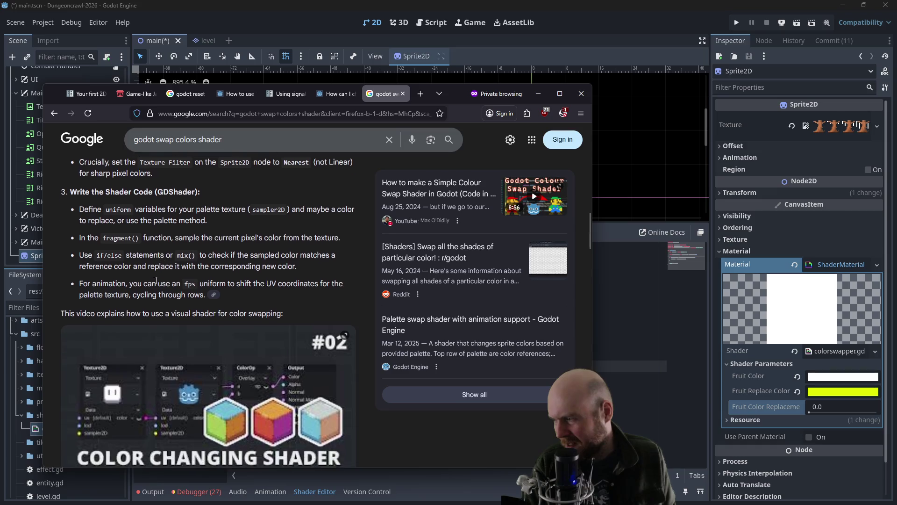
scroll(162, 251, "down", 2)
left_click(641, 236)
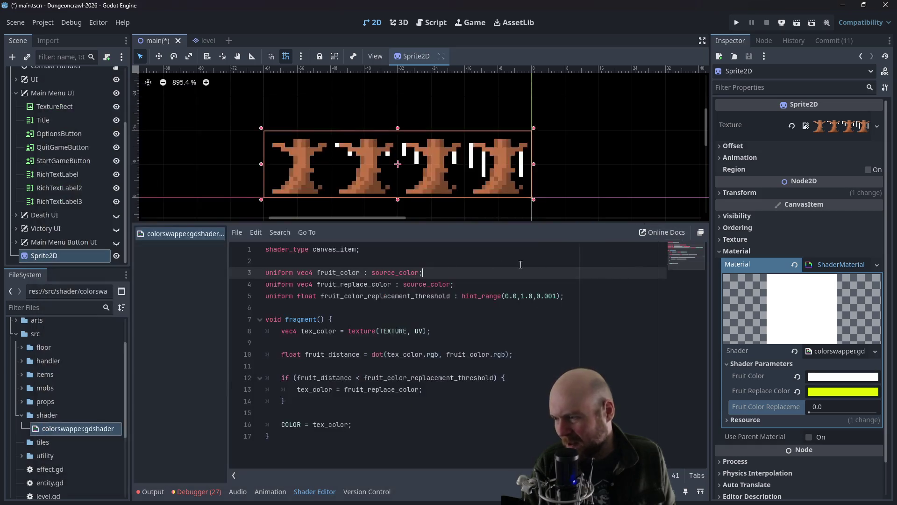
key("alt+Tab")
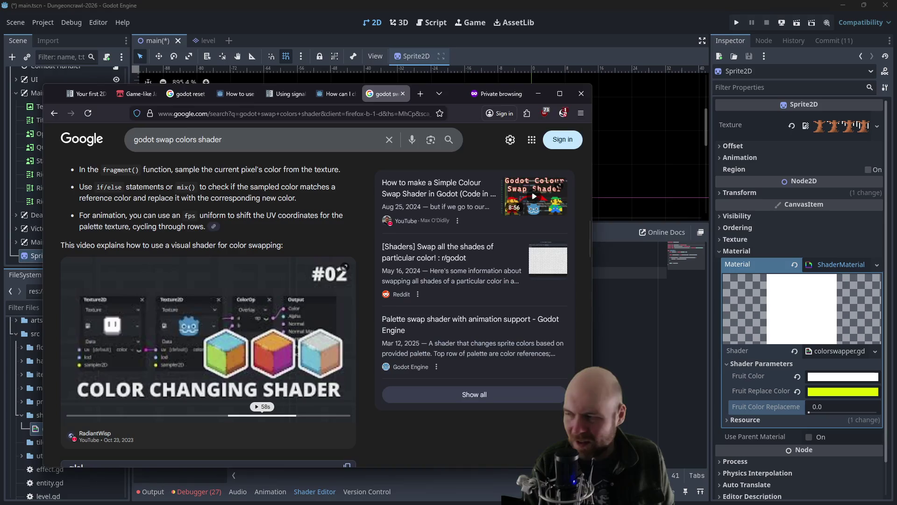
scroll(285, 234, "down", 7)
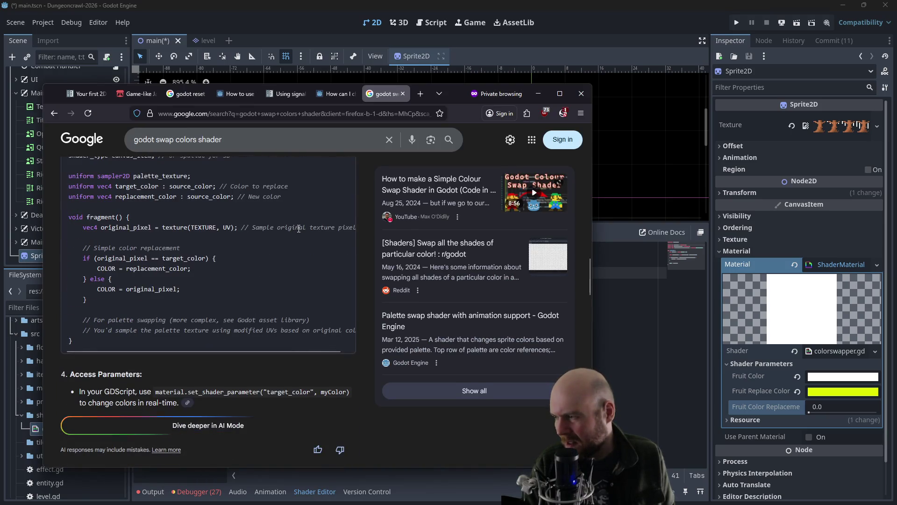
scroll(299, 229, "down", 5)
scroll(298, 229, "down", 10)
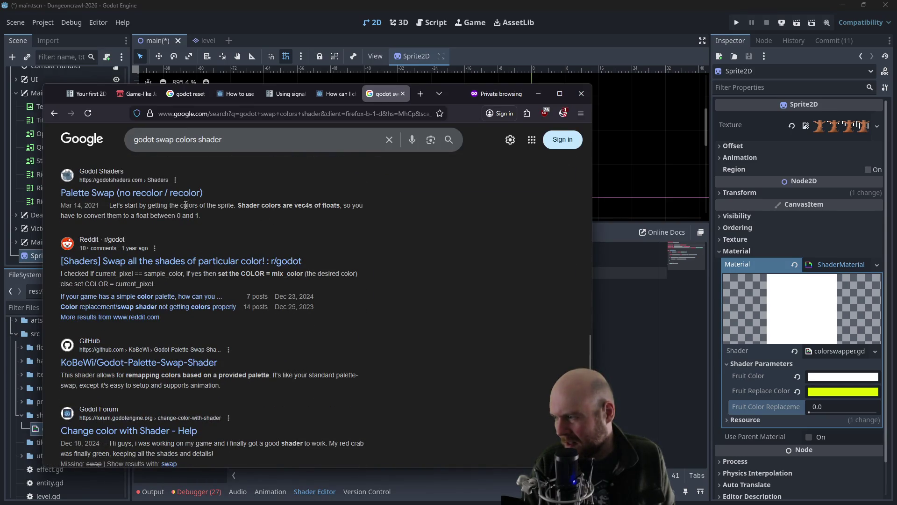
left_click(167, 194)
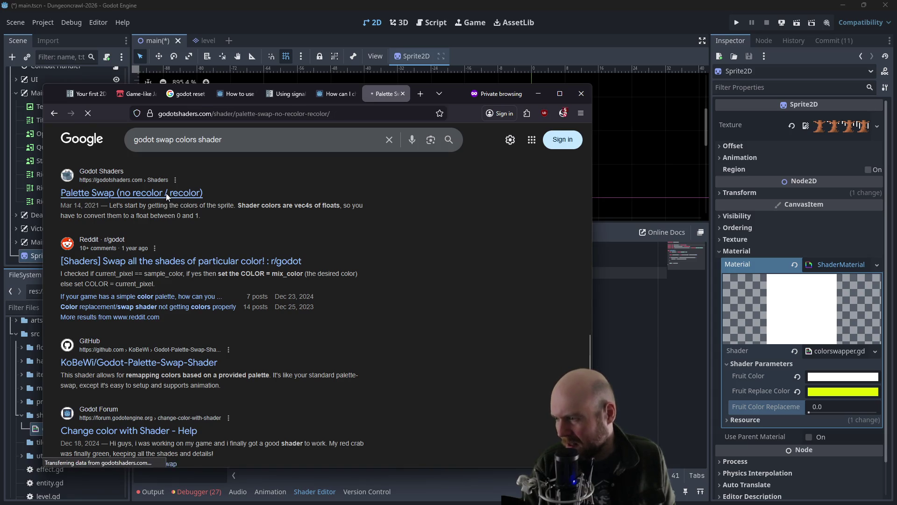
Step: Read through the Palette Swap page's swap_color shader example, then return to the Godot colorswapper shader
scroll(238, 233, "down", 10)
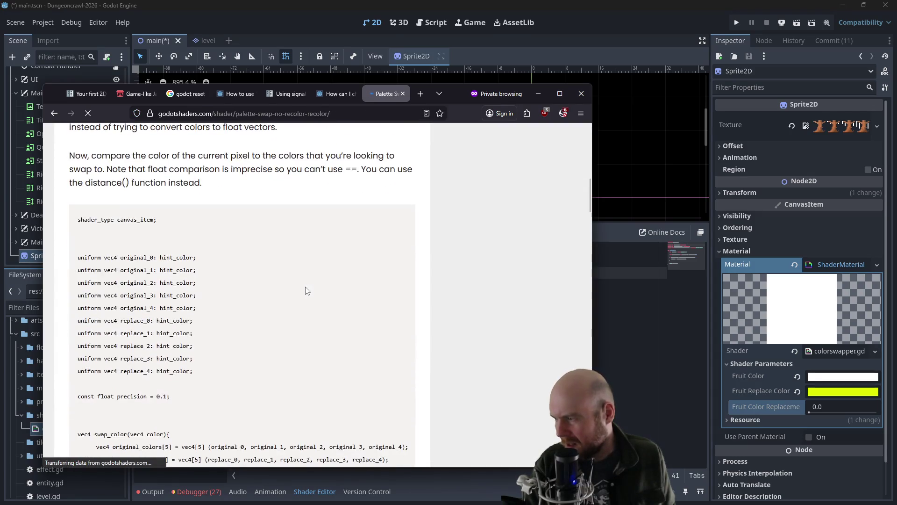
scroll(299, 286, "down", 5)
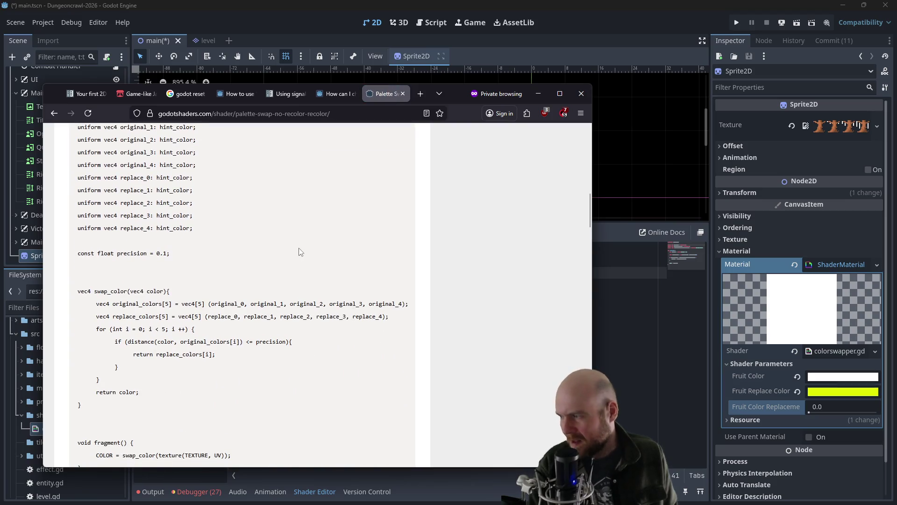
scroll(301, 253, "down", 1)
scroll(300, 253, "down", 3)
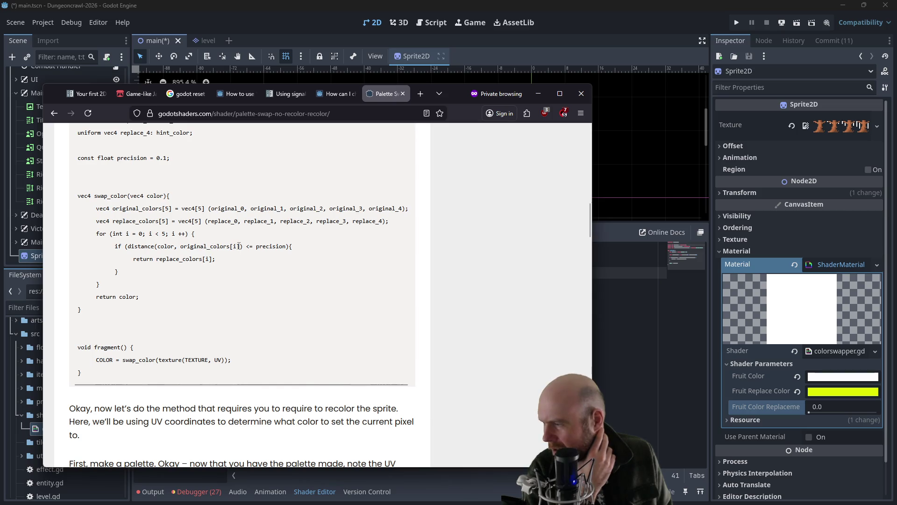
scroll(231, 246, "up", 5)
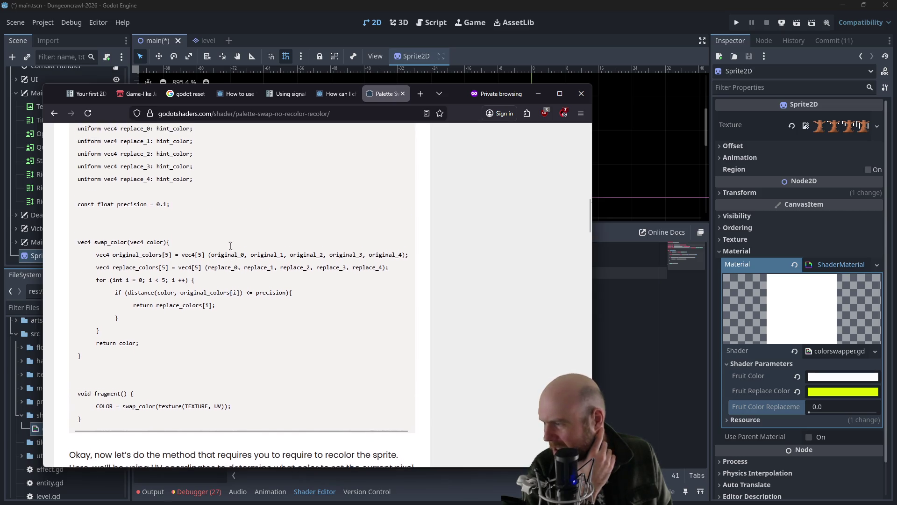
scroll(234, 248, "down", 5)
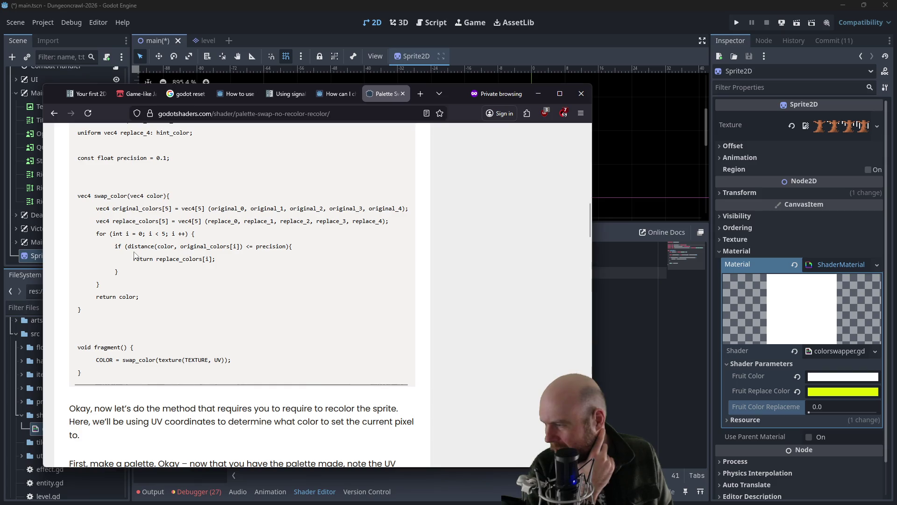
scroll(134, 254, "up", 1)
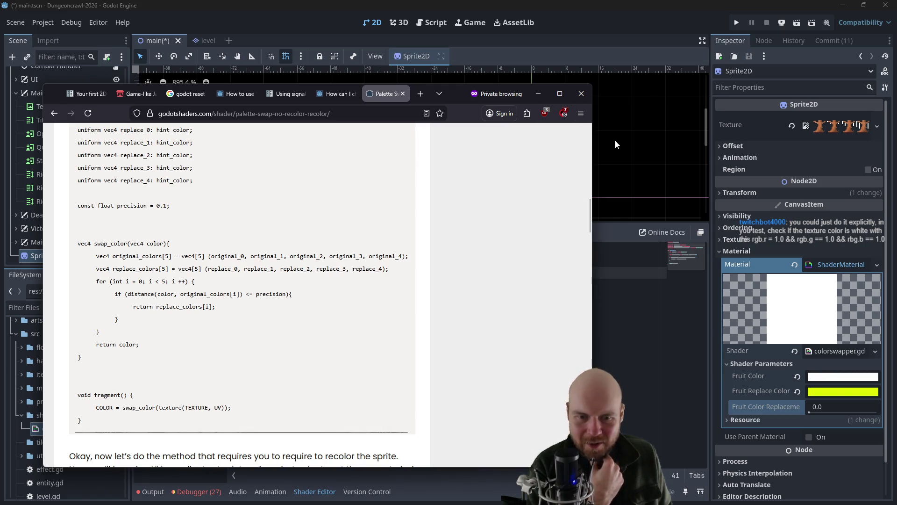
left_click(635, 184)
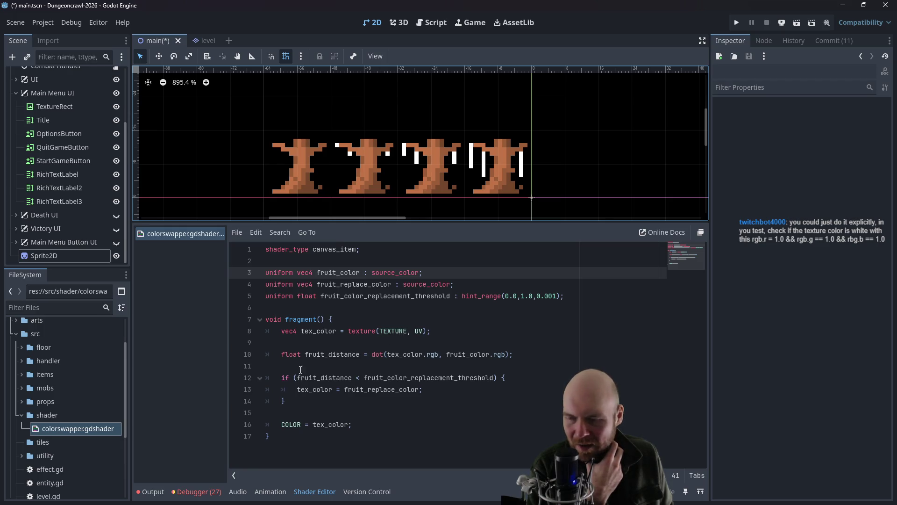
Step: Type print(rgb.r) on a new line 15 after the if block, then erase it so the line is blank
left_click(325, 401)
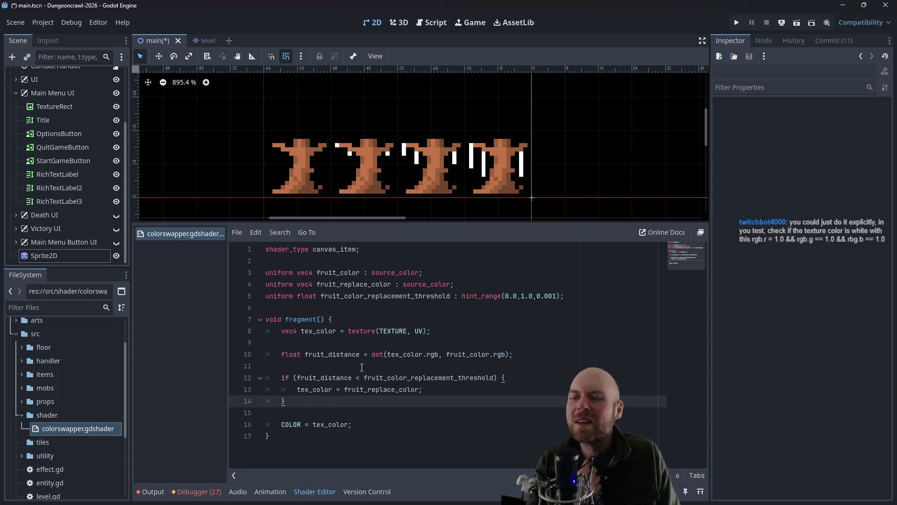
key("Return")
type("print")
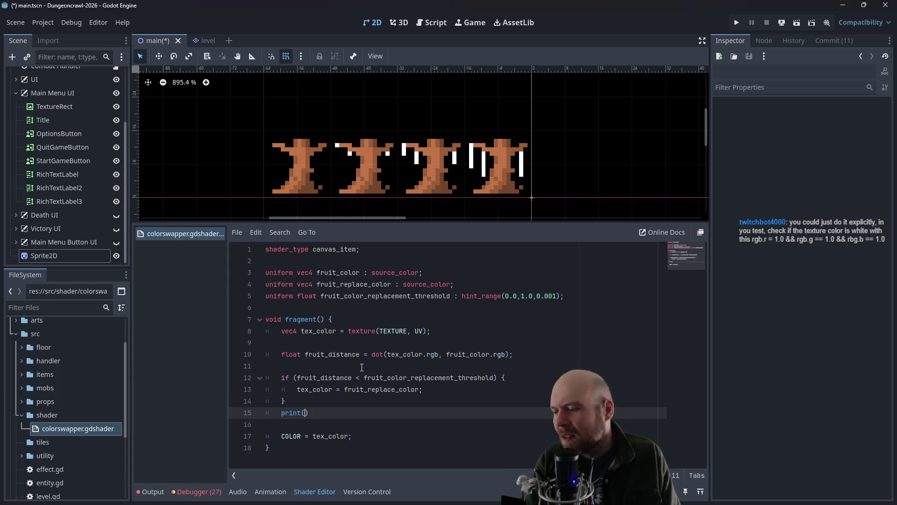
type("(r")
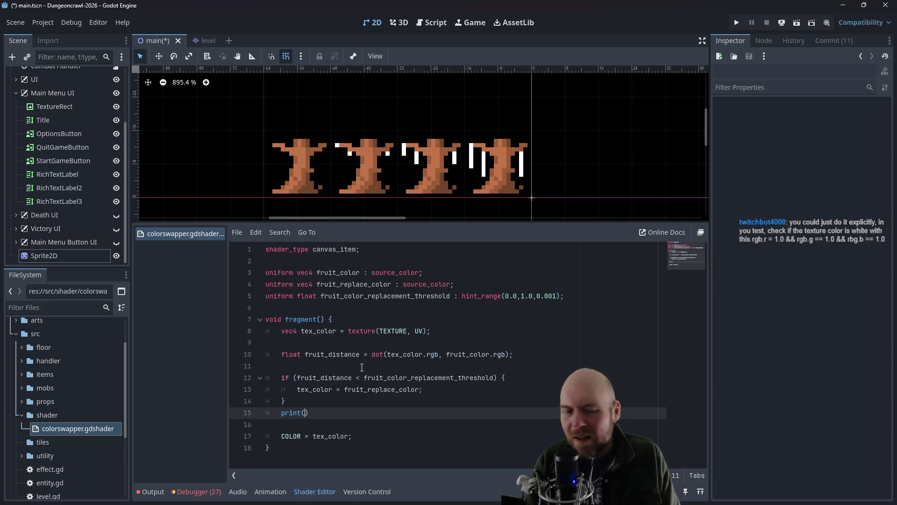
type("gb.r")
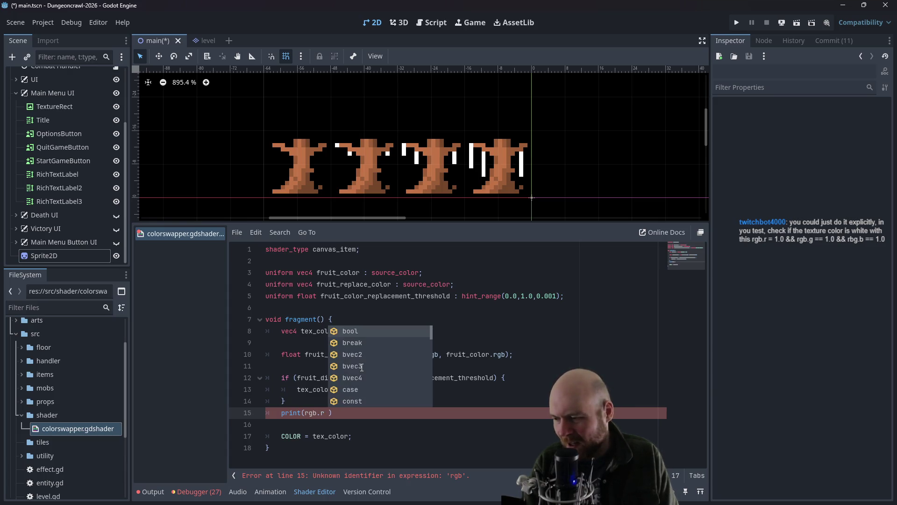
key("BackSpace")
key("BackSpace")
key("BackSpace")
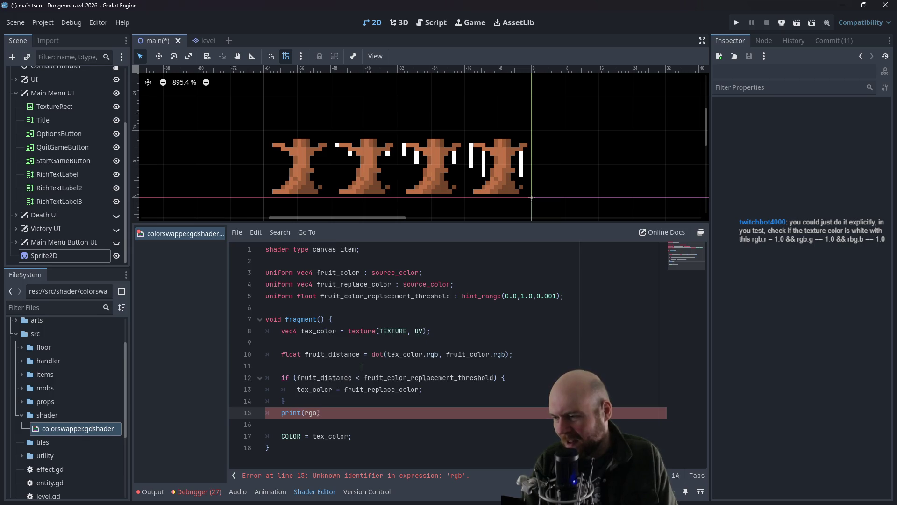
key("BackSpace")
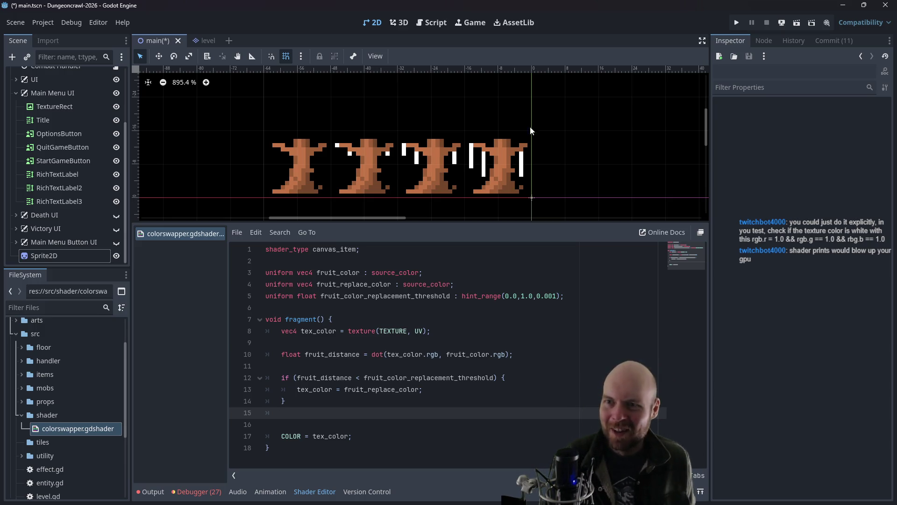
left_click(768, 40)
Step: Check the History and Commit docks, then show Sprite2D's shader material properties in the Inspector
left_click(794, 41)
left_click(743, 40)
left_click(833, 40)
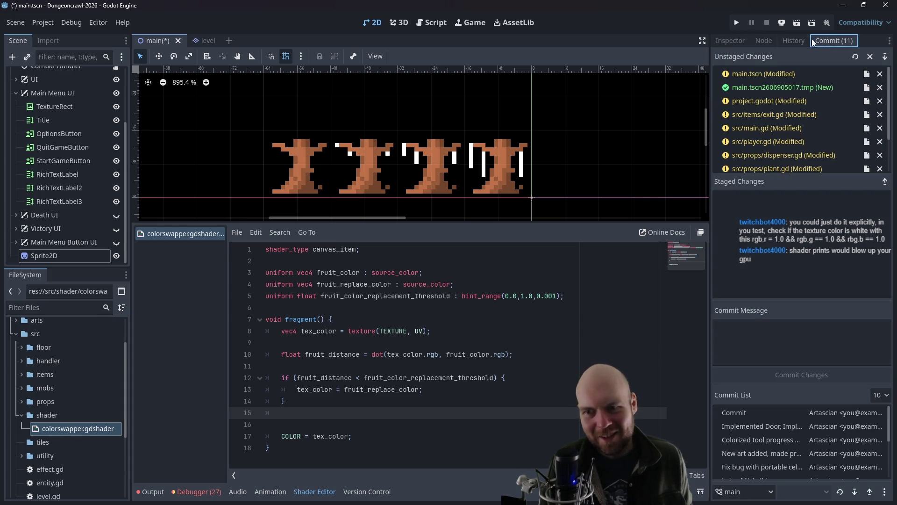
left_click(730, 41)
left_click(440, 164)
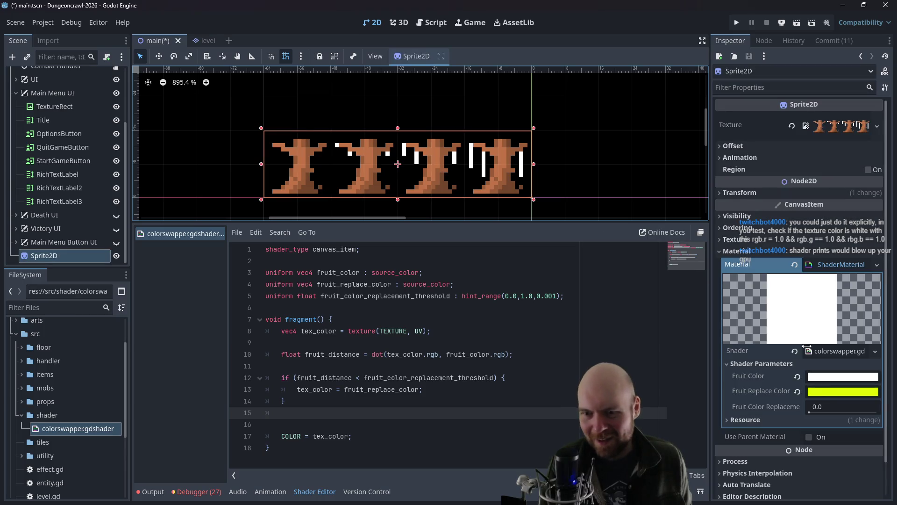
Step: Change the threshold hint_range upper limit to 2.0 and drag the replacement threshold up to 2.0
left_click(527, 296)
key("BackSpace")
type("2")
key("Down")
left_click_drag(812, 411, 878, 412)
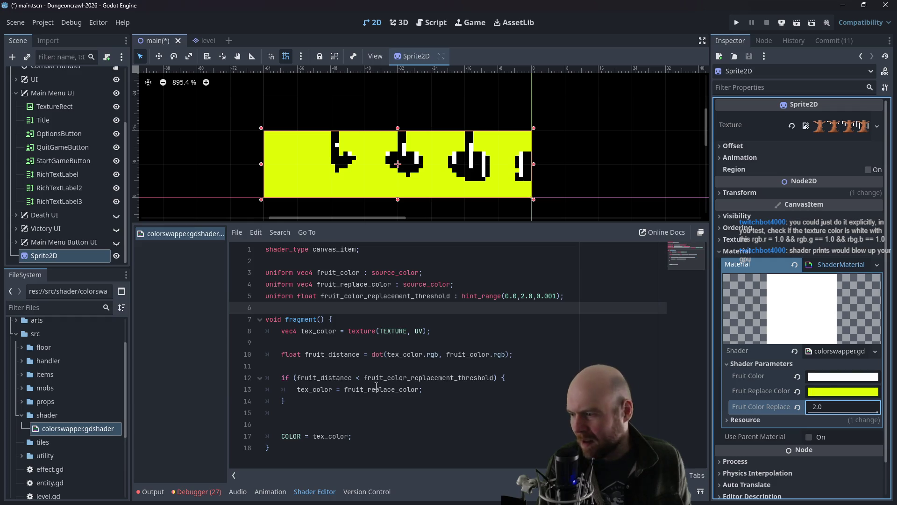
Step: Reverse line 12's fruit-distance comparison from less-than to greater-than
left_click(361, 382)
key("BackSpace")
type(">")
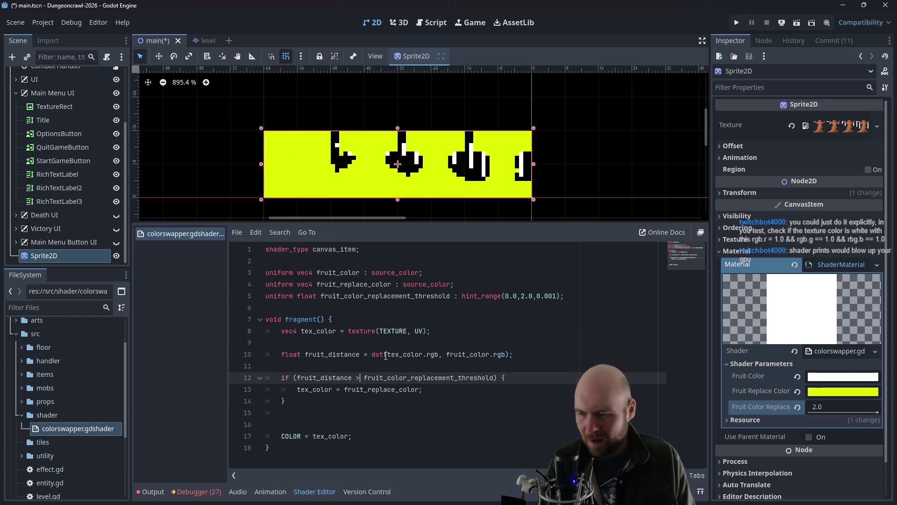
left_click(420, 308)
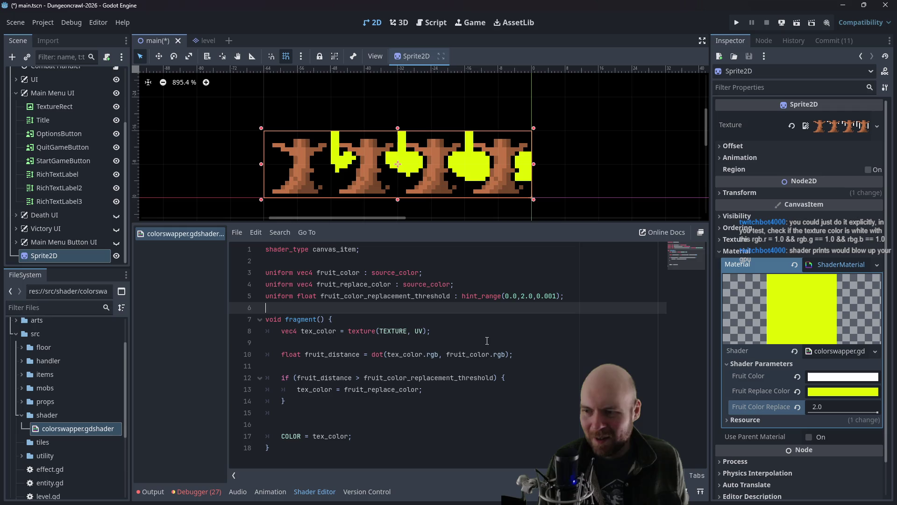
Step: Raise the hint_range upper limit to 5.0 and sweep the replacement threshold to test the colour swap
left_click(525, 296)
key("BackSpace")
type("5")
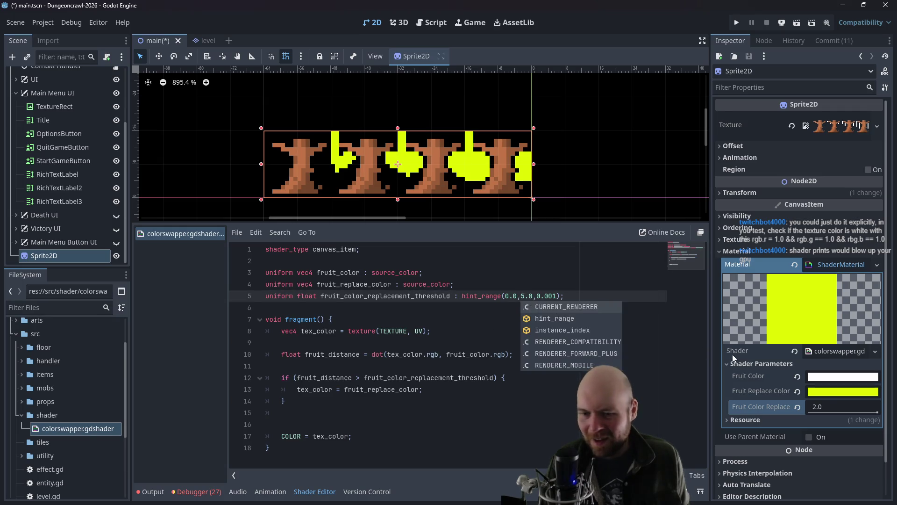
left_click(837, 392)
left_click(824, 408)
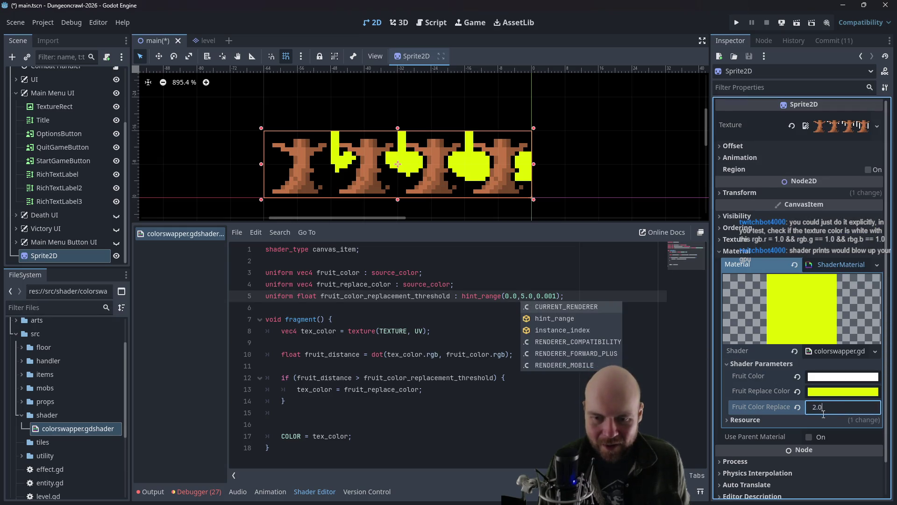
key("Return")
mouse_move(836, 414)
left_mouse_down()
mouse_move(859, 414)
mouse_move(808, 412)
left_mouse_up()
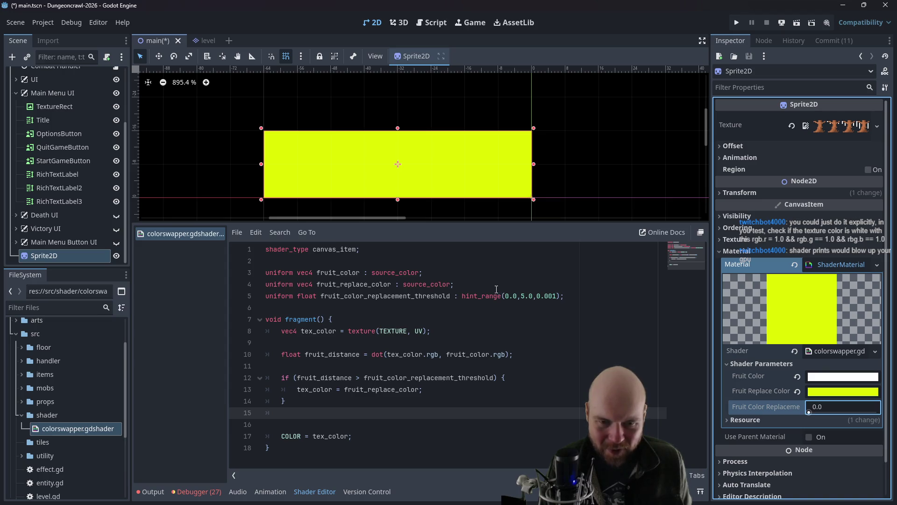
Step: Comment out the distance-based if block on lines 12–14 with //
left_click(334, 378)
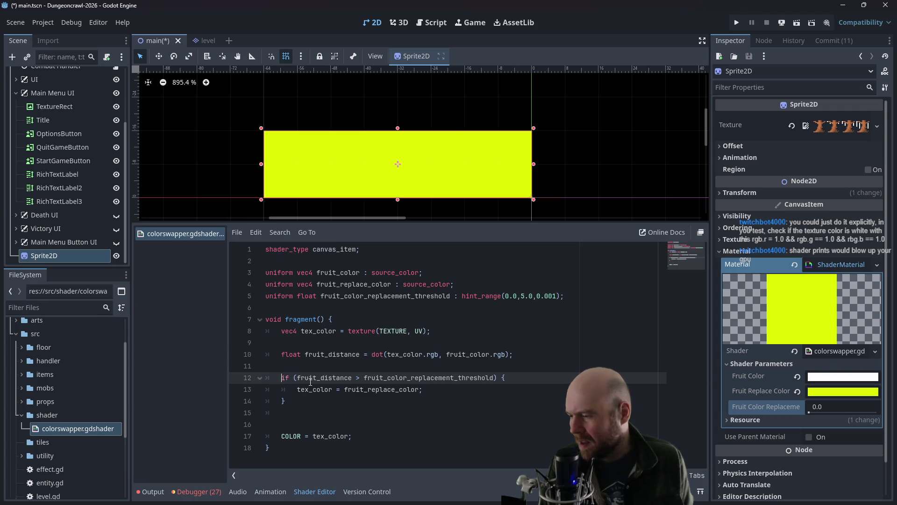
type("#")
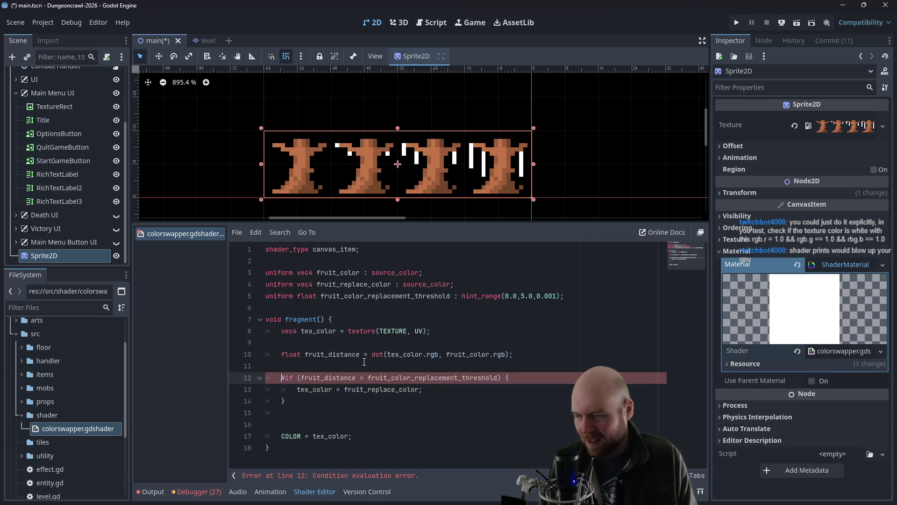
key("BackSpace")
type("//")
key("Down")
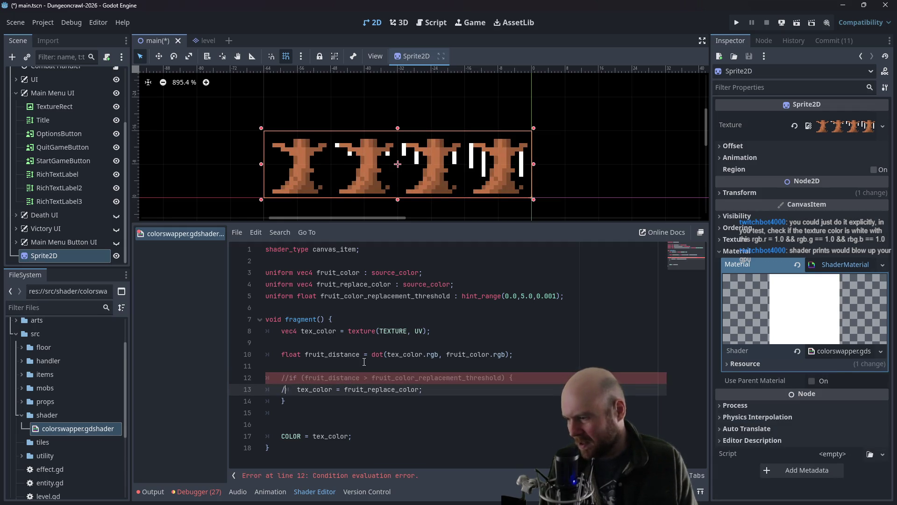
type("/")
key("Down")
type("/")
key("Down")
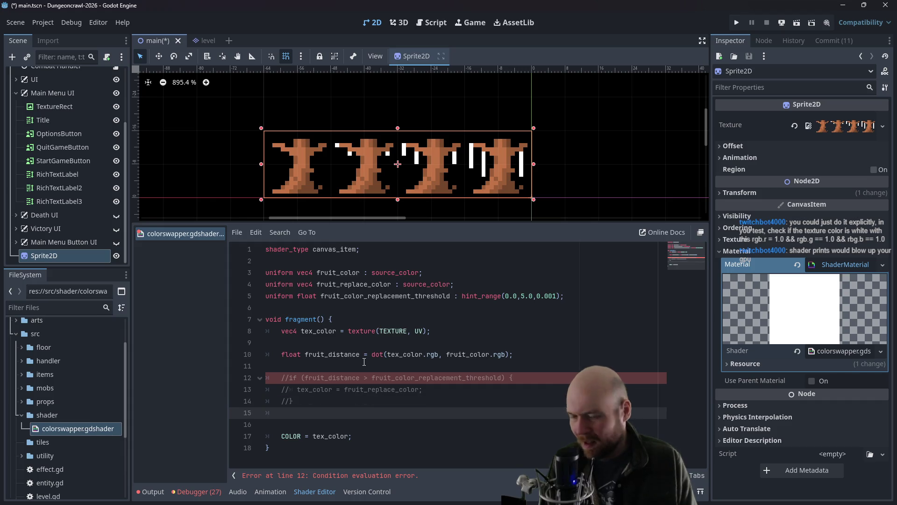
Step: Add a new line: if (rgb.r = 1.0 && rgb.g == 1.0 && rgb.b == 1.0) { with an indented block
key("Return")
type("if rg")
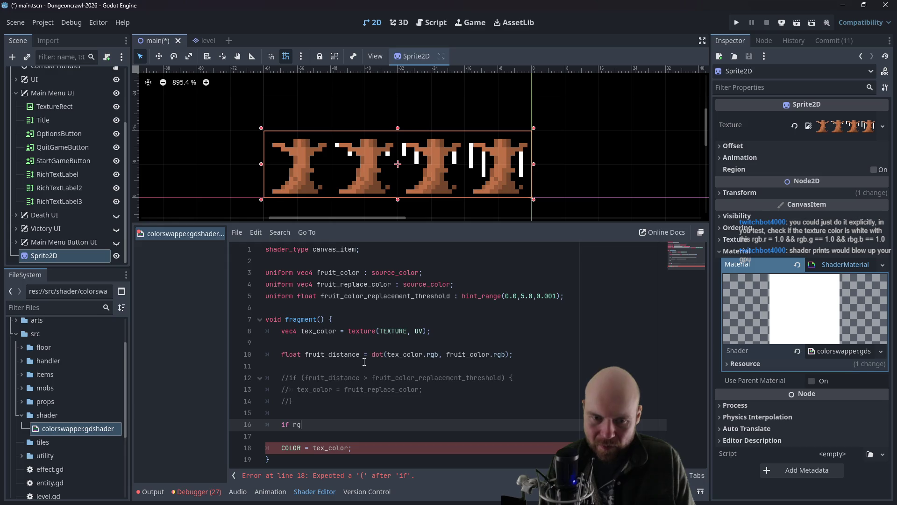
type("b.r ")
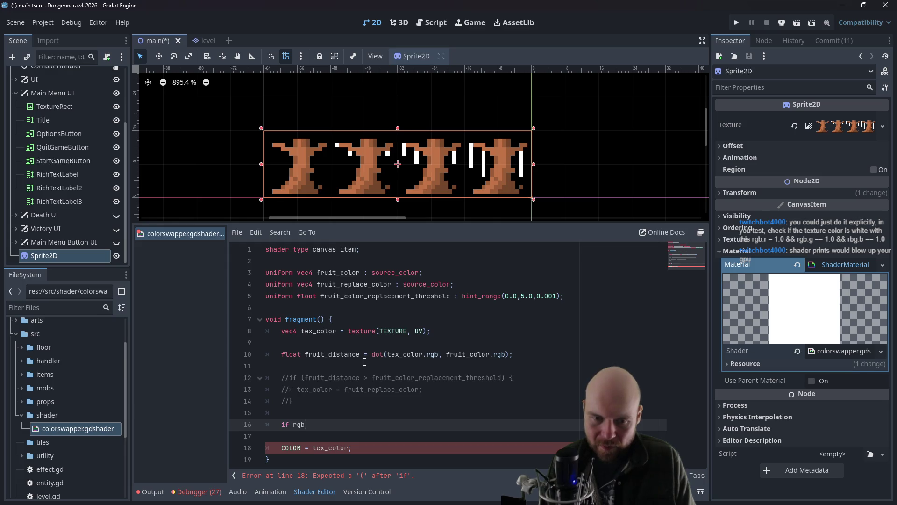
type("= 1.0 && rgb.g == 1.0 && rg")
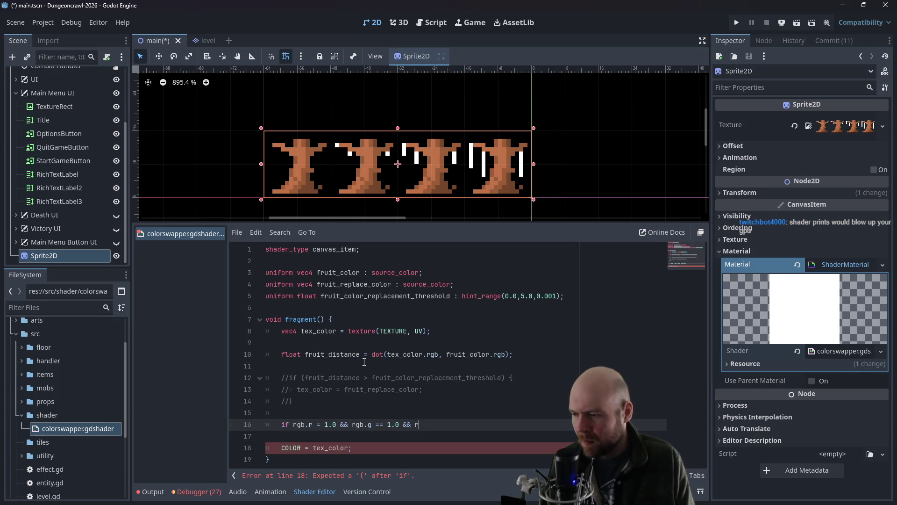
type("b.b ")
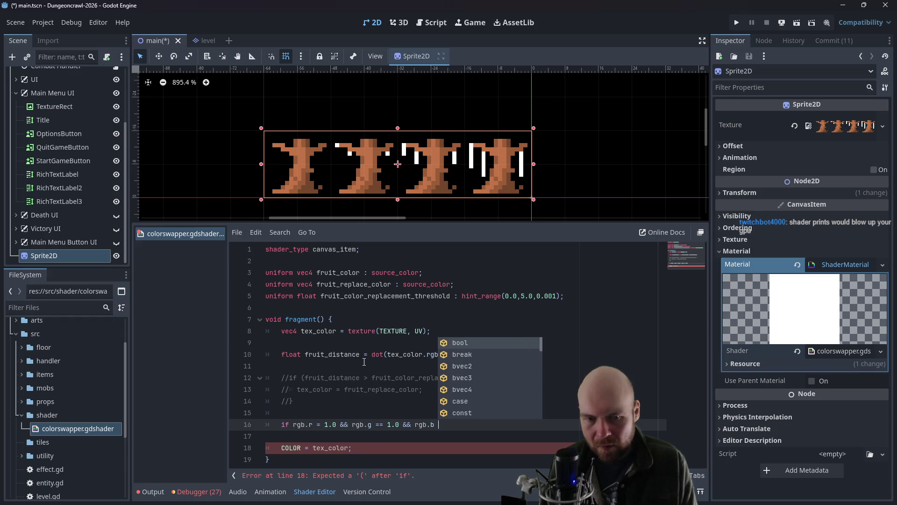
type("== 1.0)")
key("ctrl+Left")
key("ctrl+Left")
key("ctrl+Left")
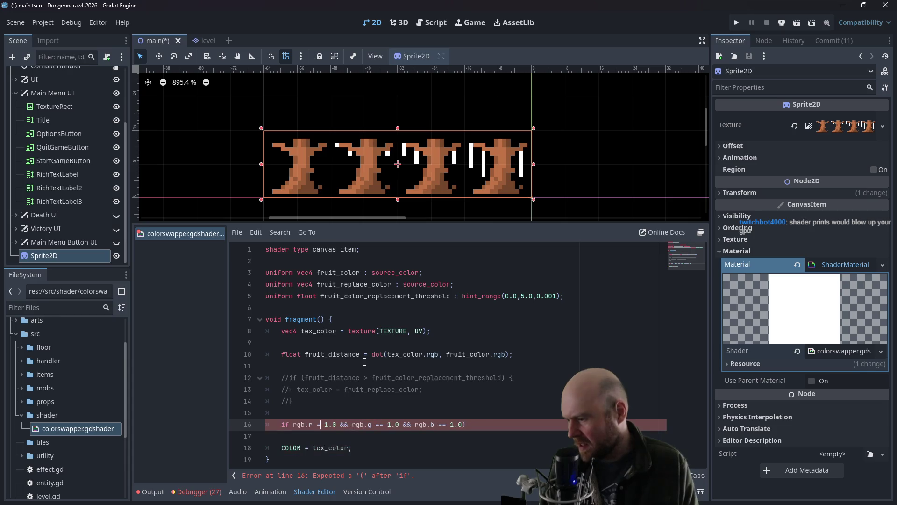
type("(")
key("End")
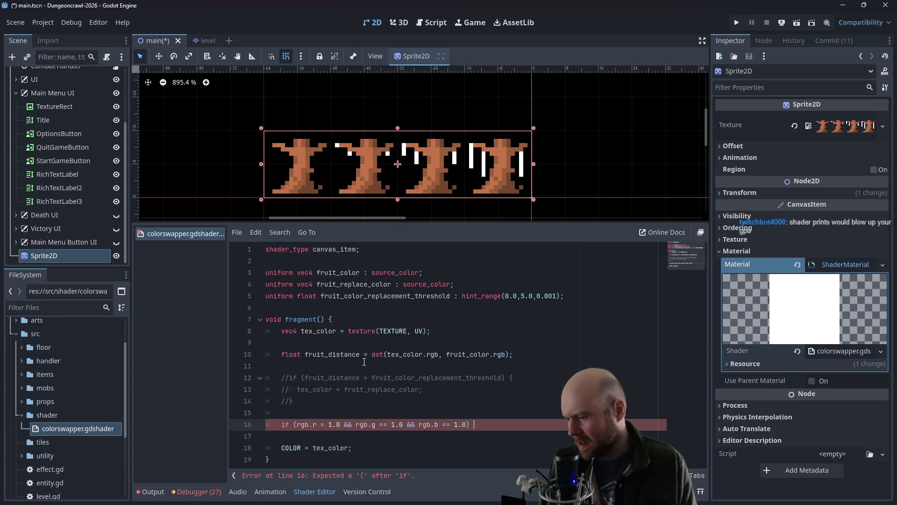
type("{")
key("Return")
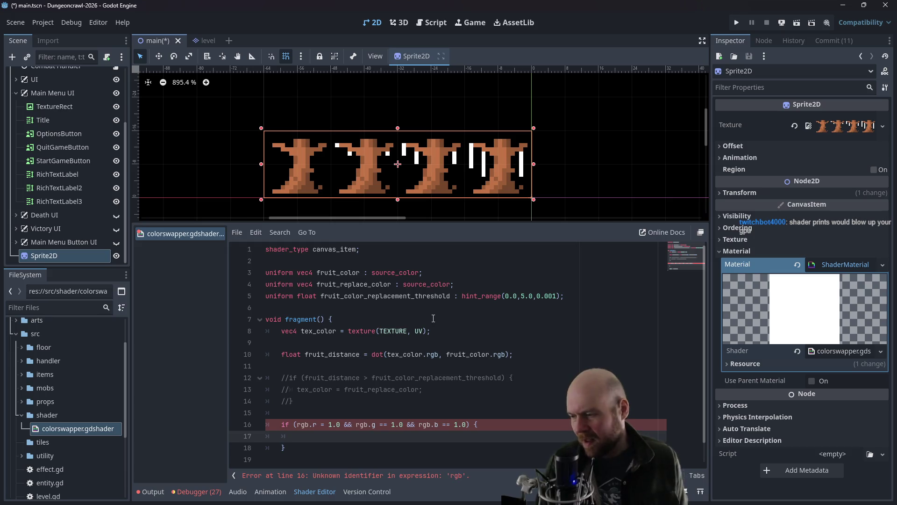
Step: Paste the tex_color replacement assignment into the new if block
scroll(438, 320, "down", 1)
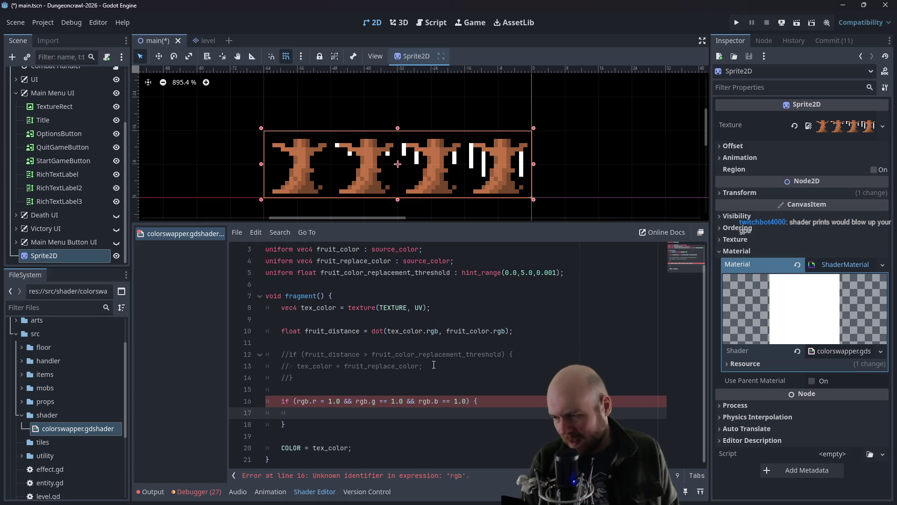
left_click_drag(426, 365, 339, 377)
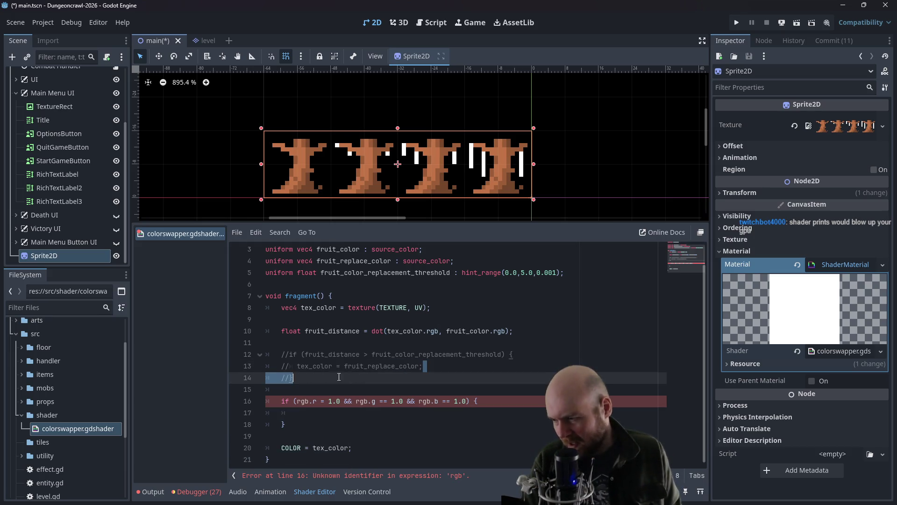
left_click(303, 413)
type("tex_color = fruit_replace_color;")
left_click(406, 382)
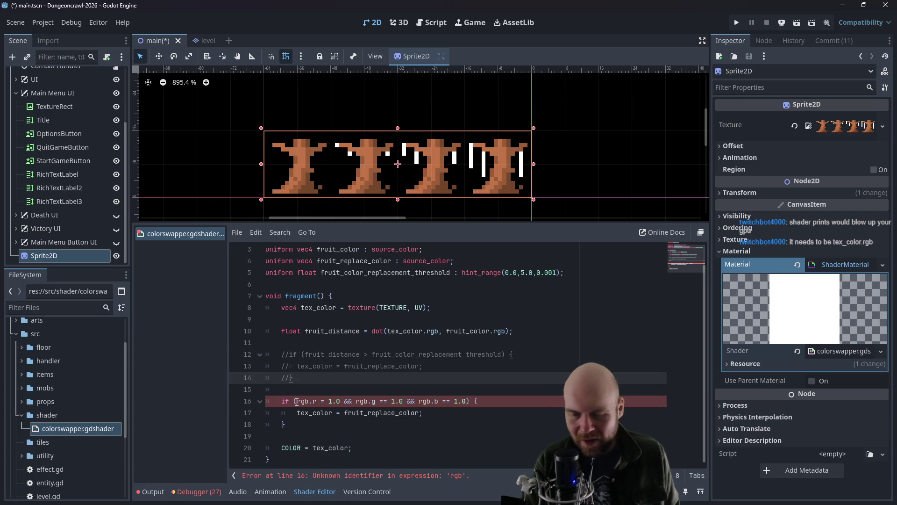
Step: Prefix the red, green and blue checks on line 16 with tex_color.rgb, then save
left_click(298, 402)
type("tex_color.")
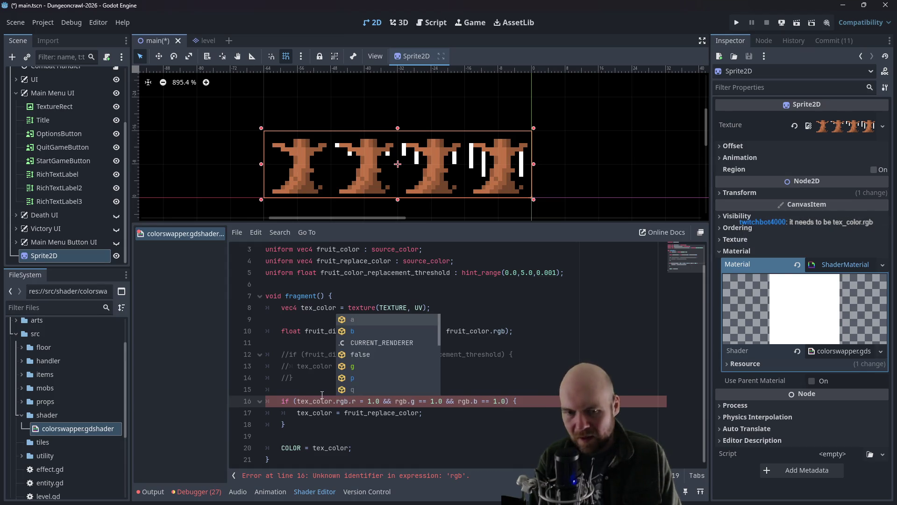
key("Right")
key("Right")
key("Right")
key("Right")
mouse_move(298, 402)
left_mouse_down()
mouse_move(360, 402)
mouse_move(348, 401)
left_mouse_up()
key("ctrl+c")
left_click(395, 401)
key("ctrl+v")
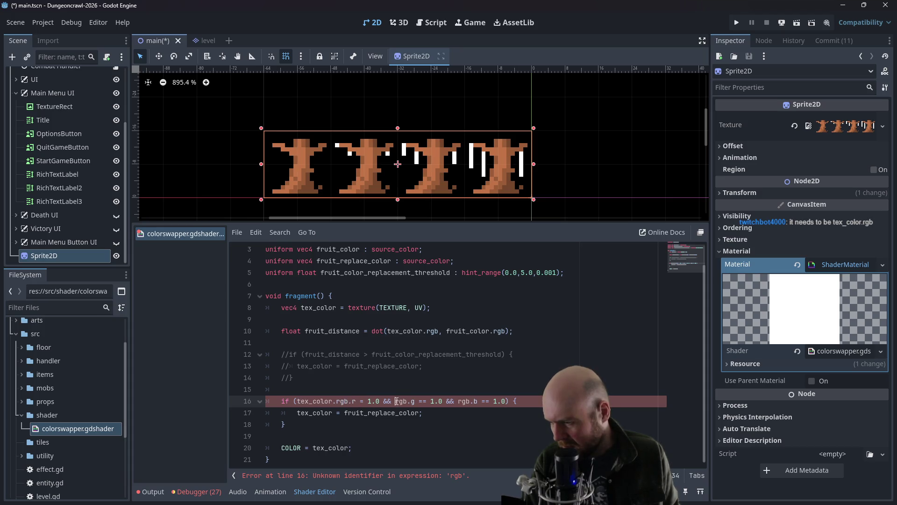
key("BackSpace")
key("BackSpace")
key("BackSpace")
left_click(498, 401)
key("ctrl+v")
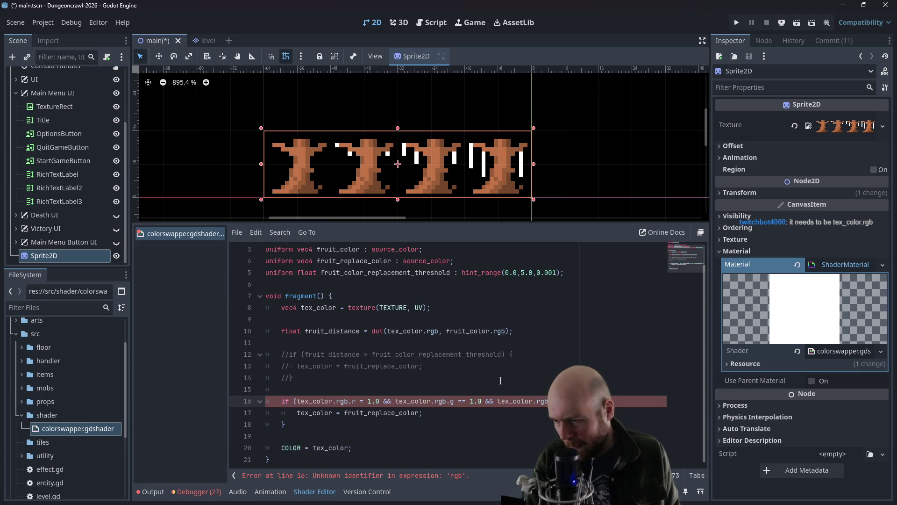
key("ctrl+s")
Step: Fix the red-channel comparison on line 16 so it reads 'r == 1.0'
left_click(341, 376)
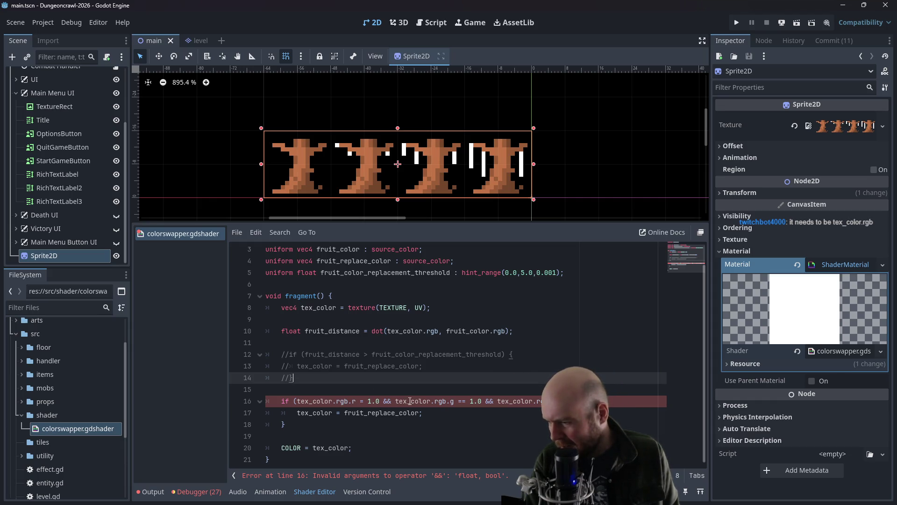
left_click(363, 401)
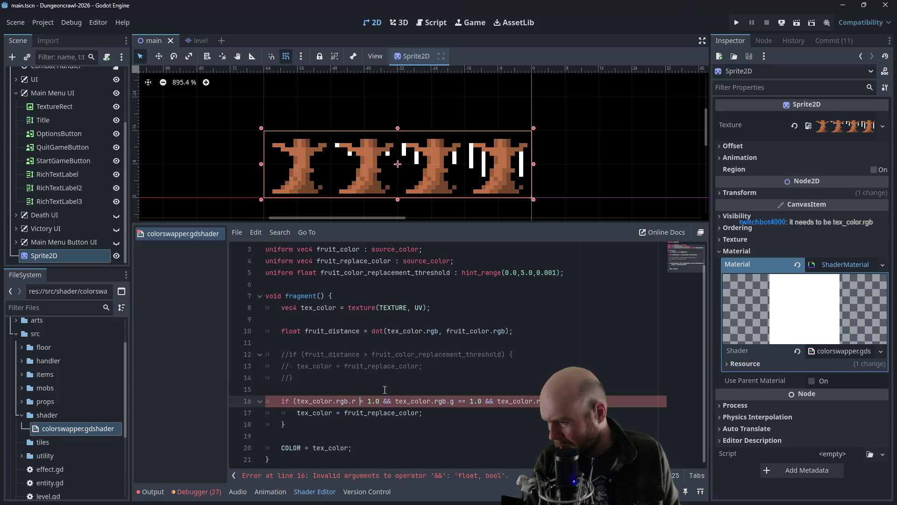
type("=")
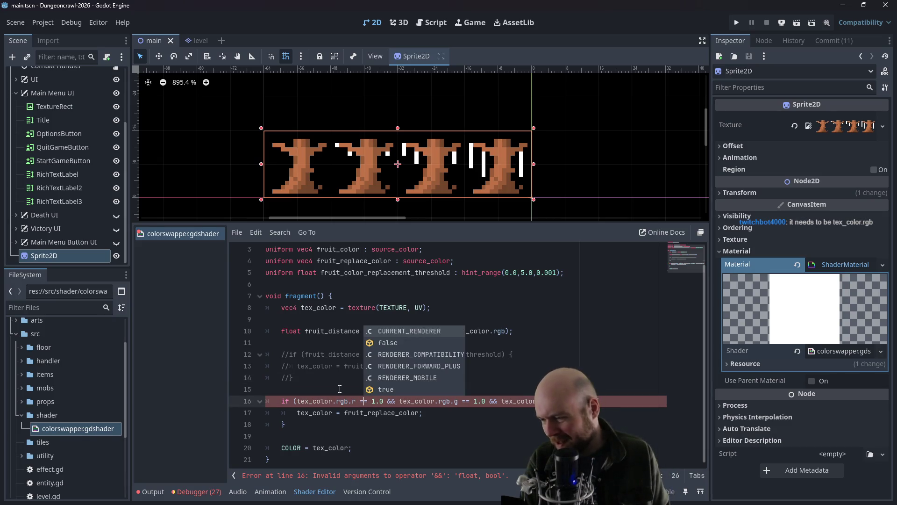
left_click(338, 370)
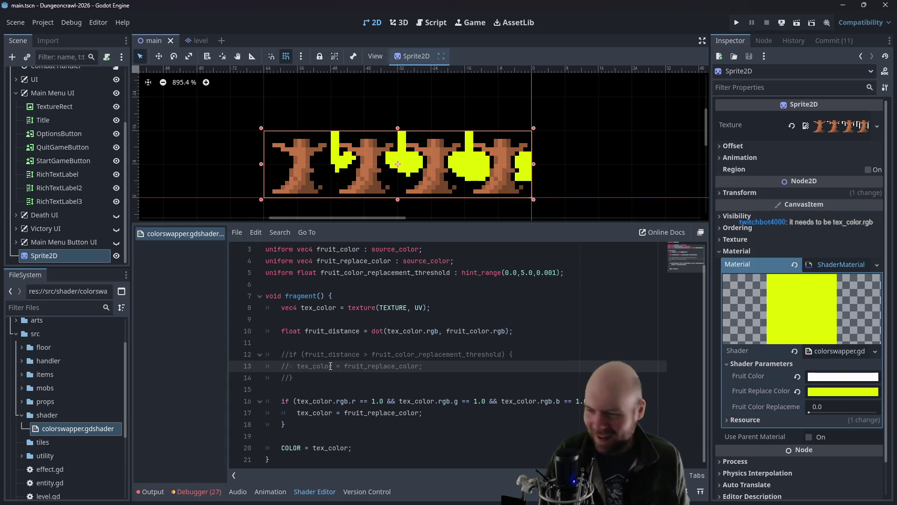
mouse_move(809, 413)
left_mouse_down()
mouse_move(879, 412)
mouse_move(810, 413)
left_mouse_up()
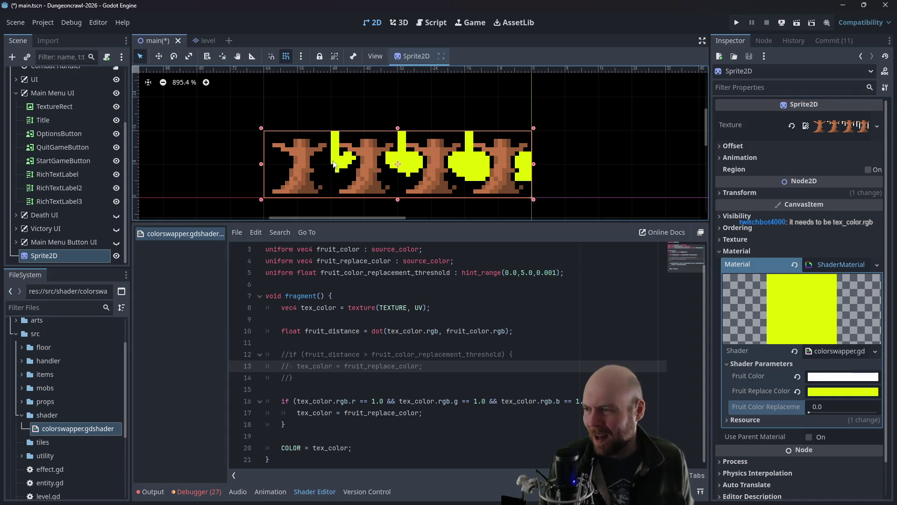
left_click(341, 398)
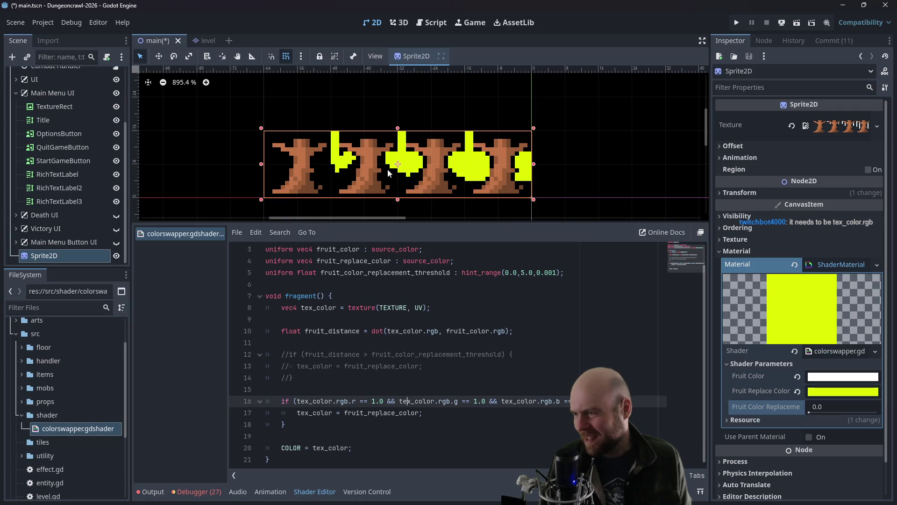
left_click(284, 412)
type("#")
left_click(334, 381)
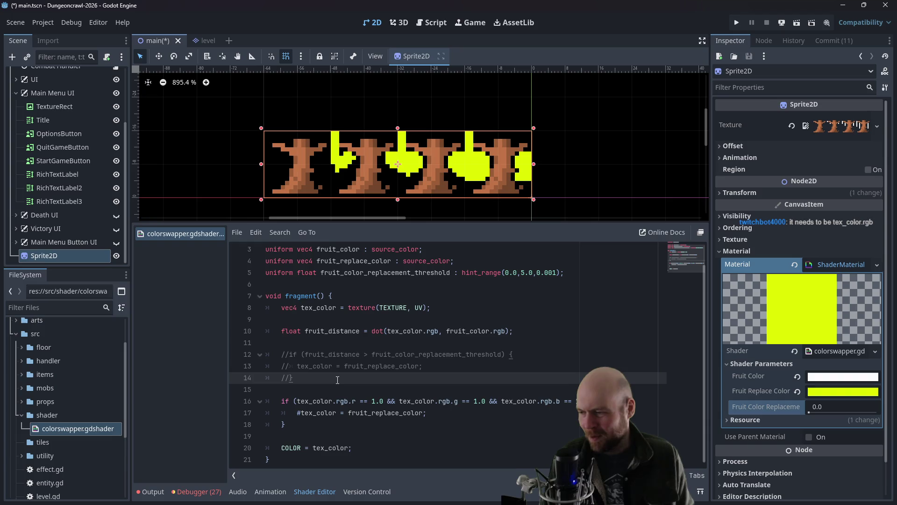
left_click(301, 414)
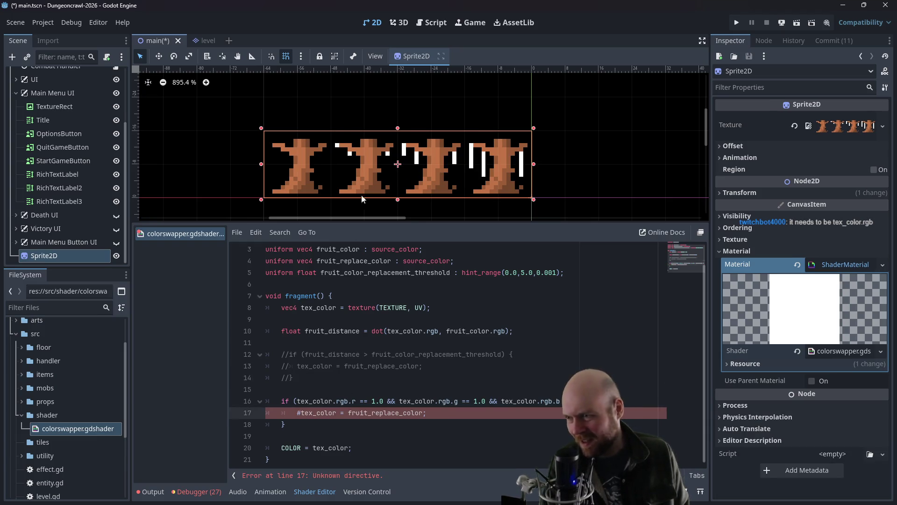
key("BackSpace")
left_click(363, 356)
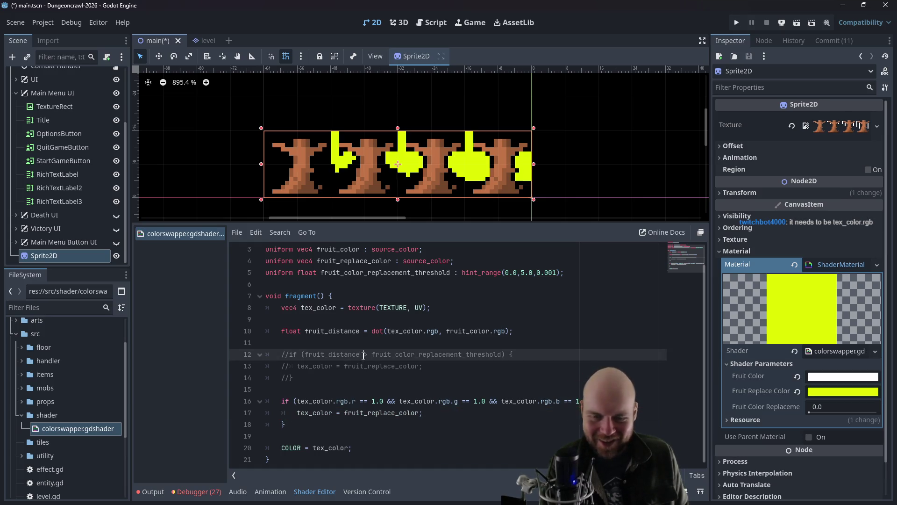
left_click(462, 165)
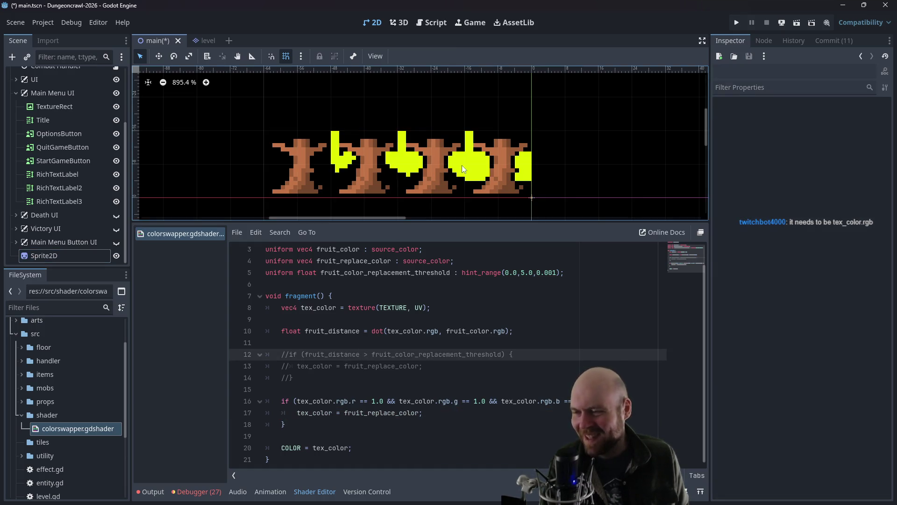
scroll(481, 171, "up", 1)
left_click(480, 170)
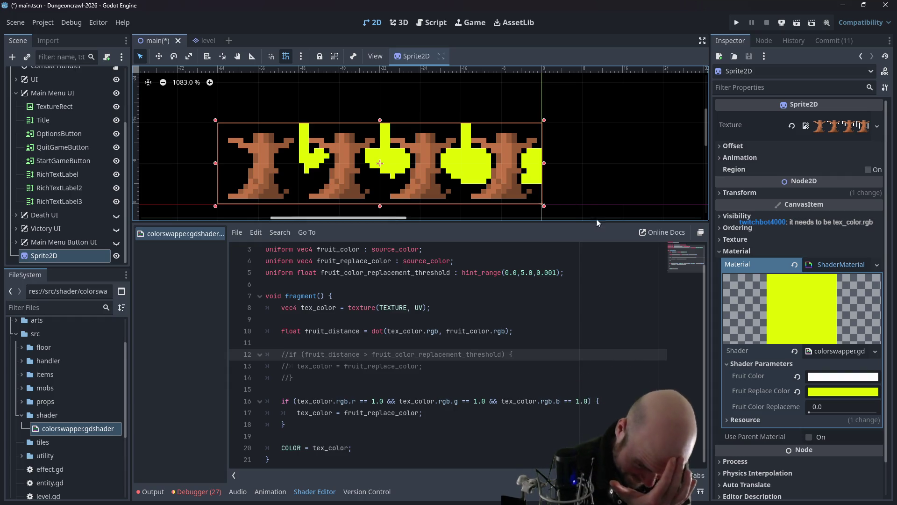
left_click(798, 376)
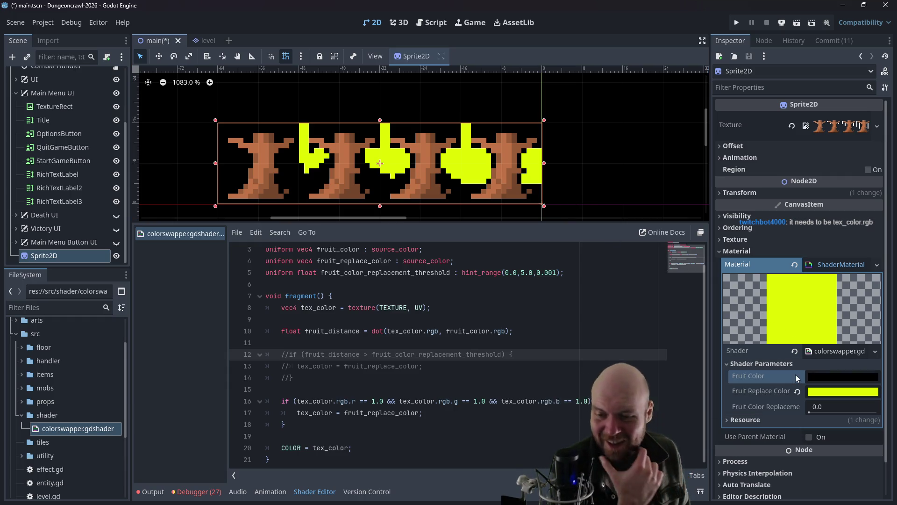
left_click(825, 374)
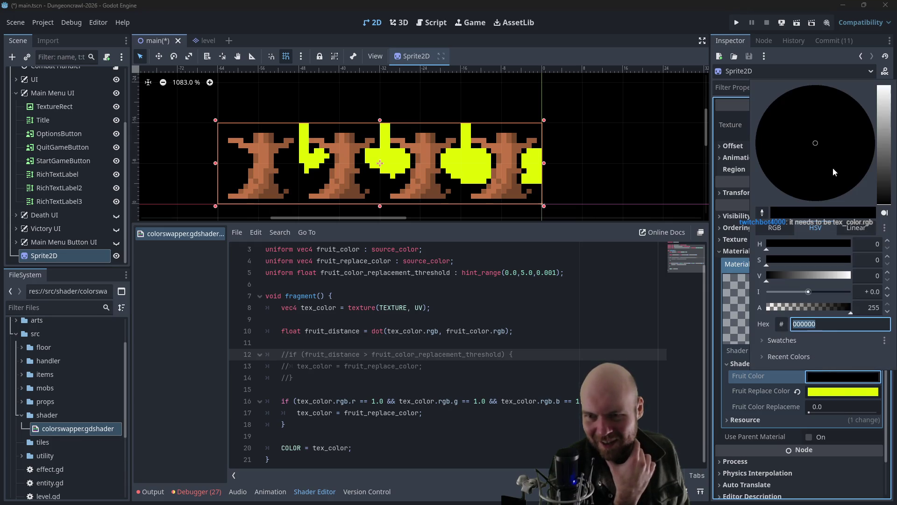
left_click_drag(817, 273, 878, 273)
left_click(845, 248)
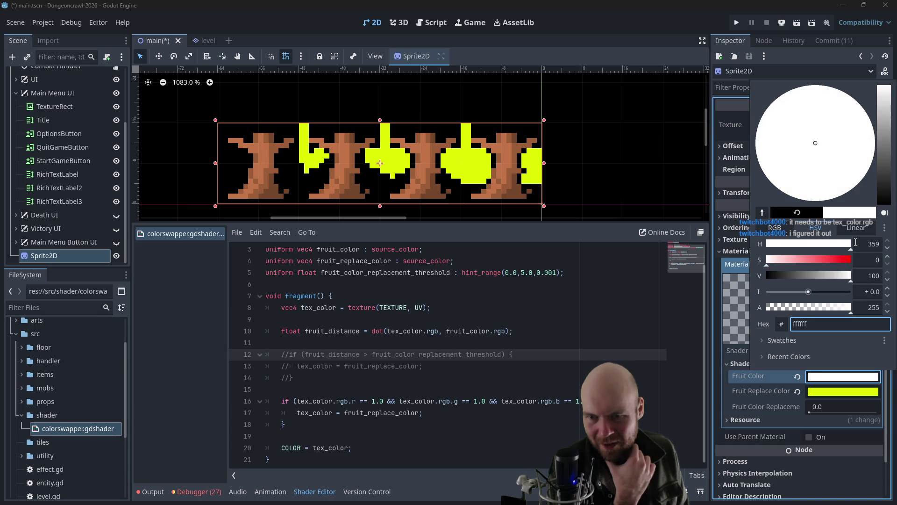
left_click(536, 328)
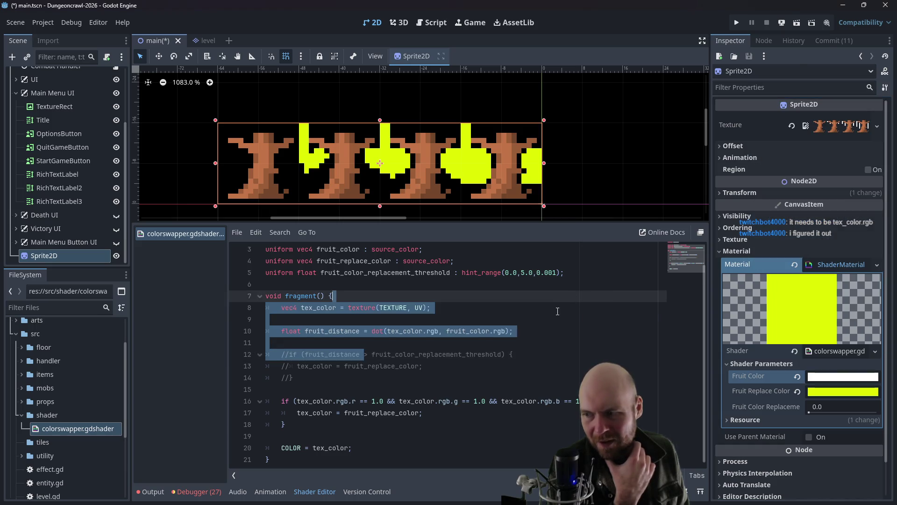
left_click(535, 313)
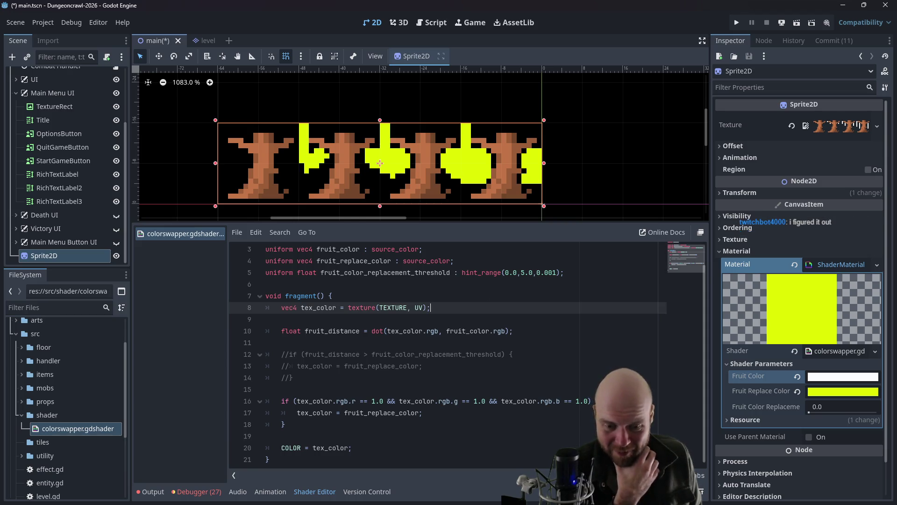
key("alt+Tab")
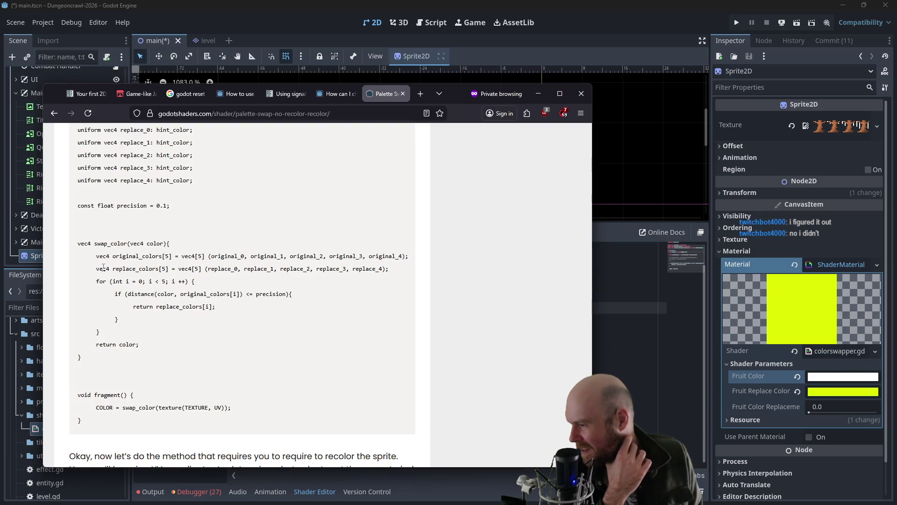
key("alt+Tab")
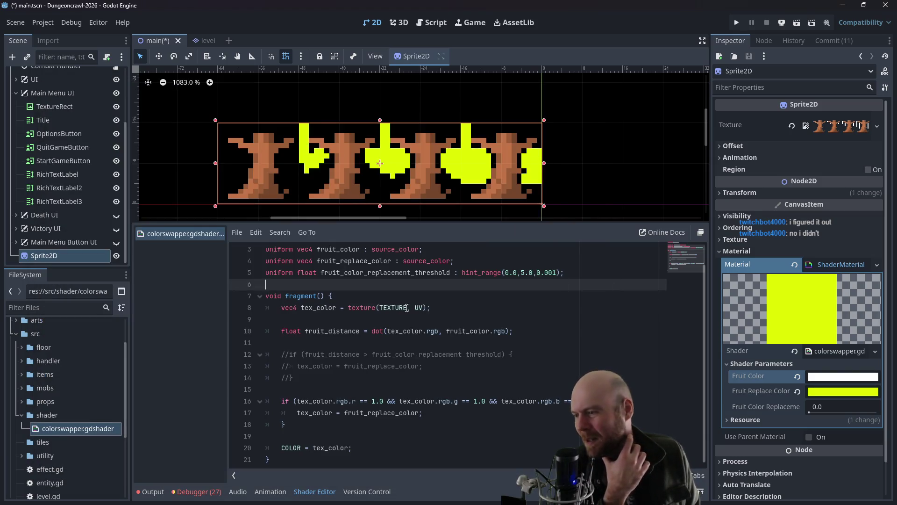
left_click(418, 307)
left_click(423, 284)
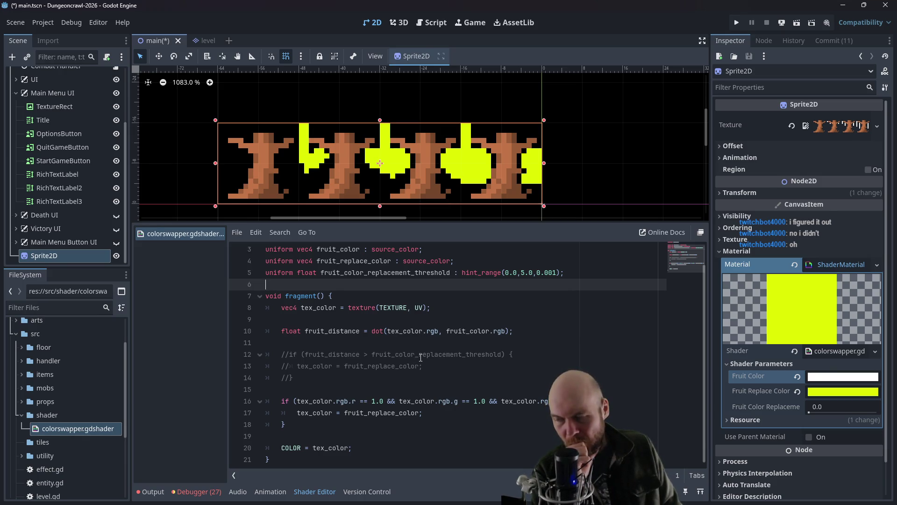
left_click(427, 307)
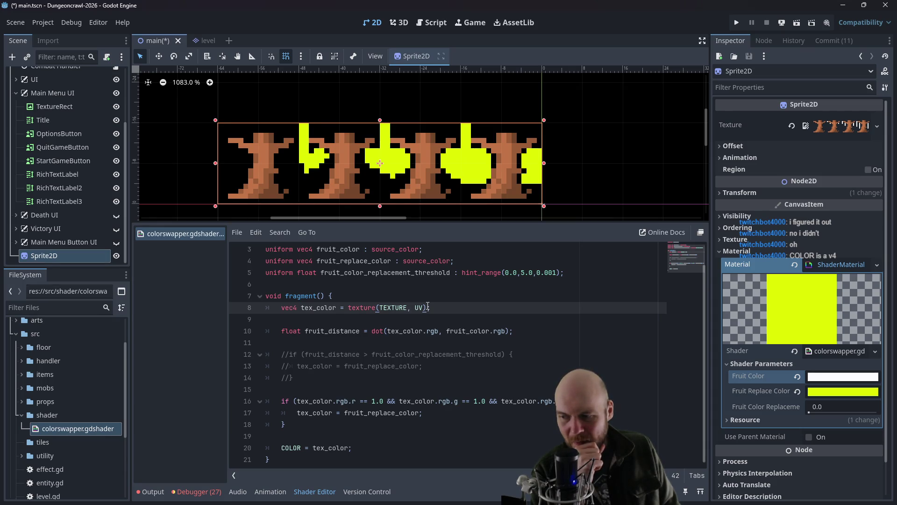
left_click(455, 261)
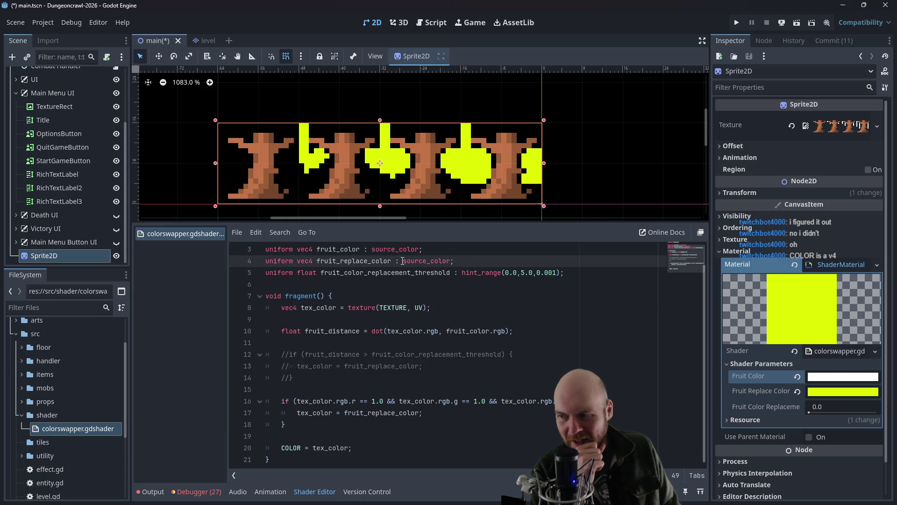
Step: Try lowering the alpha of Fruit Replace Color and Fruit Color, restoring both afterwards
left_click(827, 396)
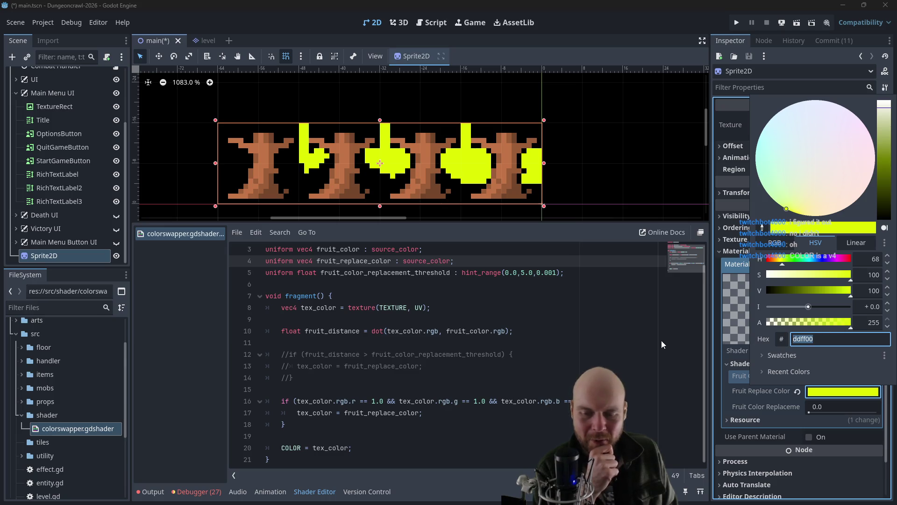
mouse_move(836, 323)
left_mouse_down()
mouse_move(794, 323)
mouse_move(864, 325)
left_mouse_up()
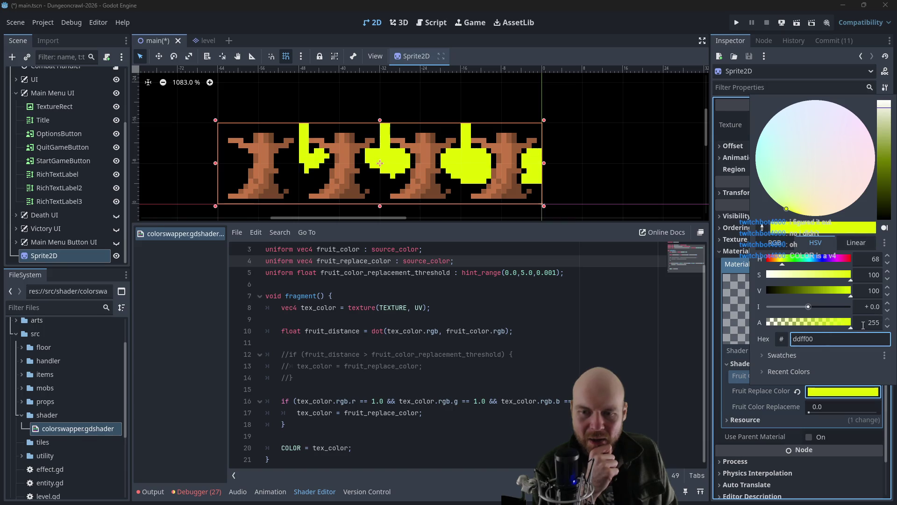
left_click(598, 358)
left_click_drag(523, 331, 267, 257)
left_click(523, 331)
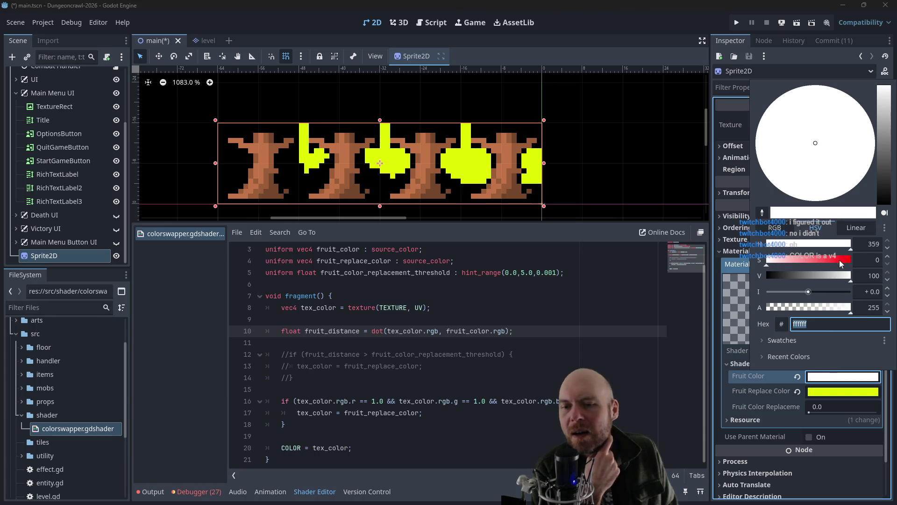
mouse_move(842, 306)
left_mouse_down()
mouse_move(744, 312)
mouse_move(865, 311)
left_mouse_up()
left_click(413, 407)
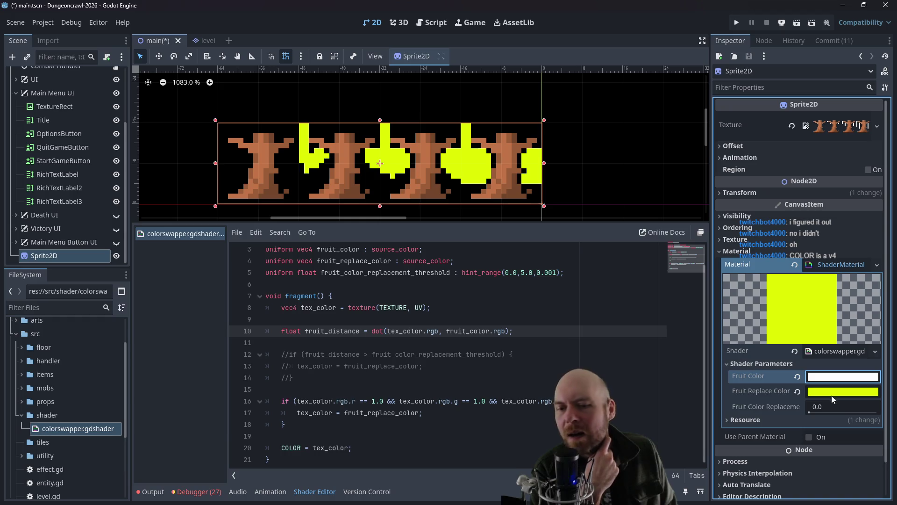
Step: Set Fruit Replace Color to a fully saturated bright yellow, f2ff00
mouse_move(830, 393)
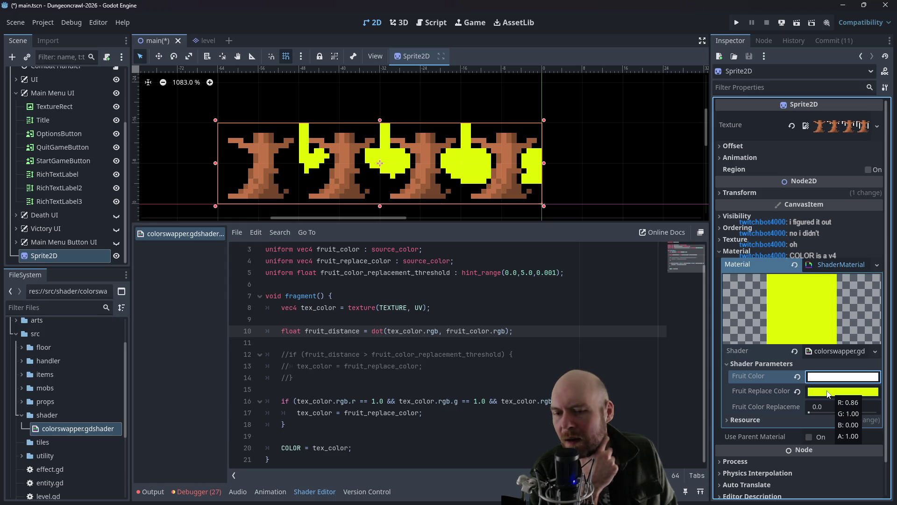
left_click(827, 394)
mouse_move(824, 289)
left_mouse_down()
mouse_move(790, 291)
mouse_move(853, 290)
mouse_move(800, 275)
mouse_move(853, 275)
left_mouse_up()
mouse_move(782, 259)
left_mouse_down()
mouse_move(837, 260)
mouse_move(776, 264)
left_mouse_up()
left_click(581, 335)
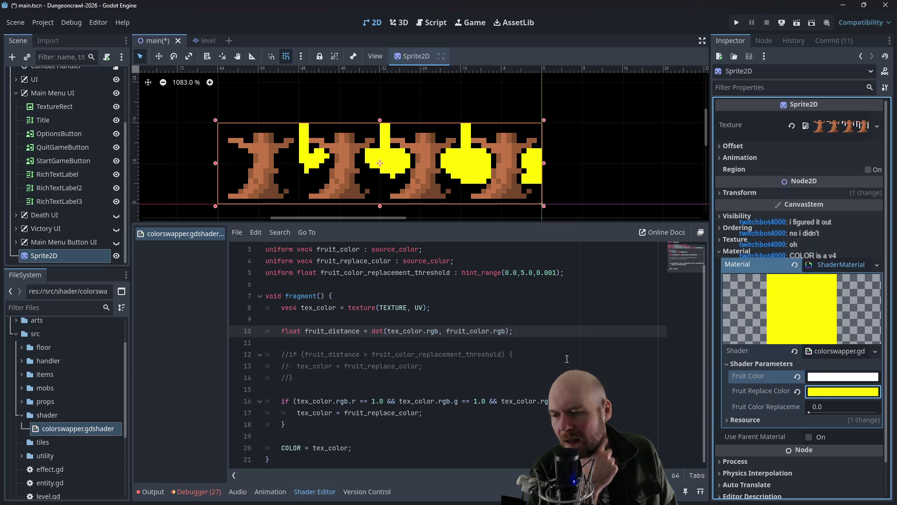
Step: Add an alpha == 1.0 check to line 16's condition and correct rgb.a to rgba.a so it compiles
key("Down")
key("Down")
key("Down")
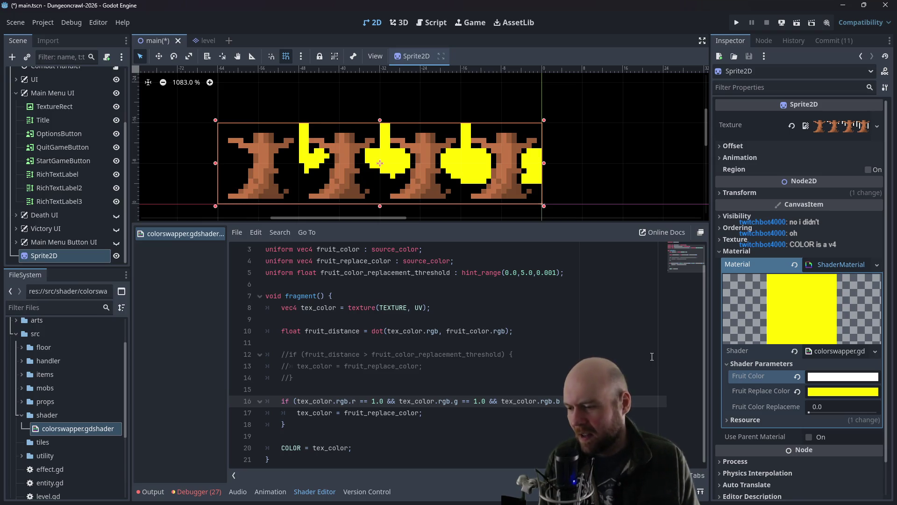
type("fruit_color.rg")
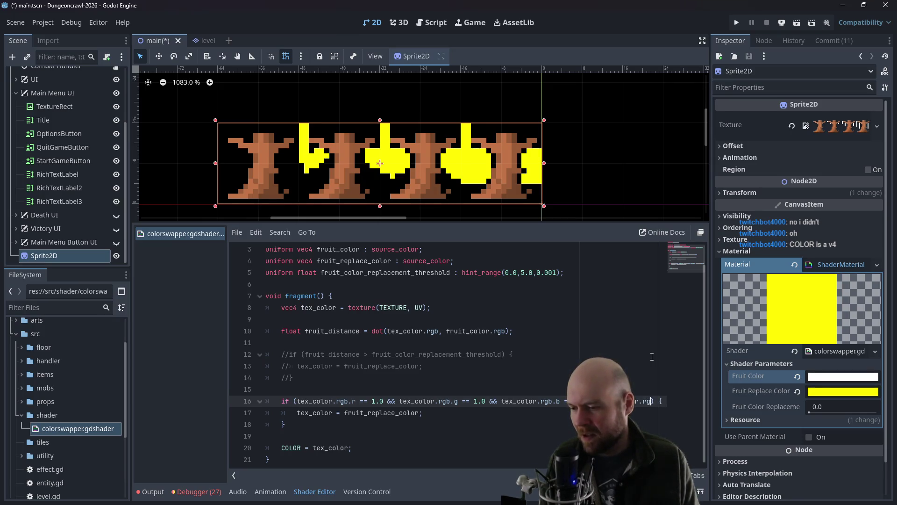
type("b.a")
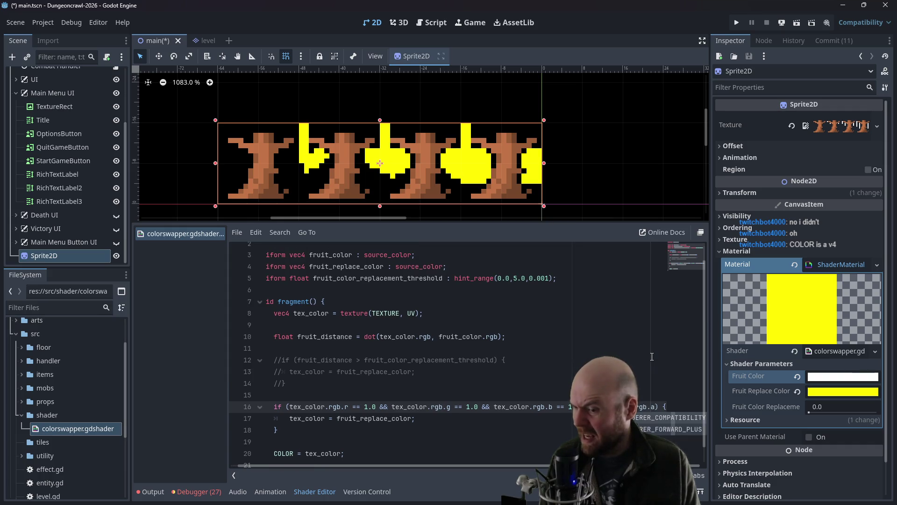
type(" == 1.0")
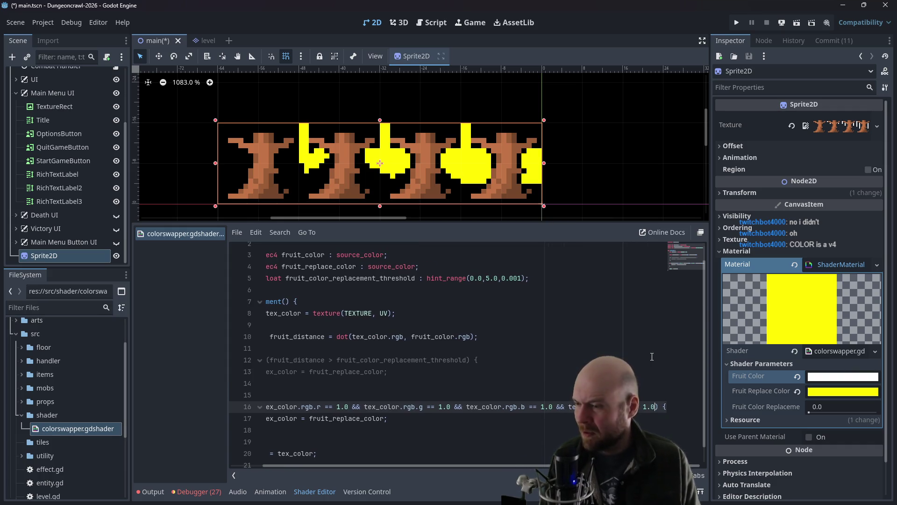
left_click(507, 371)
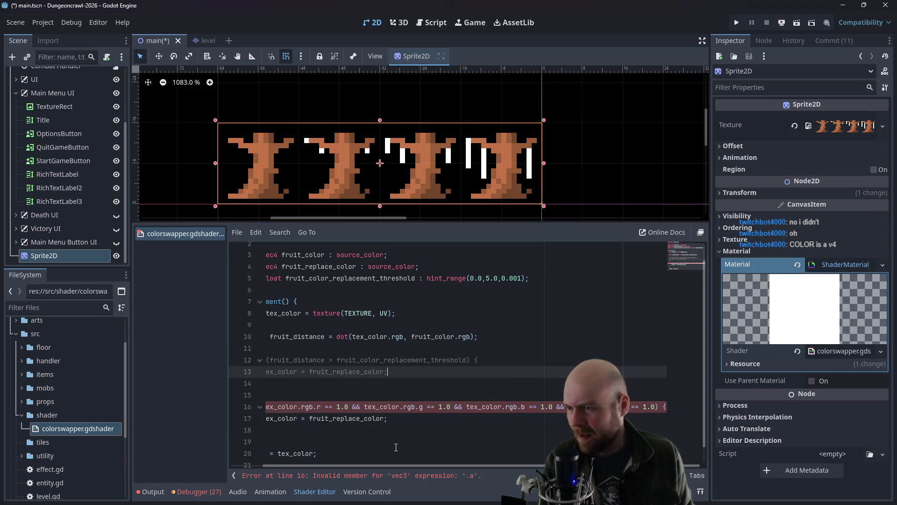
key("Up")
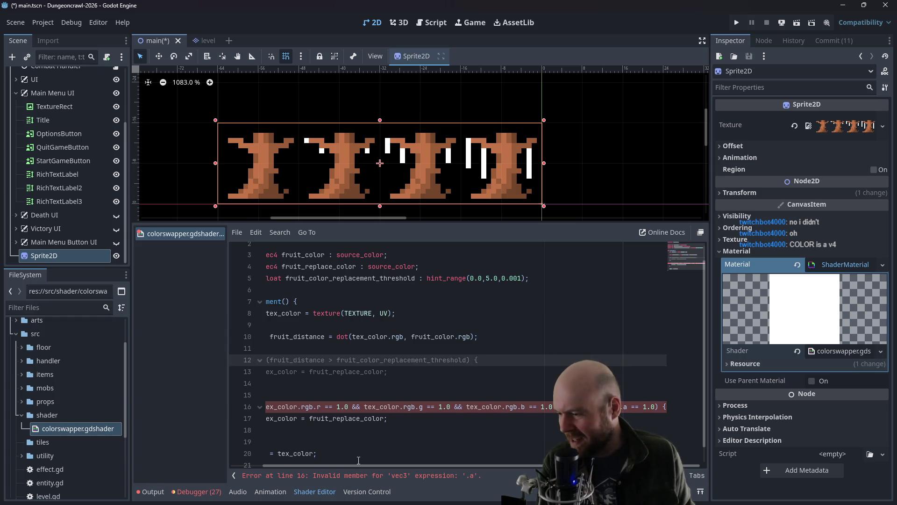
left_click_drag(362, 468, 314, 462)
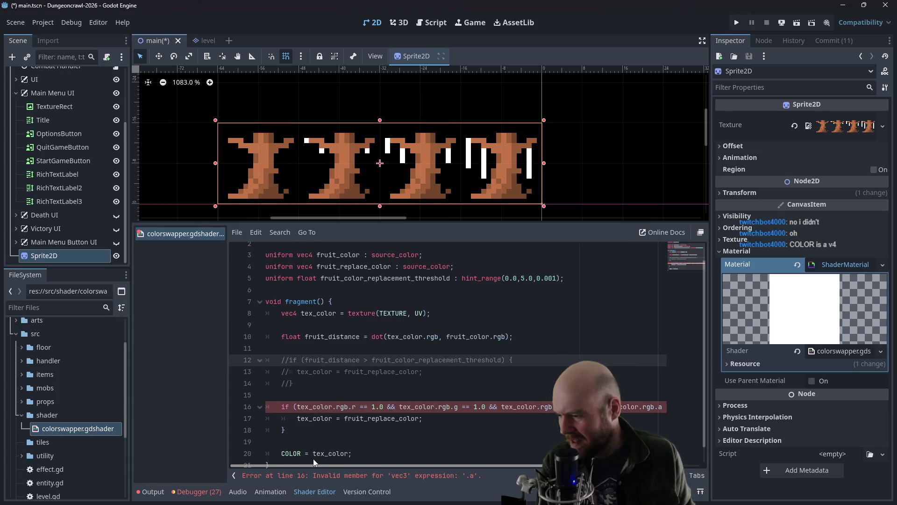
scroll(329, 458, "right", 2)
left_click(625, 407)
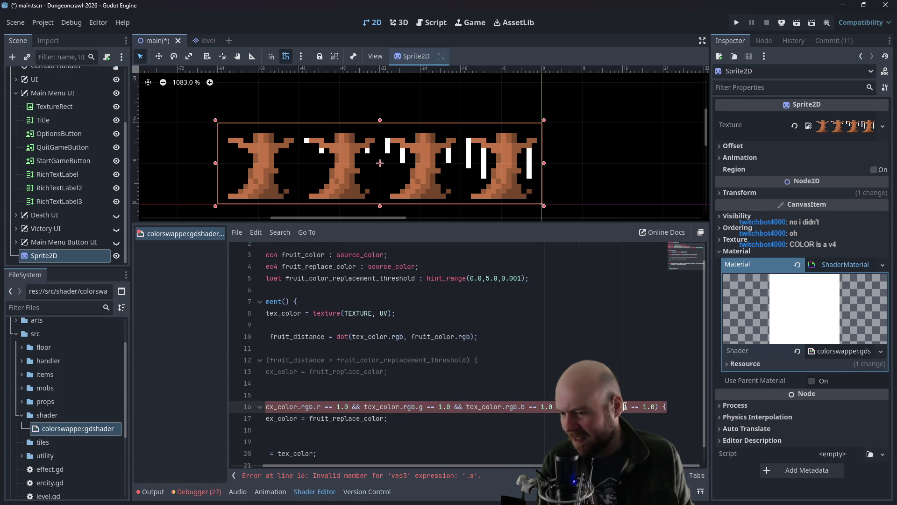
scroll(624, 406, "left", 1)
type("a")
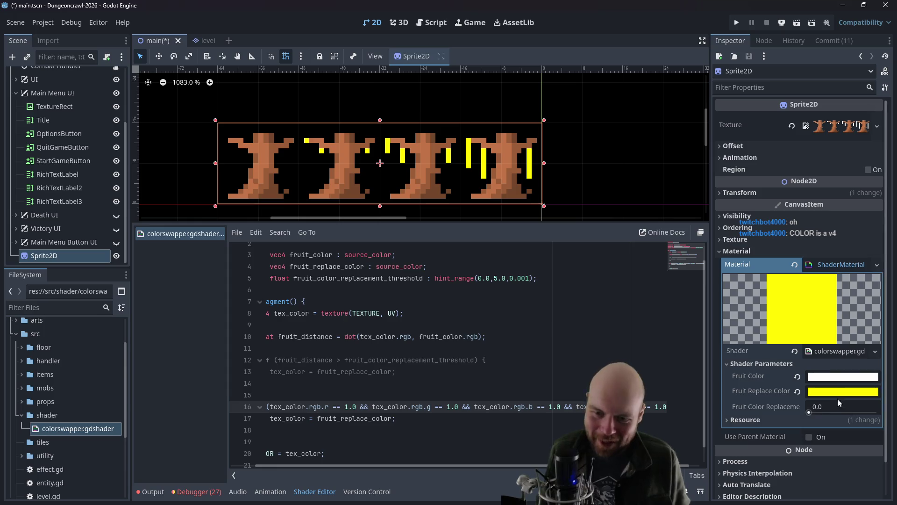
Step: Uncomment the distance-threshold if block on lines 12–14
left_click(599, 312)
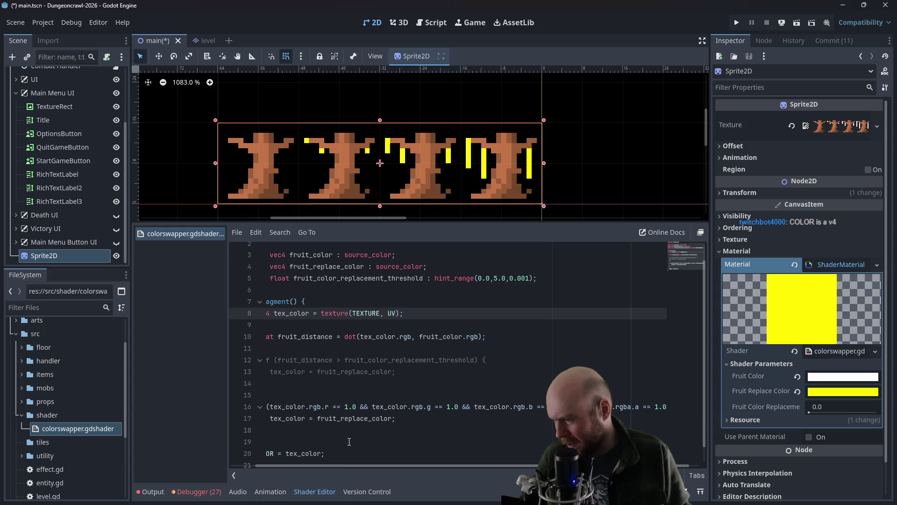
left_click_drag(339, 465, 283, 462)
left_click(291, 378)
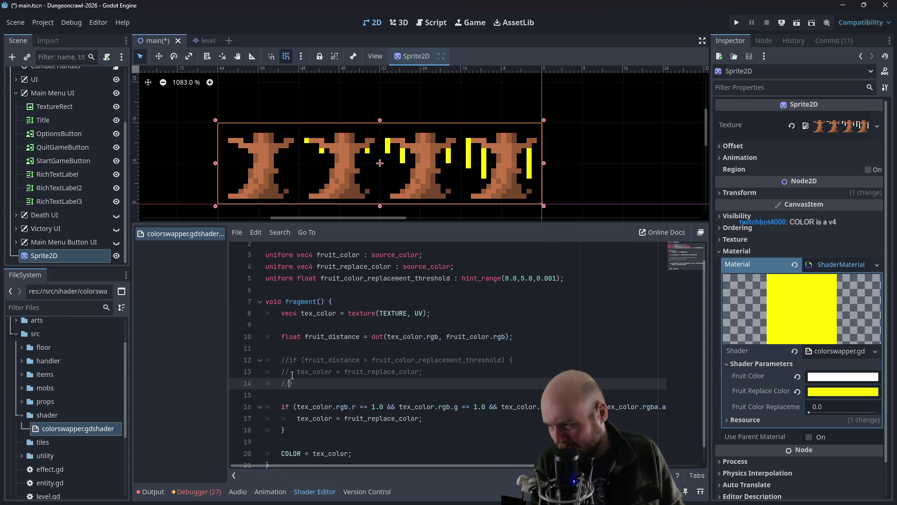
key("BackSpace")
key("BackSpace")
type("}")
key("Up")
key("ctrl+k")
key("Up")
key("ctrl+k")
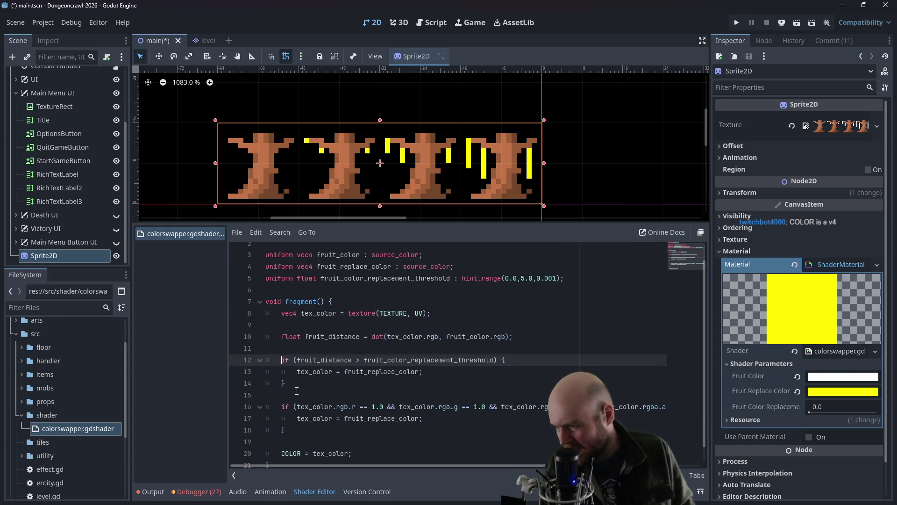
Step: Comment out the exact-white if block on lines 16–18 with Ctrl+K
left_click(284, 406)
key("ctrl+k")
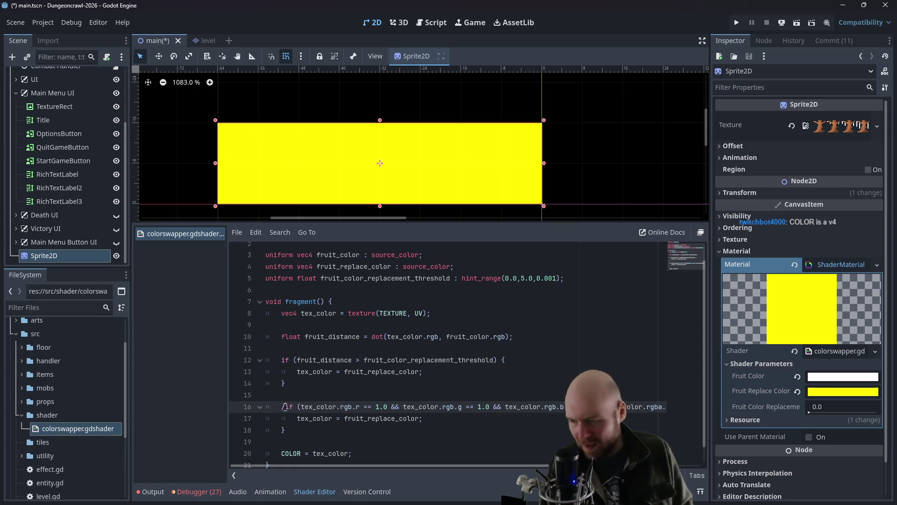
key("ctrl+k")
key("Down")
key("ctrl+k")
left_click(282, 429)
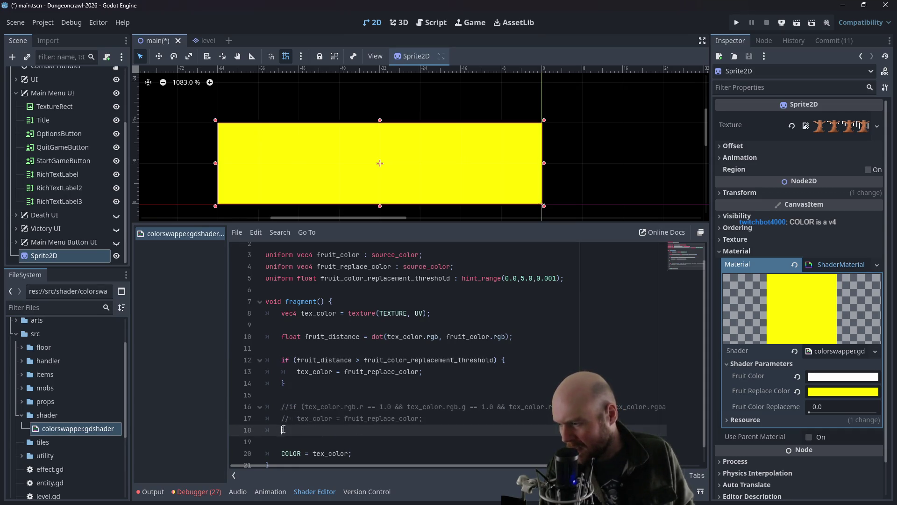
key("ctrl+k")
Step: Check the Fruit Color picker, then switch line 12's fruit_distance comparison back to less-than
left_click(833, 377)
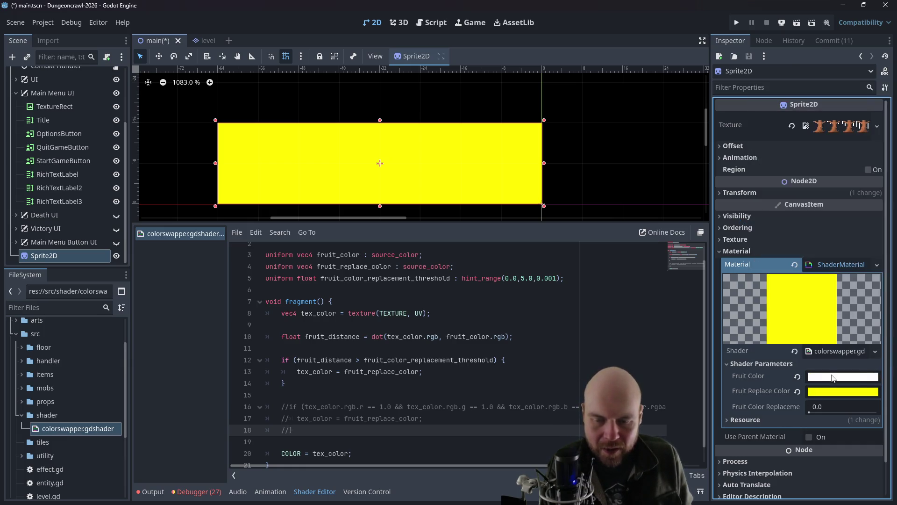
left_click(833, 377)
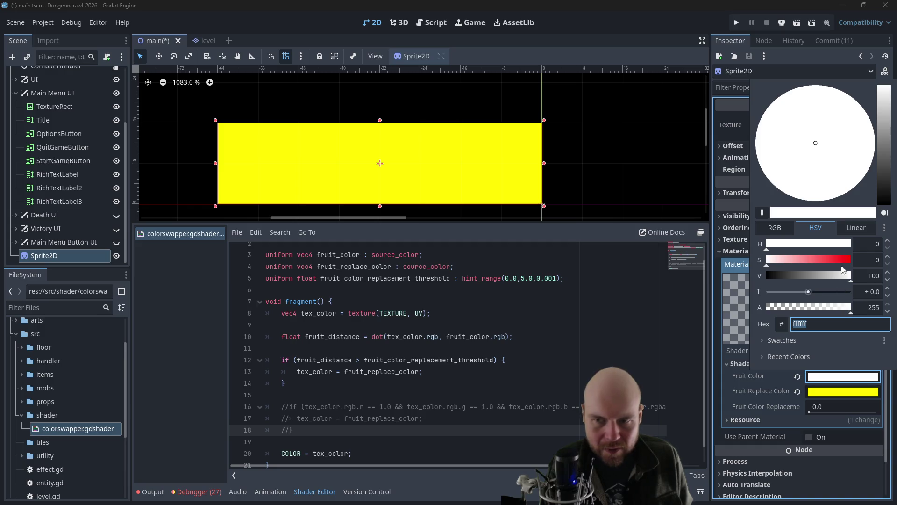
left_click(817, 148)
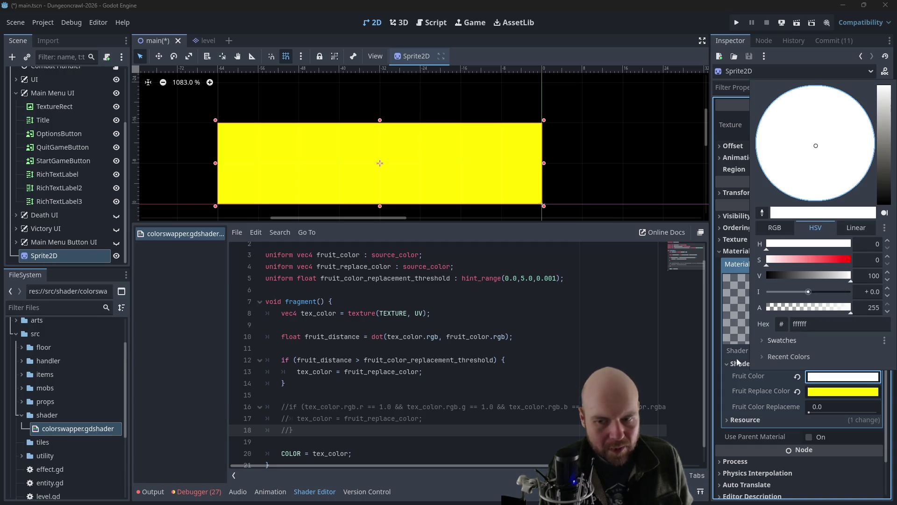
left_click(360, 360)
left_click(360, 359)
type("<")
key("Up")
key("Up")
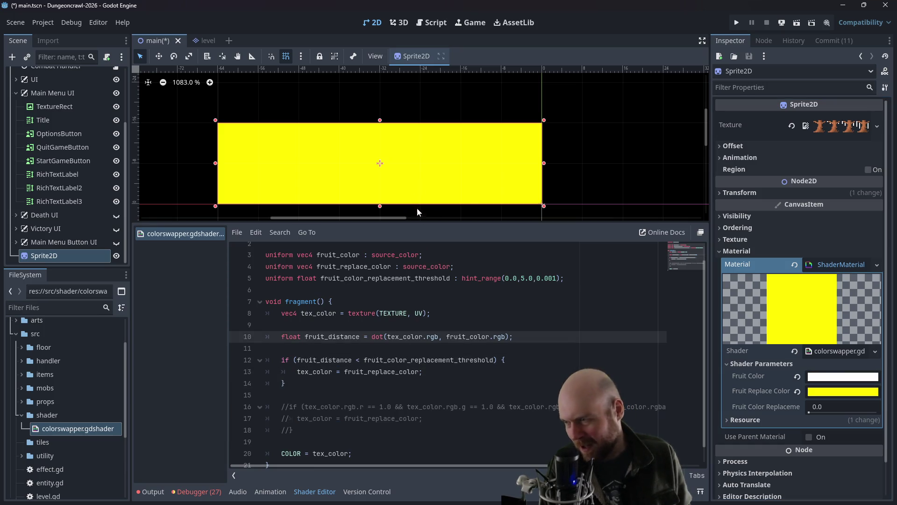
key("Up")
key("Up")
key("Up")
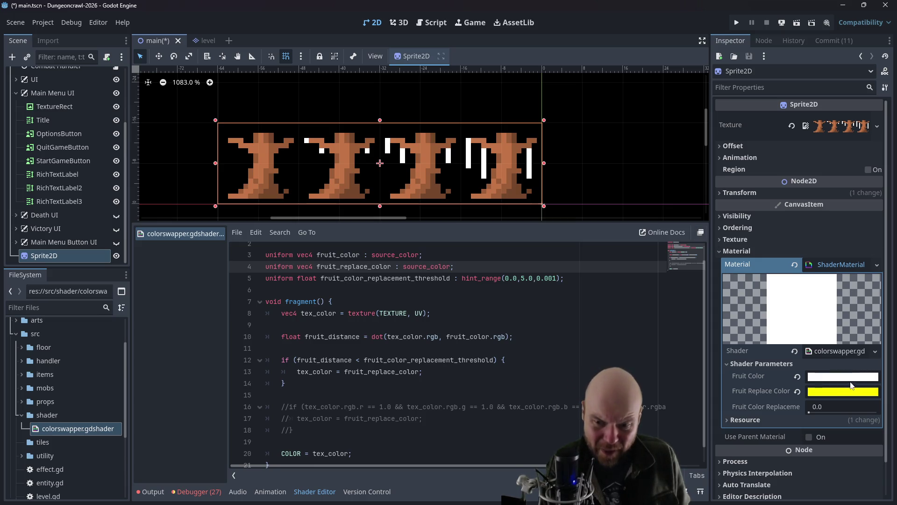
Step: Push Fruit Color's hue to 359 and raise the replacement threshold to 0.51
left_click(809, 414)
left_click_drag(809, 413, 824, 413)
left_click(822, 390)
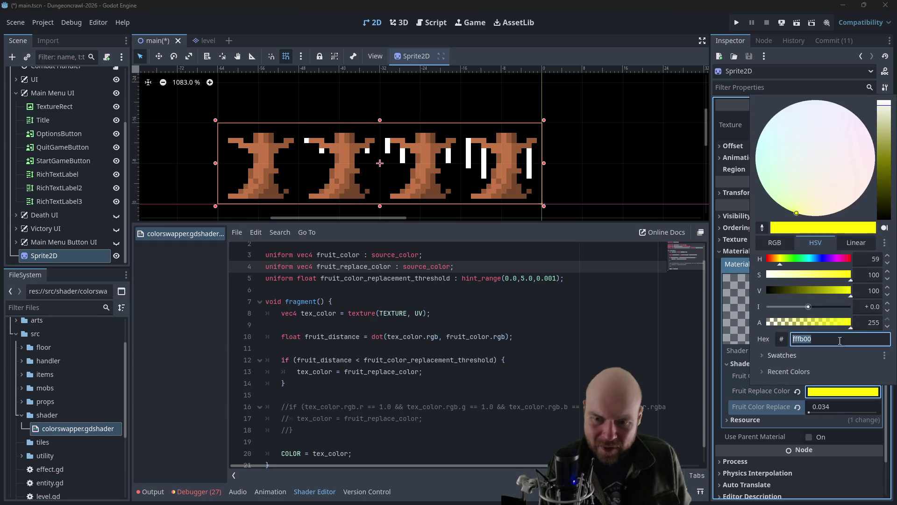
left_click(664, 375, "shift")
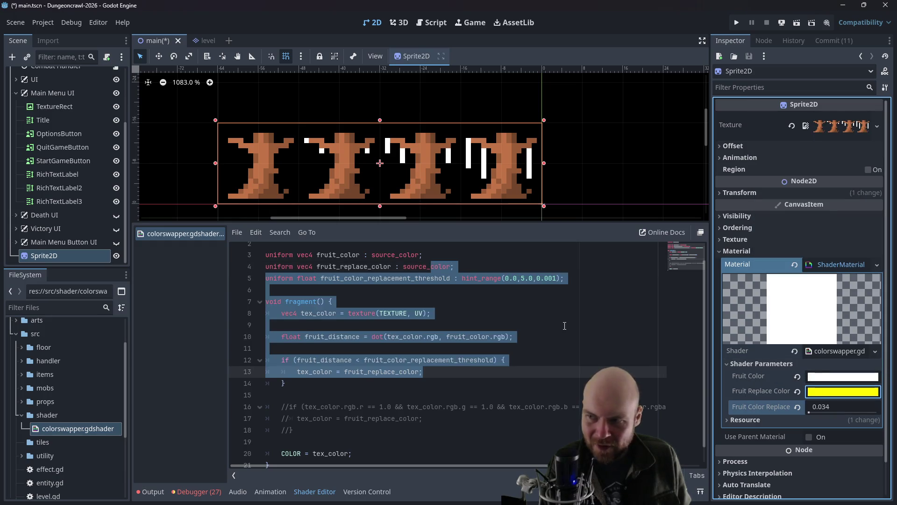
left_click(645, 325)
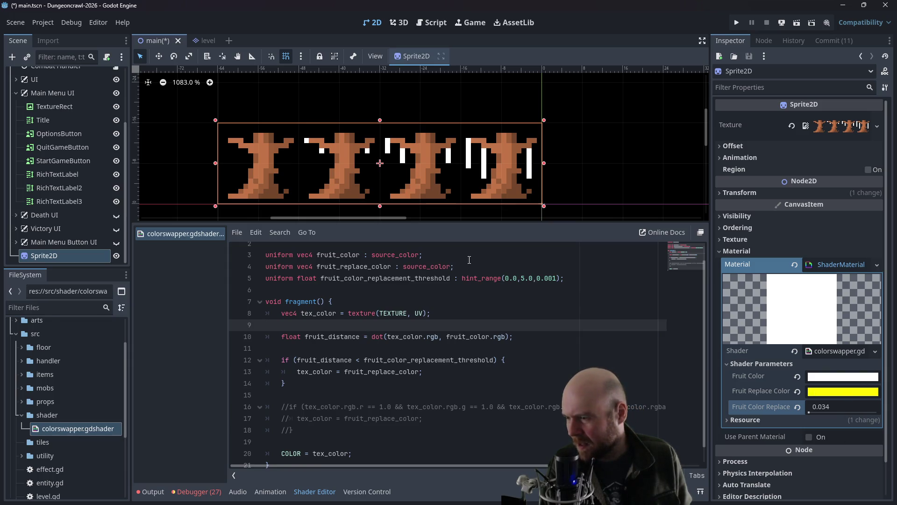
left_click(825, 380)
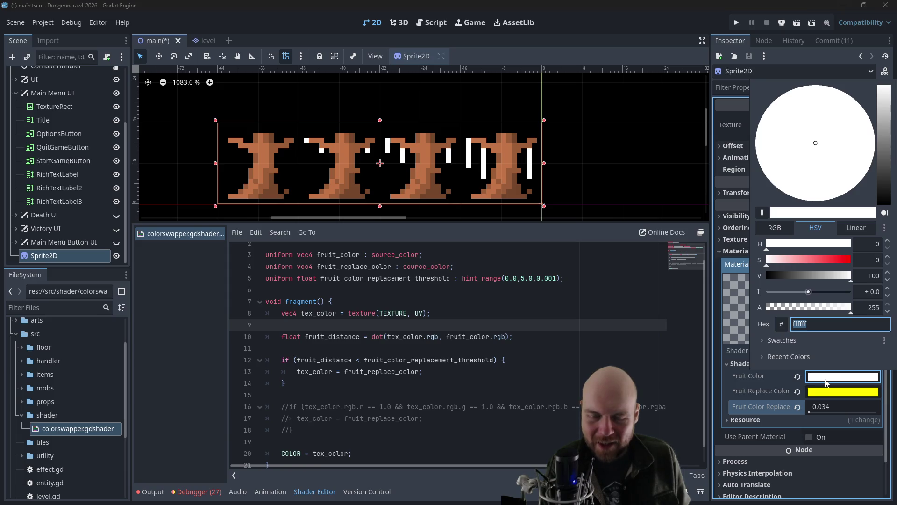
left_click_drag(791, 246, 886, 246)
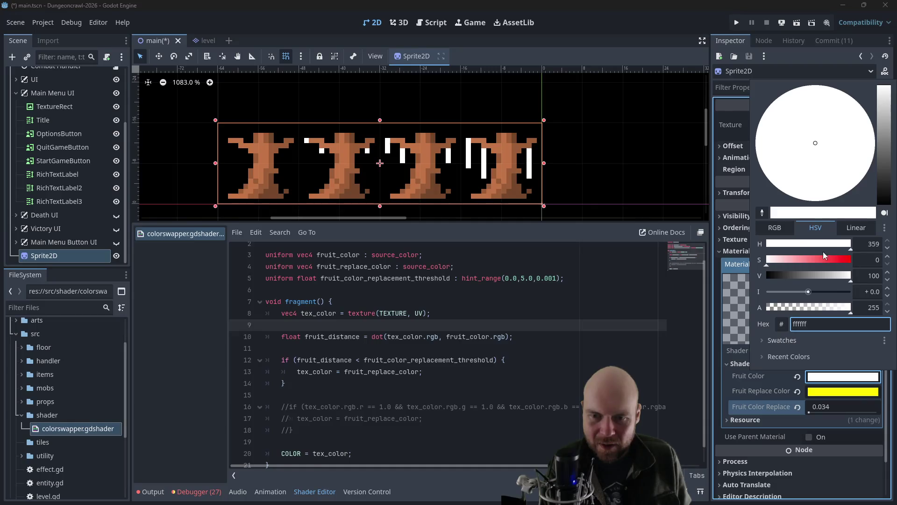
left_click(827, 377)
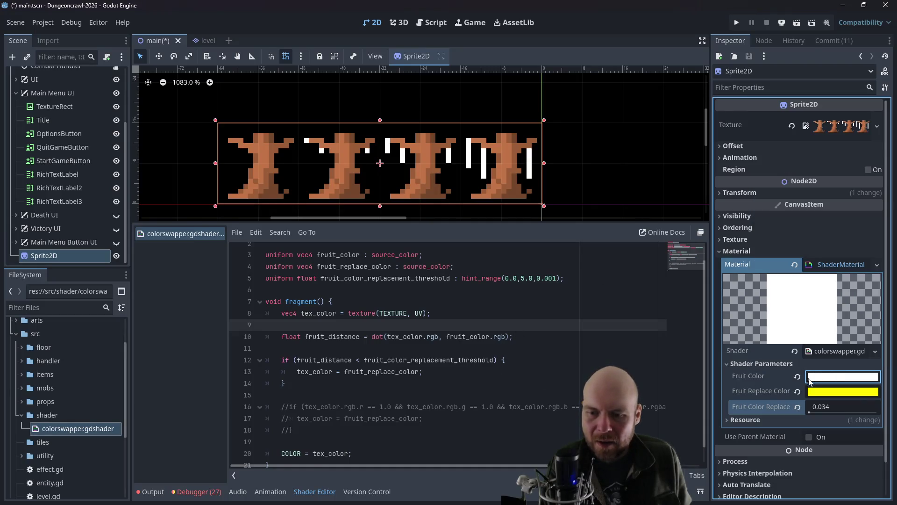
mouse_move(809, 412)
left_mouse_down()
mouse_move(827, 415)
mouse_move(814, 411)
left_mouse_up()
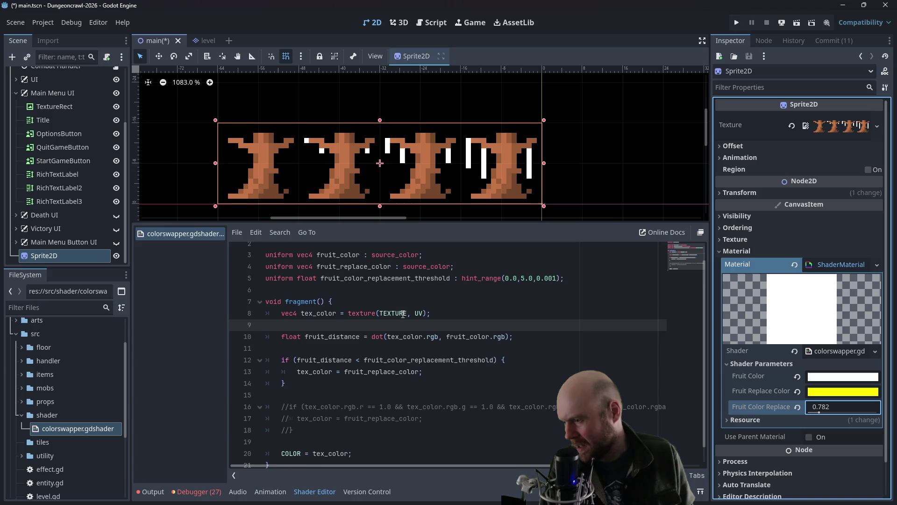
Step: Change line 10's dot() call to use tex_color.rgba and fruit_color.rgba
scroll(402, 296, "up", 1)
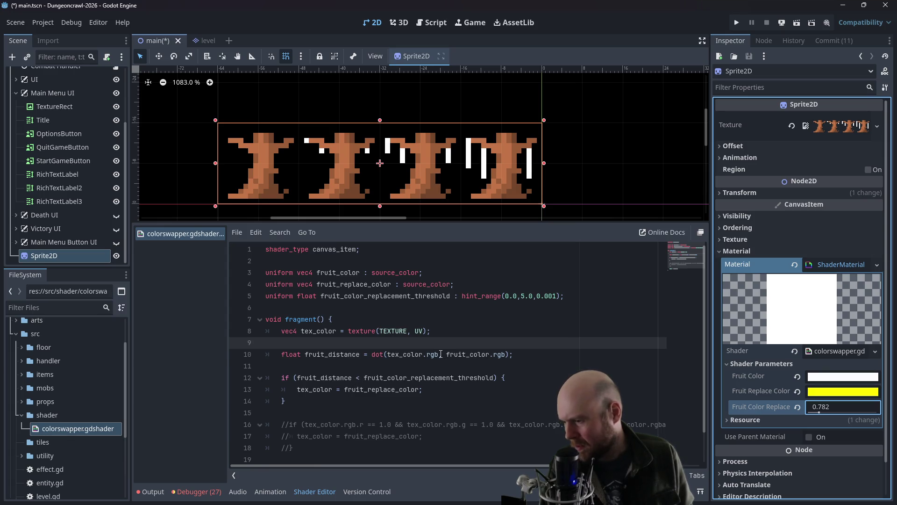
left_click(442, 354)
type("a")
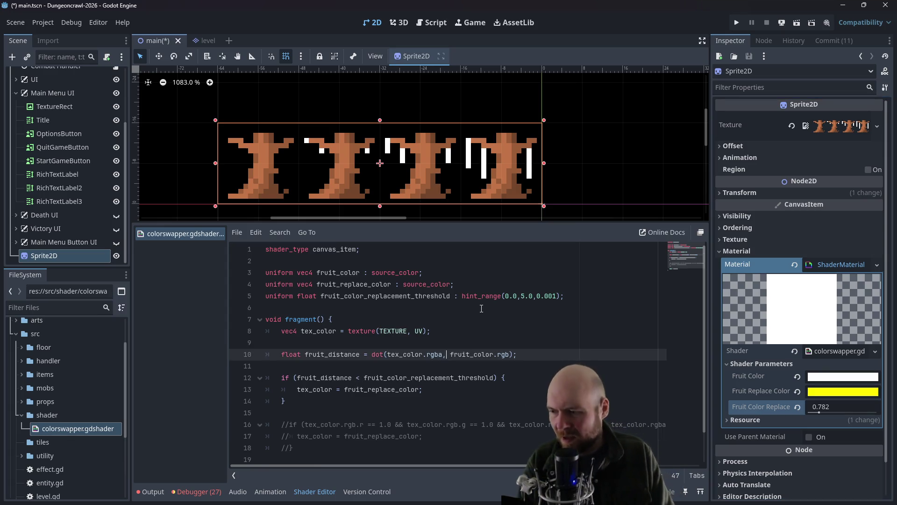
key("End")
key("Left")
key("Left")
type("a")
left_click(481, 308)
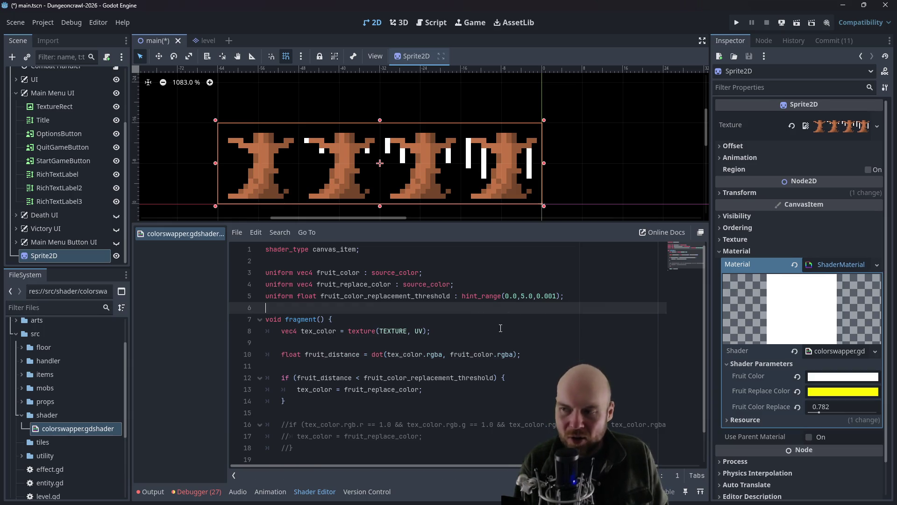
Step: Set the replacement threshold to 0.646 and inspect the dot call on line 10
left_click_drag(820, 412, 817, 414)
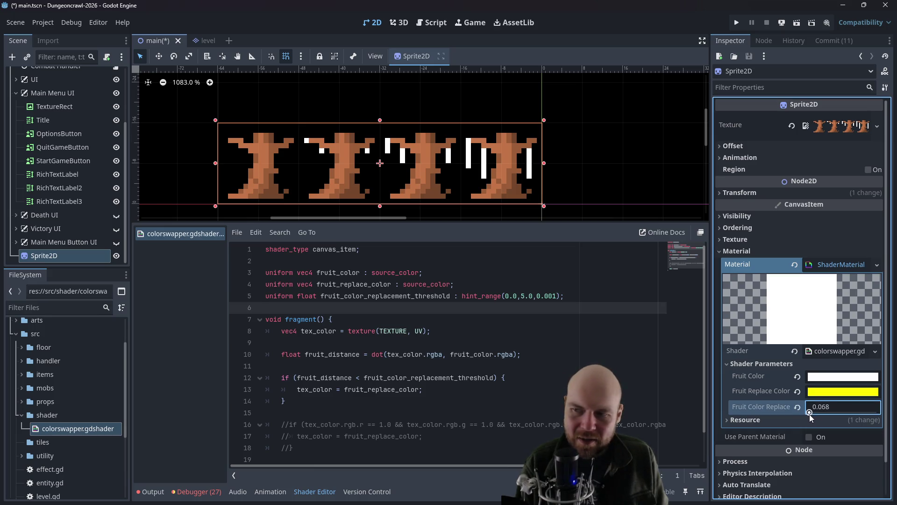
left_click(843, 377)
left_click(393, 364)
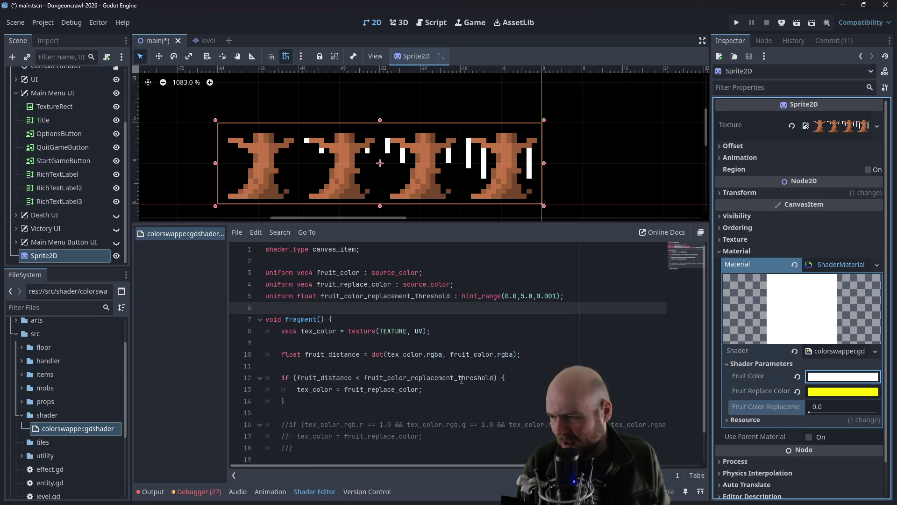
left_click(373, 355)
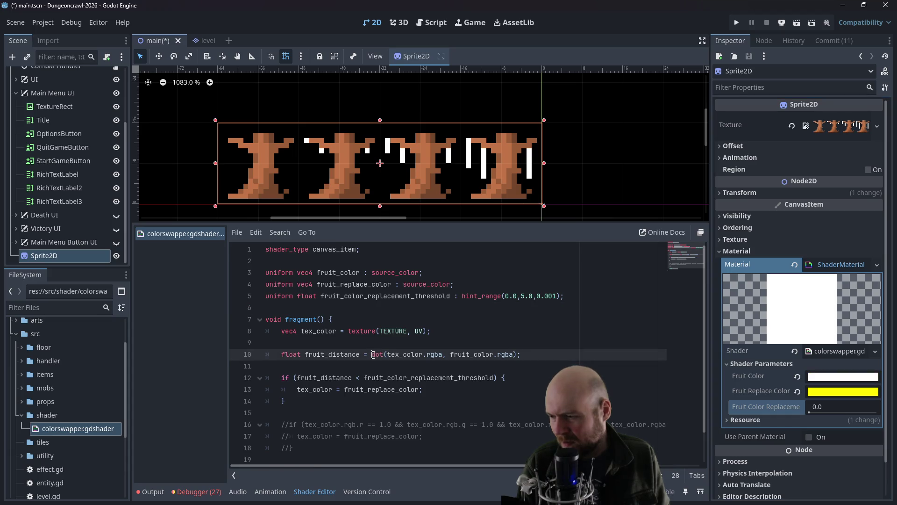
double_click(373, 354)
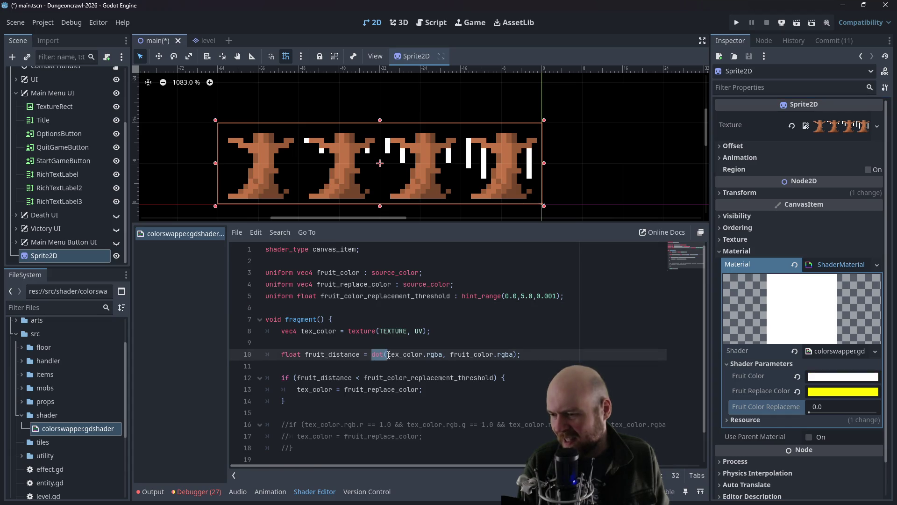
key("Left")
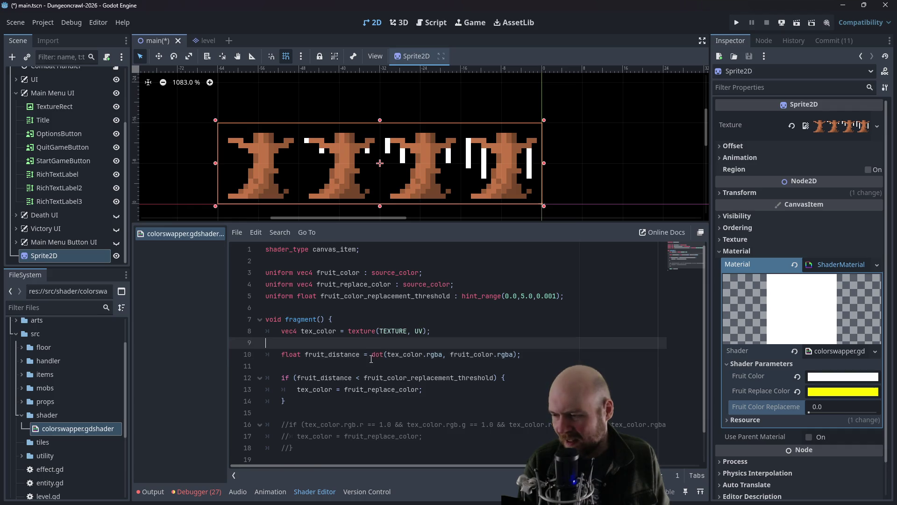
Step: Comment out the dot() fruit_distance line and add a copy computing length(tex_color.rgba - fruit_color.rgba)
type("//")
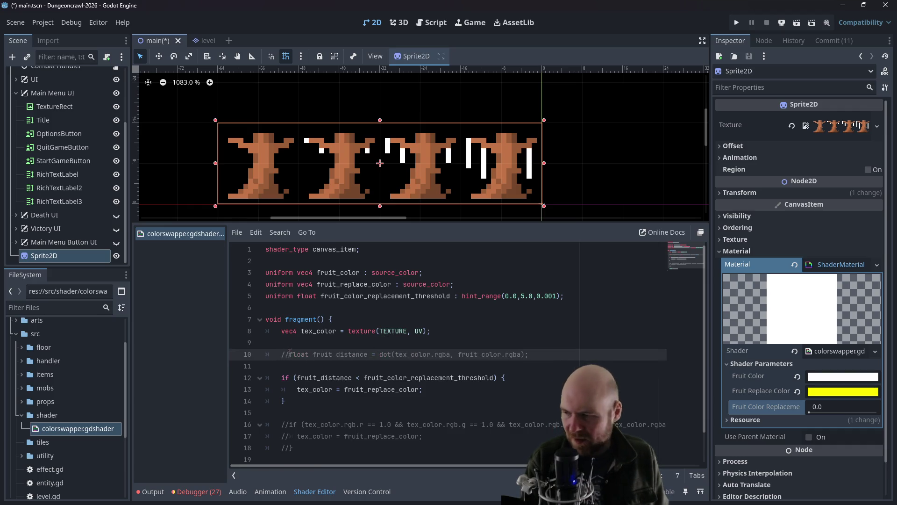
left_click_drag(291, 354, 535, 356)
key("ctrl+c")
key("End")
key("Return")
key("ctrl+v")
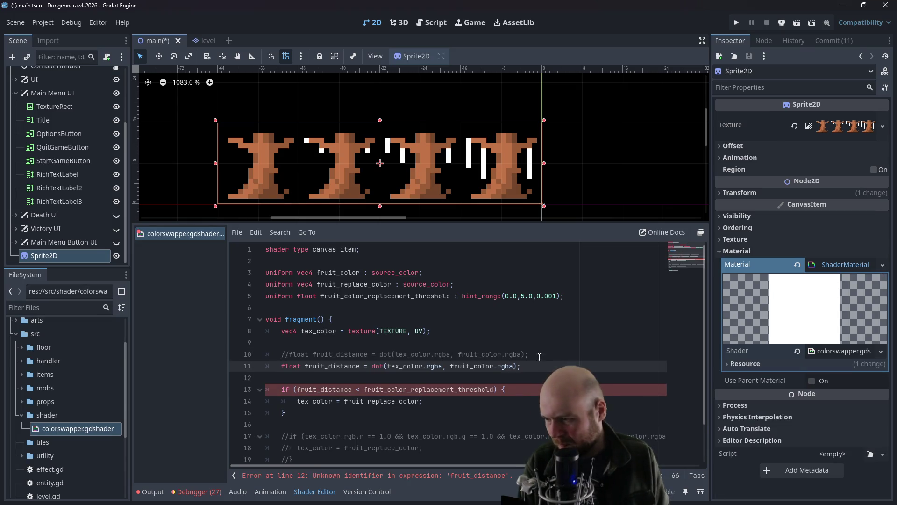
double_click(383, 366)
type("length(")
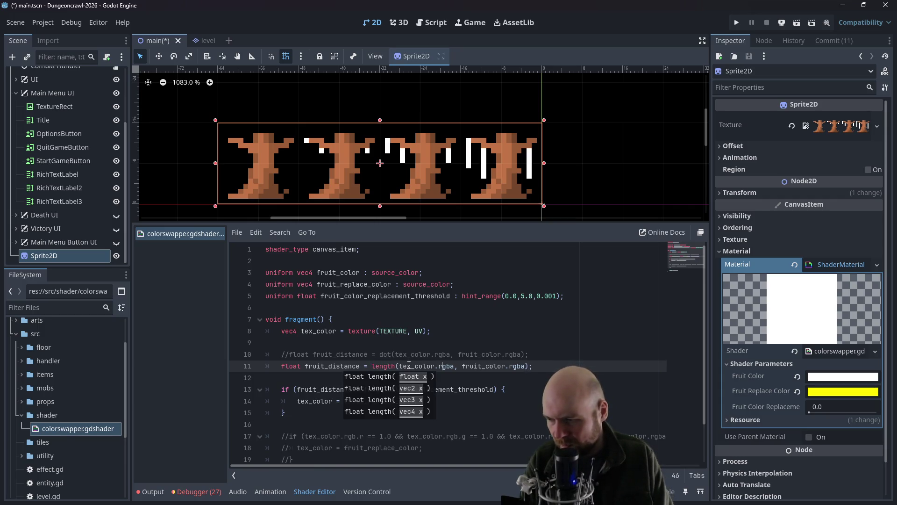
key("Right")
key("Right")
key("Right")
key("Delete")
type("-")
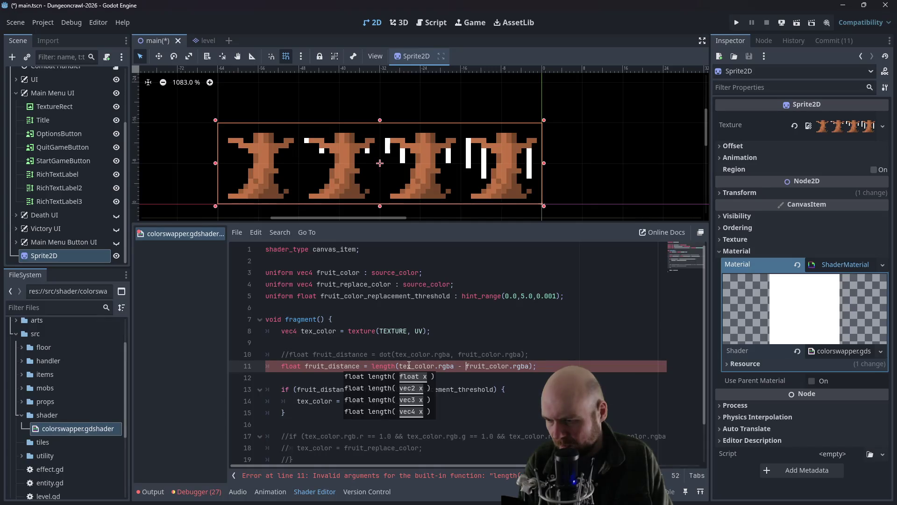
Step: Raise the fruit colour replacement threshold to 0.102 and save
left_click(485, 336)
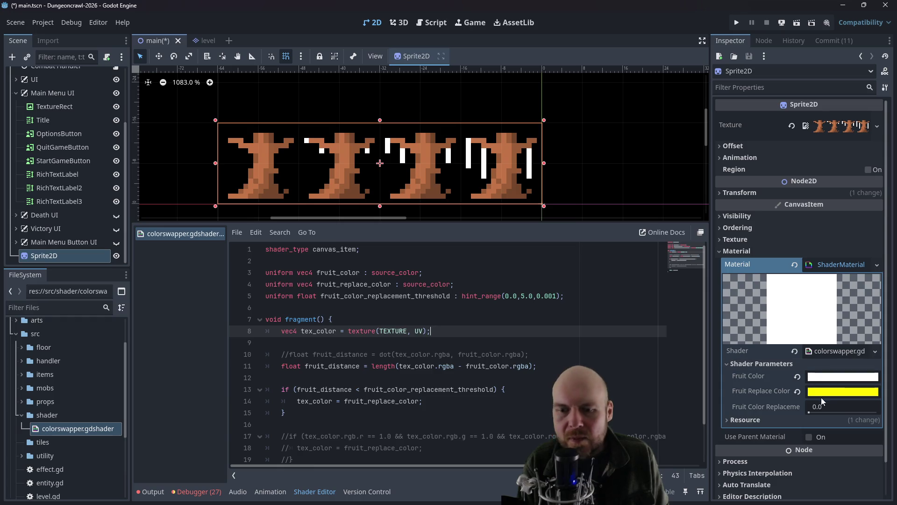
left_click_drag(811, 411, 812, 413)
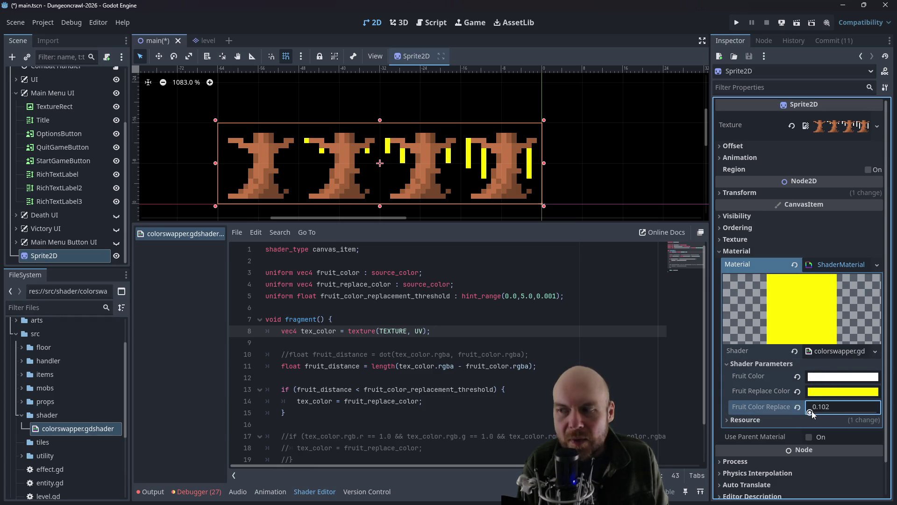
left_click(505, 389)
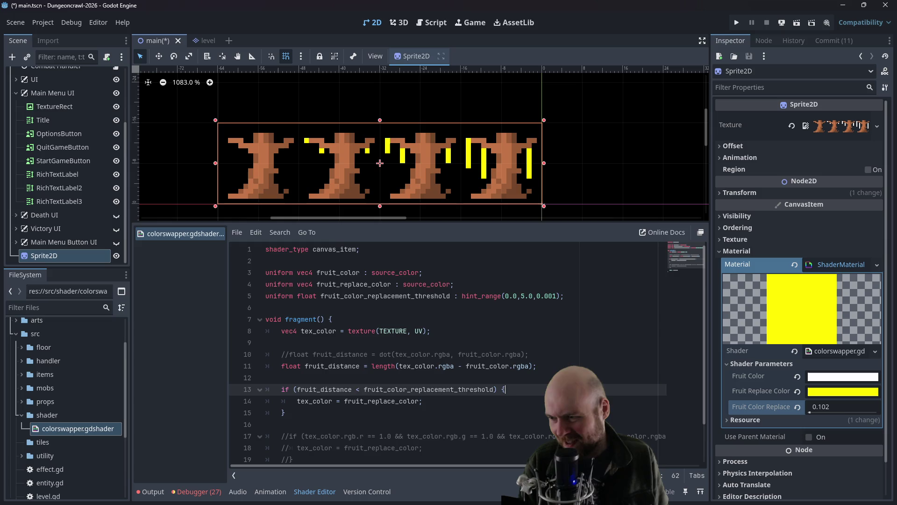
key("ctrl+s")
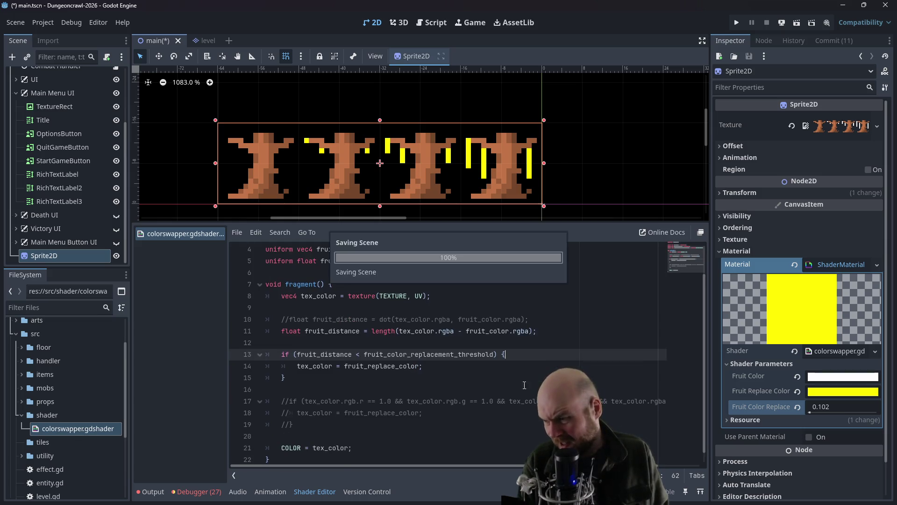
Step: Review plant.gd's OXYGEN fruit colour line and threshold line 67 in the script editor, then run the project
left_click(416, 27)
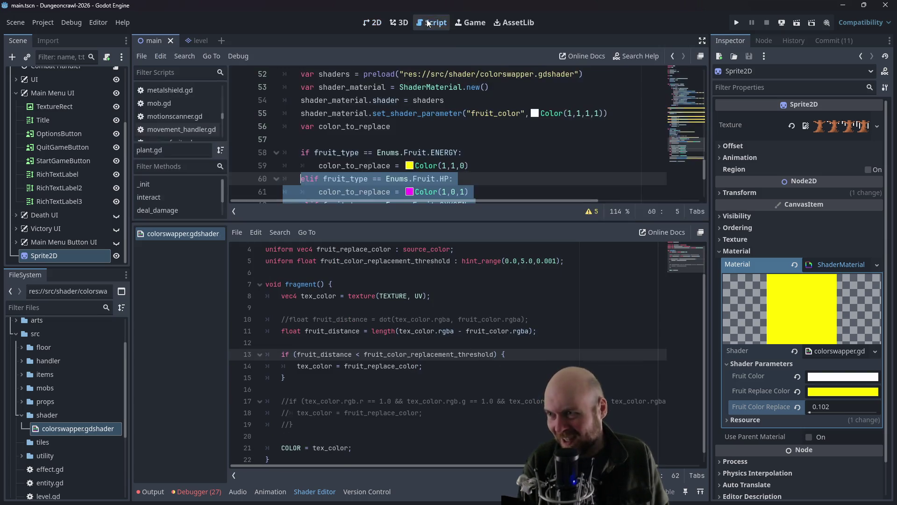
left_click(557, 153)
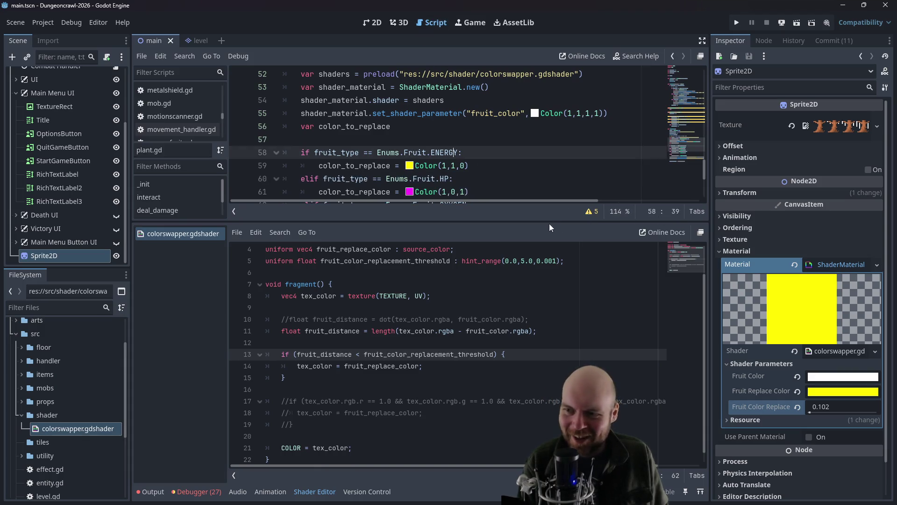
left_click_drag(548, 223, 545, 339)
left_click(471, 216)
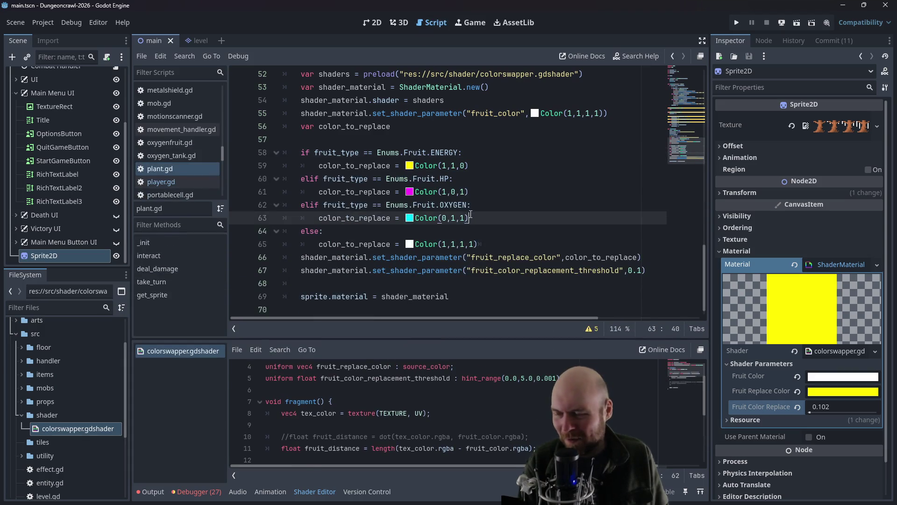
scroll(470, 230, "down", 1)
left_click(472, 257)
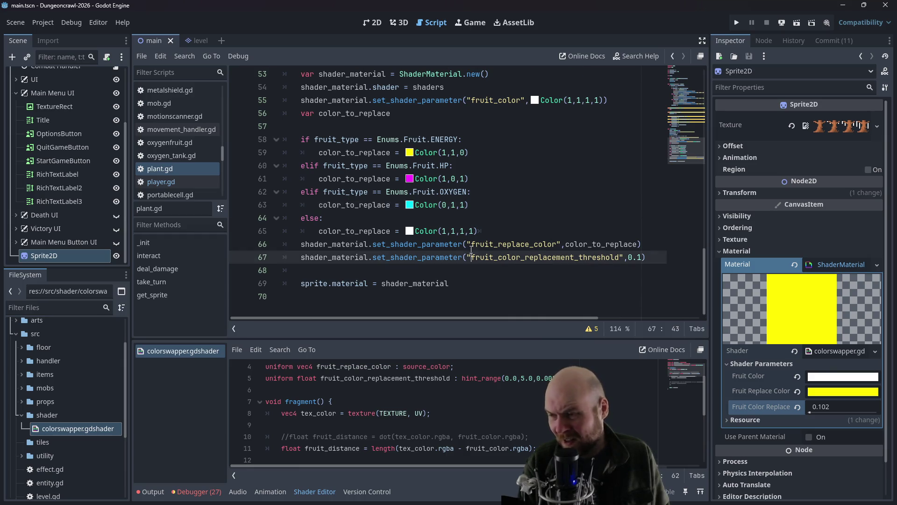
left_click(735, 23)
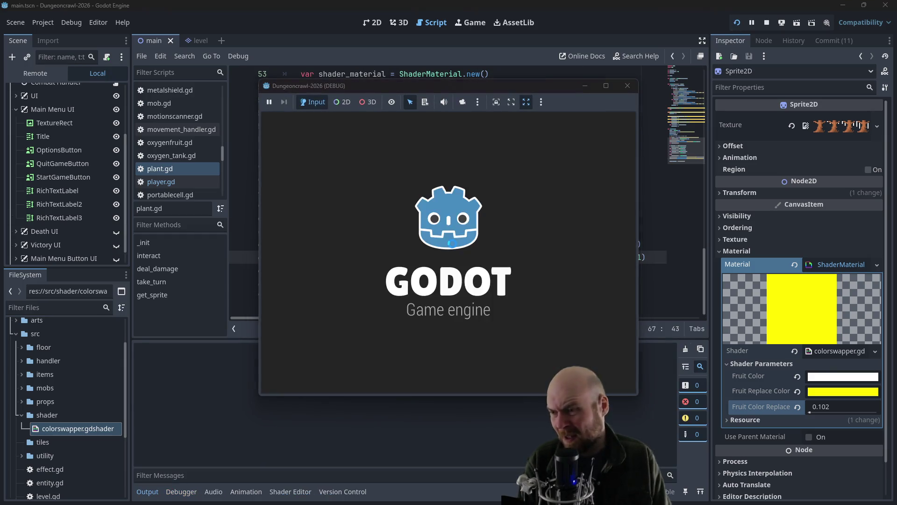
Step: Start a new game, answer Y to the power prompt, then restart the game
left_click(417, 251)
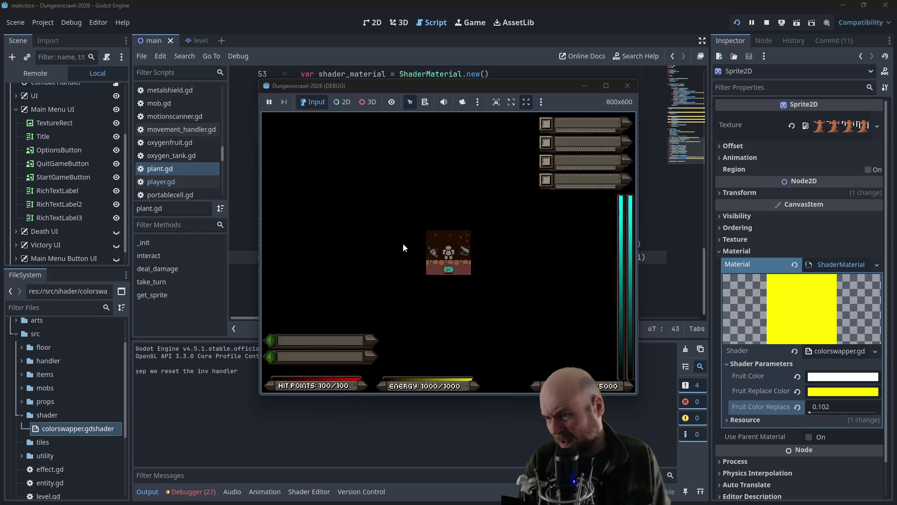
type("y")
key("Left")
key("Left")
key("Down")
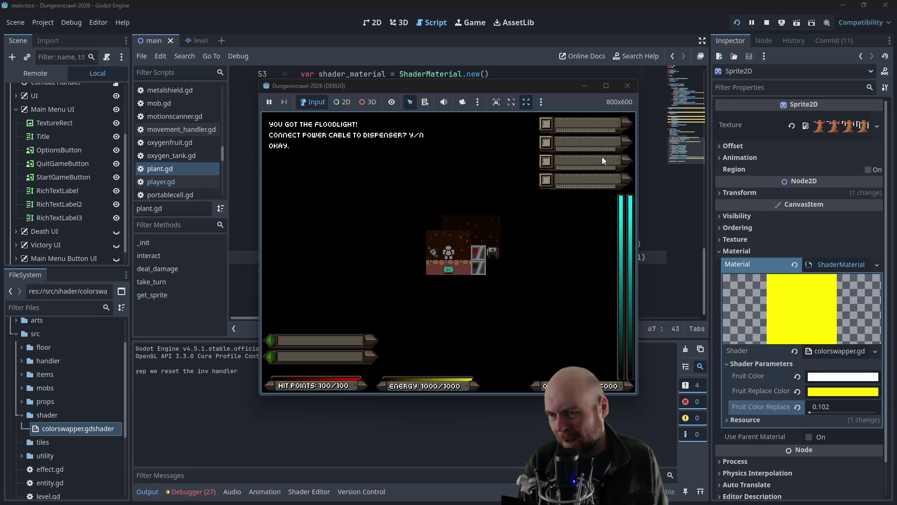
left_click(630, 85)
left_click(738, 23)
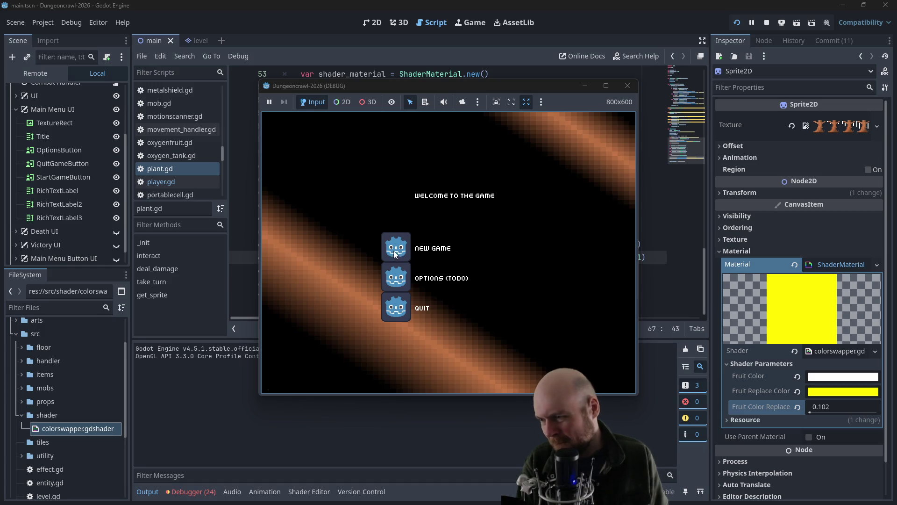
left_click(394, 251)
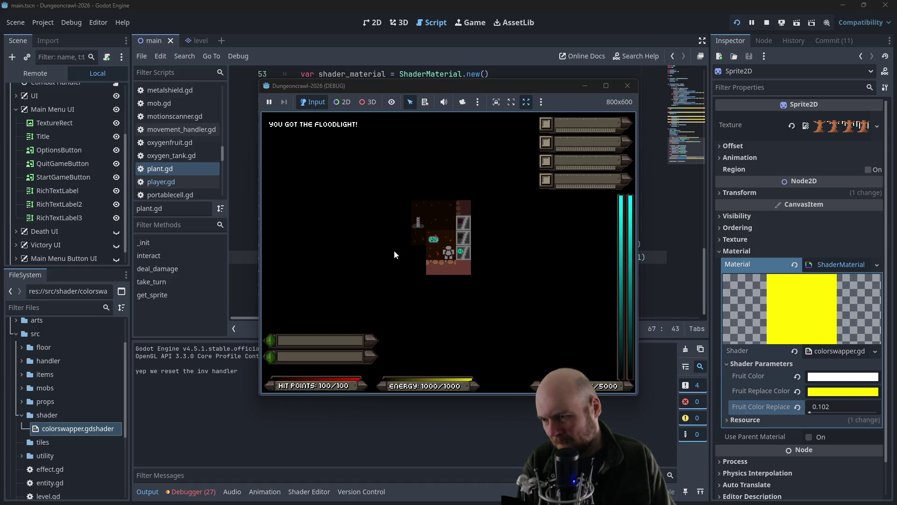
Step: Move through the map and pick charged fruit from the Martian tree
key("Right")
key("Down")
key("Right")
key("Down")
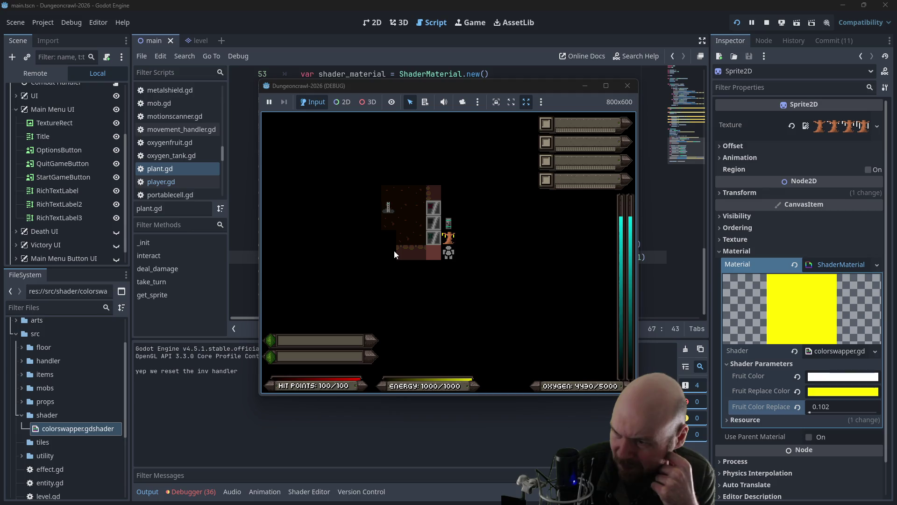
key("Up")
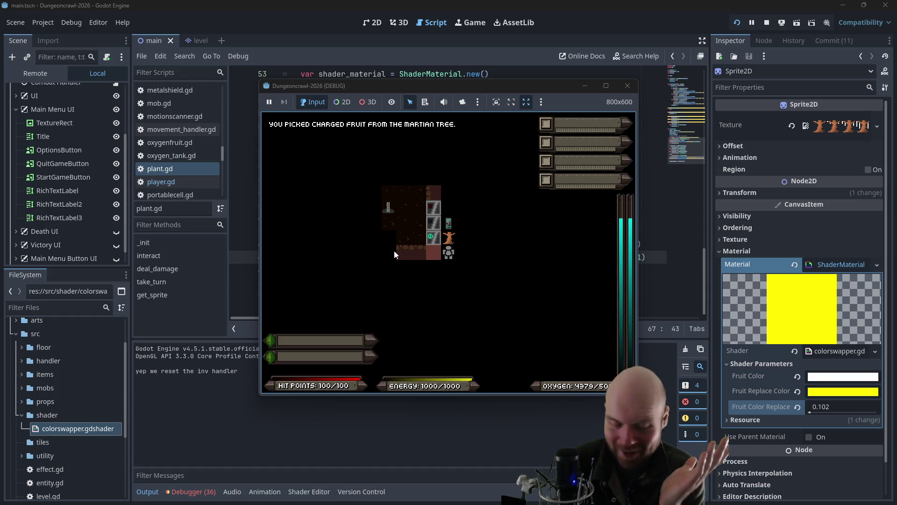
Step: Grab the key, confirm descending to the next level, and switch to the Plan notes
key("n")
key("n")
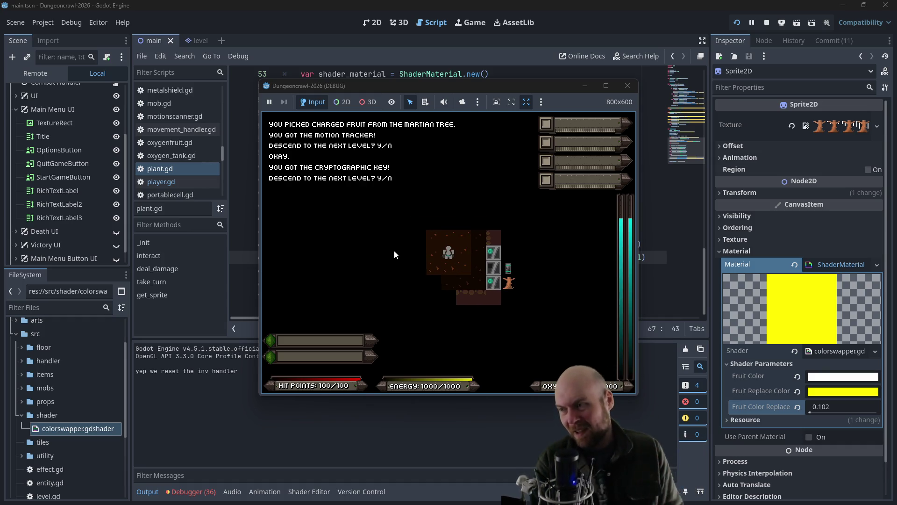
key("y")
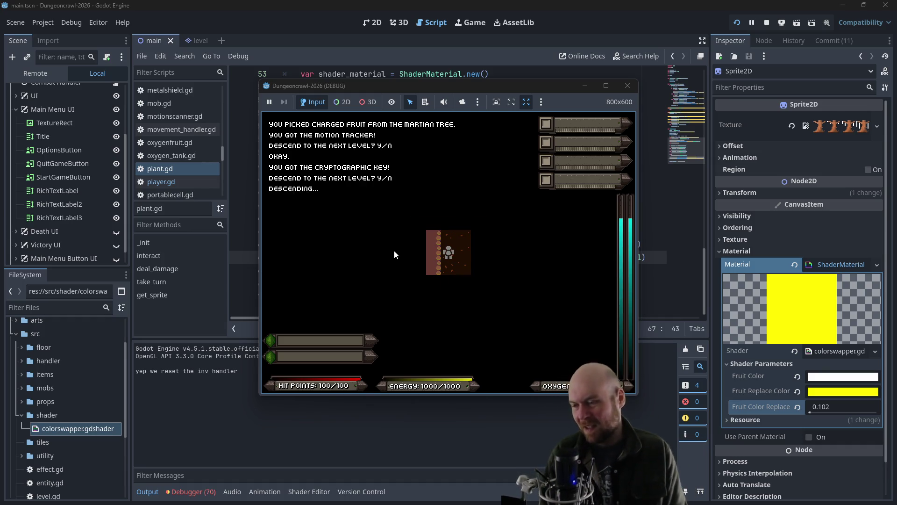
key("u")
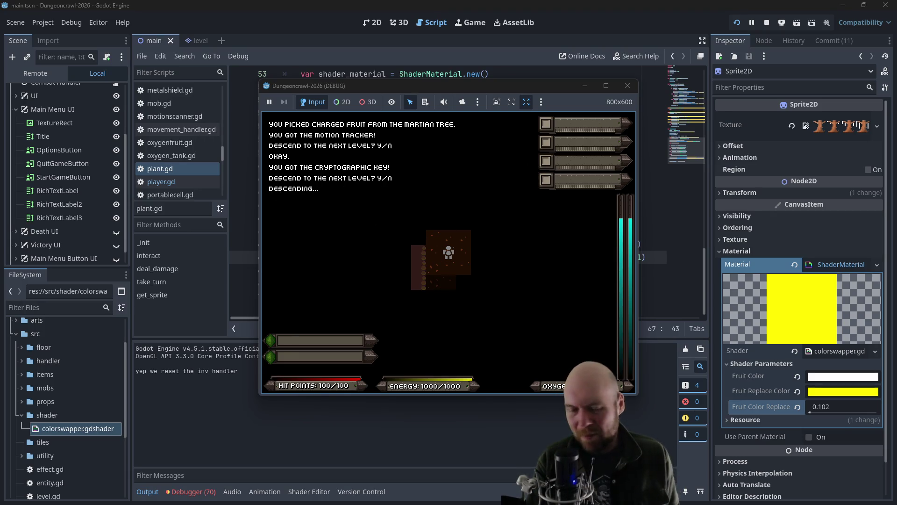
key("alt+Tab")
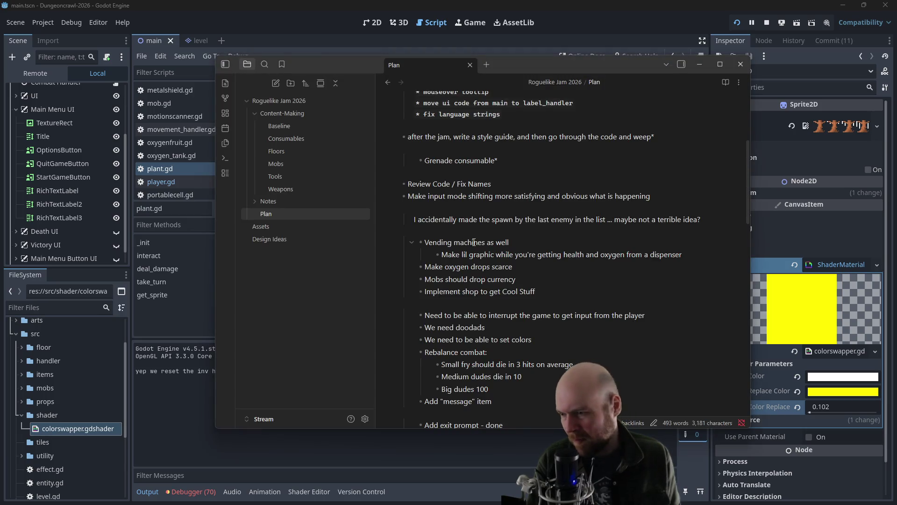
Step: Add a bullet 'Add exit popup' under the exit prompt item in the Plan note
scroll(473, 242, "down", 5)
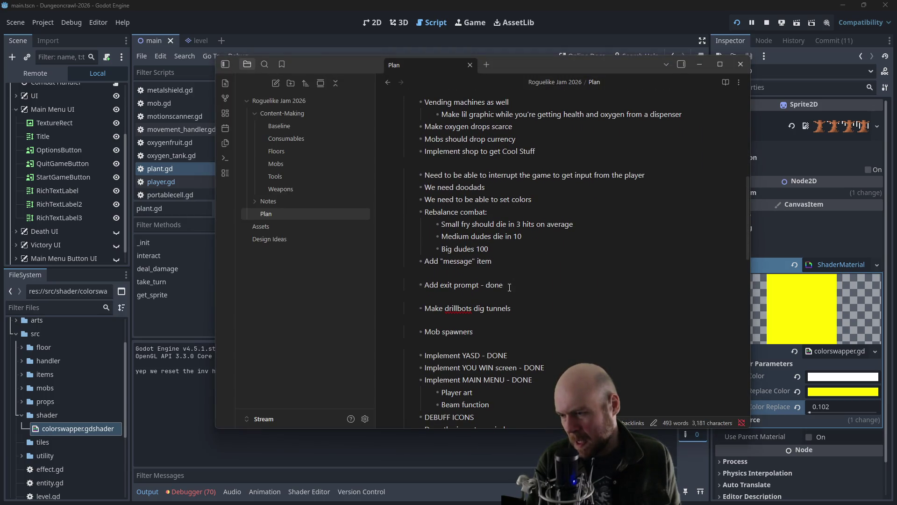
key("Return")
type("Add e")
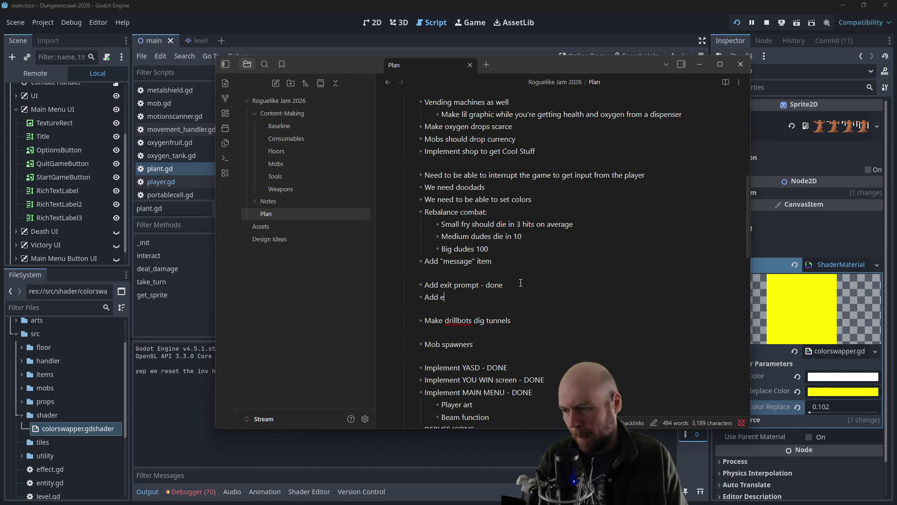
type("xit popup")
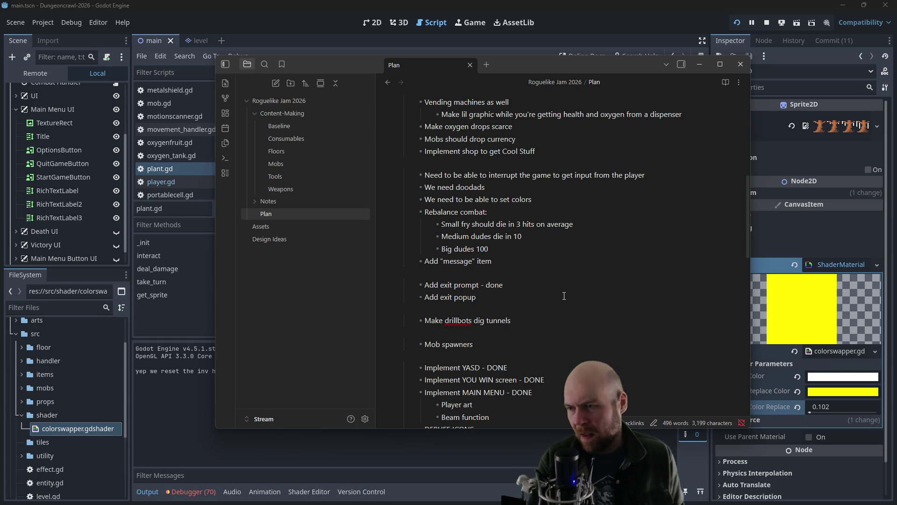
Step: Scroll back to the level content item, then return to the Godot script editor
scroll(564, 244, "up", 2)
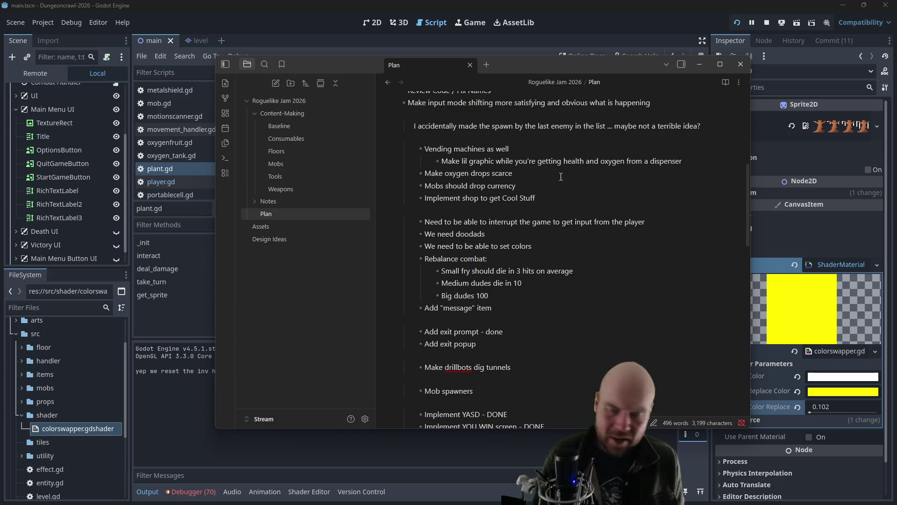
scroll(560, 176, "up", 4)
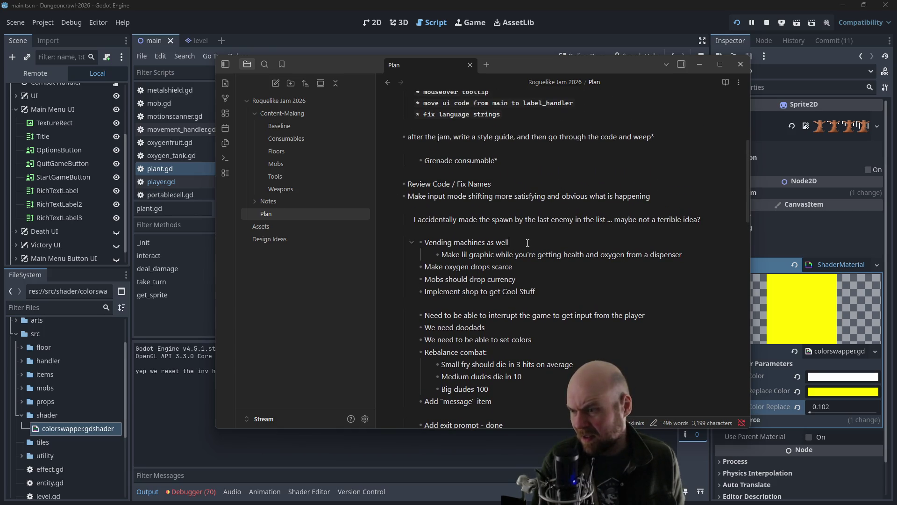
scroll(562, 236, "up", 4)
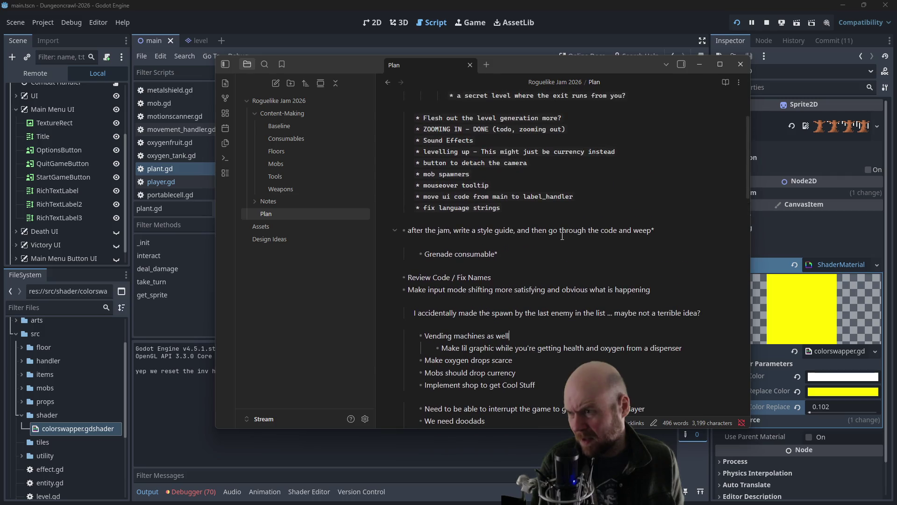
scroll(549, 206, "up", 4)
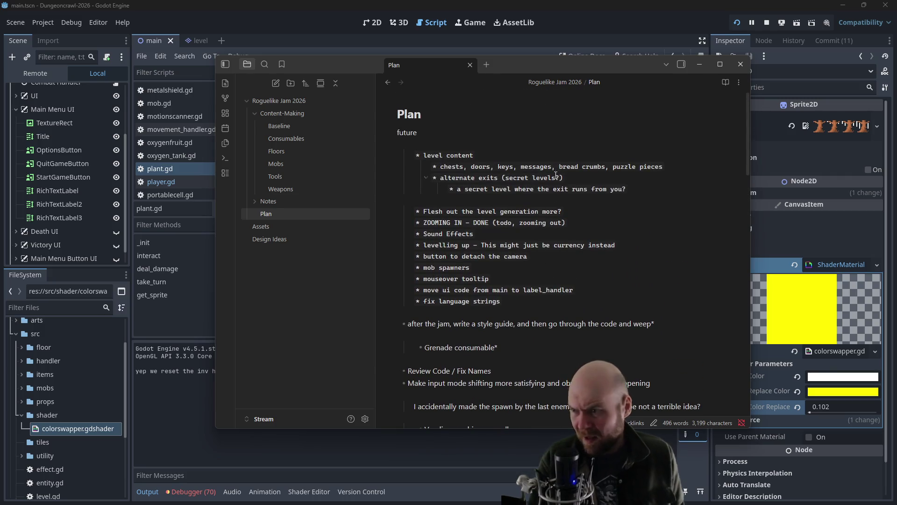
left_click(479, 159)
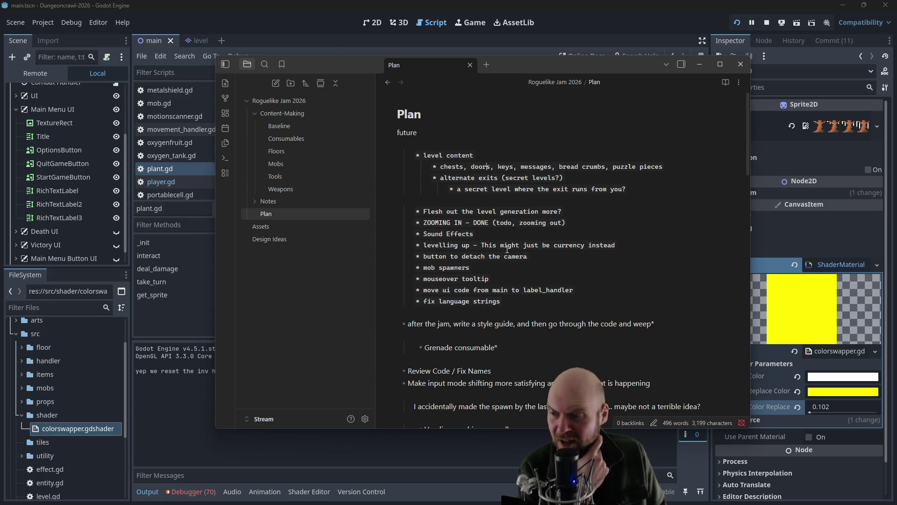
scroll(507, 249, "down", 5)
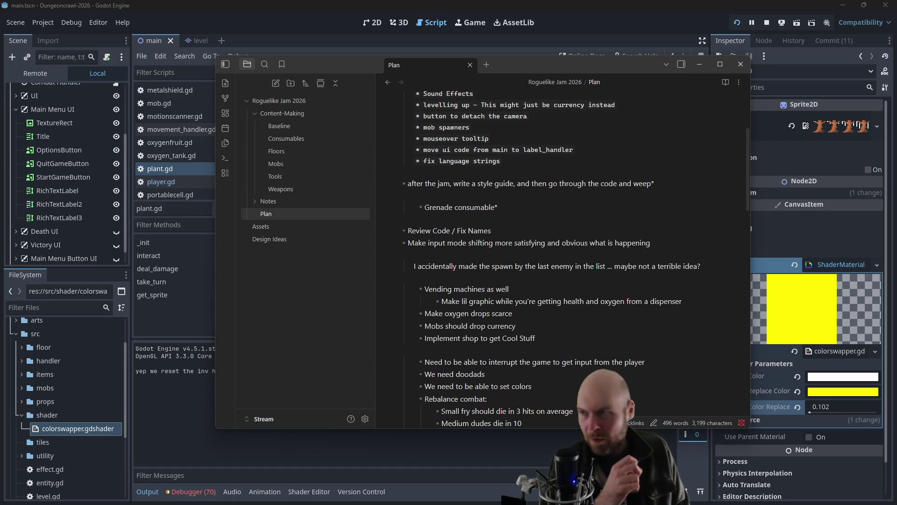
left_click(372, 40)
Step: Open door.gd and scroll through it to locate the interact function
left_click_drag(222, 153, 225, 99)
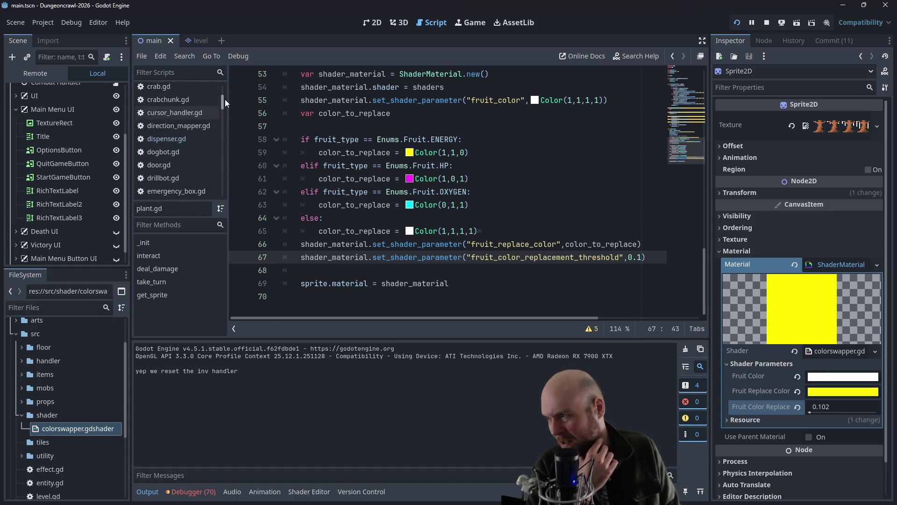
left_click(172, 165)
scroll(442, 208, "down", 5)
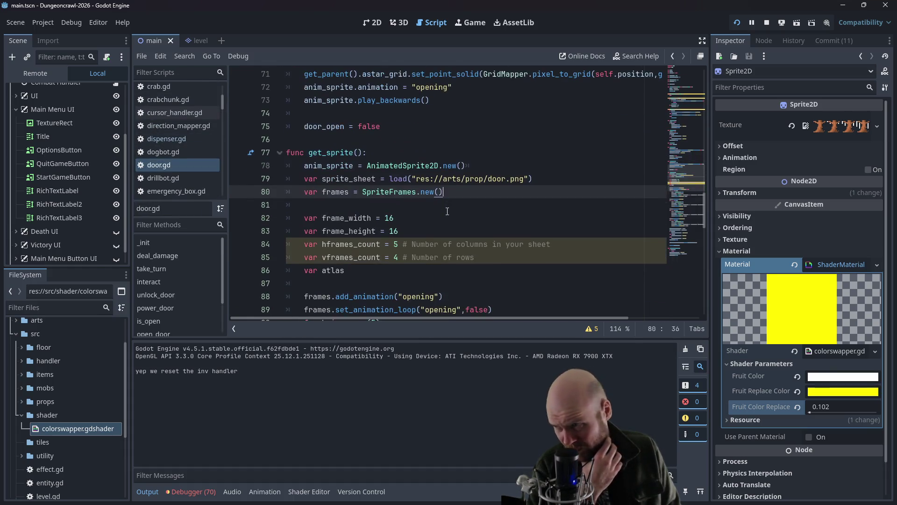
scroll(447, 211, "down", 3)
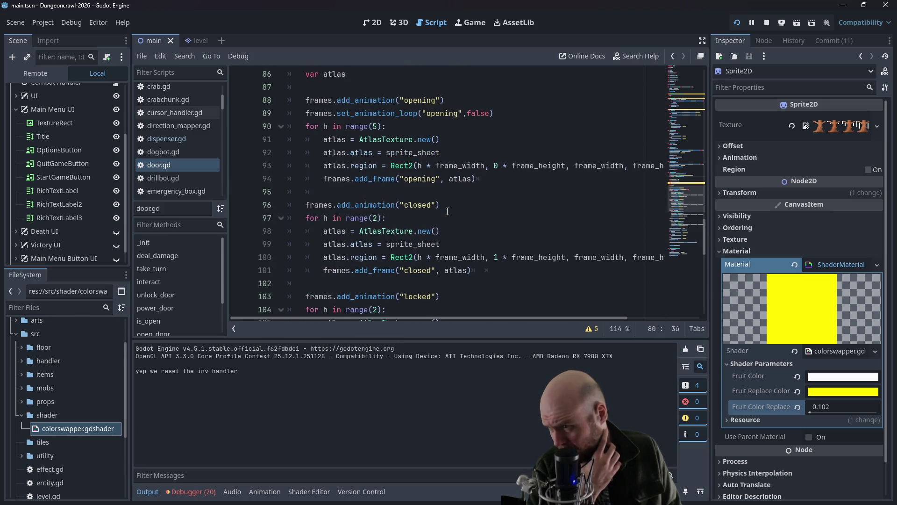
scroll(447, 211, "down", 5)
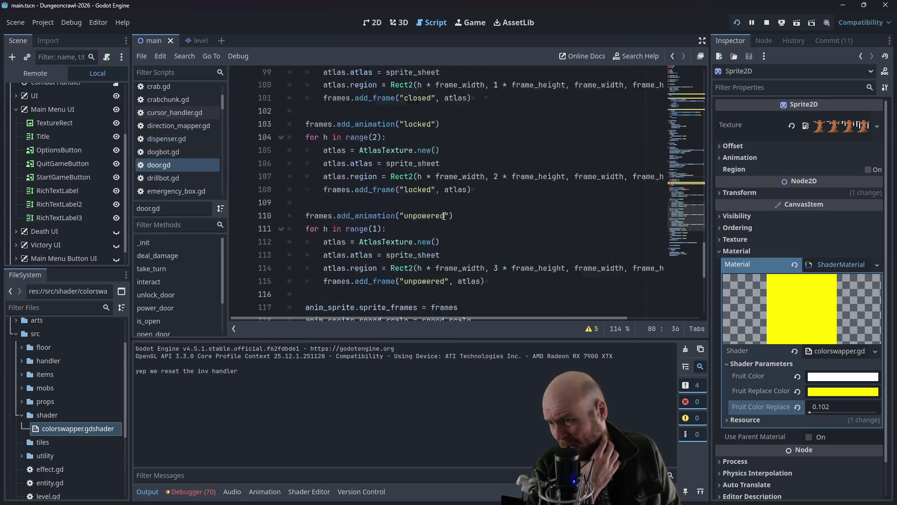
scroll(443, 216, "up", 20)
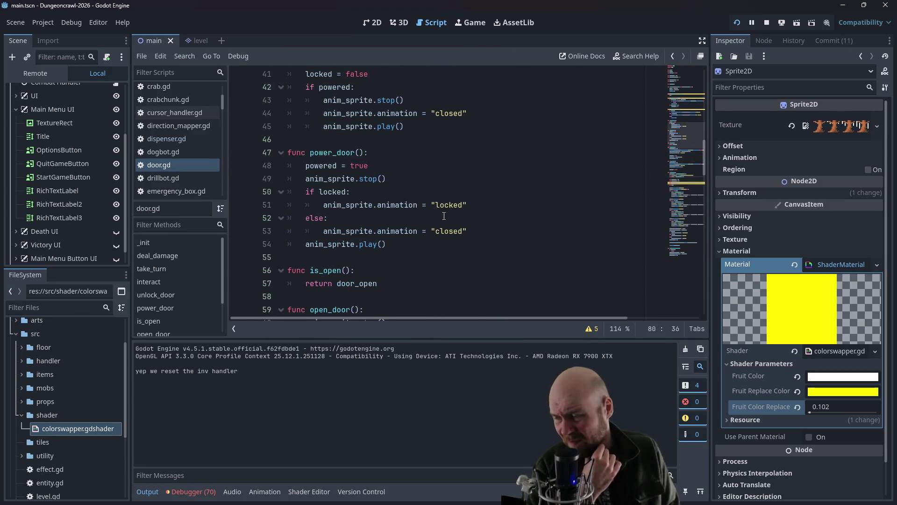
scroll(444, 216, "down", 5)
scroll(444, 216, "up", 3)
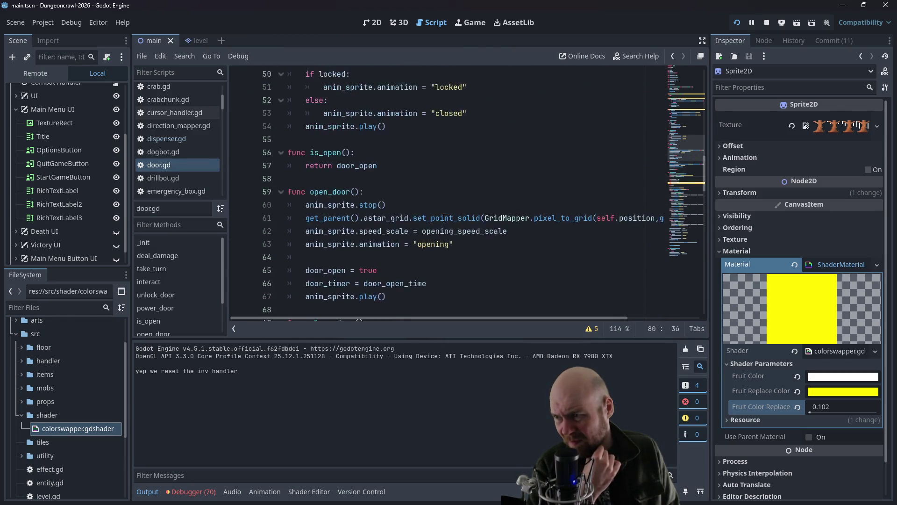
scroll(444, 218, "up", 3)
scroll(443, 218, "down", 3)
scroll(443, 217, "down", 3)
scroll(440, 214, "up", 6)
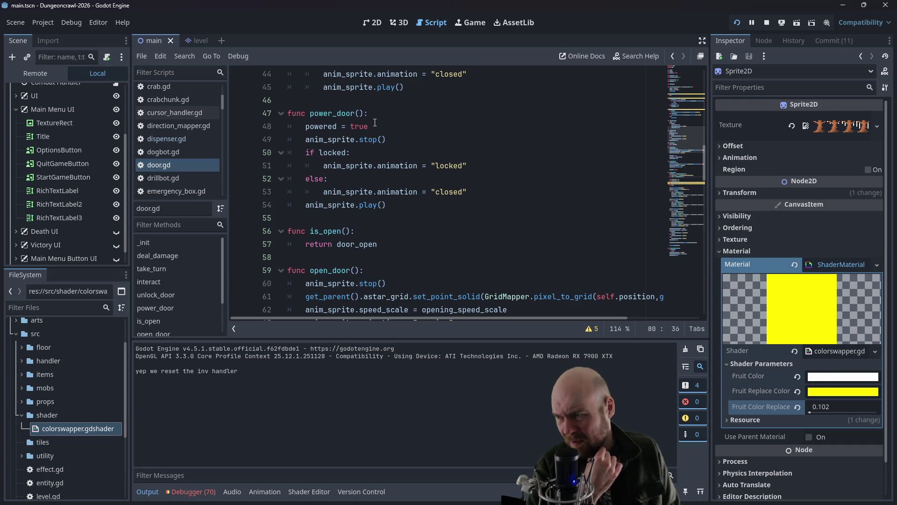
scroll(375, 122, "up", 2)
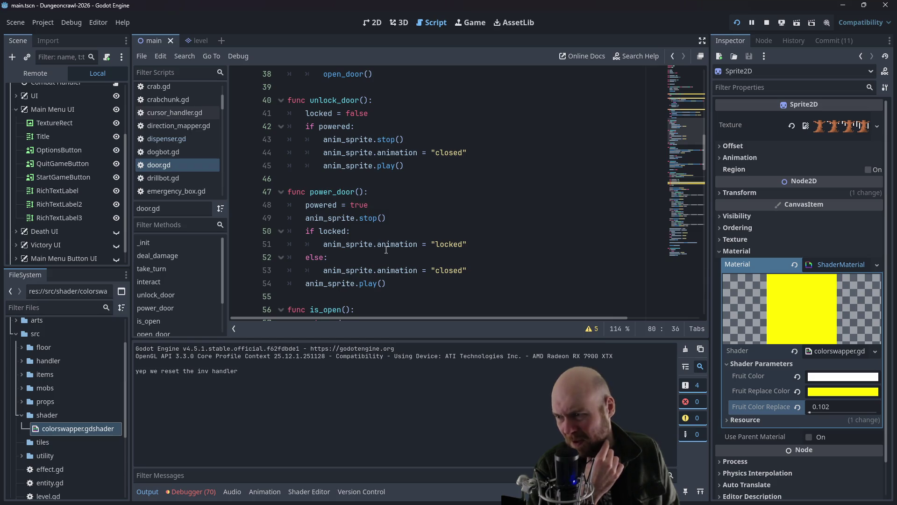
scroll(387, 257, "up", 6)
scroll(387, 257, "up", 5)
scroll(385, 257, "down", 4)
scroll(385, 256, "down", 3)
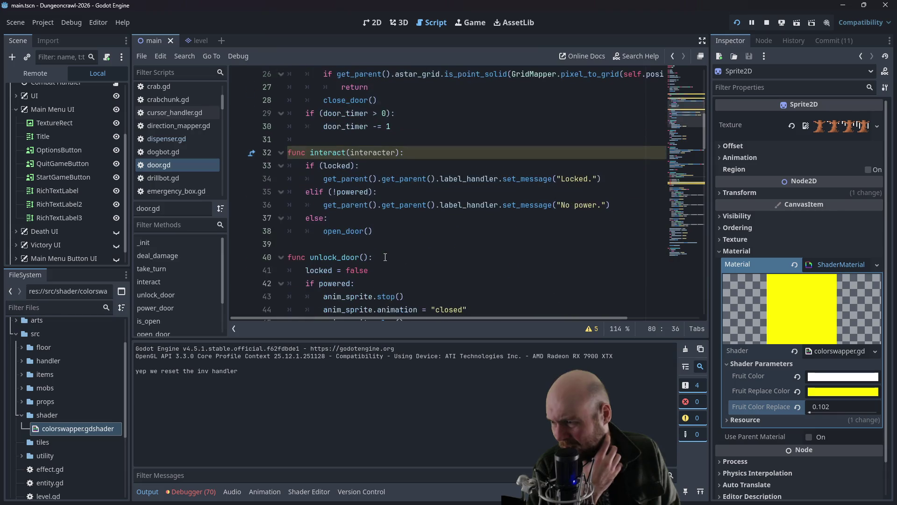
Step: Select the set_message("No power.") call in the interact function
left_click(374, 231)
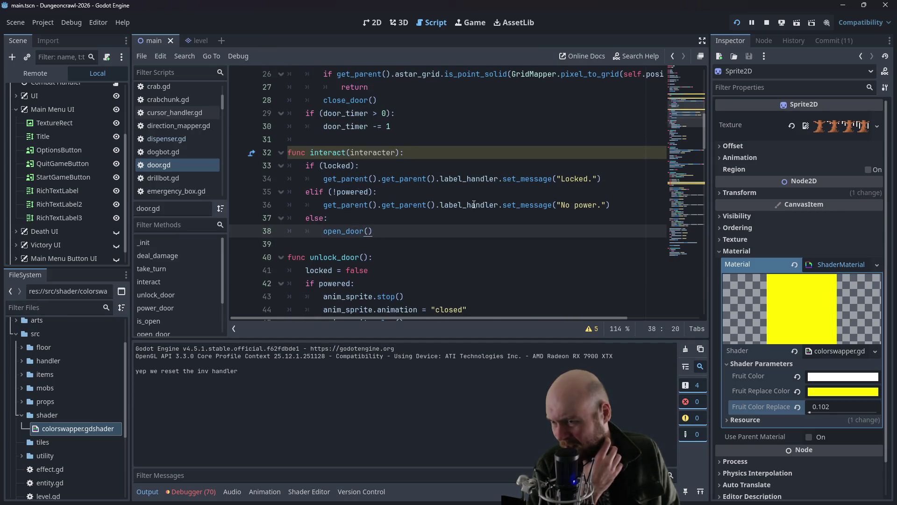
left_click(613, 205)
mouse_move(623, 208)
left_mouse_down()
mouse_move(322, 217)
mouse_move(329, 207)
left_mouse_up()
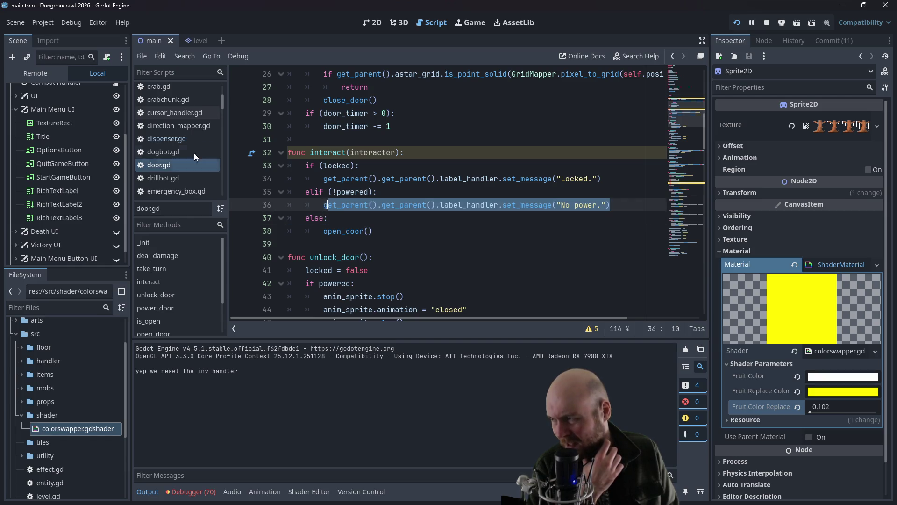
scroll(196, 155, "up", 2)
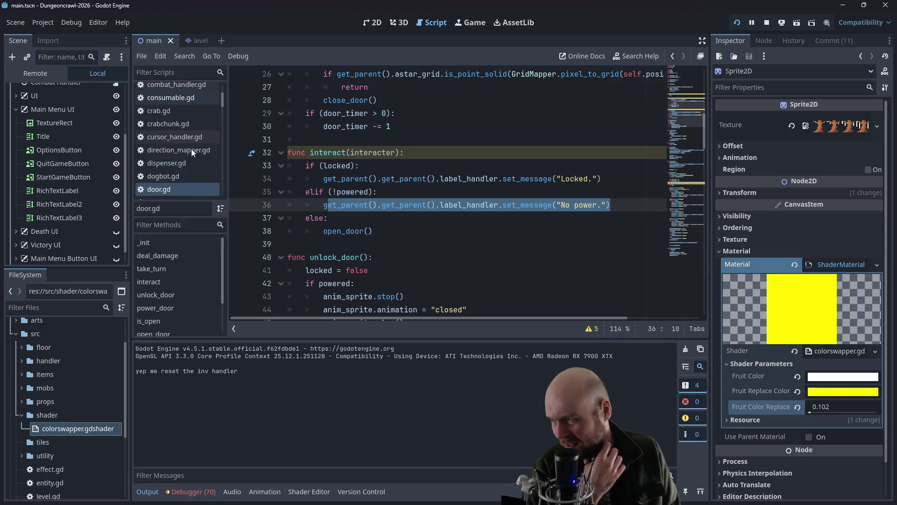
scroll(191, 149, "down", 5)
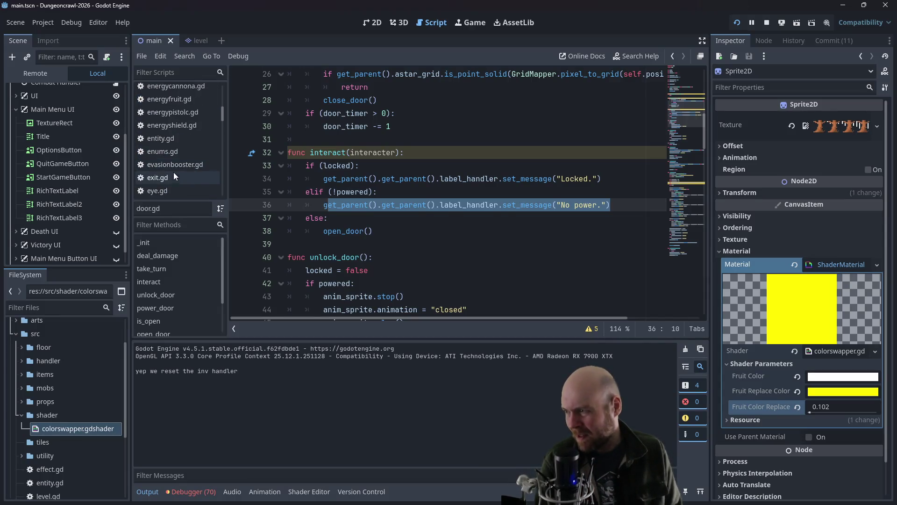
Step: Copy exit.gd's request_prompt call and prompt_response function into door.gd below the No power line
left_click(174, 174)
mouse_move(555, 239)
left_mouse_down()
mouse_move(299, 180)
mouse_move(262, 128)
mouse_move(246, 154)
left_mouse_up()
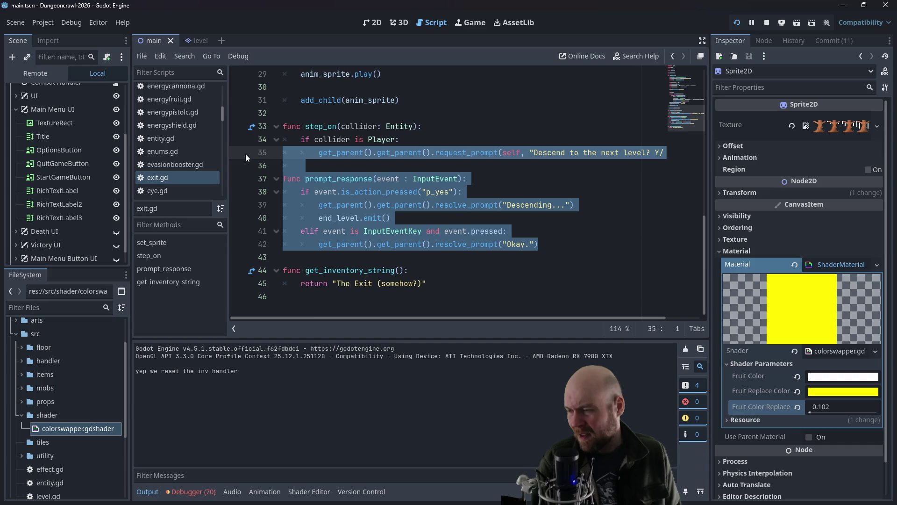
scroll(201, 143, "up", 5)
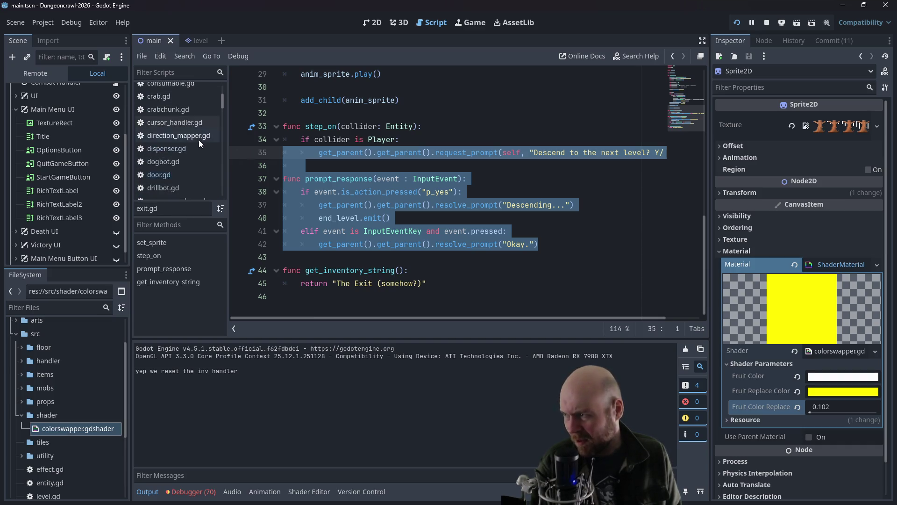
left_click(159, 175)
left_click(468, 230)
left_click(588, 205)
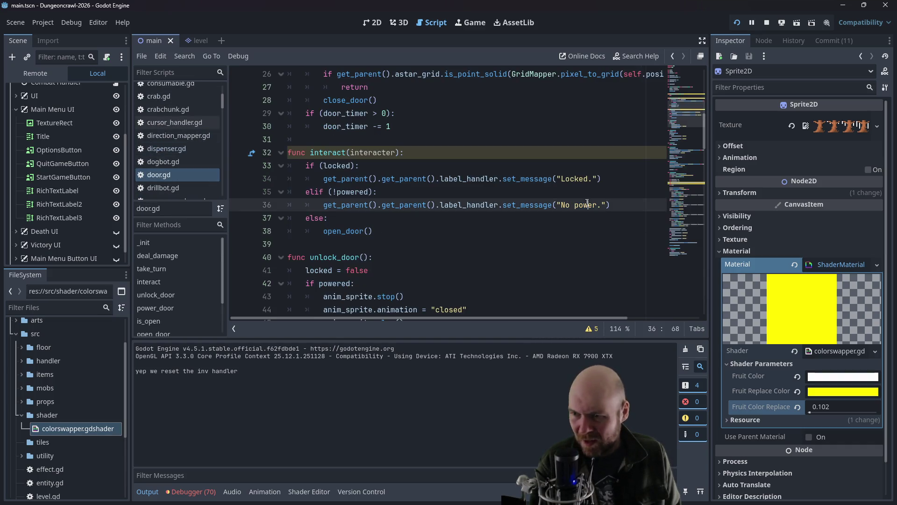
left_click(637, 206)
key("Return")
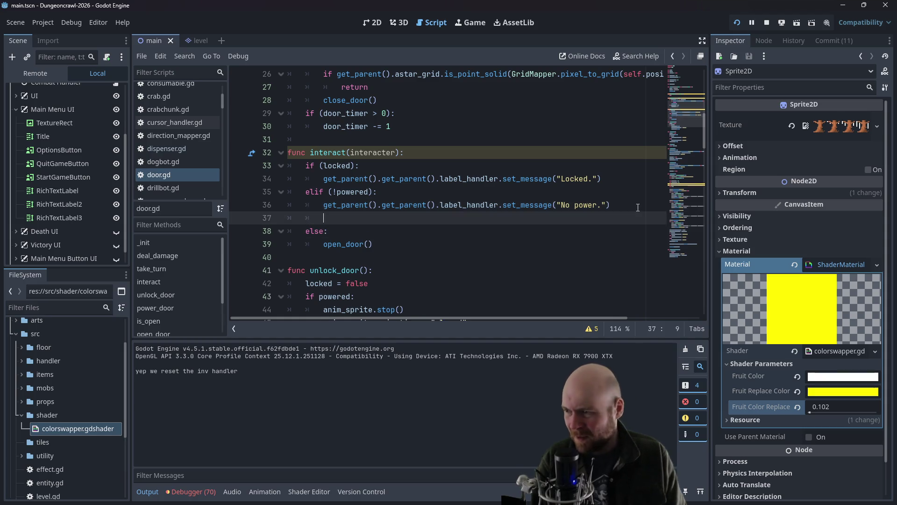
key("ctrl+v")
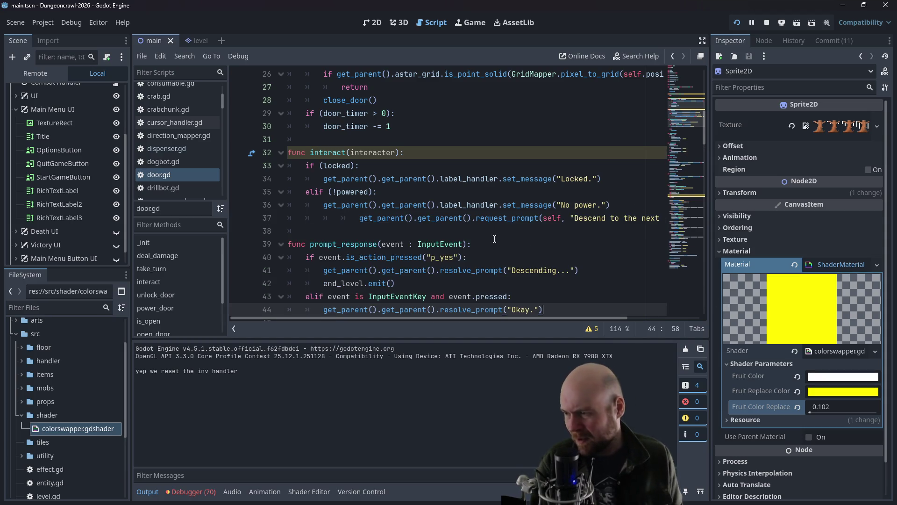
Step: Fix the pasted prompt line's indentation and cut prompt_response out of interact
left_click(360, 217)
key("BackSpace")
key("BackSpace")
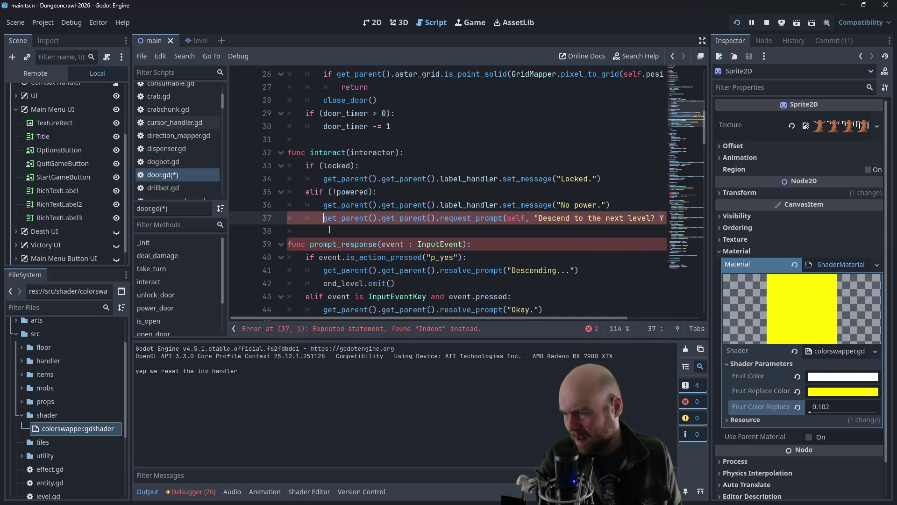
scroll(576, 243, "down", 2)
mouse_move(575, 231)
left_mouse_down()
mouse_move(421, 231)
mouse_move(240, 165)
left_mouse_up()
key("ctrl+c")
key("BackSpace")
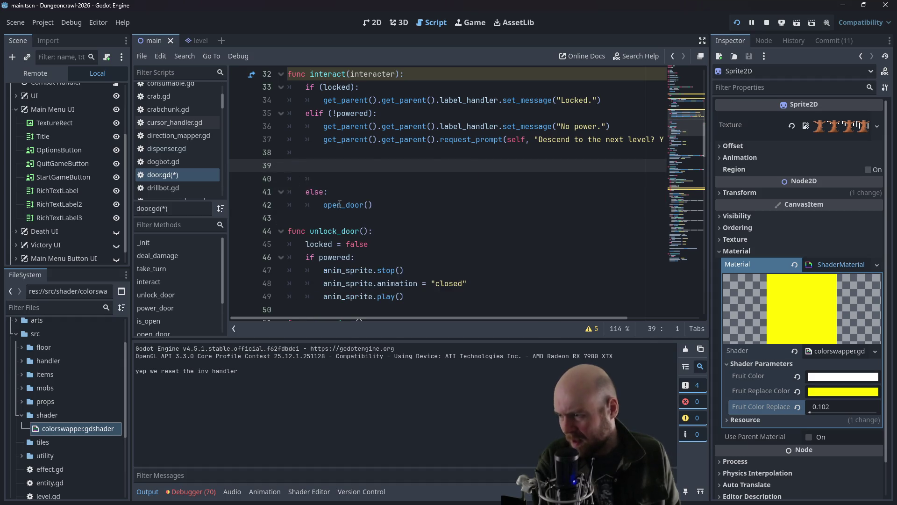
key("BackSpace")
Step: Paste prompt_response as its own function after interact and tidy the surrounding blank lines
left_click(312, 194)
key("Down")
key("Return")
key("Return")
key("Up")
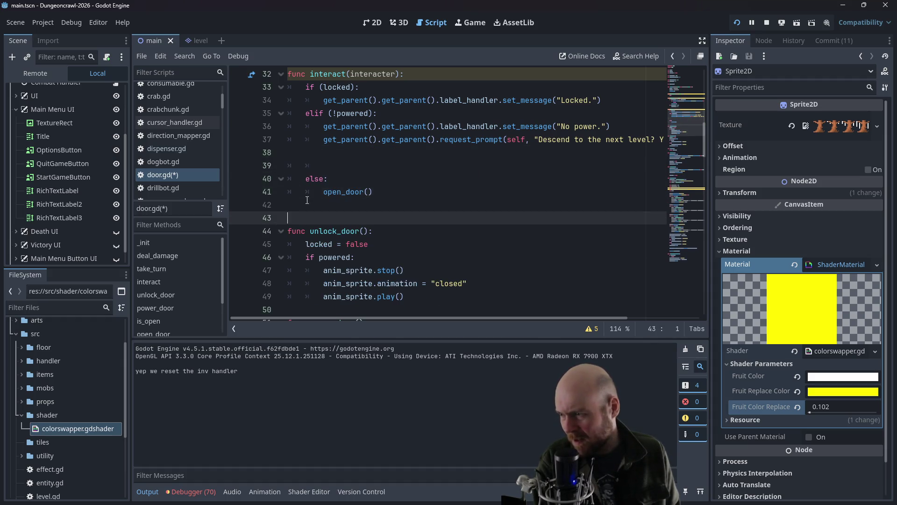
key("ctrl+v")
left_click(344, 166)
key("BackSpace")
key("BackSpace")
key("BackSpace")
scroll(343, 166, "up", 1)
scroll(343, 166, "left", 1)
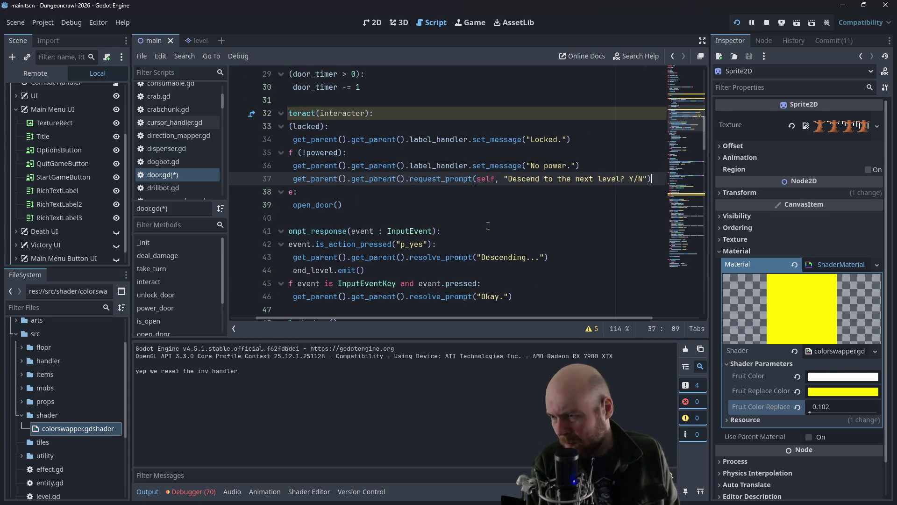
key("Up")
key("Home")
Step: Comment out the No power message and change the prompt to 'Connect to door and transfer 15 power'
type("#")
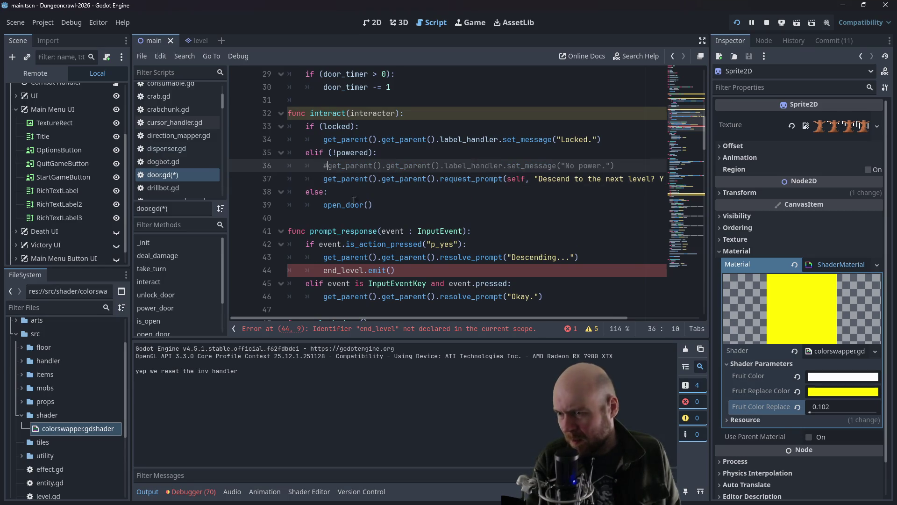
left_click_drag(416, 317, 464, 318)
left_click_drag(483, 179, 599, 180)
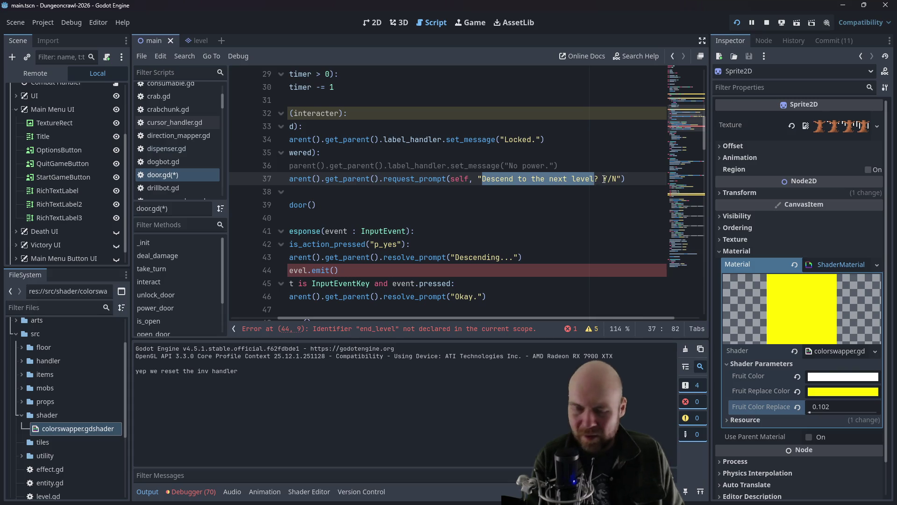
type("Connect to ")
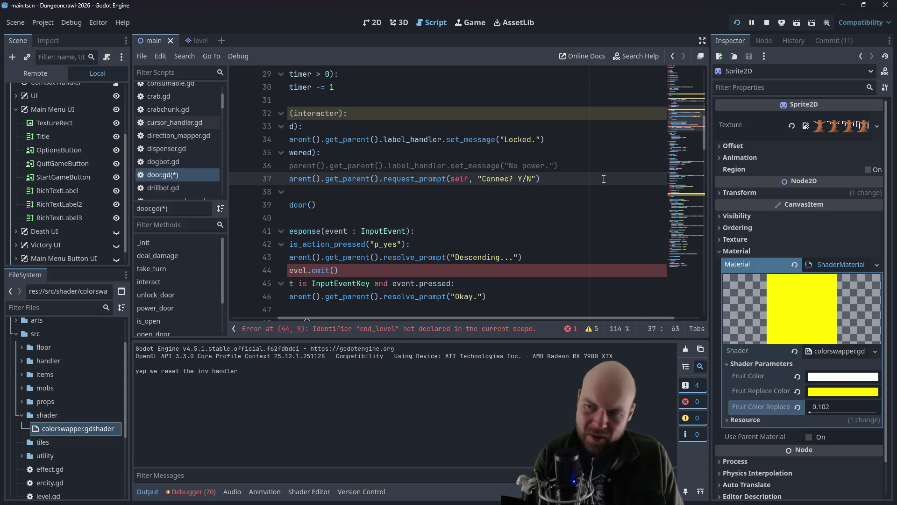
type("door and tran")
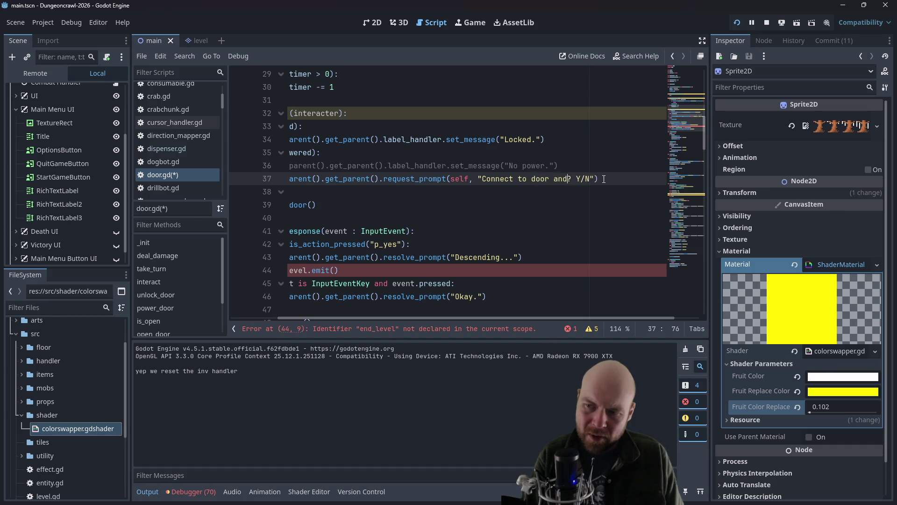
type("sfer 15 power")
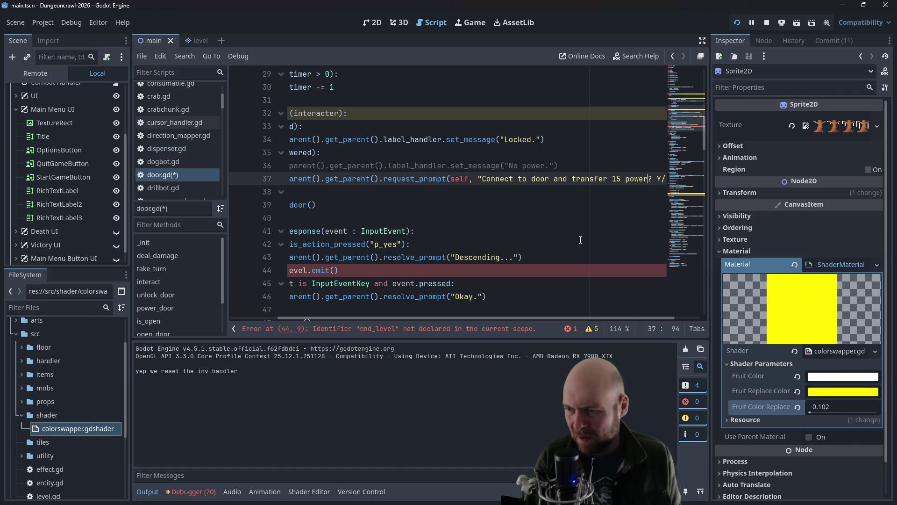
left_click_drag(448, 318, 401, 318)
Step: Wrap the yes branch in 'if get_parent().get_parent().player.drain_energy(15):'
left_click_drag(511, 257, 556, 261)
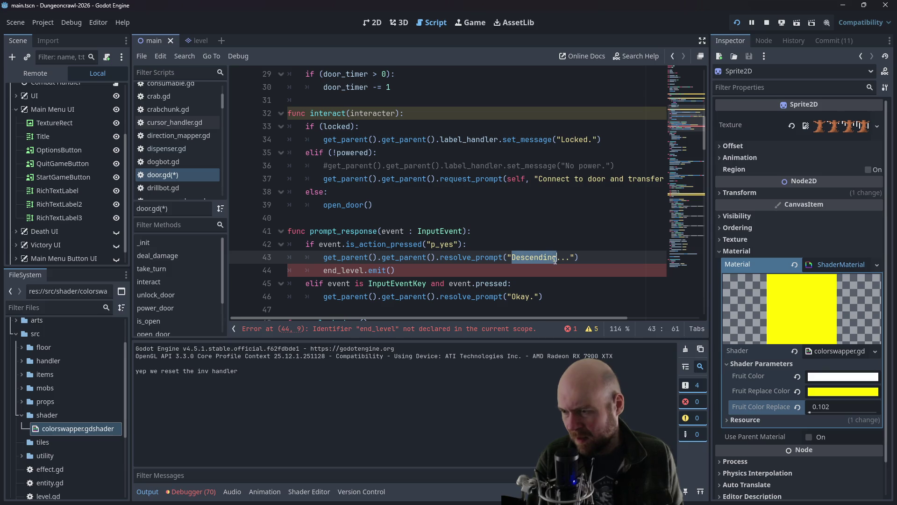
left_click(518, 256)
key("Up")
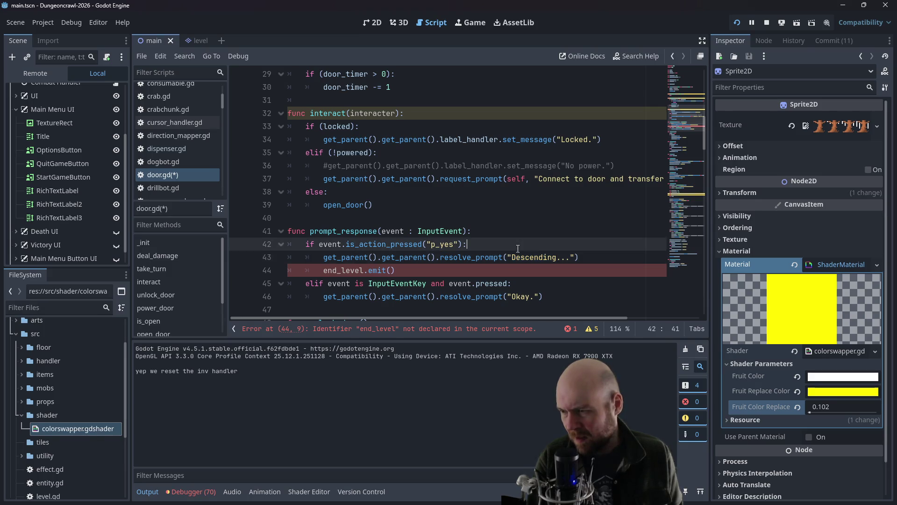
key("Return")
type("if ")
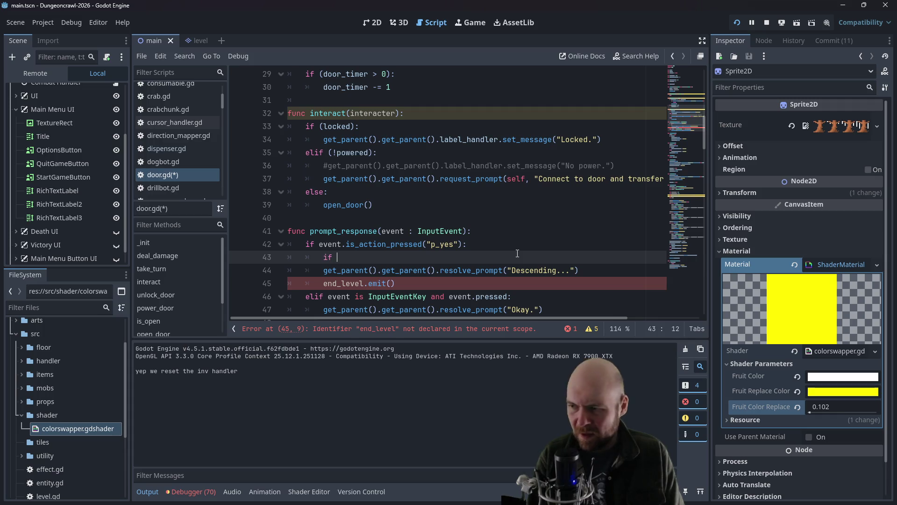
type("get_")
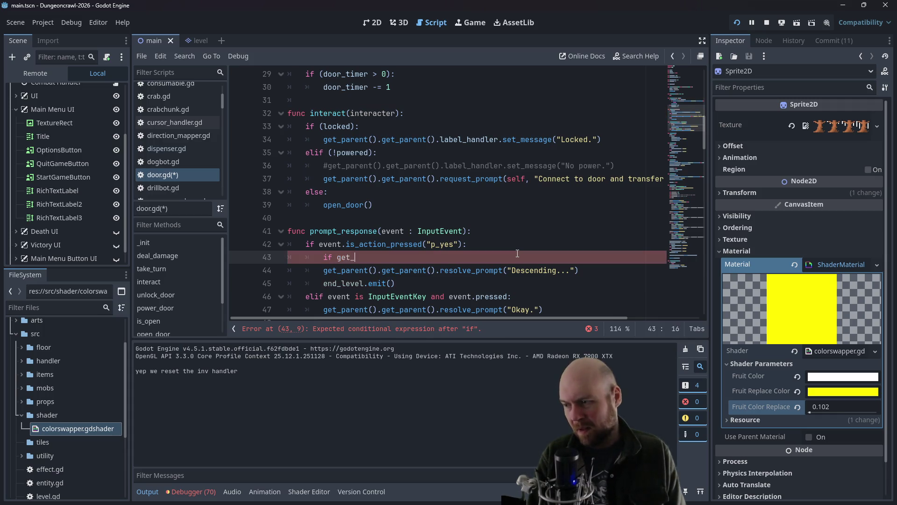
type("parent().get_parent().")
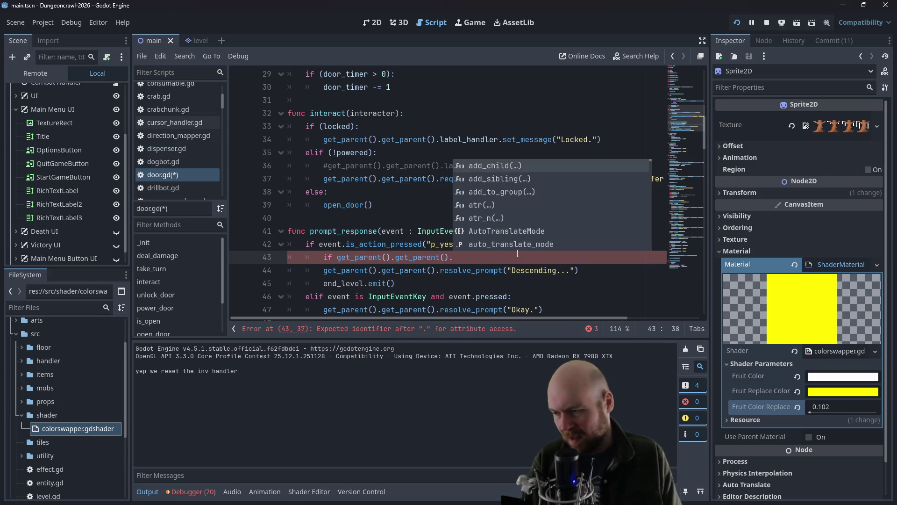
type("player.drain_e")
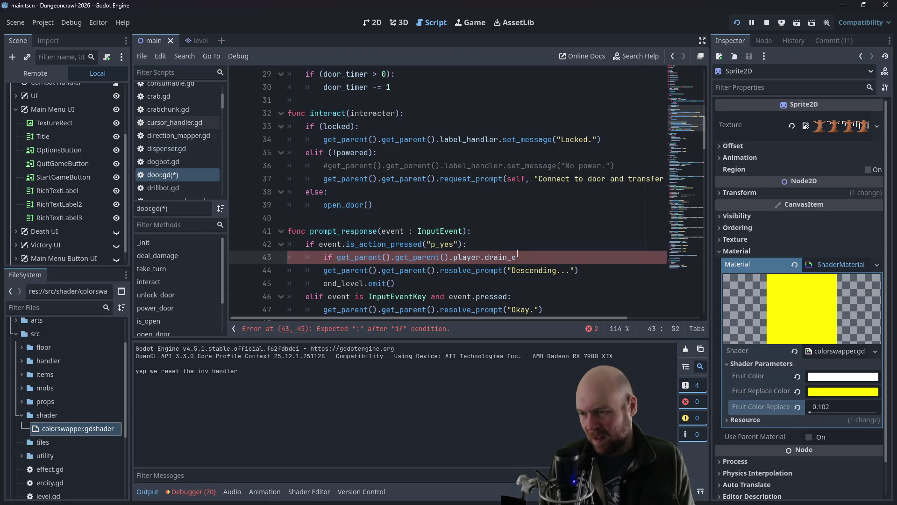
type("nergy(15):")
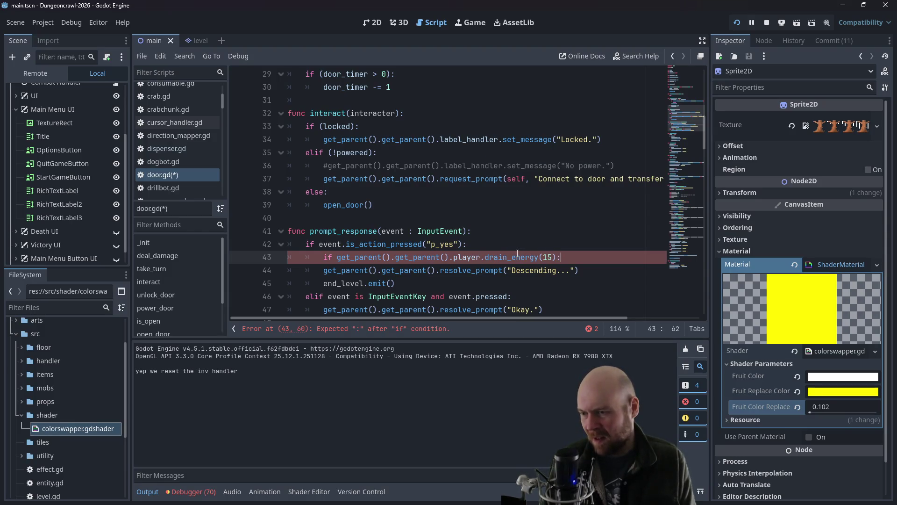
key("Return")
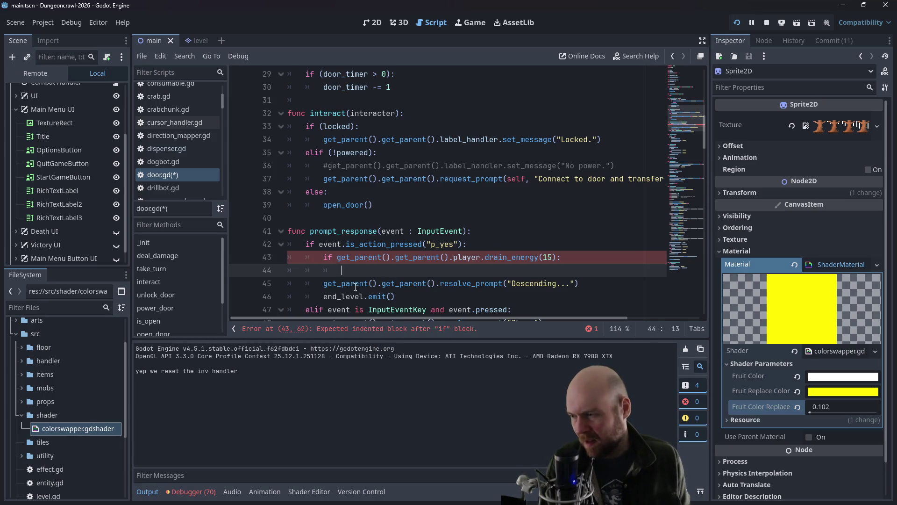
left_click(321, 284)
key("Tab")
left_click(368, 271)
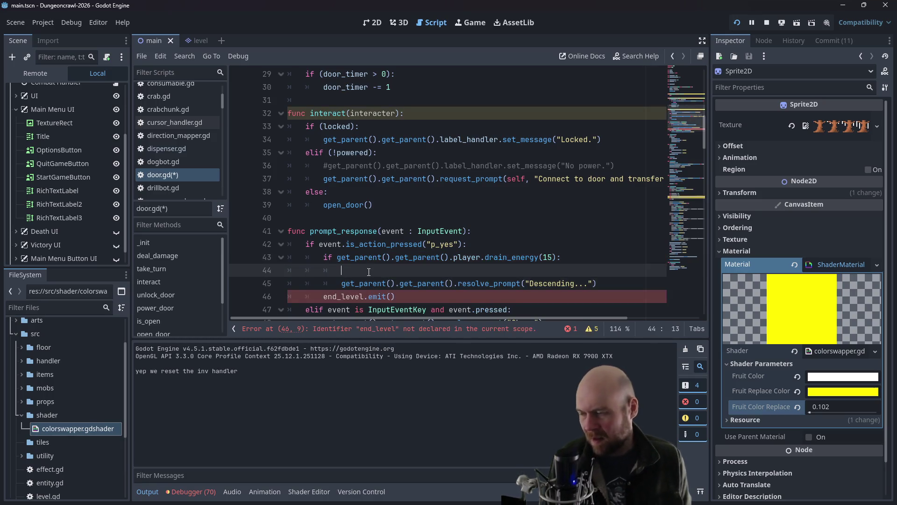
key("ctrl+shift+k")
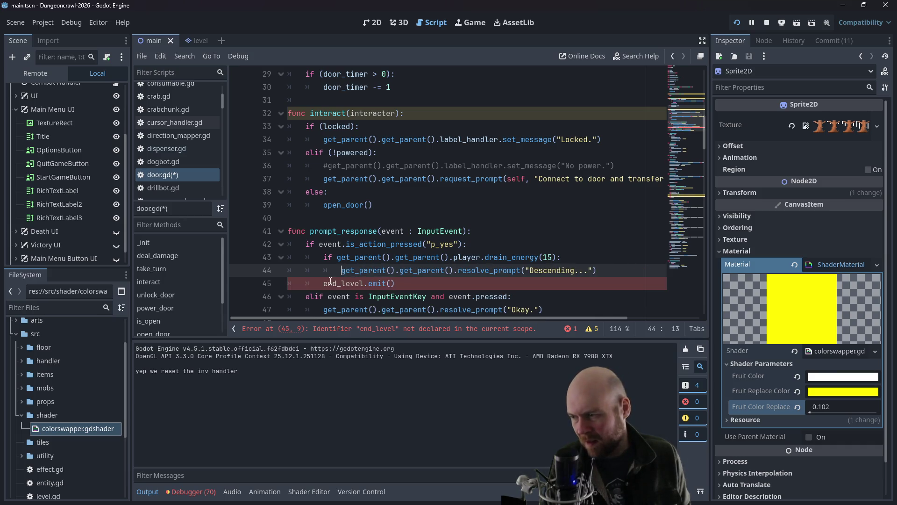
Step: Delete end_level.emit() and change the reply message to 'You charge the door.'
left_click(324, 284)
key("End")
key("shift+Home")
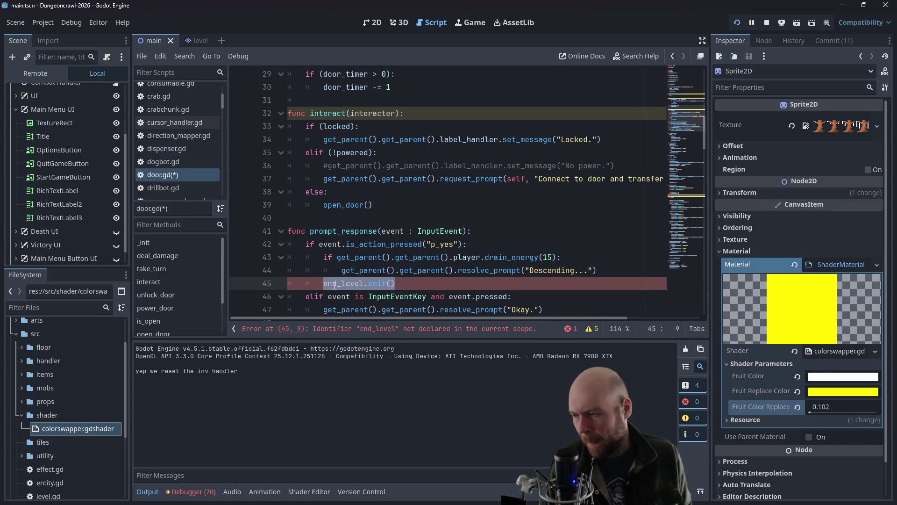
key("BackSpace")
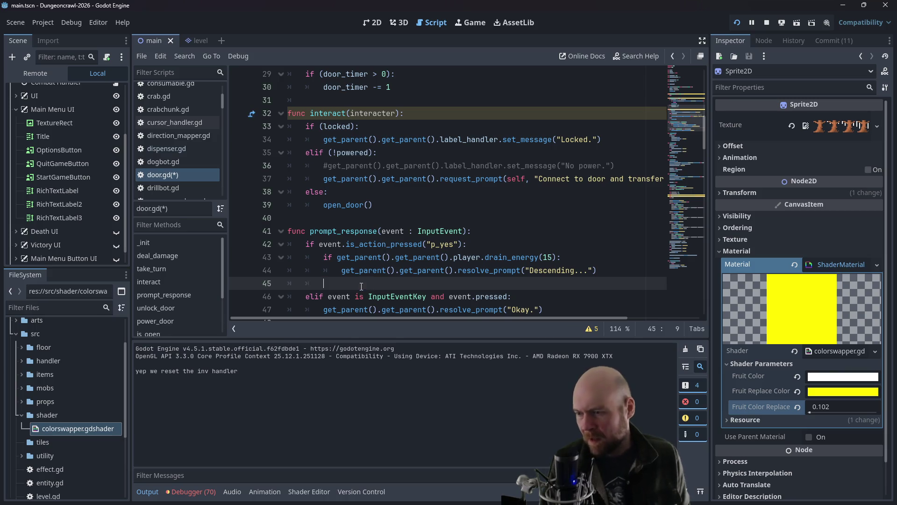
left_click_drag(531, 270, 587, 268)
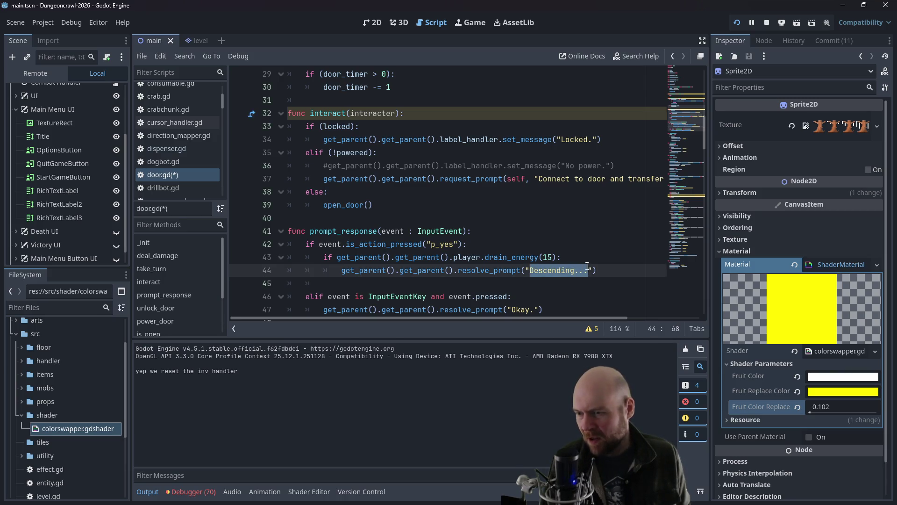
type("You charge the door")
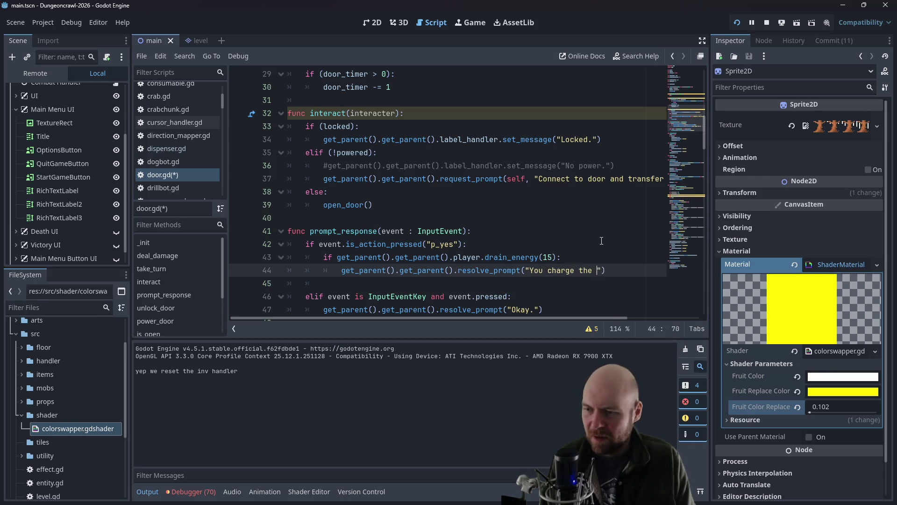
type(".")
key("Down")
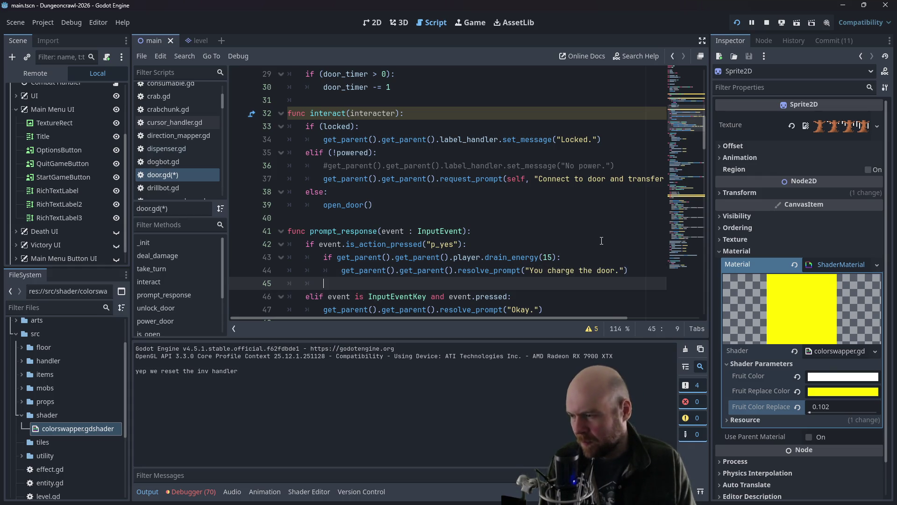
key("Tab")
Step: Call power_door() and return after the charge message
scroll(476, 195, "down", 2)
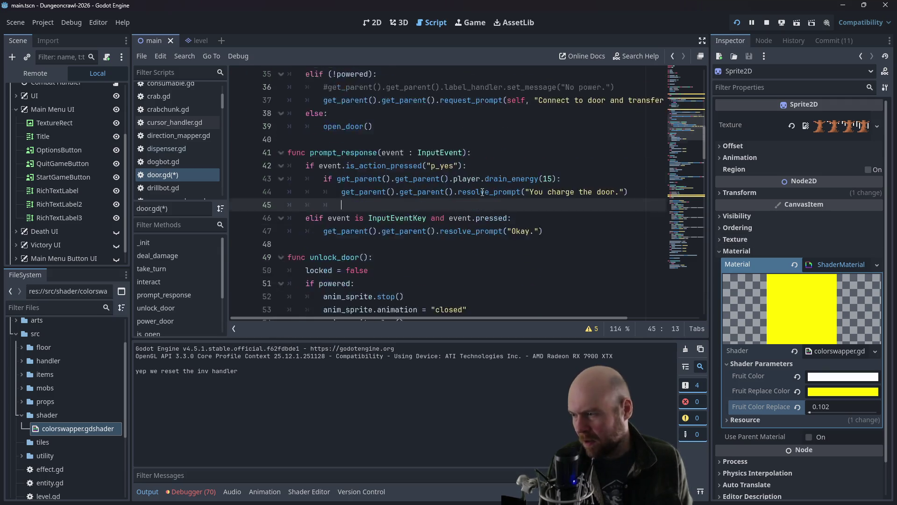
type("power_door()")
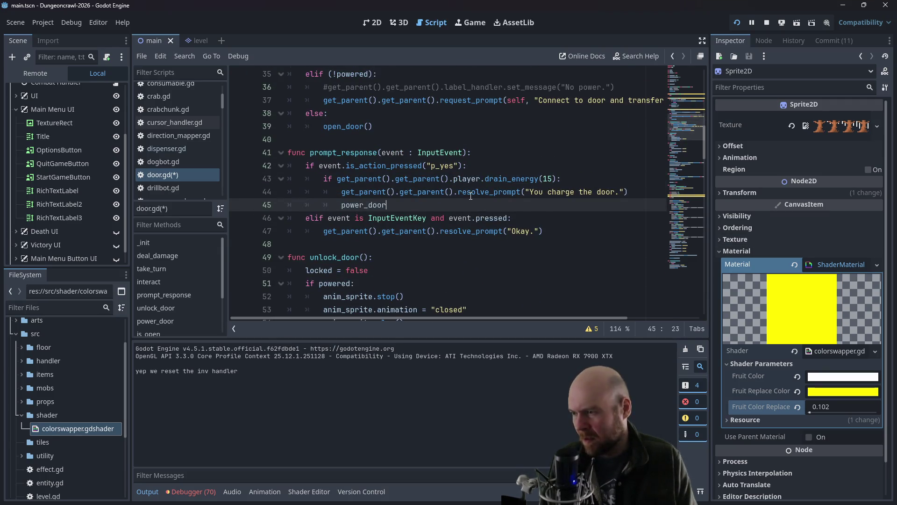
key("Return")
type("return")
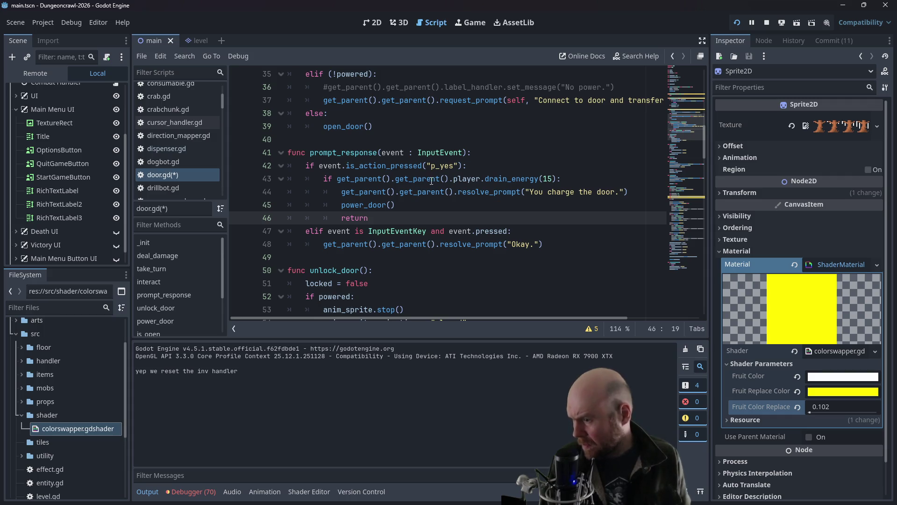
left_click(486, 206)
left_click(553, 243)
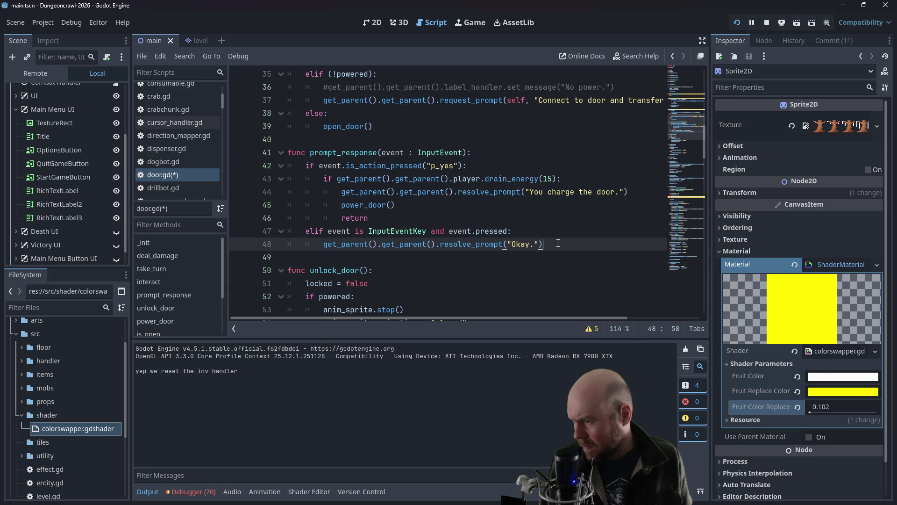
left_click(420, 217)
key("Return")
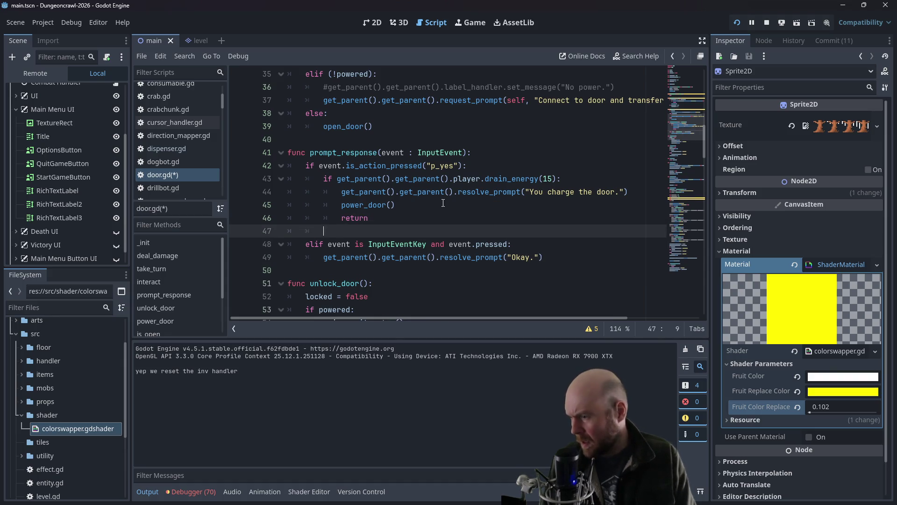
type("else:")
key("Return")
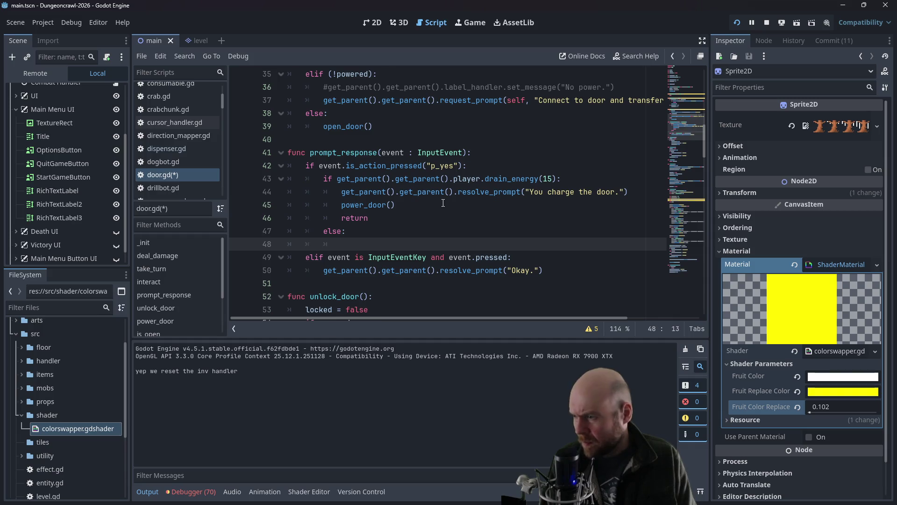
Step: Add an else reply 'You don't have enough power.' with a return, then save door.gd
left_click_drag(629, 191, 342, 192)
key("ctrl+c")
left_click(346, 244)
key("ctrl+v")
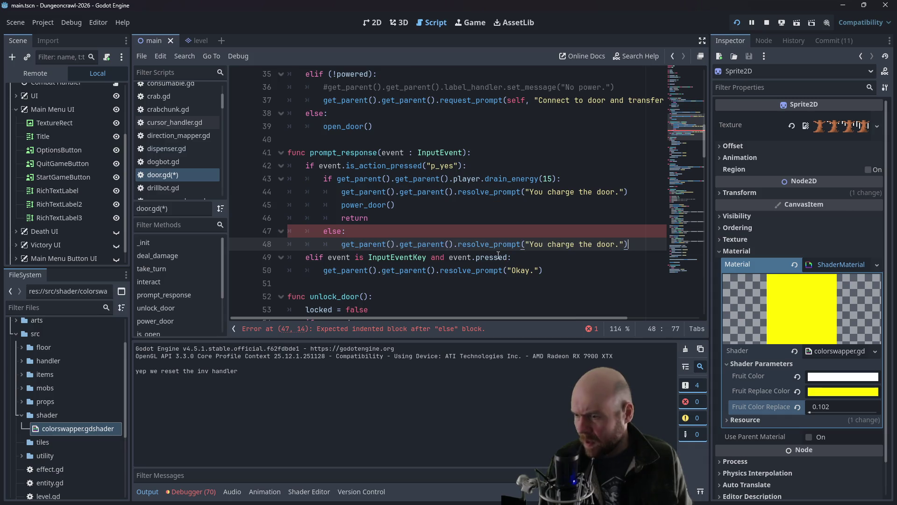
key("BackSpace")
key("BackSpace")
key("BackSpace")
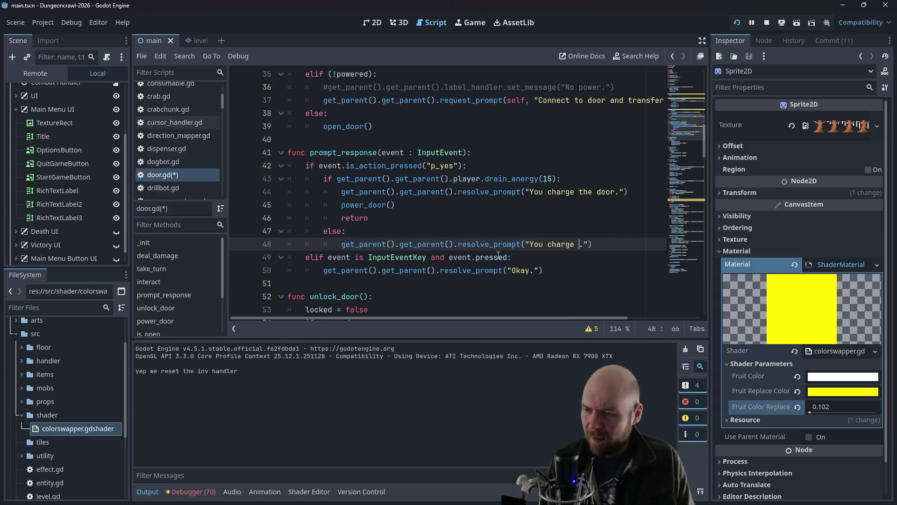
type("don't have enough pow")
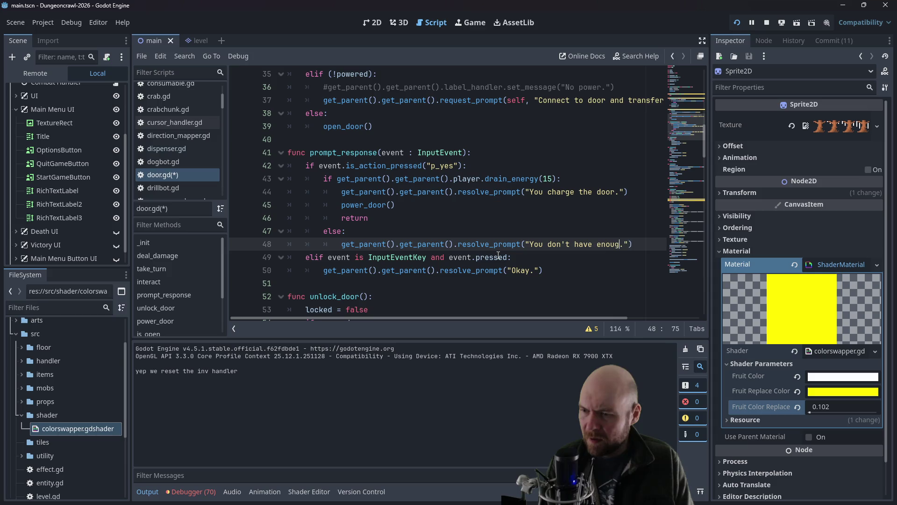
key("End")
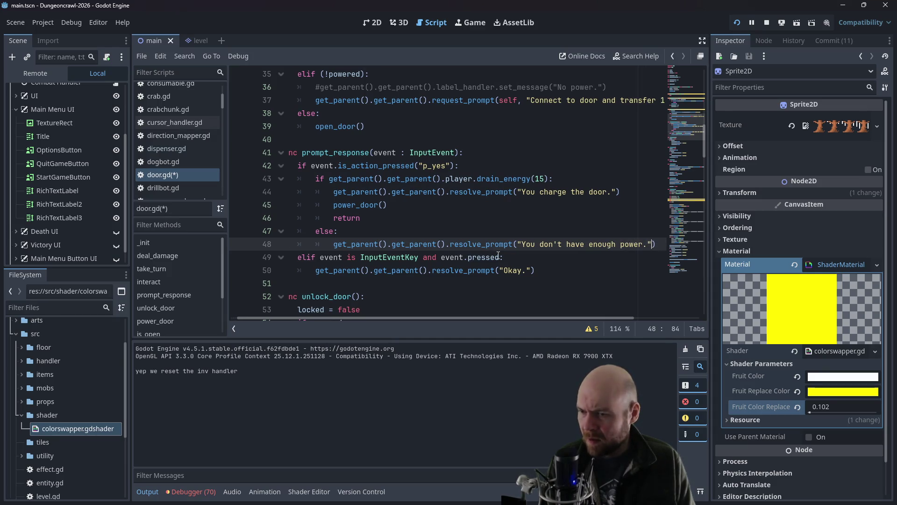
key("Return")
type("retu")
key("ctrl+s")
left_click(766, 22)
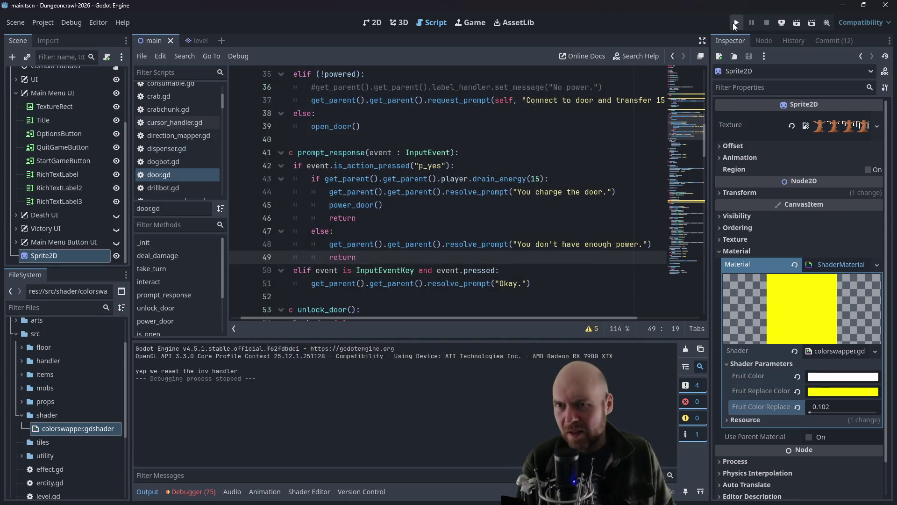
Step: Start a new game, power the floodlight, and accept transferring 15 power to the unpowered door
left_click(736, 23)
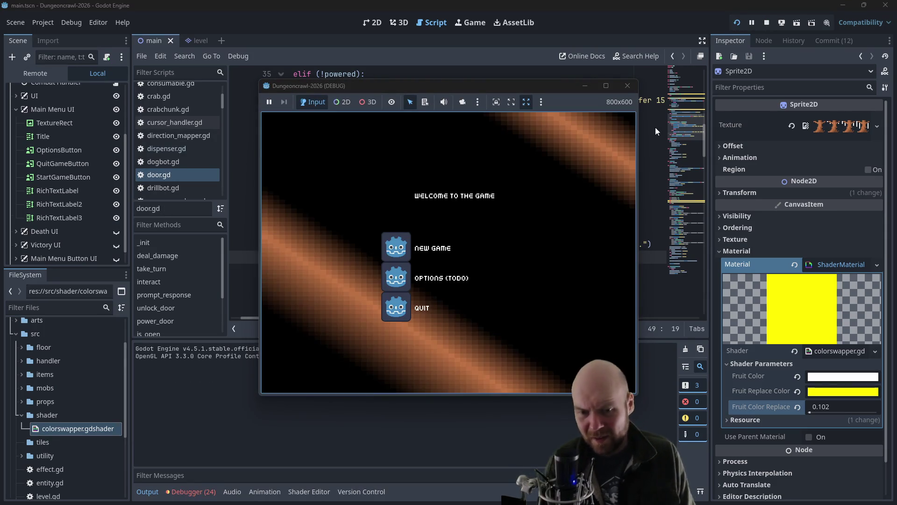
left_click(394, 250)
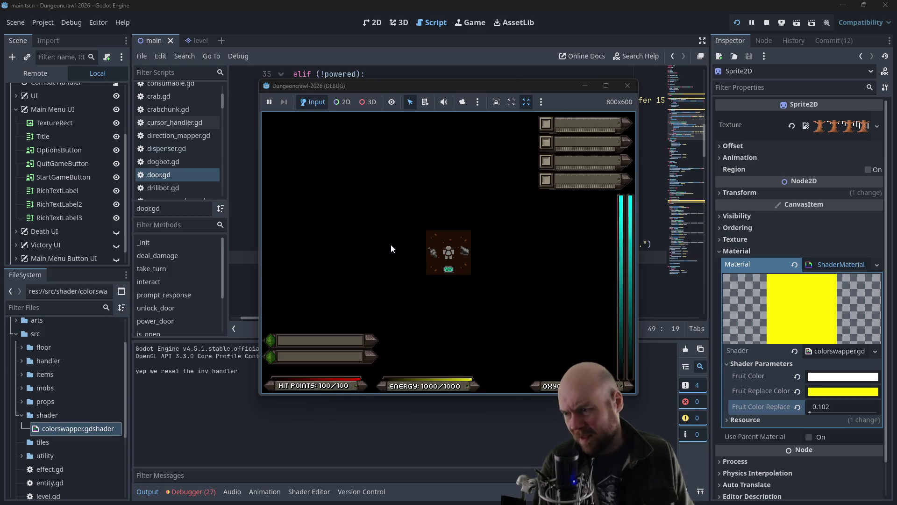
key("2")
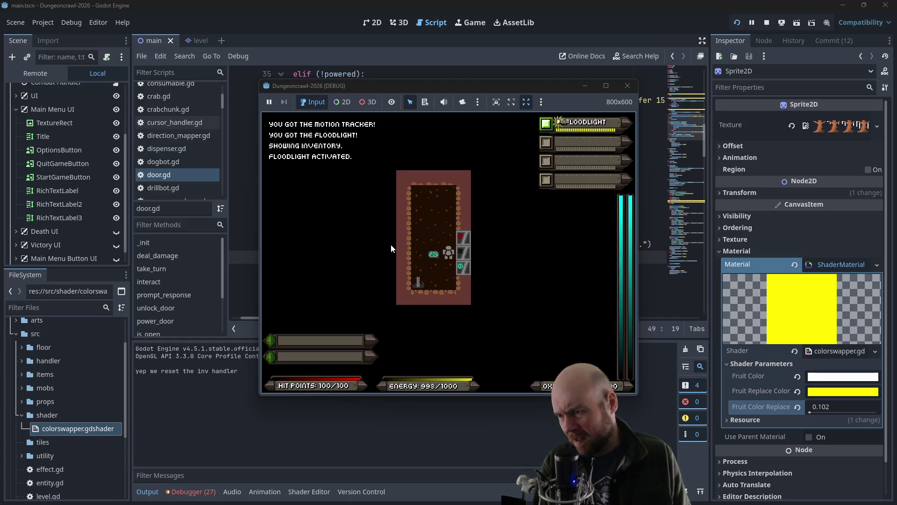
key("Right")
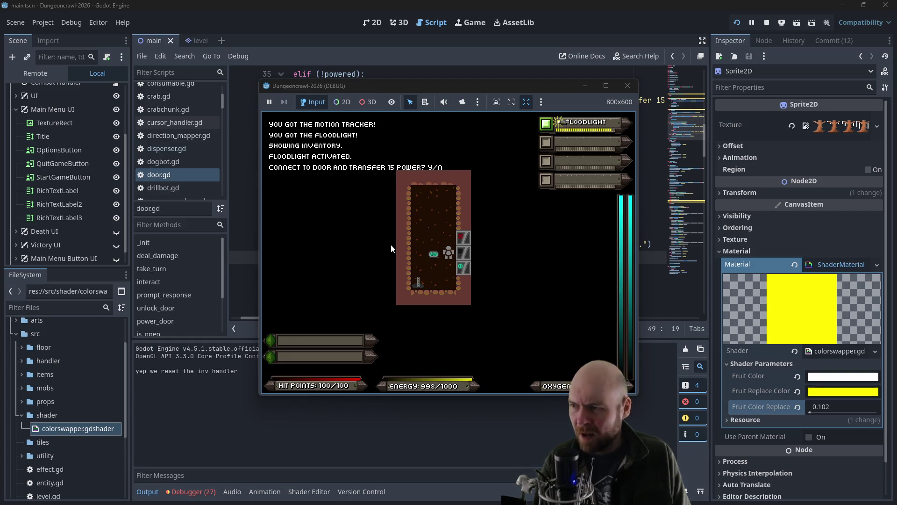
key("y")
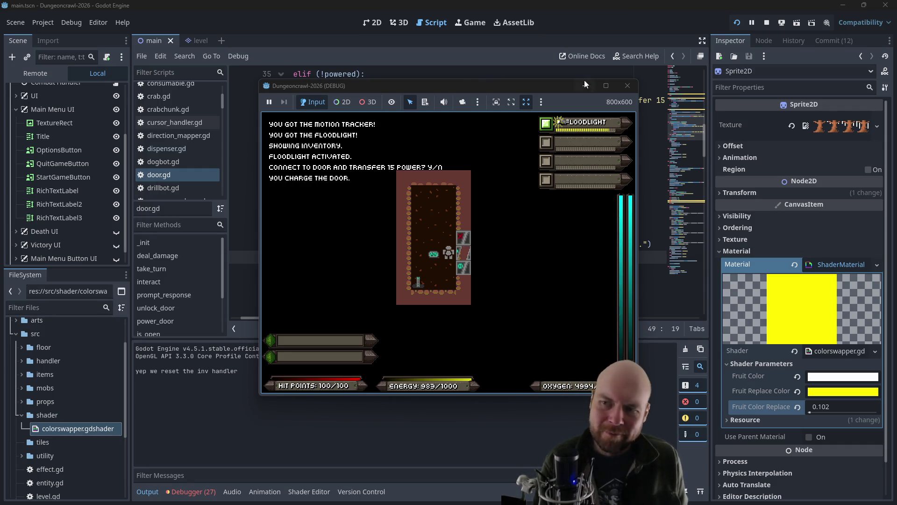
Step: Close the playtest window and review the drain_energy(15) call in the script
left_click(627, 86)
left_click(463, 187)
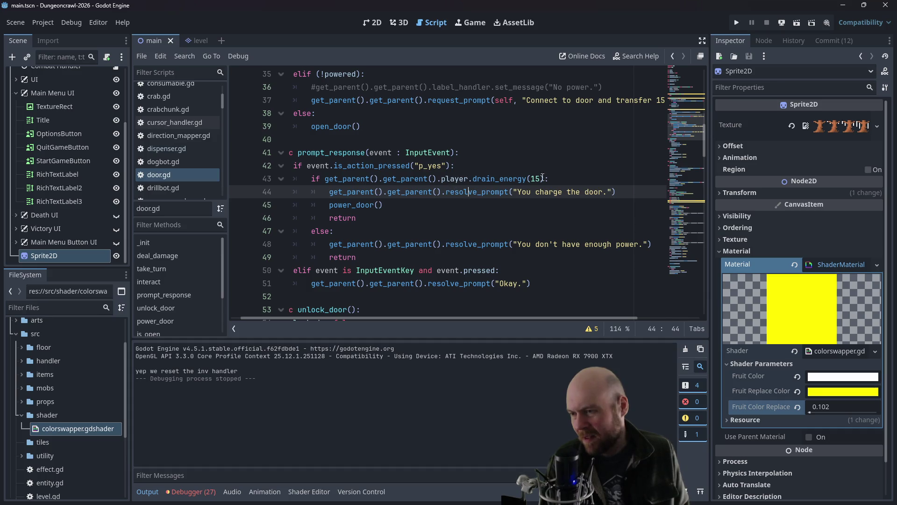
left_click(558, 176)
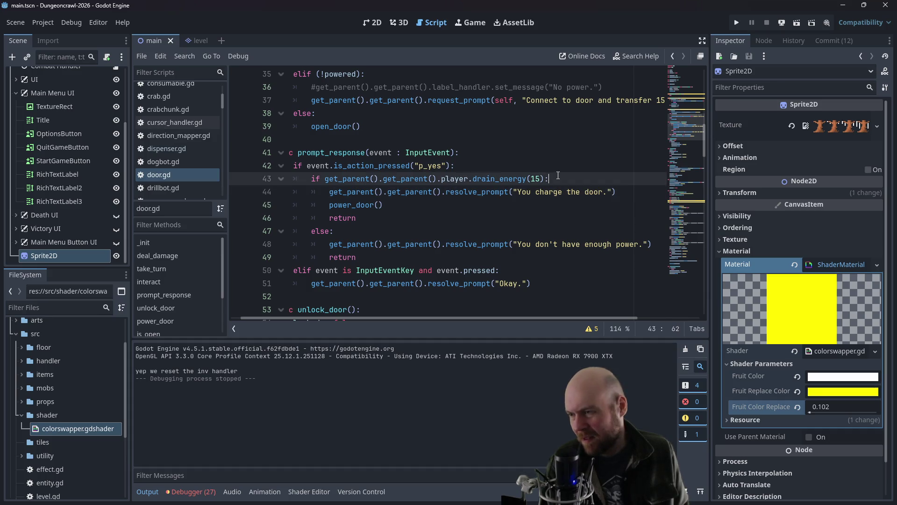
left_click(484, 176)
scroll(166, 141, "up", 3)
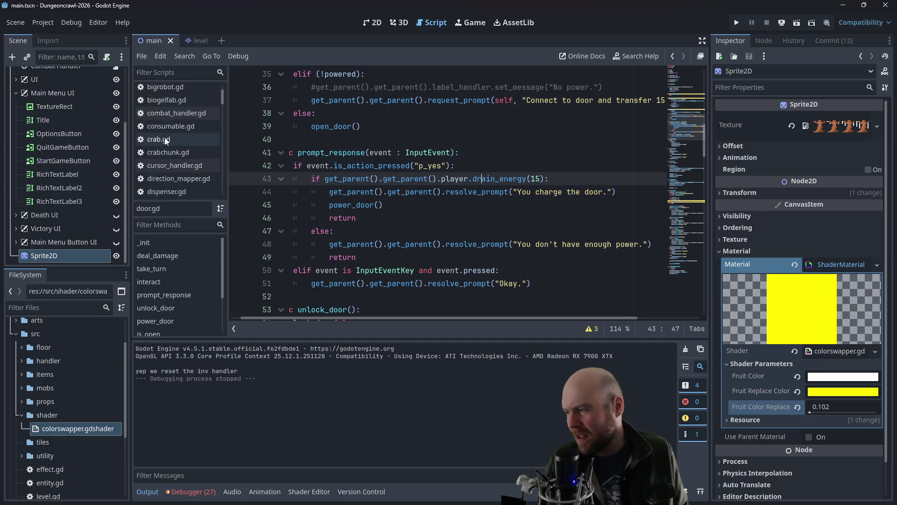
scroll(183, 146, "down", 1)
scroll(183, 147, "down", 2)
Step: In dispenser.gd, delete the get_parent().get_parent().update_ui() line 48
left_click(183, 148)
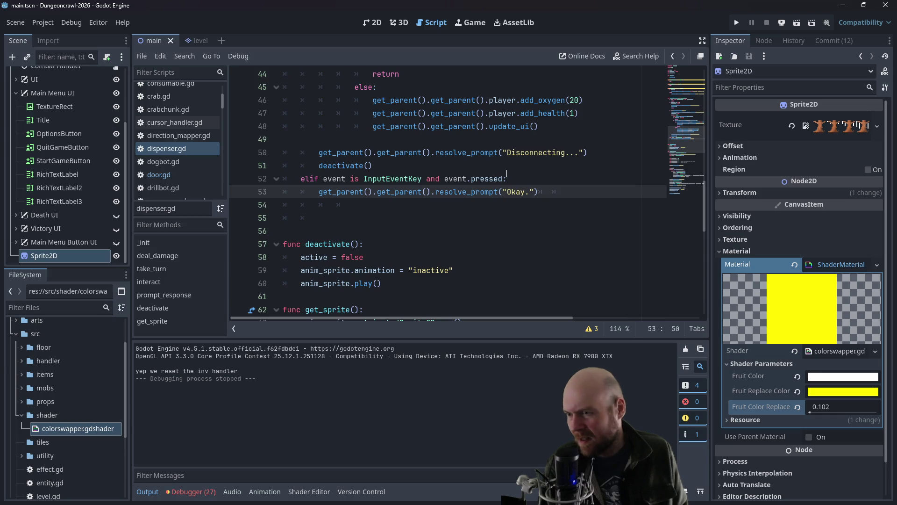
scroll(505, 173, "up", 2)
left_click(549, 206)
left_click_drag(547, 206, 373, 205)
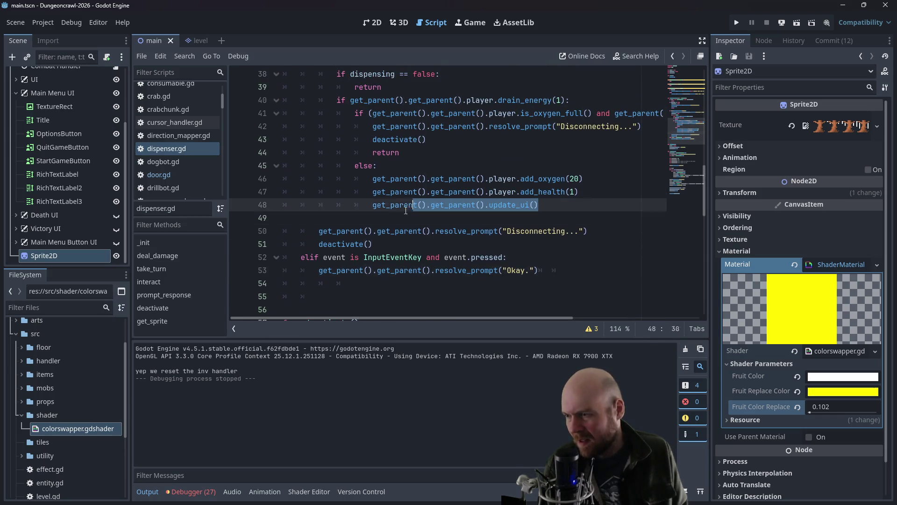
left_click(511, 165)
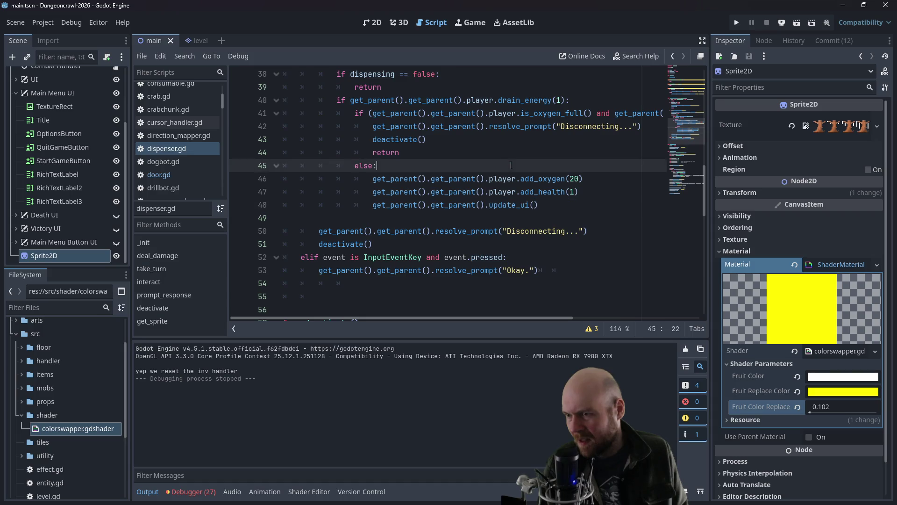
left_click_drag(556, 205, 379, 202)
key("ctrl+c")
key("BackSpace")
key("BackSpace")
key("BackSpace")
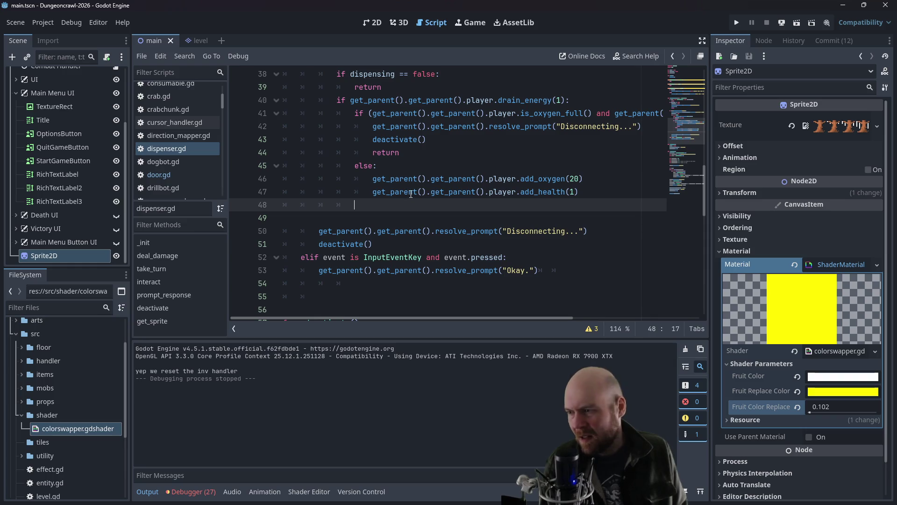
key("BackSpace")
key("BackSpace")
Step: Switch to the player.gd script
scroll(186, 142, "up", 1)
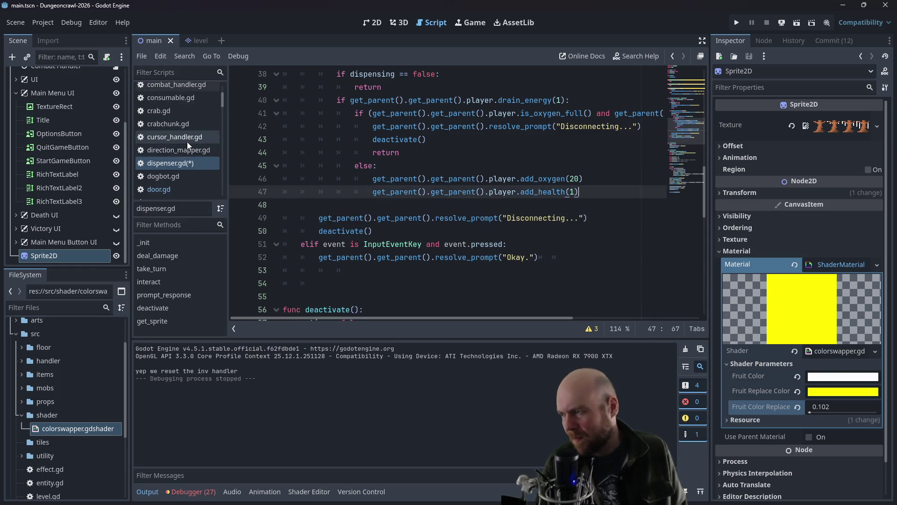
scroll(187, 150, "down", 6)
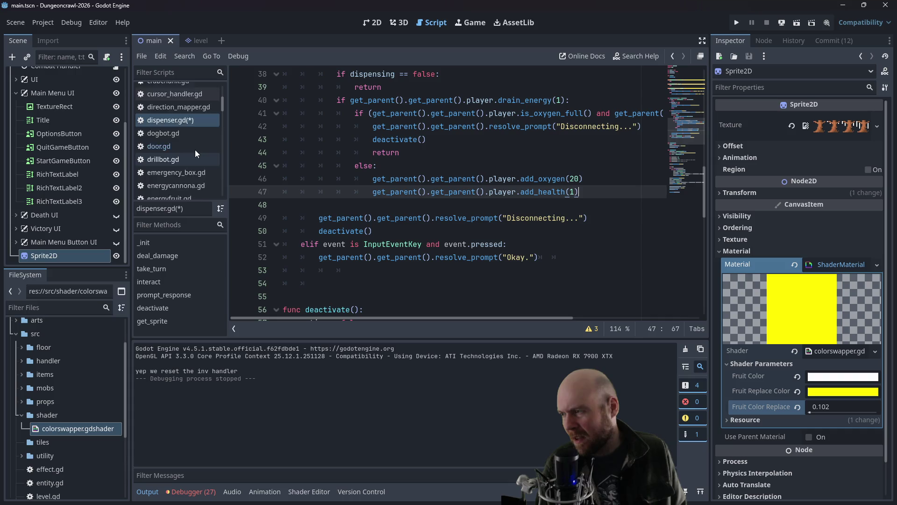
scroll(194, 151, "down", 8)
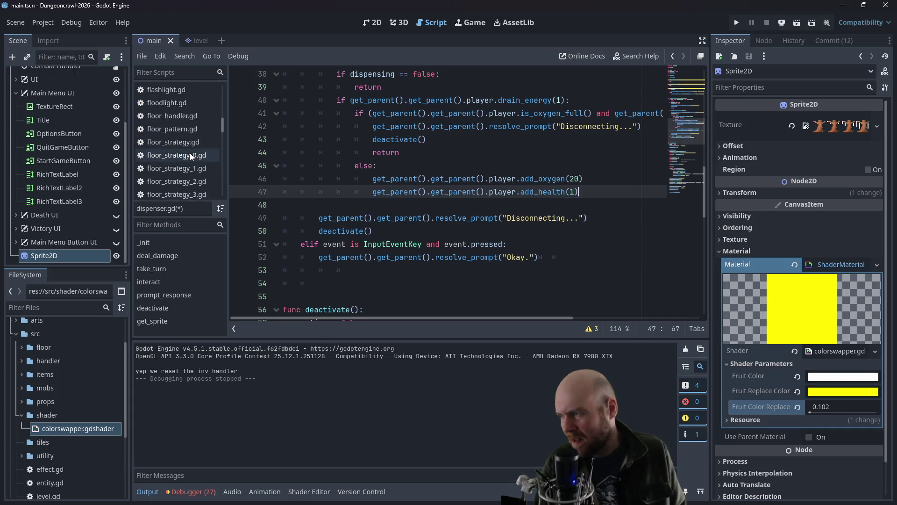
scroll(193, 149, "down", 15)
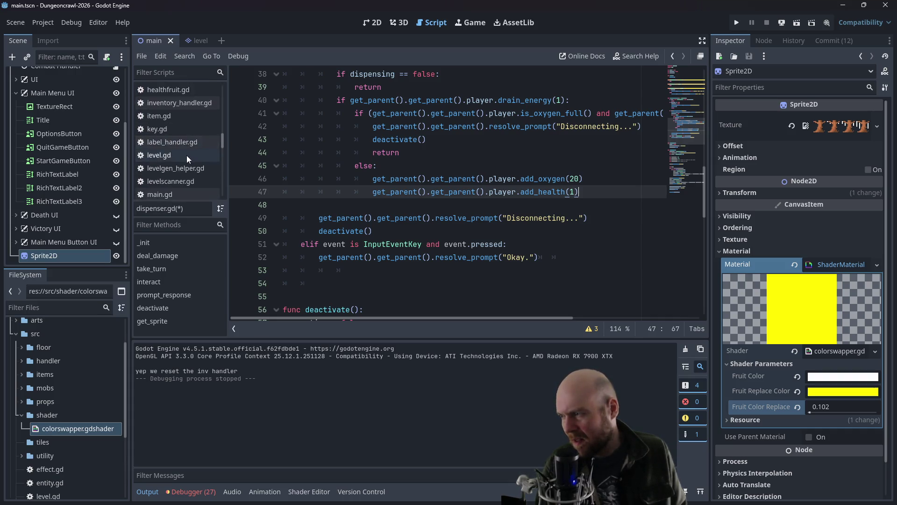
scroll(185, 156, "down", 7)
left_click(164, 168)
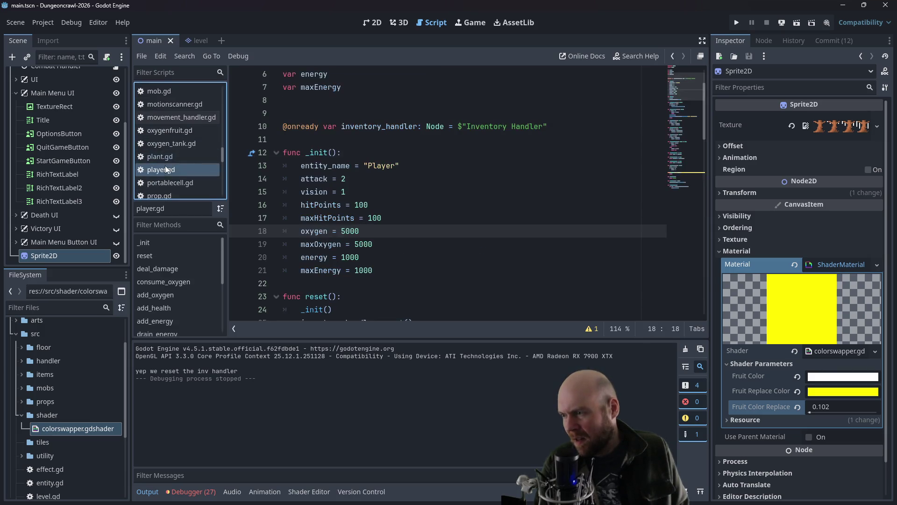
Step: Add get_parent().update_ui() on a new line after 'energy = 0' in drain_energy
scroll(435, 206, "down", 7)
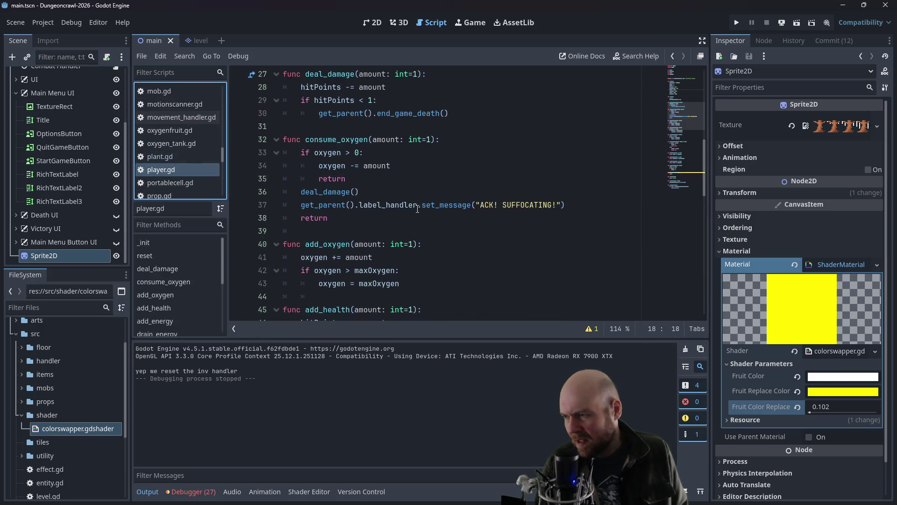
scroll(404, 217, "up", 1)
scroll(696, 186, "down", 5)
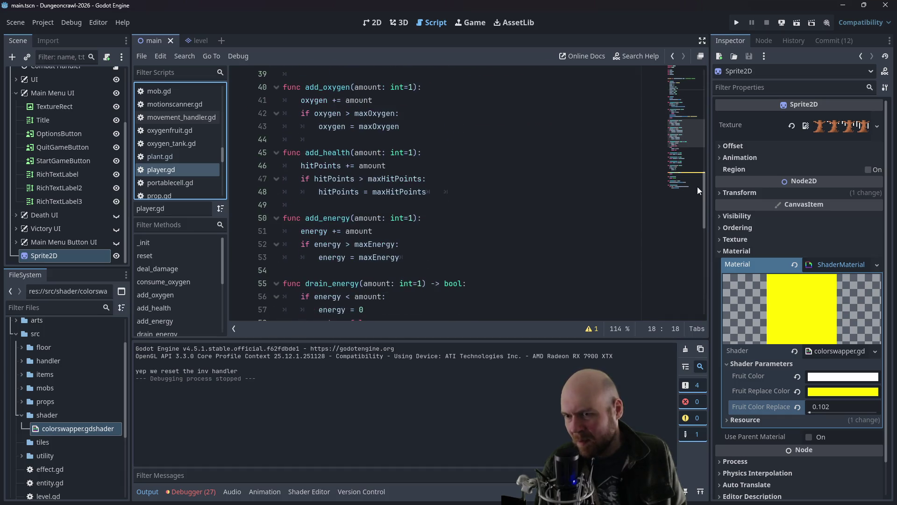
scroll(699, 258, "down", 8)
scroll(485, 191, "up", 7)
left_click(485, 209)
key("Return")
key("ctrl+v")
key("Left")
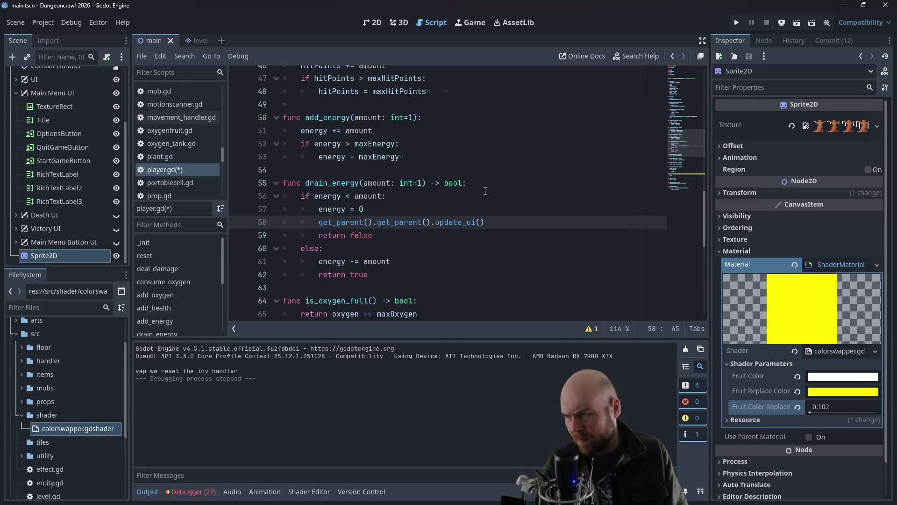
key("BackSpace")
key("BackSpace")
key("BackSpace")
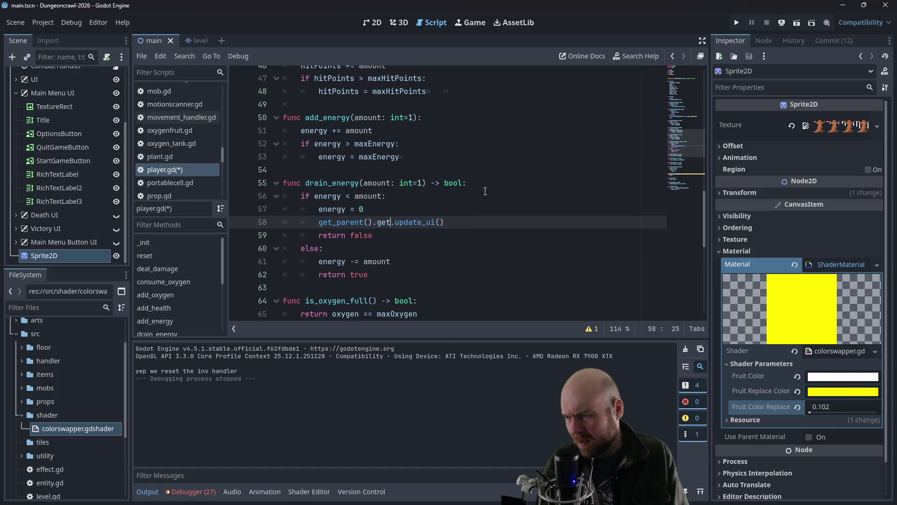
key("BackSpace")
Step: Paste get_parent().update_ui() after 'energy -= amount', save player.gd, and run the game
left_click_drag(427, 222, 313, 220)
key("ctrl+c")
left_click(431, 261)
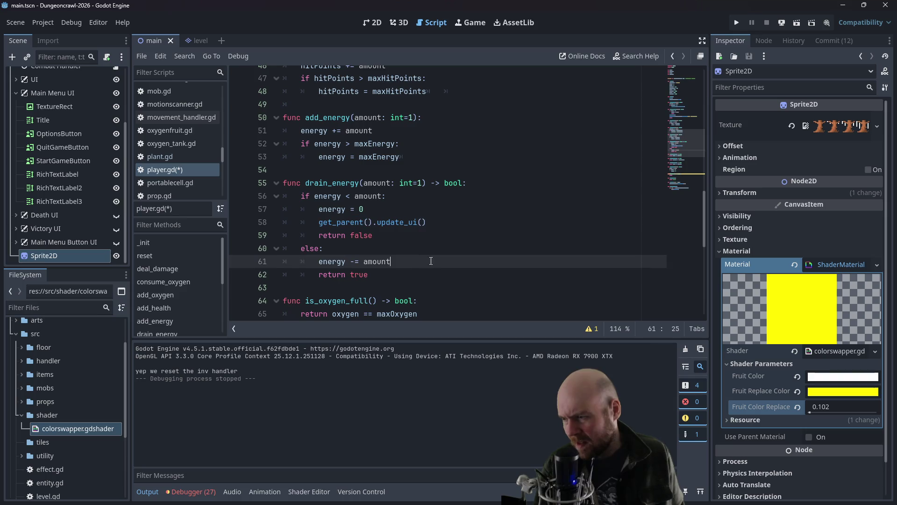
key("Return")
key("ctrl+v")
key("ctrl+s")
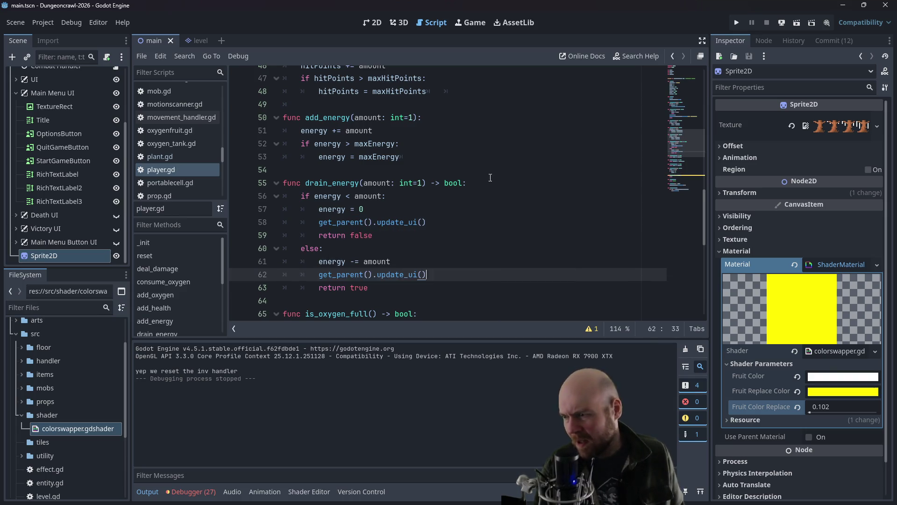
left_click(491, 170)
left_click(736, 23)
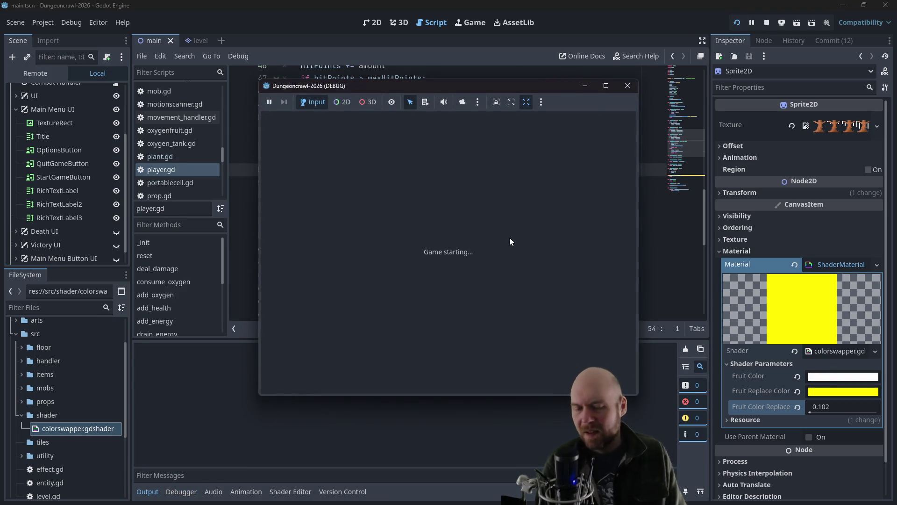
Step: Start a new game, transfer 15 power to the door, and collect the cryptographic key
left_click(424, 250)
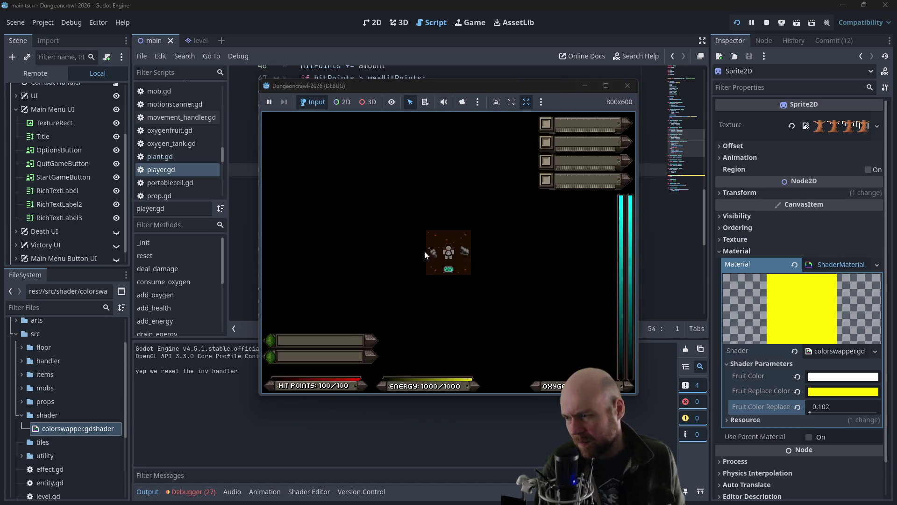
key("Right")
key("Right")
key("y")
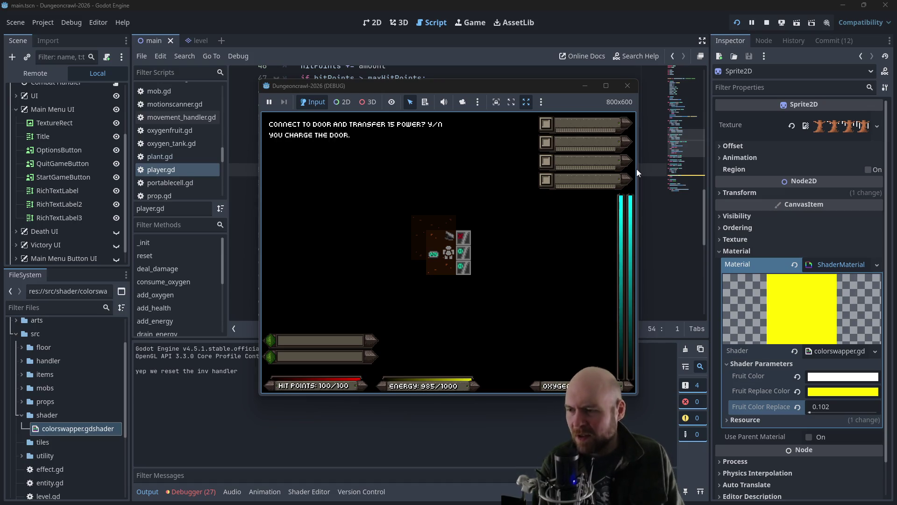
key("Right")
key("Left")
key("Right")
key("Left")
Step: Walk around the powered green doors and along the glass-tile column
key("Right")
key("Left")
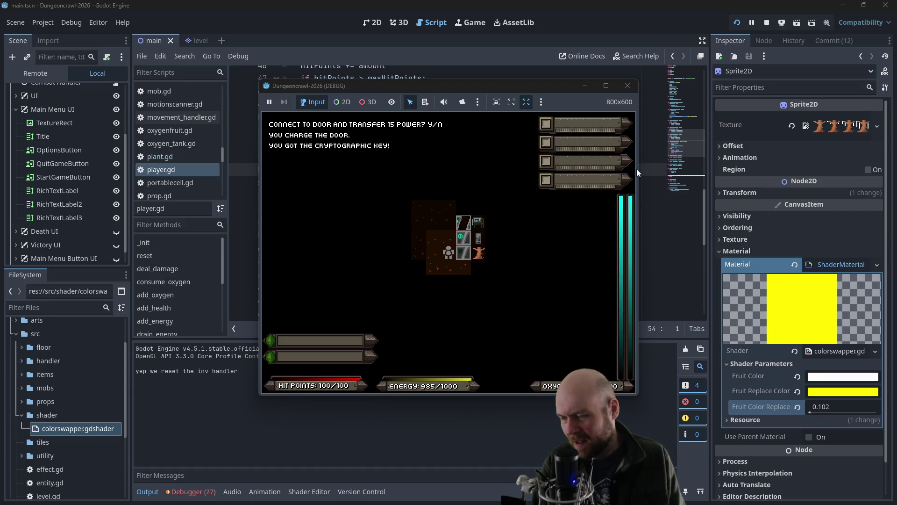
key("Right")
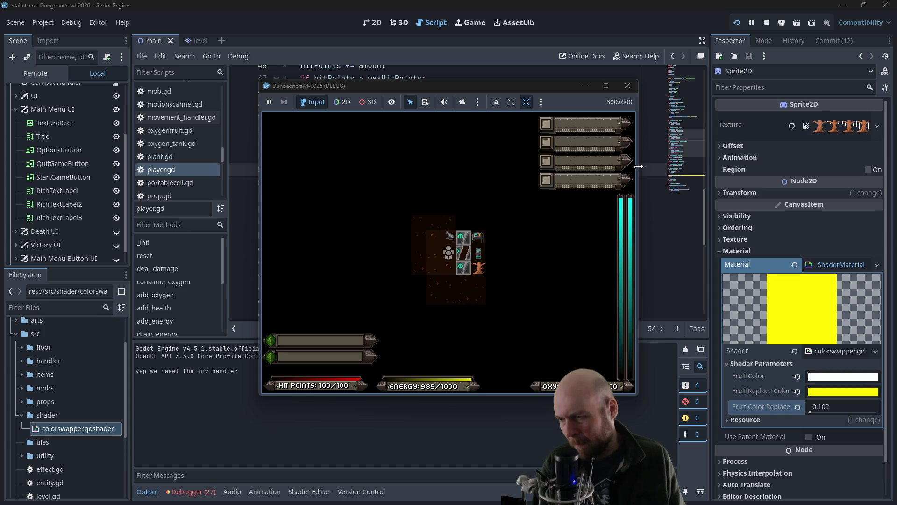
key("Left")
key("Down")
key("Right")
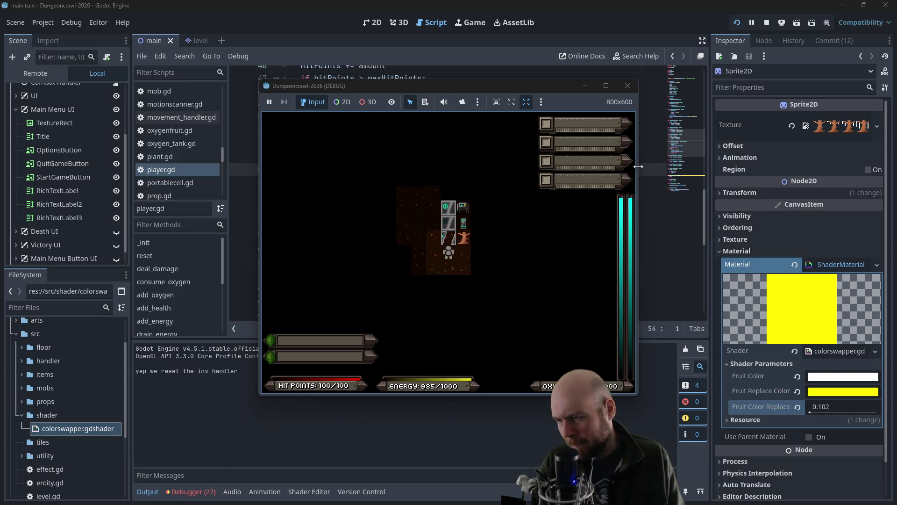
key("Up")
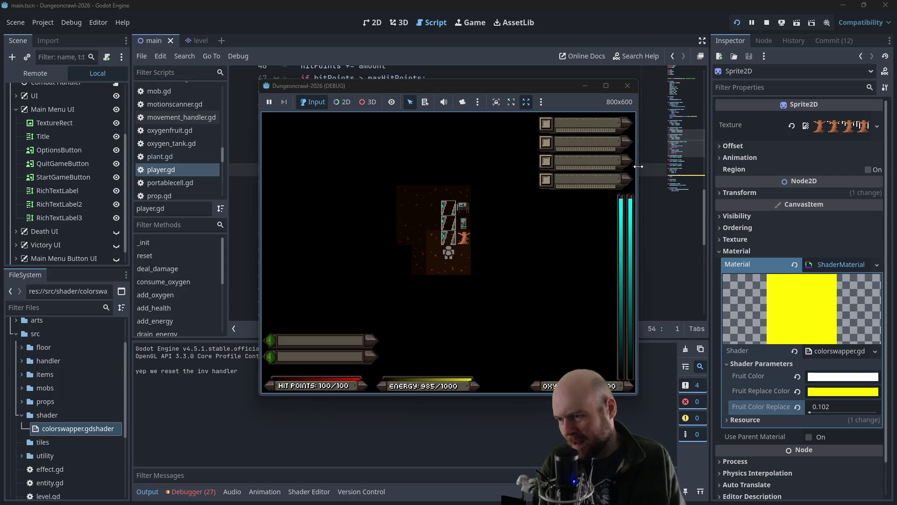
key("Left")
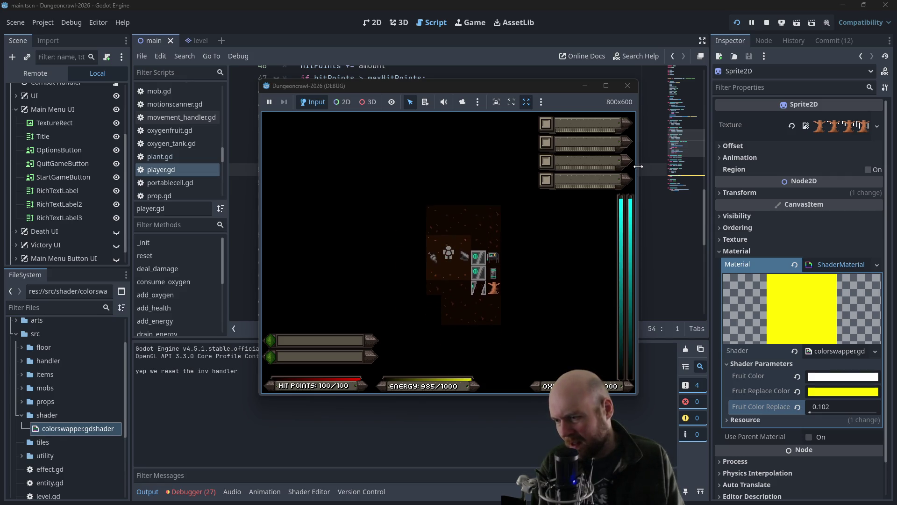
key("Right")
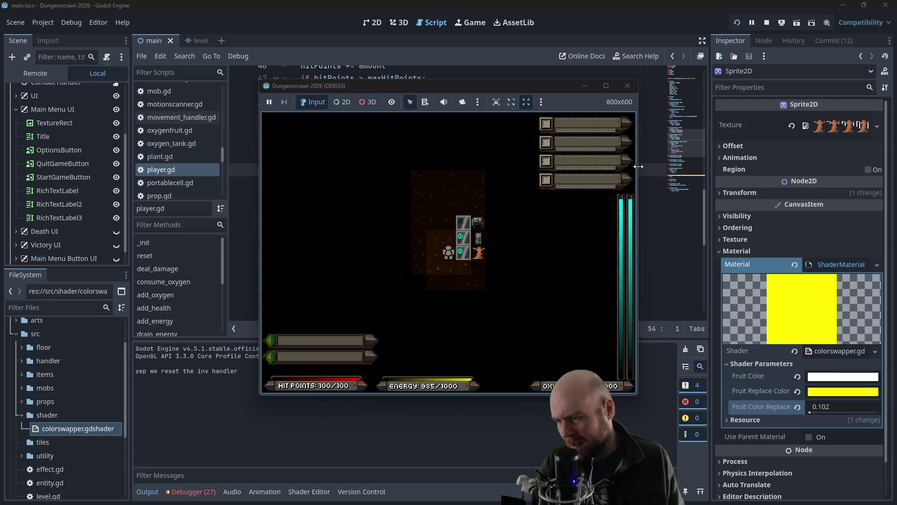
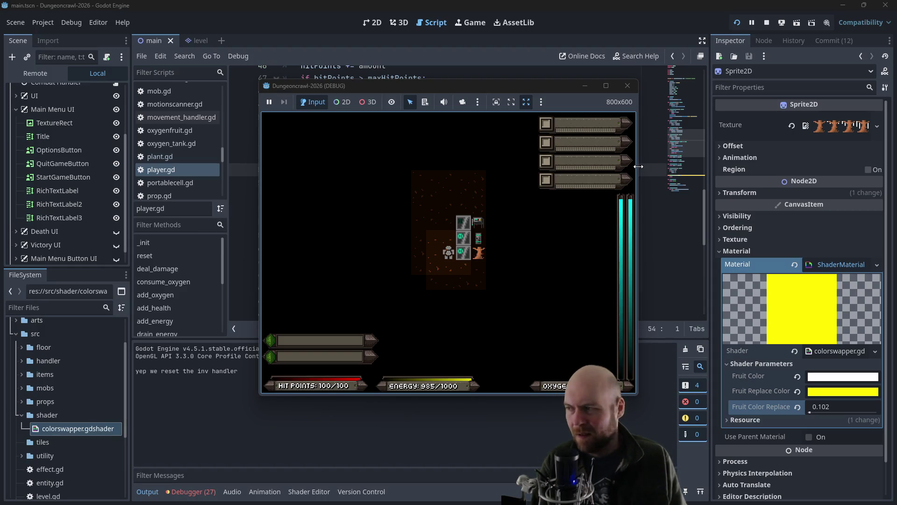
Step: Stop the running game and collapse the Main Menu UI node in the Scene tree
left_click(627, 86)
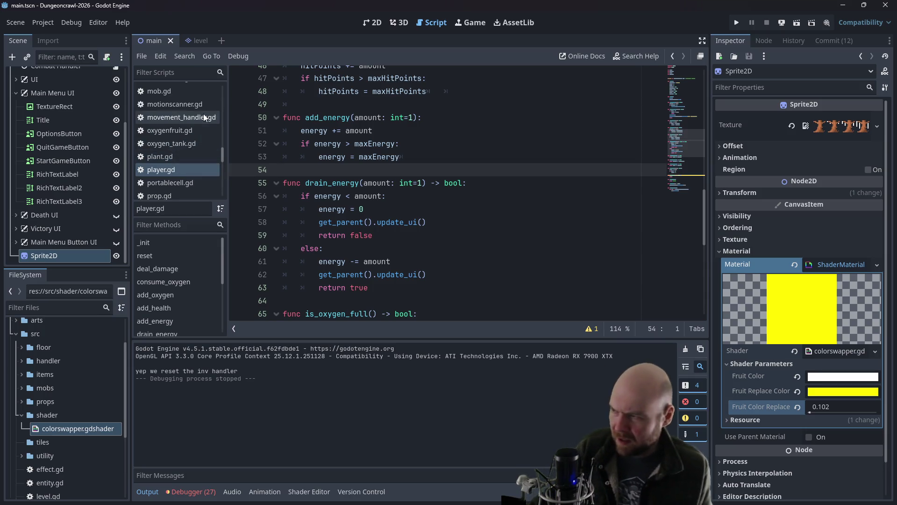
scroll(51, 178, "up", 3)
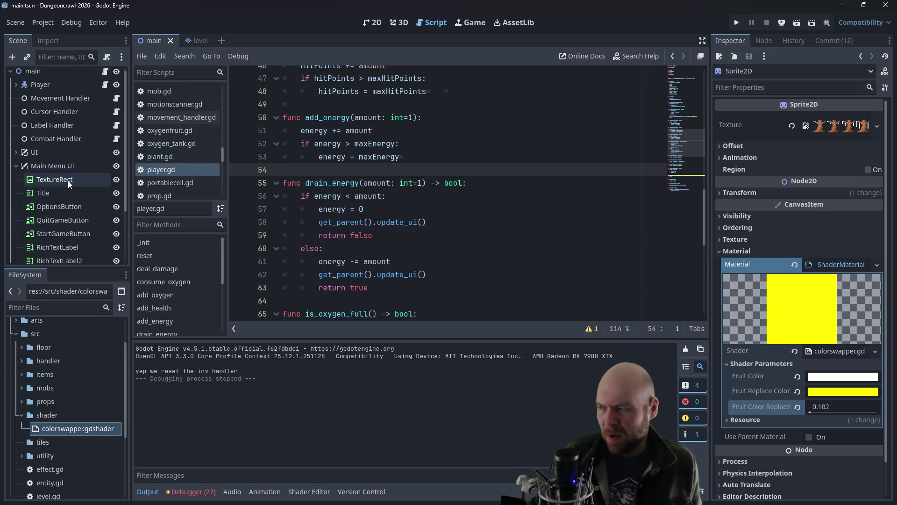
scroll(84, 165, "down", 3)
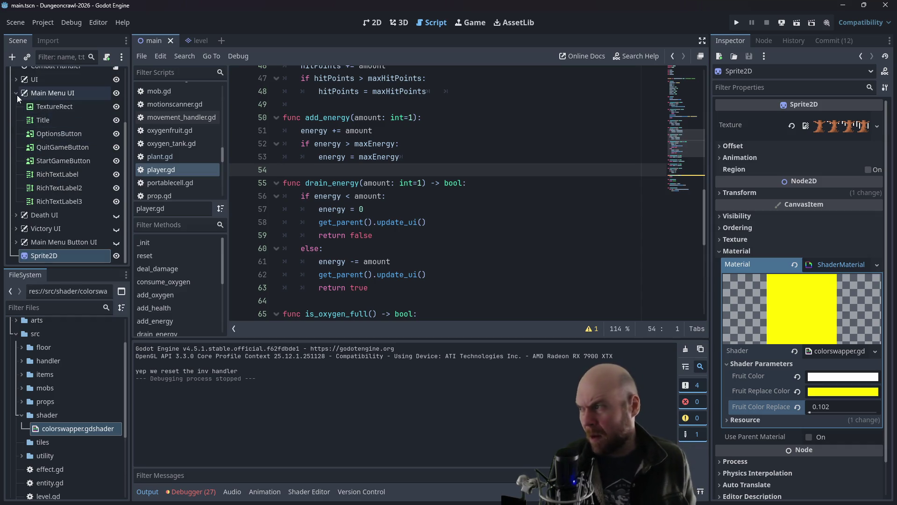
left_click(17, 93)
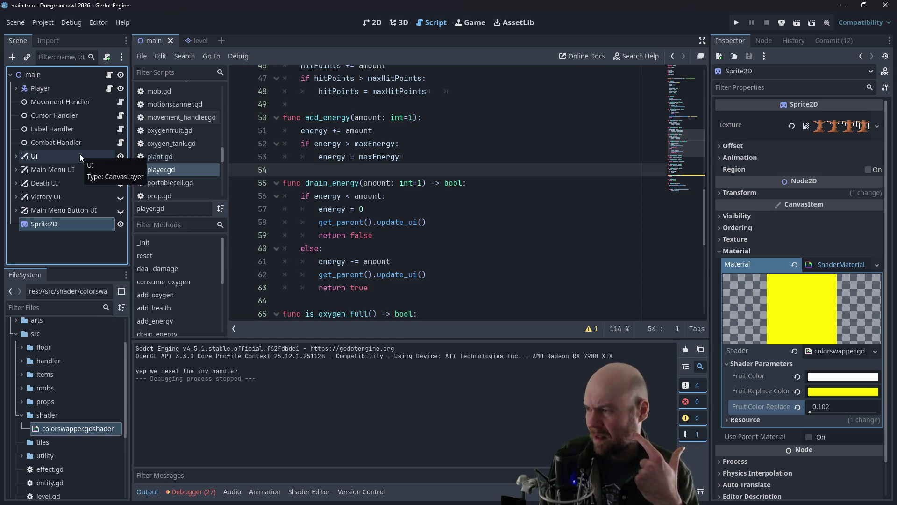
Step: Expand the floor and floor_strategies folders and open floor_strategy_1.gd
scroll(199, 128, "up", 2)
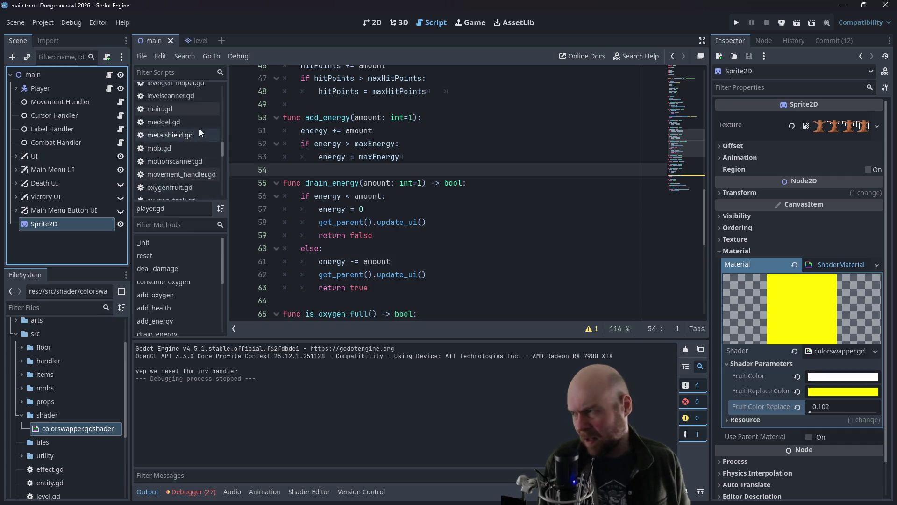
left_click(21, 346)
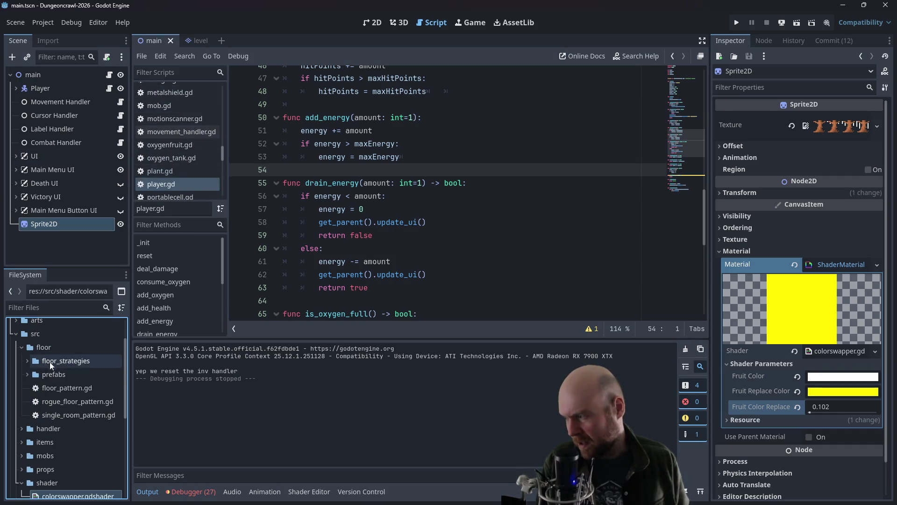
left_click(27, 361)
left_click(70, 401)
double_click(70, 401)
Step: Write a '## Add doors' comment and a default_add_doors(room_rects) call below the enemies call
scroll(351, 246, "up", 5)
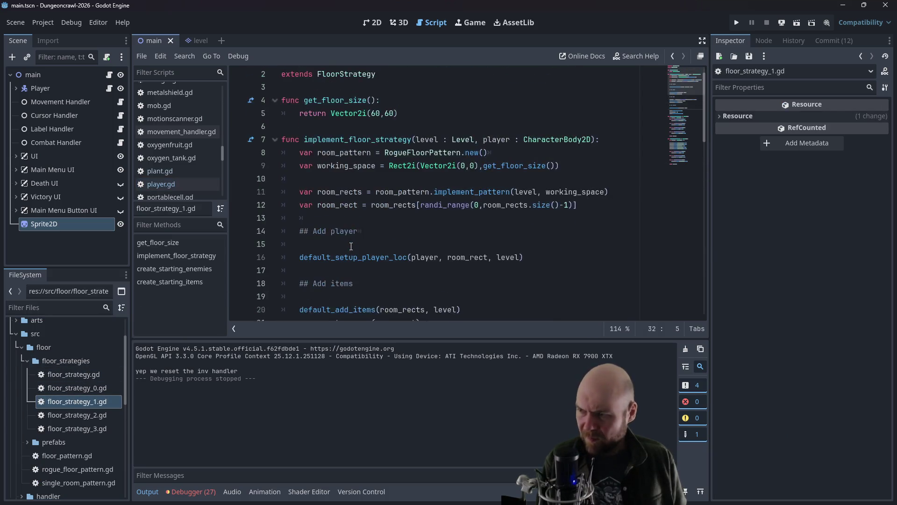
scroll(351, 246, "down", 4)
scroll(351, 246, "down", 3)
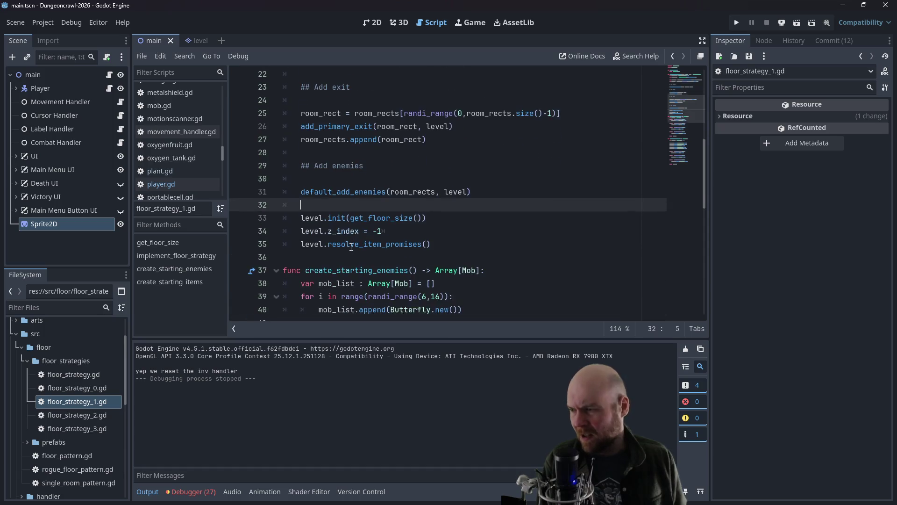
scroll(414, 216, "up", 2)
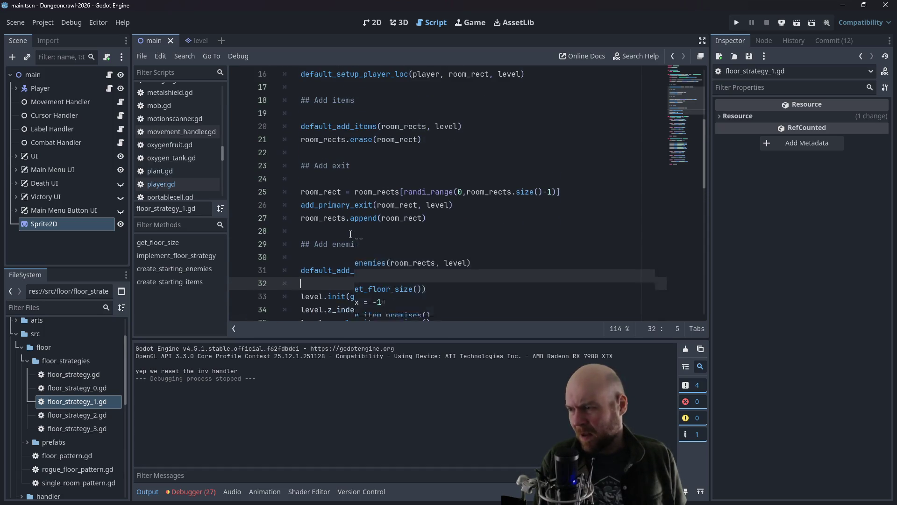
scroll(414, 215, "down", 1)
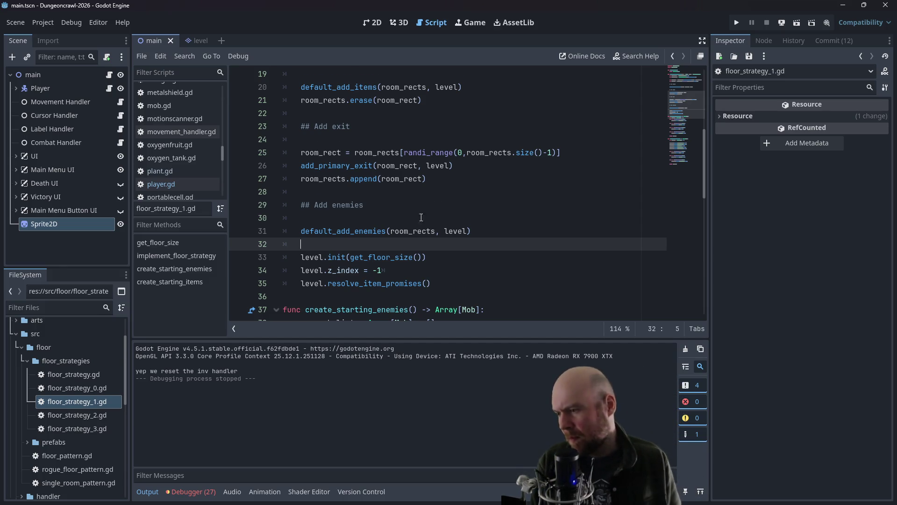
scroll(421, 217, "down", 10)
scroll(419, 211, "up", 7)
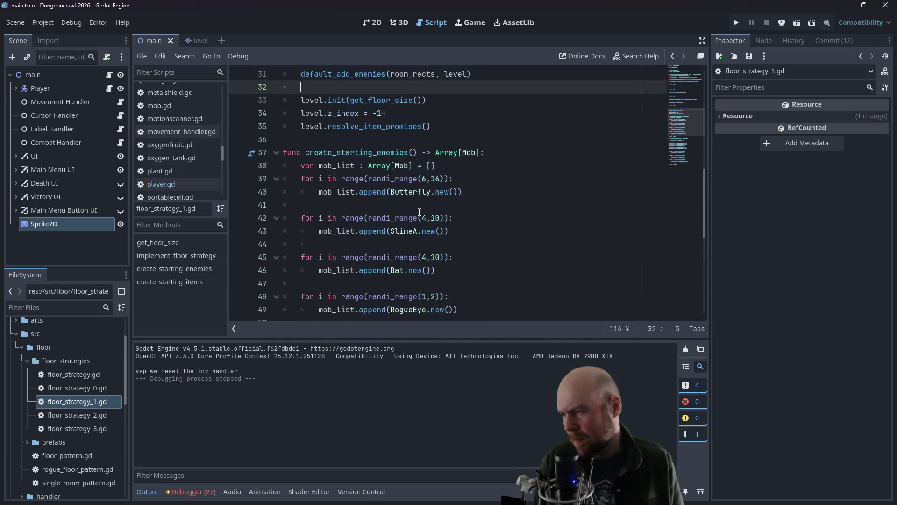
scroll(419, 212, "up", 3)
key("Return")
key("Return")
key("Up")
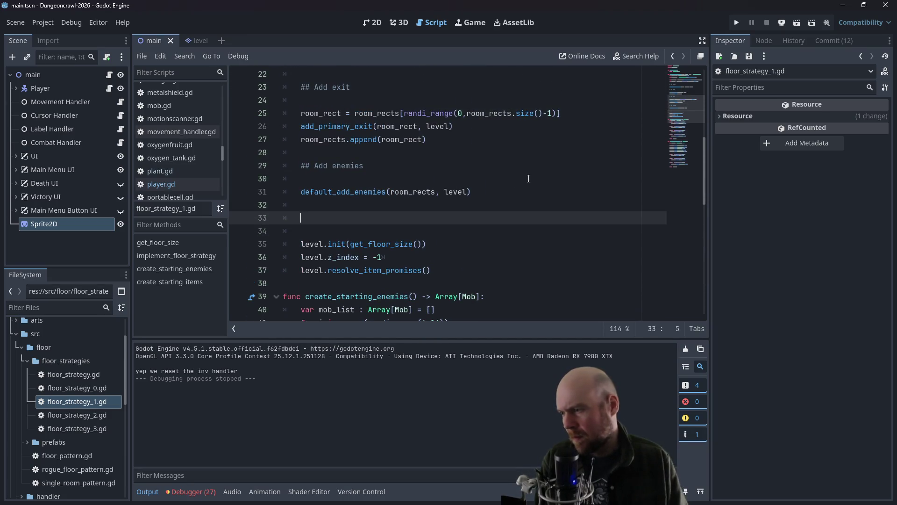
type("doors")
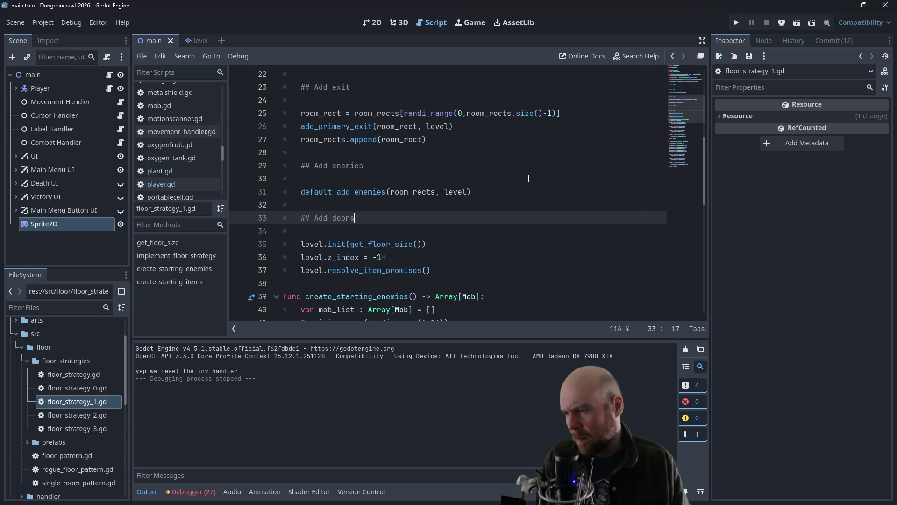
key("Return")
key("Return")
type("default_add")
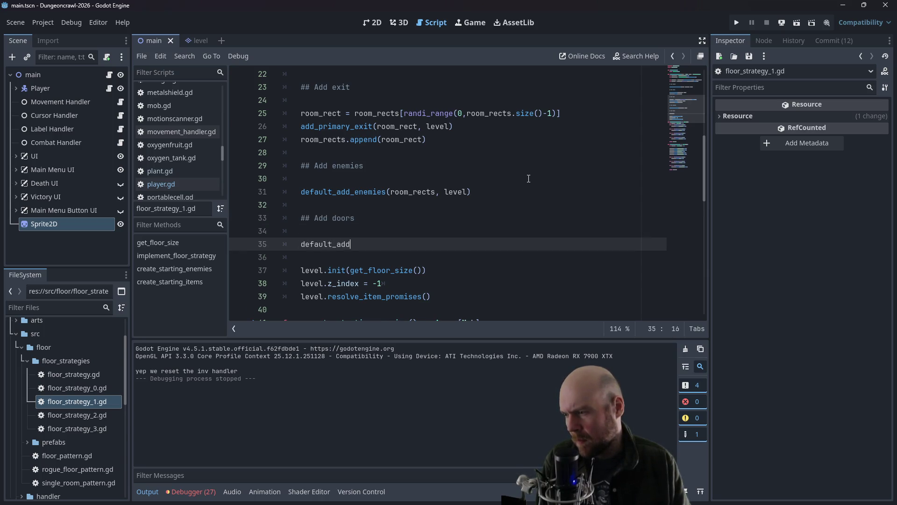
type("_doors(")
type("room_rects")
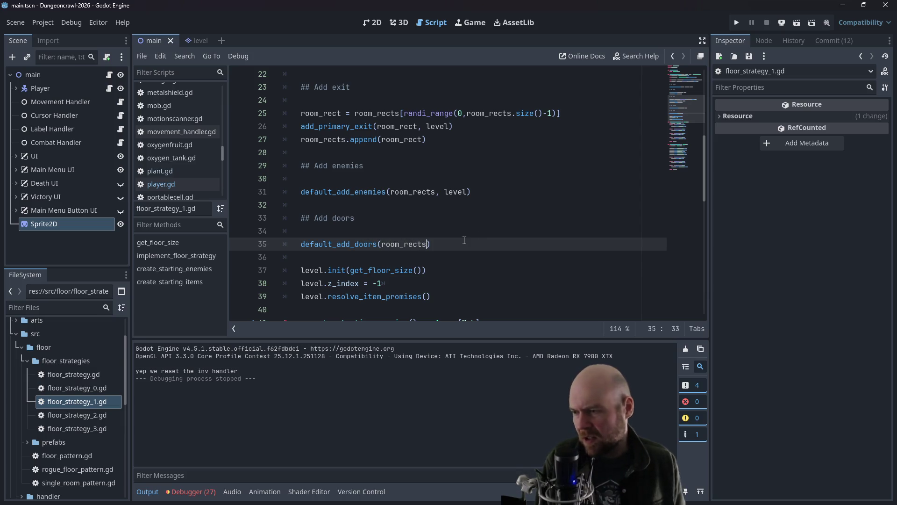
Step: Cut the doors comment and call out of their spot below the enemies call
left_click_drag(431, 244, 299, 244)
key("Delete")
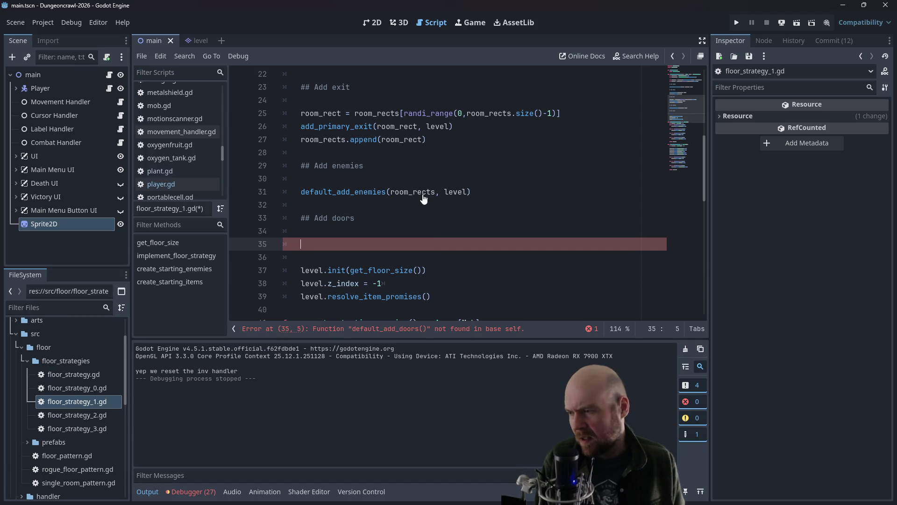
scroll(398, 197, "up", 4)
left_click(379, 180)
scroll(379, 181, "down", 1)
scroll(380, 181, "up", 1)
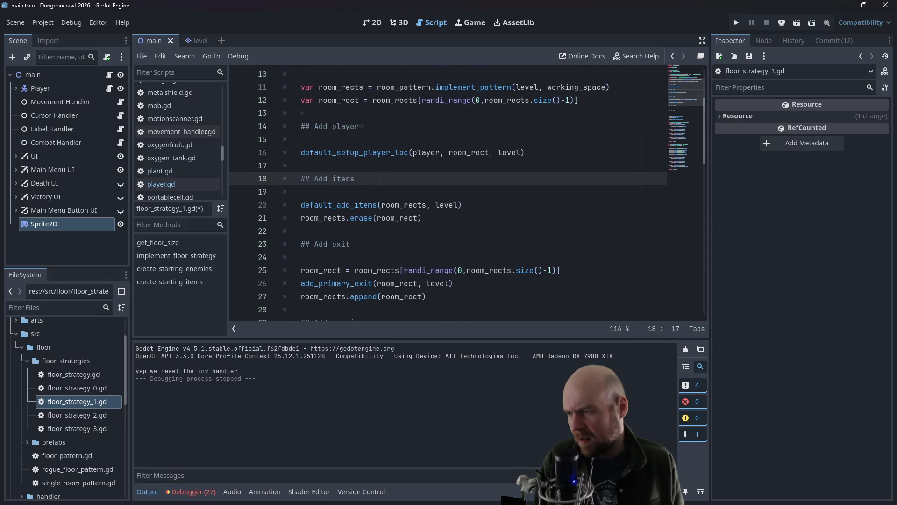
scroll(380, 180, "down", 4)
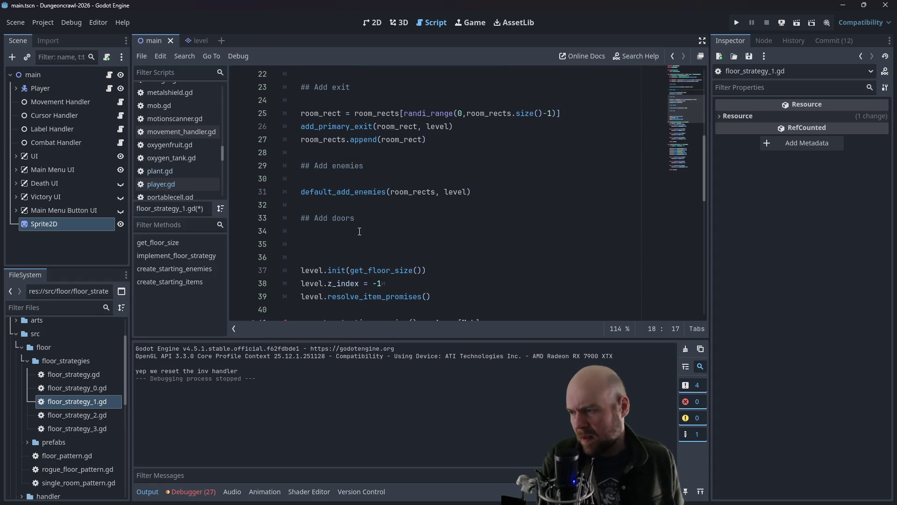
key("ctrl+z")
key("End")
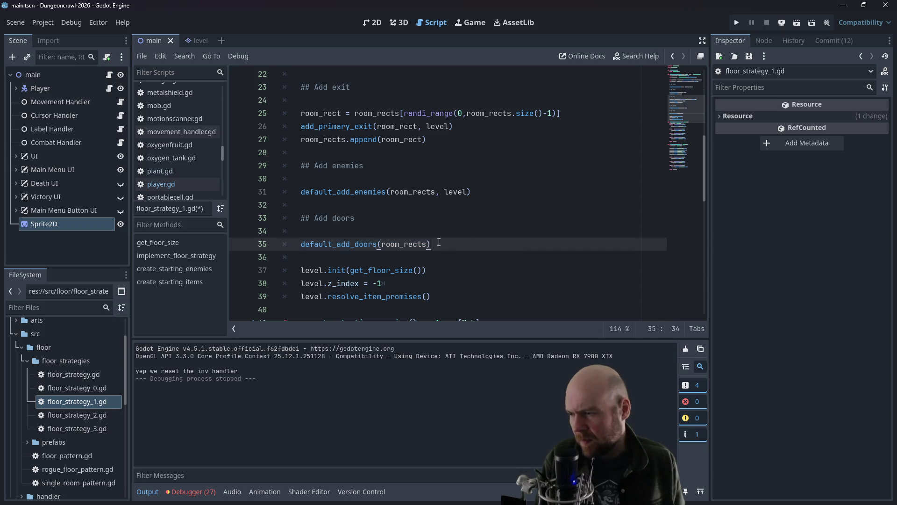
key("shift+Up")
key("shift+Up")
key("BackSpace")
key("BackSpace")
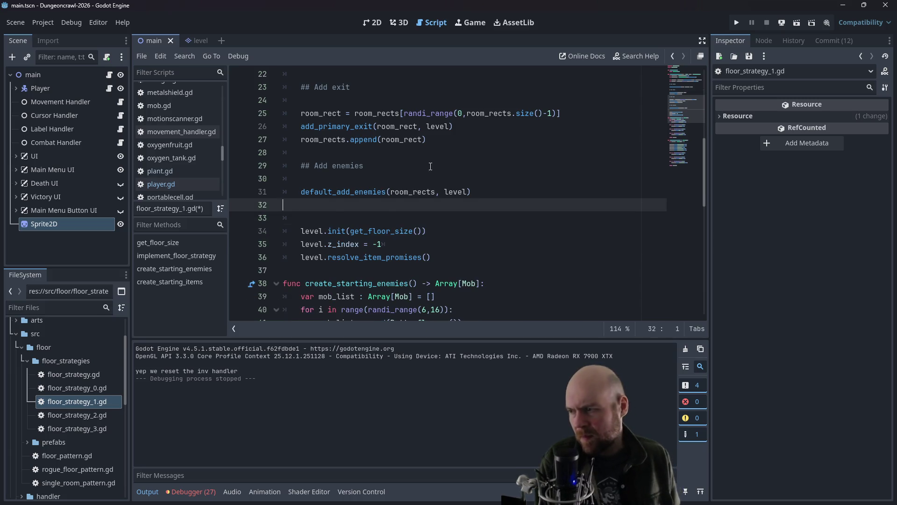
key("BackSpace")
Step: Paste the doors section after default_setup_player_loc and fix the comment's indentation
scroll(434, 162, "up", 4)
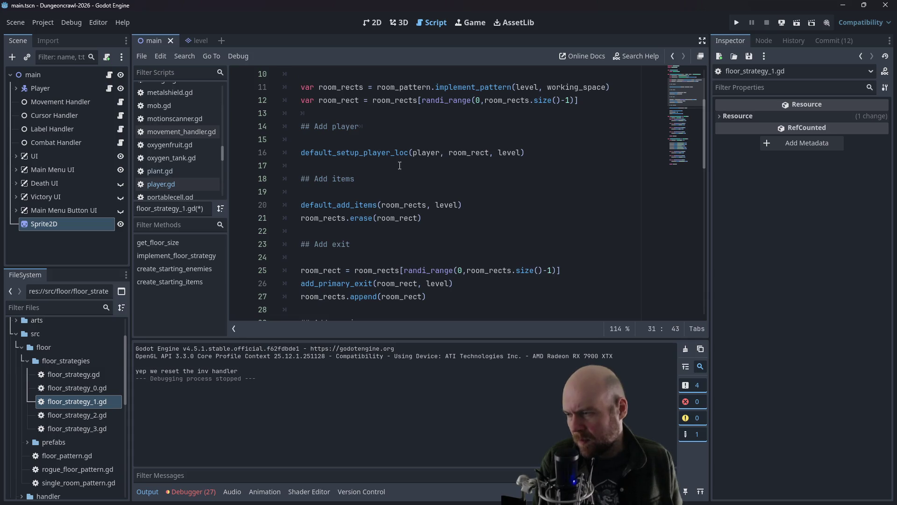
left_click(400, 165)
key("ctrl+v")
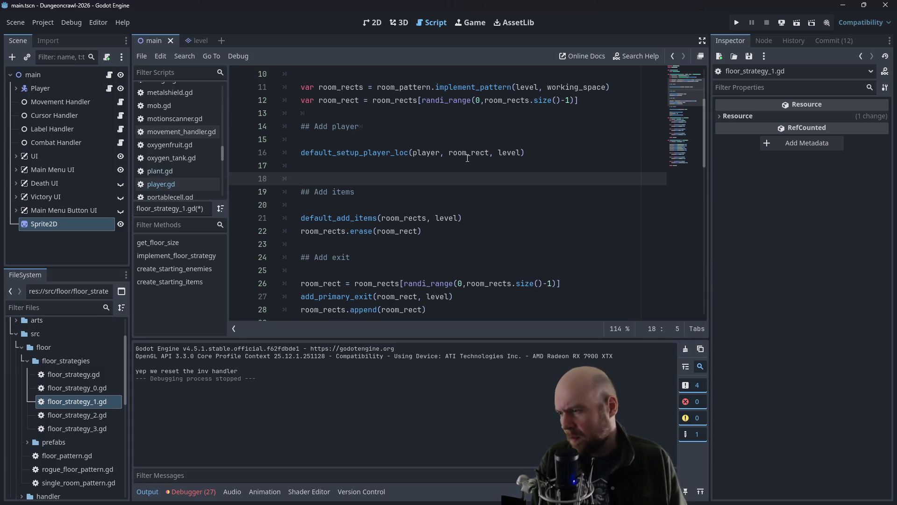
left_click(410, 180)
key("shift+Tab")
key("Up")
left_click(411, 180)
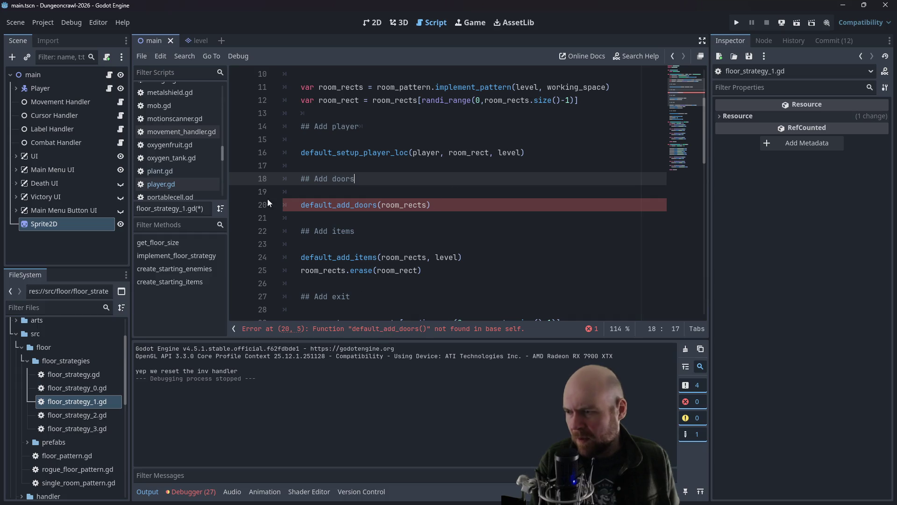
Step: Extend the call to default_add_doors(room_rects, level) and open floor_strategy.gd
scroll(370, 178, "down", 1)
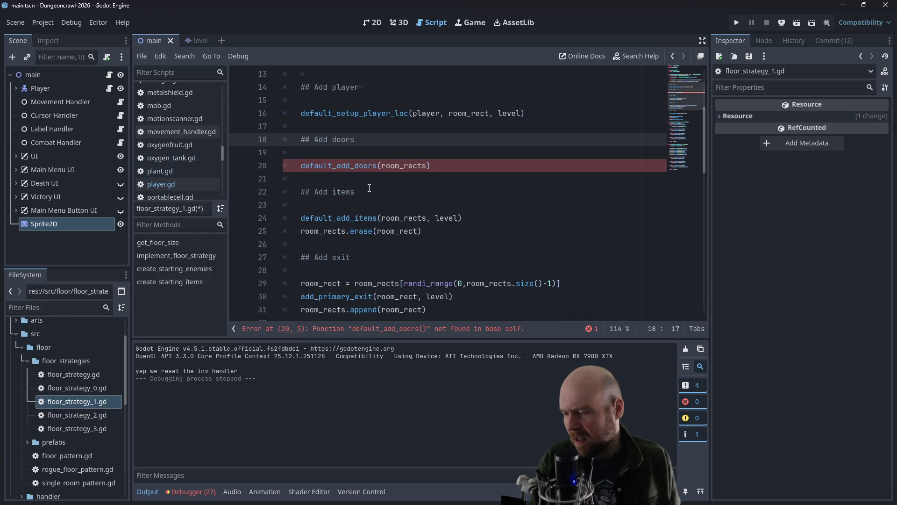
left_click(437, 163)
type(", level")
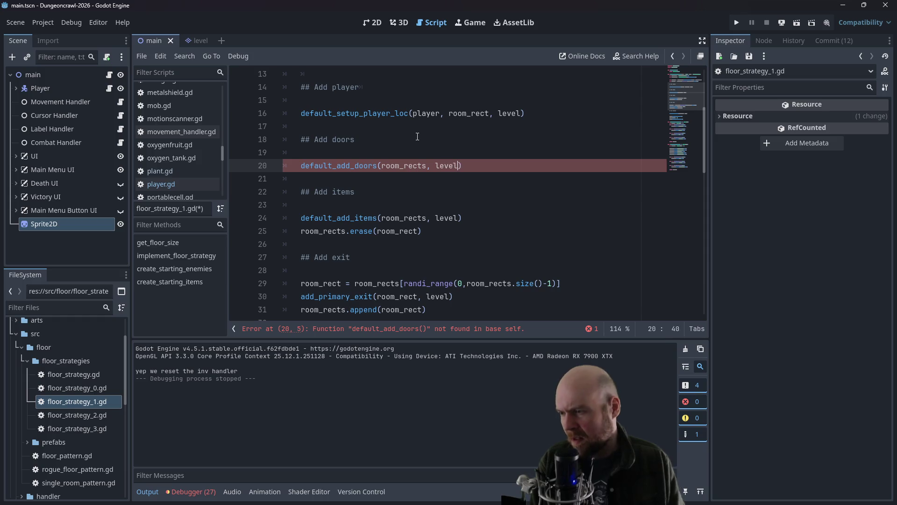
left_click(417, 136)
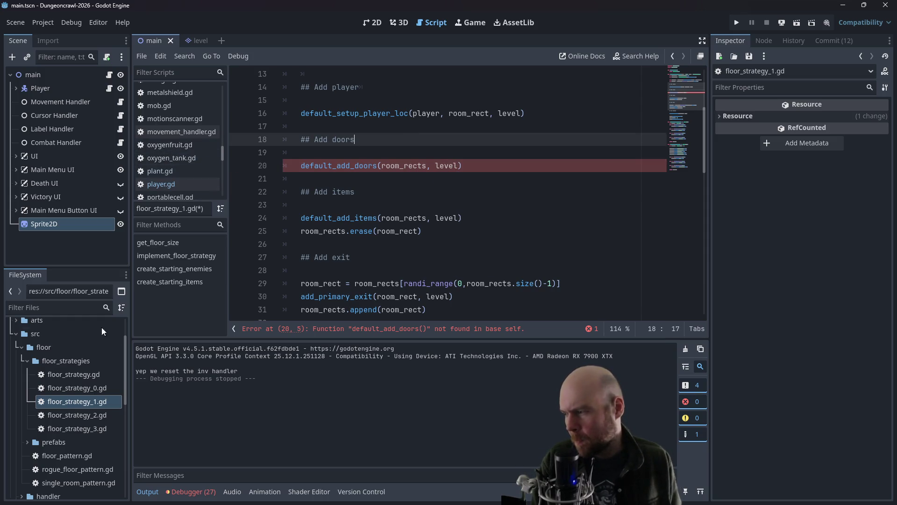
double_click(88, 374)
Step: Declare func default_add_doors at the script's end with default_add_items' room_rects and level parameters
scroll(327, 234, "down", 4)
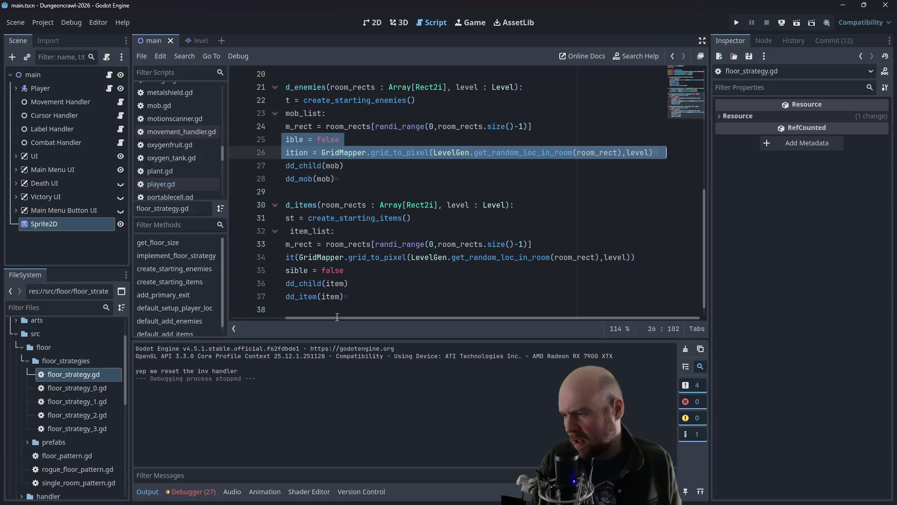
left_click_drag(329, 317, 276, 317)
scroll(351, 253, "down", 1)
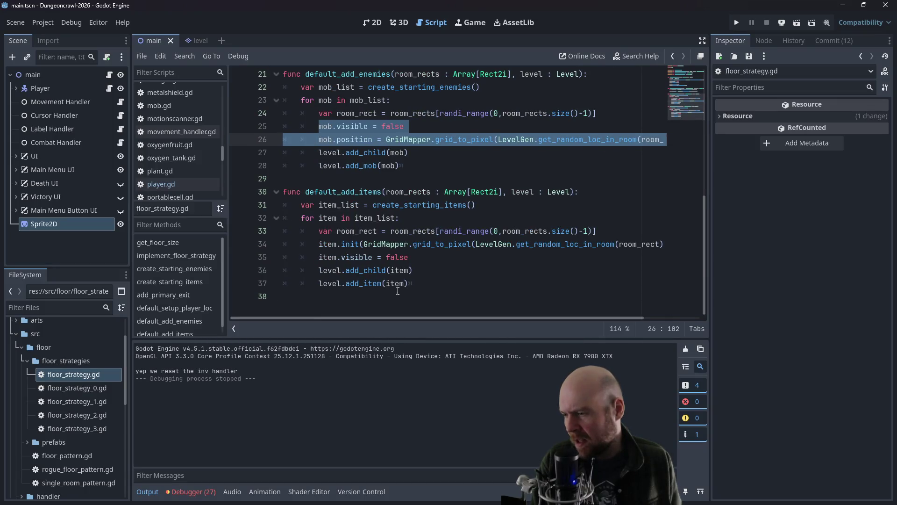
left_click(399, 309)
key("Return")
type("func default_add_doors")
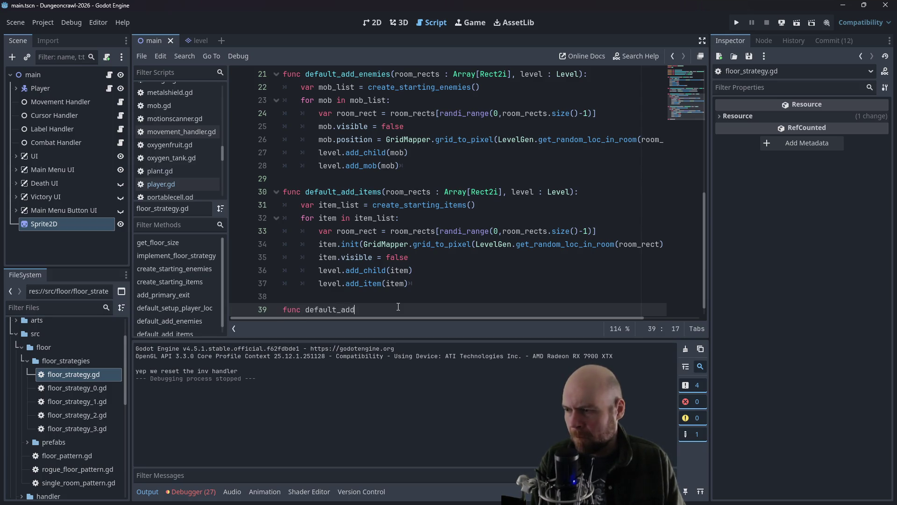
type("(room")
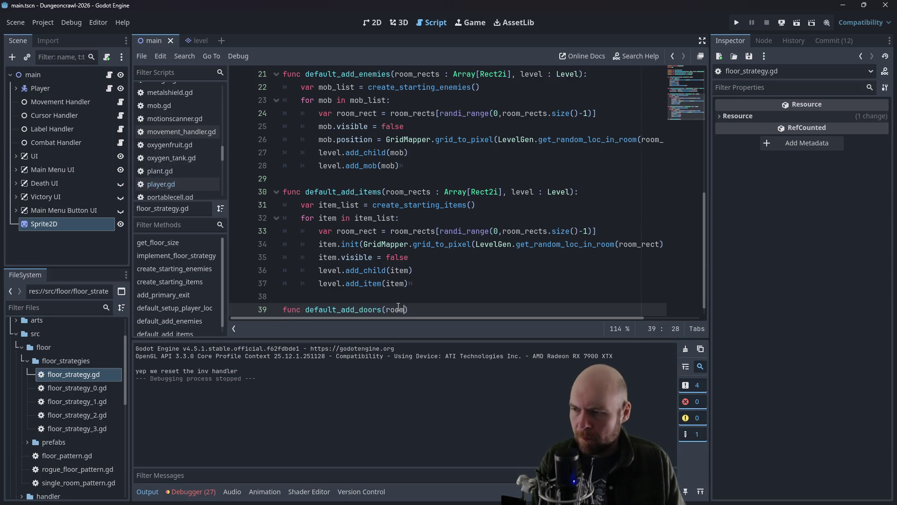
left_click_drag(387, 192, 579, 193)
key("ctrl+c")
left_click_drag(386, 310, 408, 306)
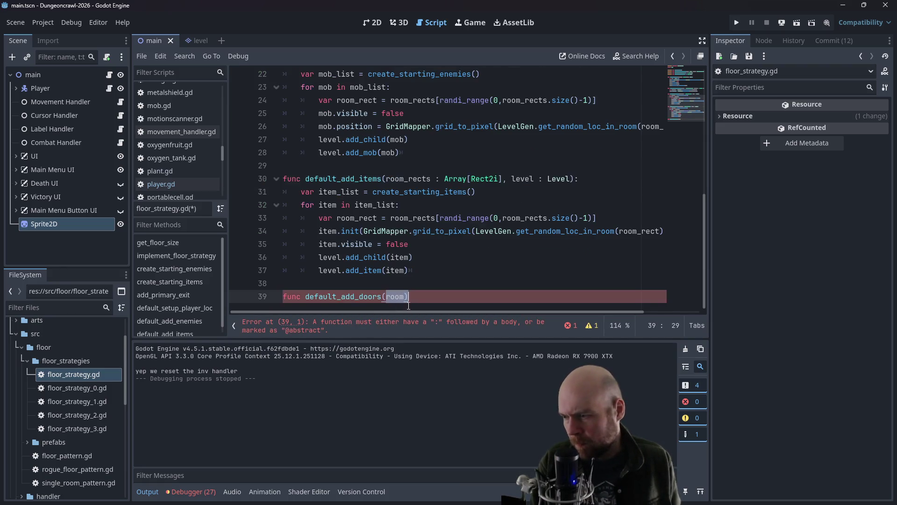
key("ctrl+v")
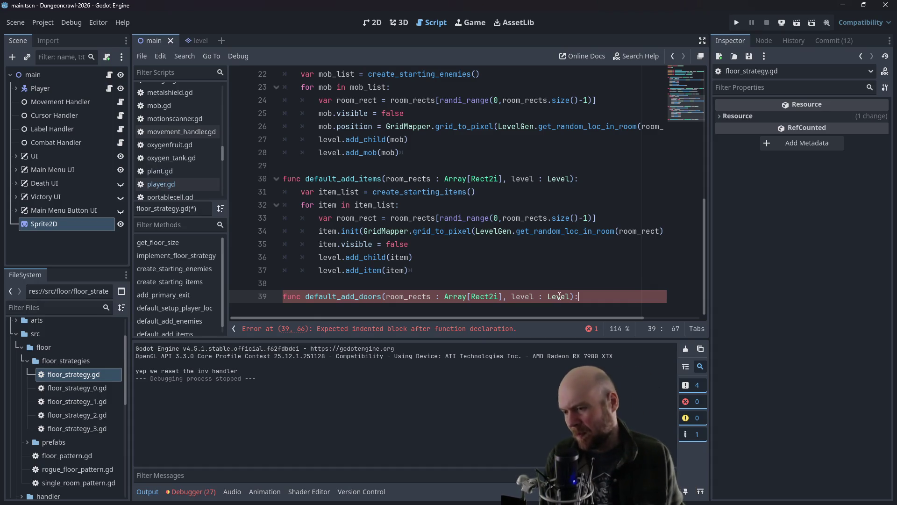
Step: Start an indented body line for default_add_doors, then open floor_strategy_1.gd
scroll(198, 289, "down", 1)
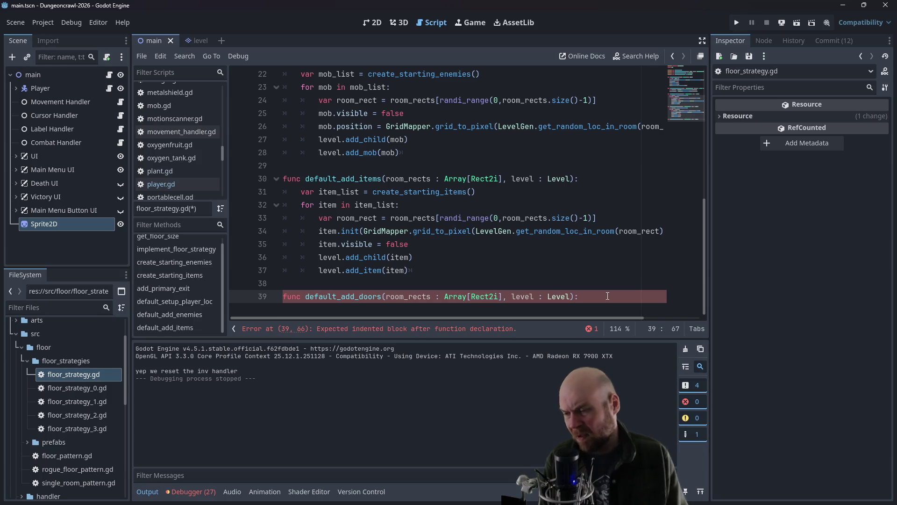
key("Return")
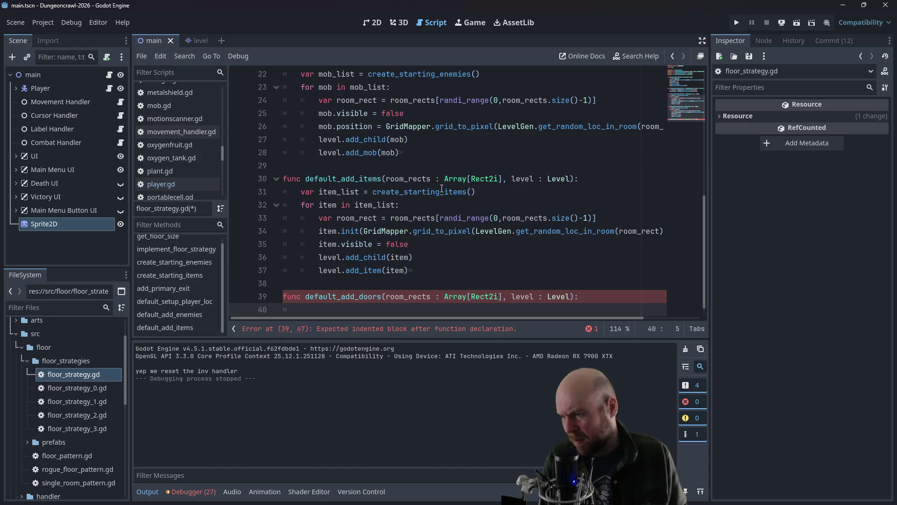
scroll(441, 189, "up", 2)
scroll(388, 205, "down", 2)
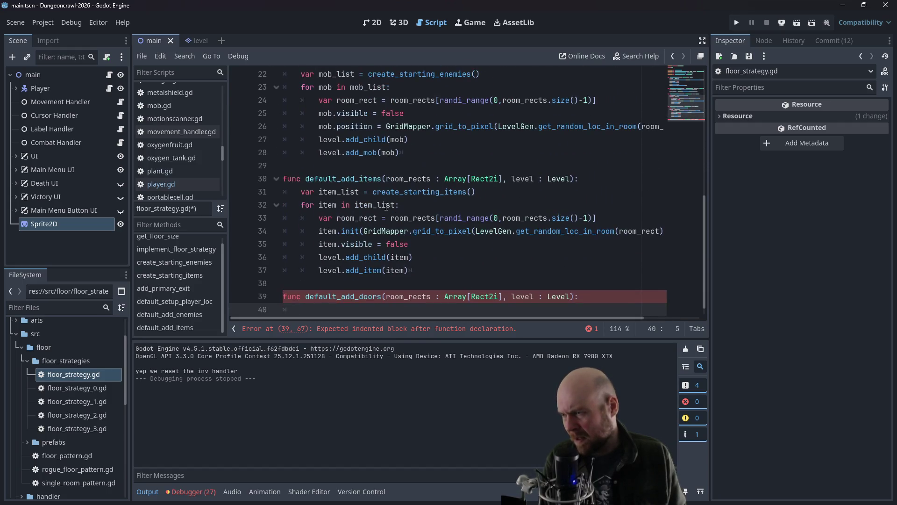
scroll(333, 75, "up", 3)
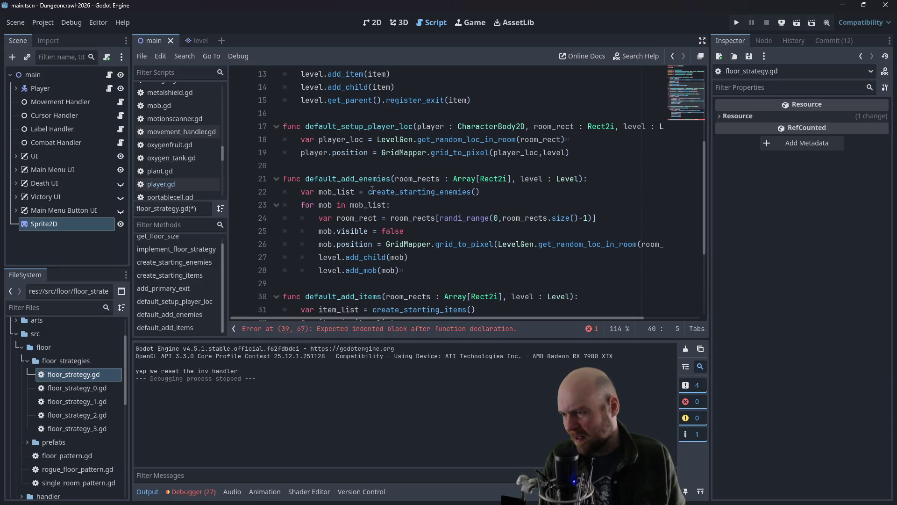
scroll(373, 191, "up", 3)
scroll(372, 193, "down", 3)
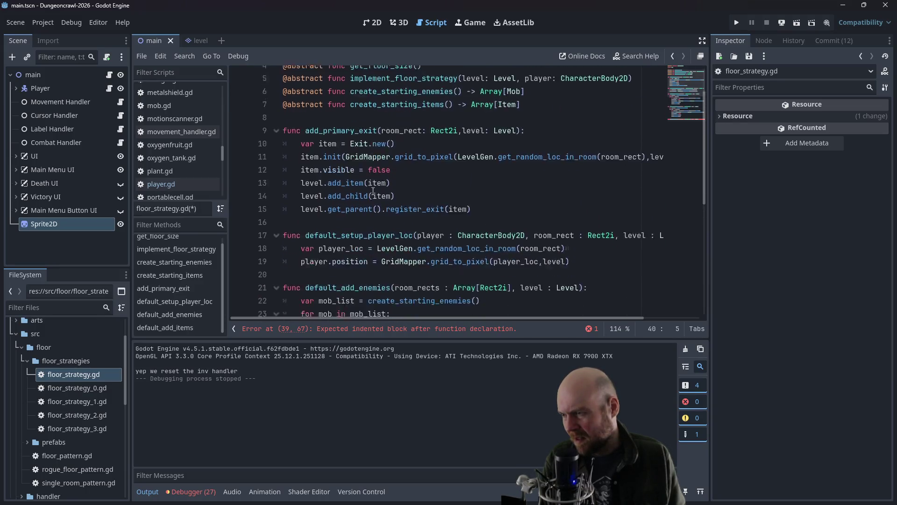
scroll(358, 189, "down", 4)
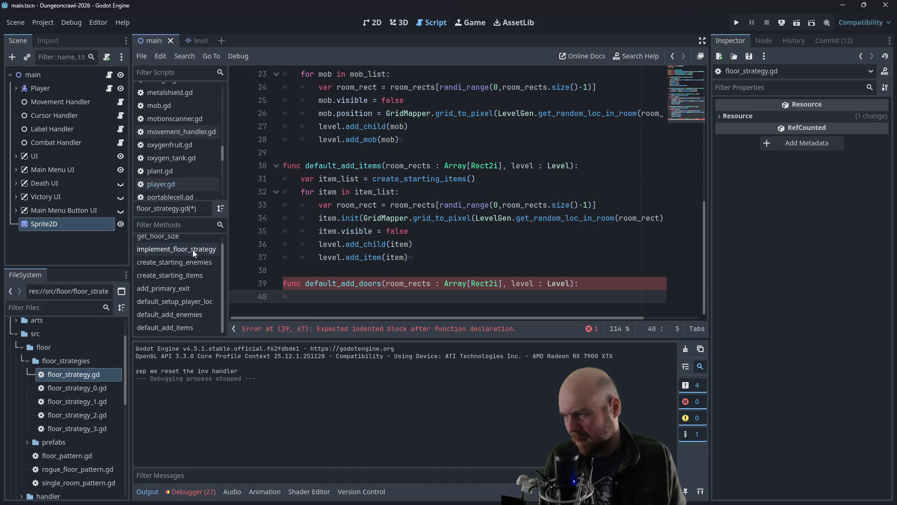
scroll(192, 250, "up", 1)
scroll(197, 147, "up", 2)
scroll(197, 148, "down", 1)
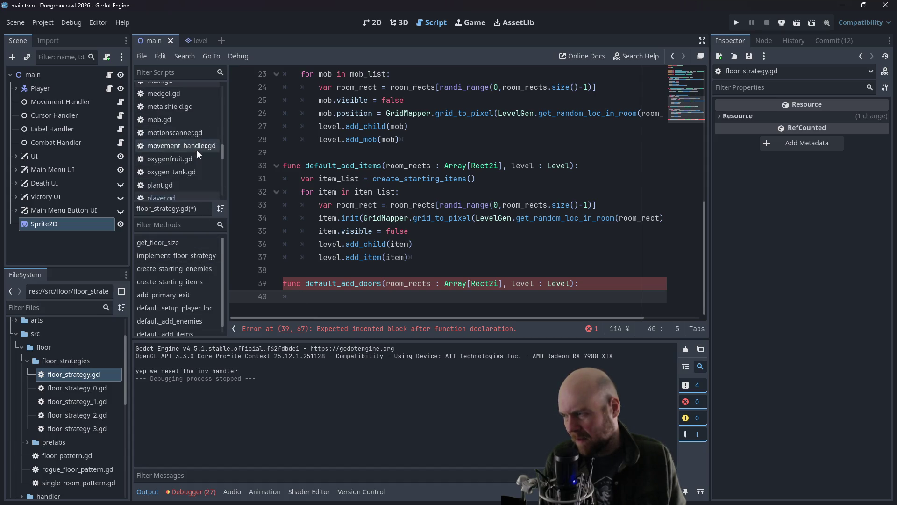
double_click(80, 400)
scroll(342, 267, "down", 7)
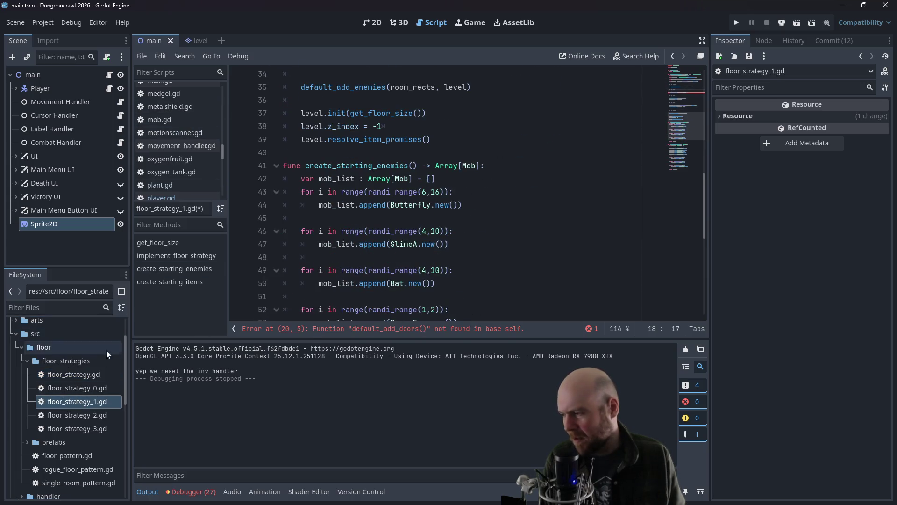
Step: Open floor_strategy_0.gd, then switch back to floor_strategy.gd
double_click(78, 388)
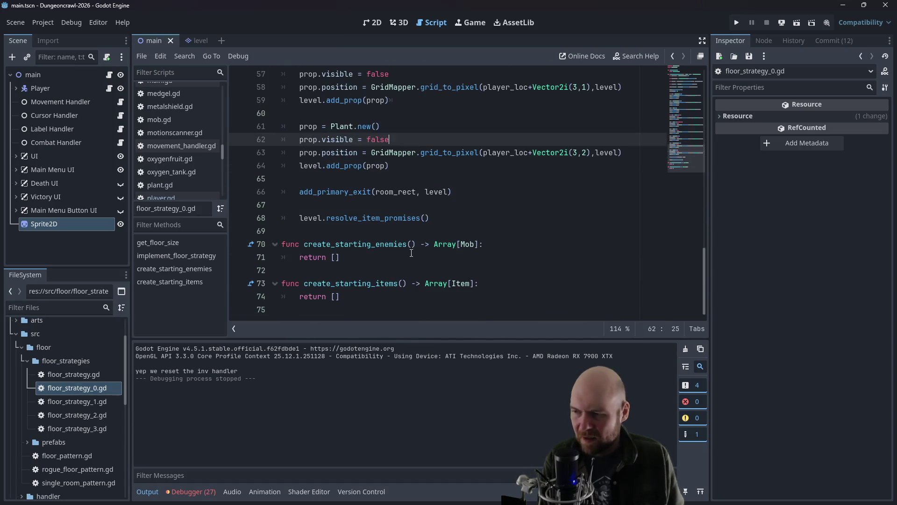
double_click(64, 379)
type("func default_add_doors(room_rects : Array[Rect2i], level : Level):")
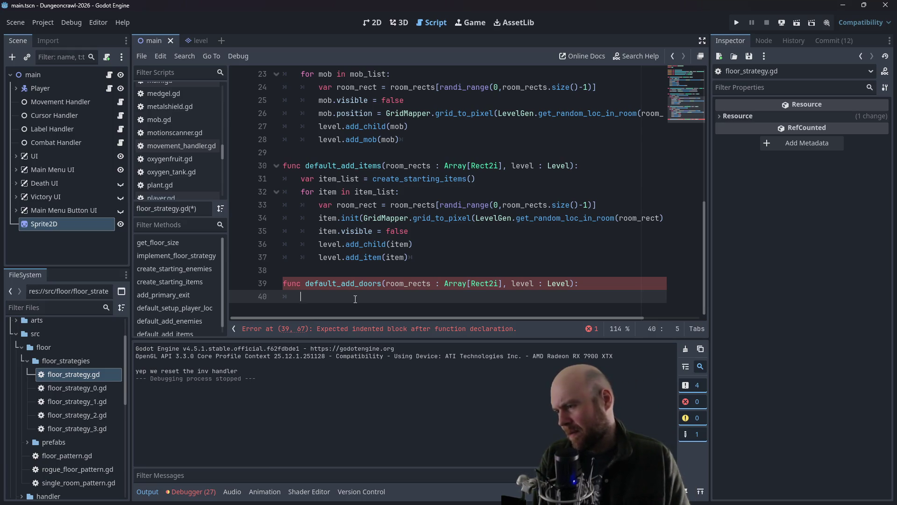
Step: Add a '## TODO Make this better' comment and an unfinished 'var door_list =' line
type("## TODO M")
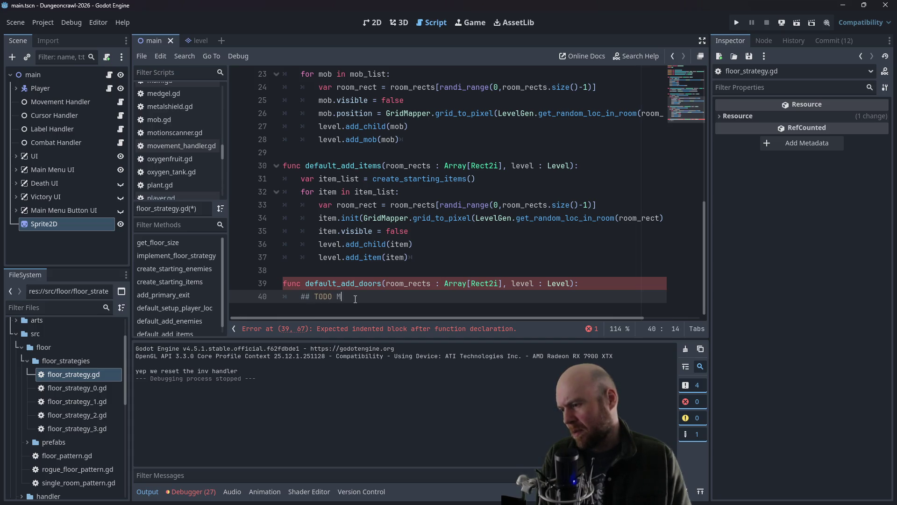
type("ake this better")
key("Return")
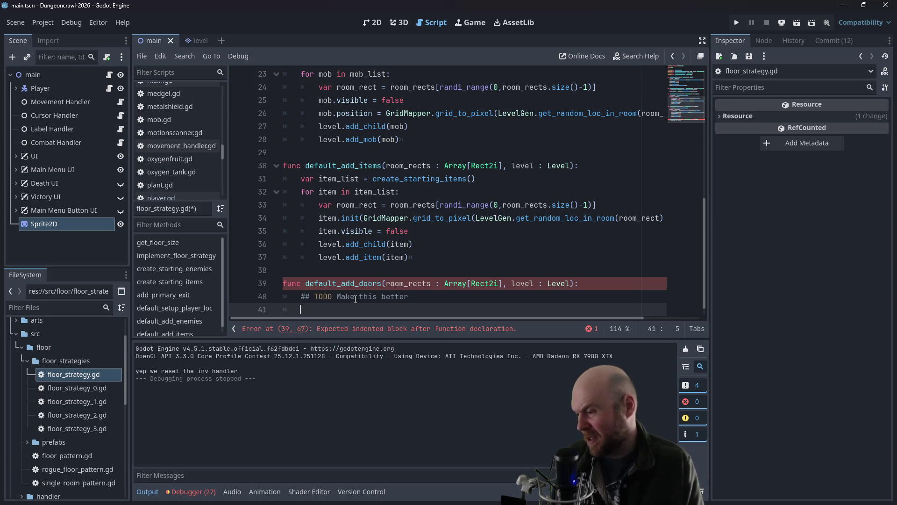
type("v")
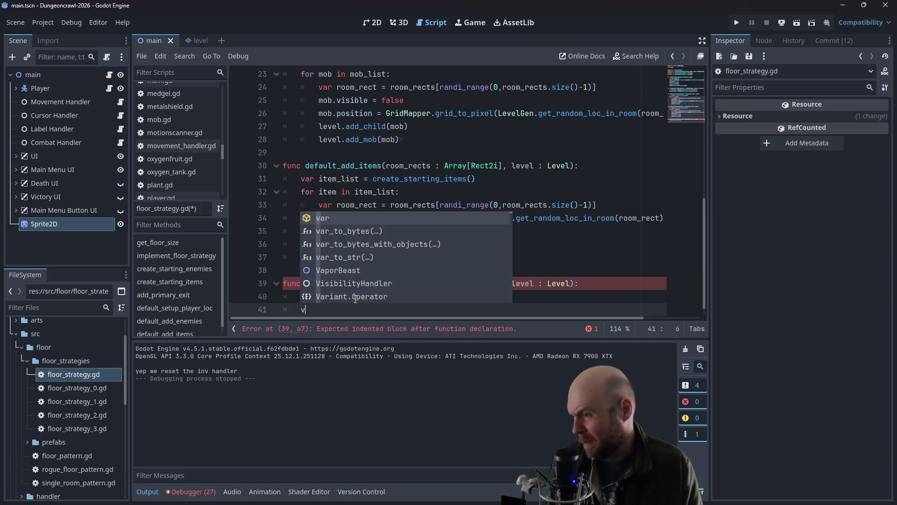
type("ar door_list ")
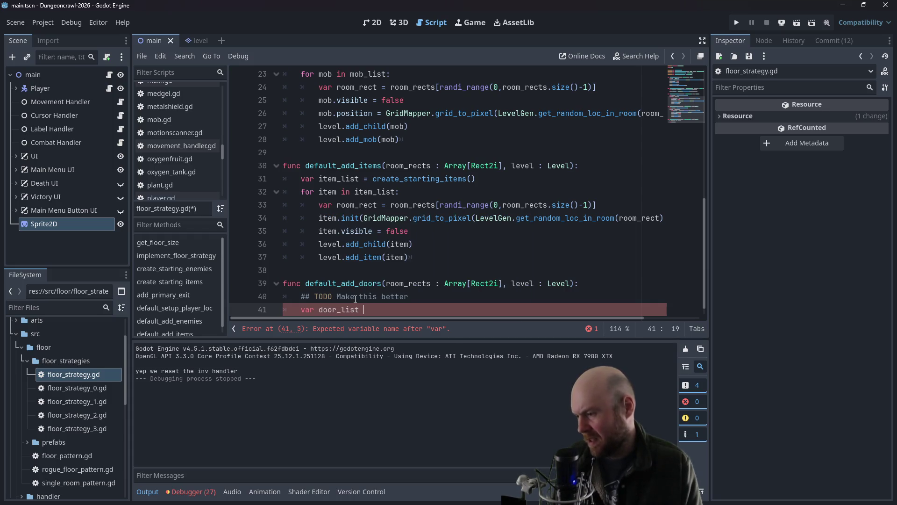
type("=")
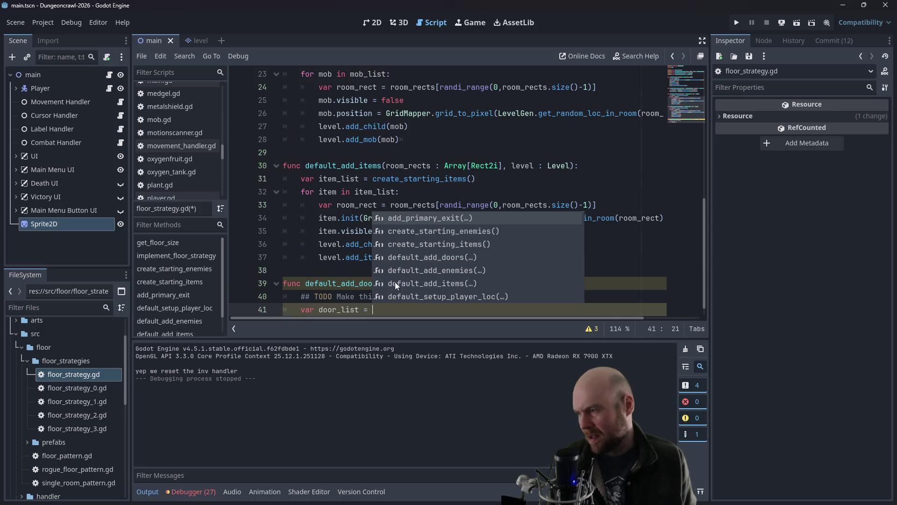
Step: Collapse floor_strategies, expand the utility folder and open levelgen_helper.gd
scroll(29, 375, "down", 1)
left_click(27, 339)
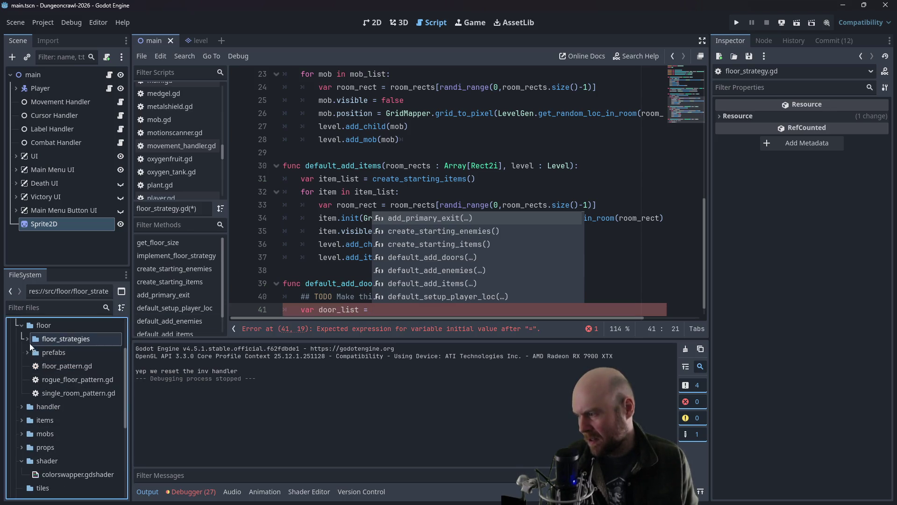
scroll(29, 348, "down", 3)
left_click(21, 434)
scroll(44, 437, "down", 2)
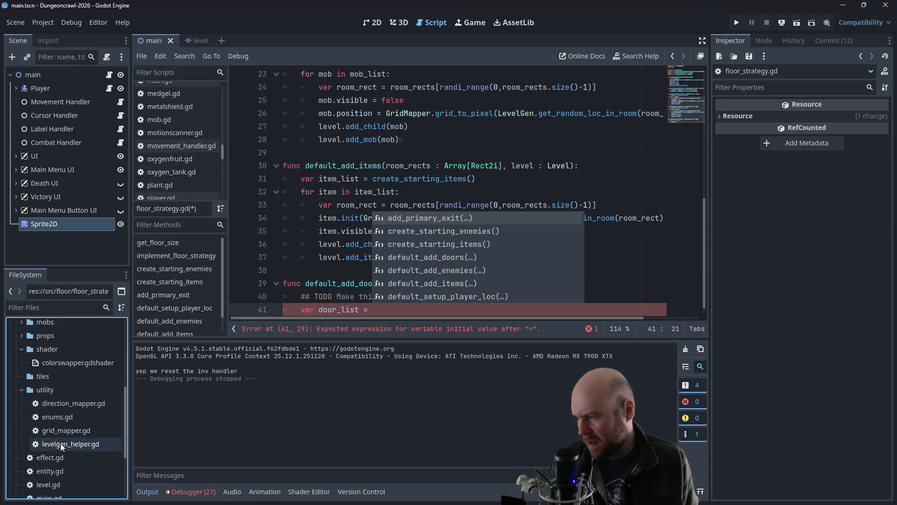
double_click(60, 443)
Step: Add static func find_door_locations(working_space: Rect2i) -> Array[Vector2i] after get_random_loc_in_room
scroll(333, 294, "up", 2)
scroll(332, 293, "down", 6)
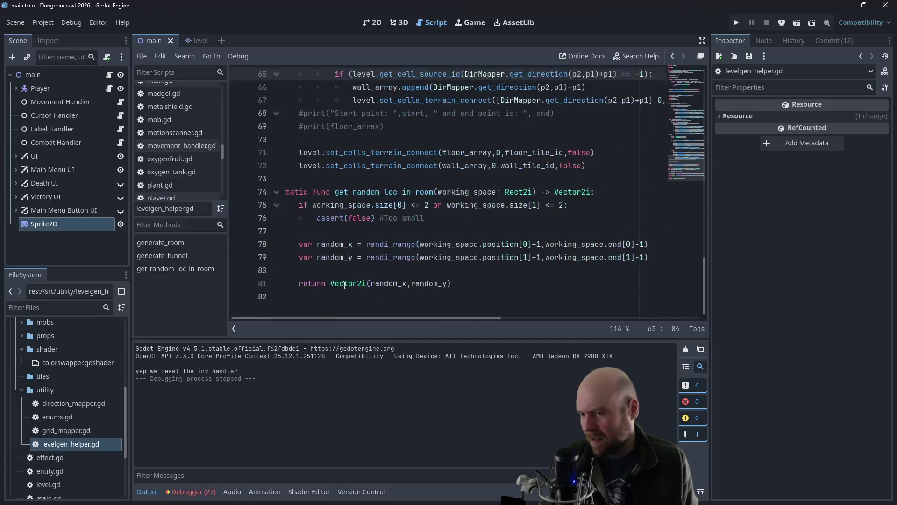
left_click(330, 300)
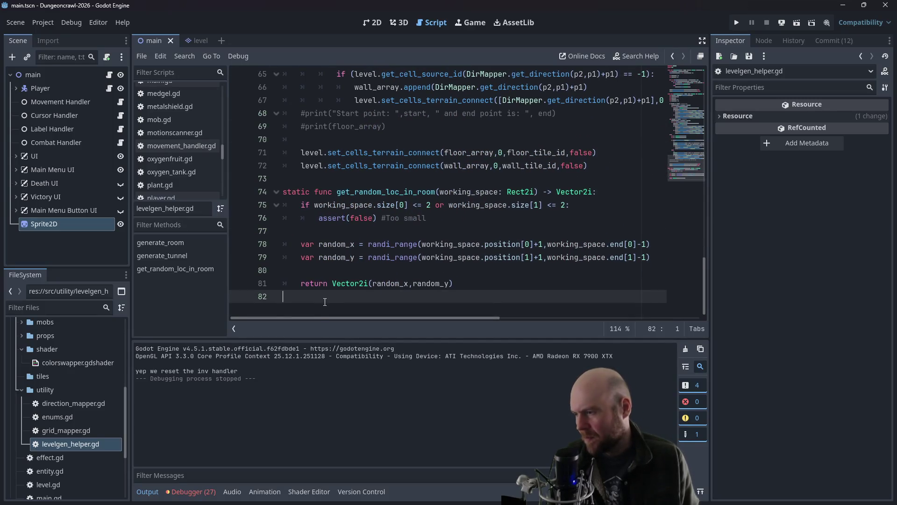
key("Return")
type("static func ")
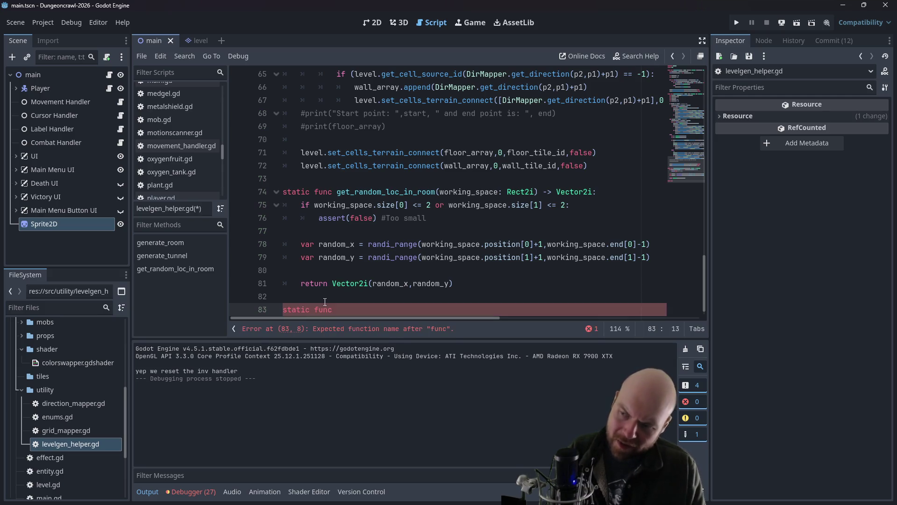
type("find_")
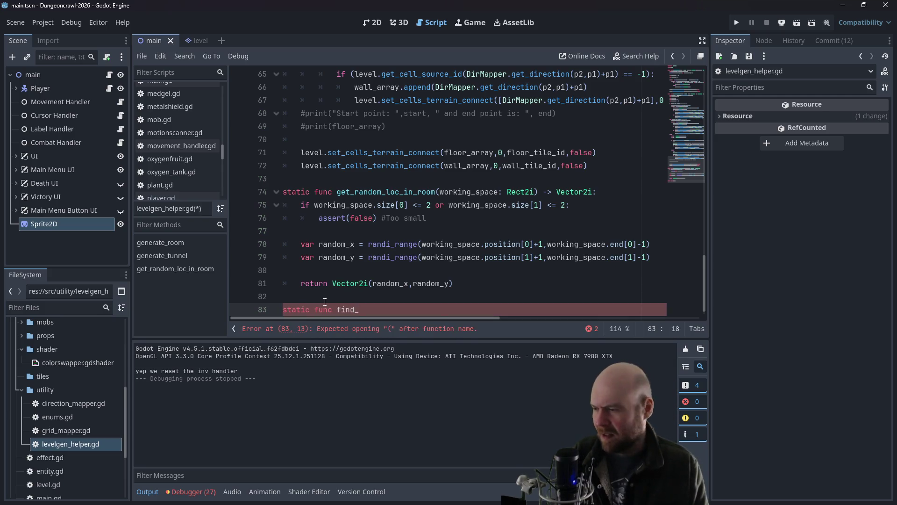
type("door")
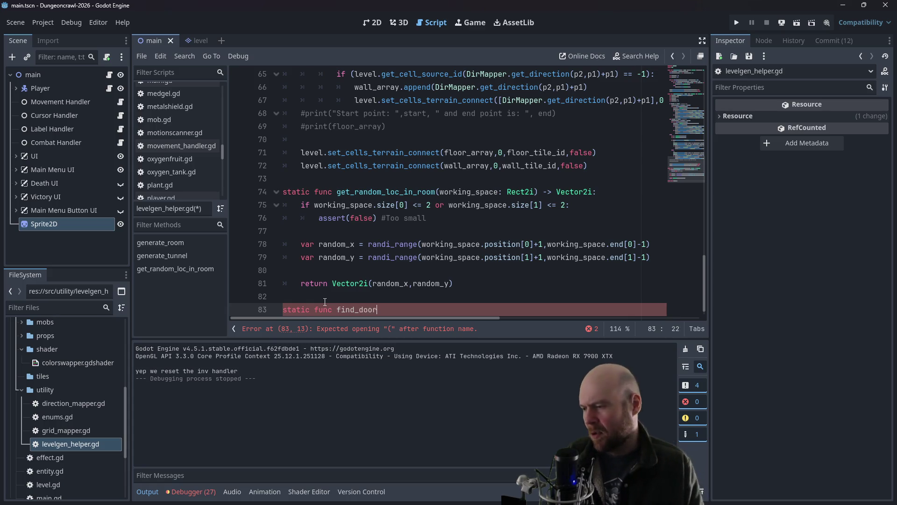
type("_location")
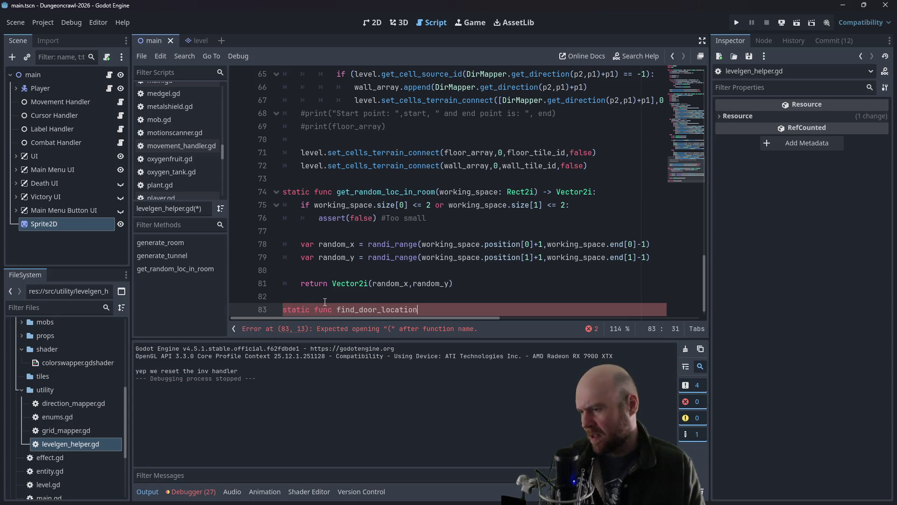
type("s(working_")
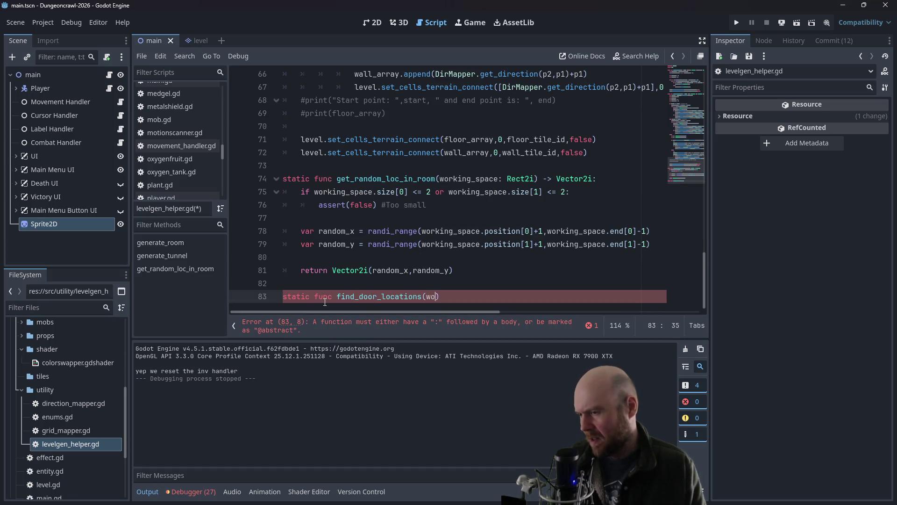
type("space: Rect2")
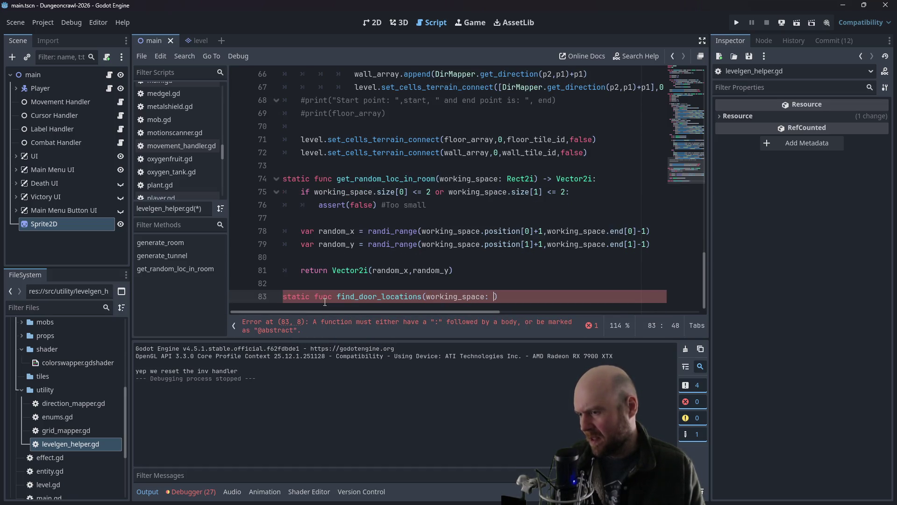
type(") -> A")
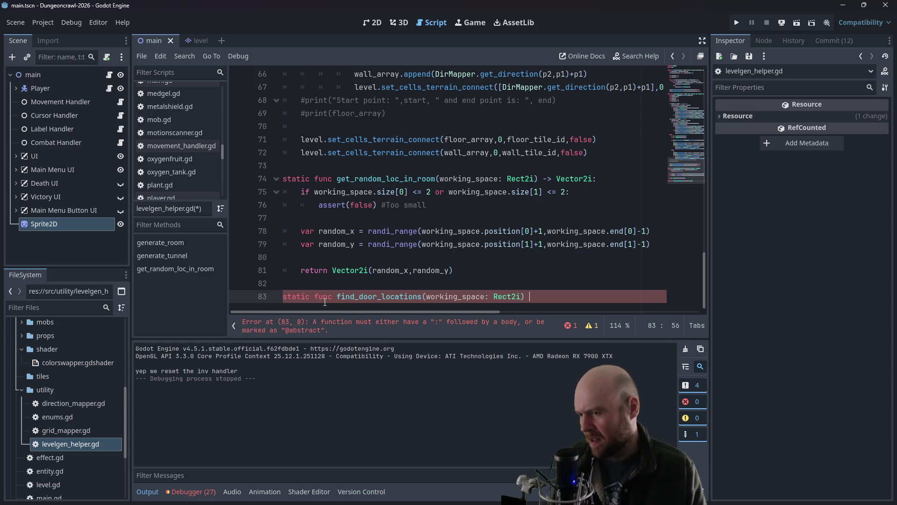
type("rray[Vector2i]:")
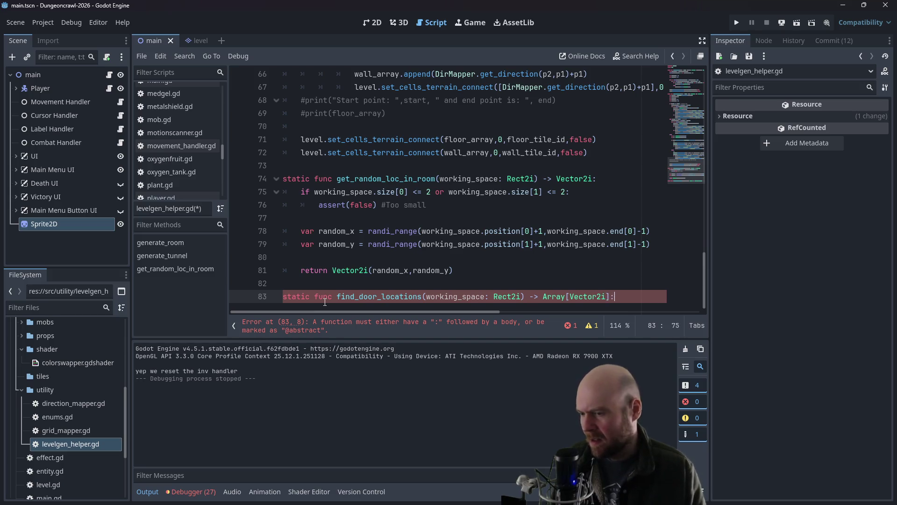
key("Return")
Step: Declare 'var ret : Array[Vector2i] = []' and 'return ret', leaving blank lines between them
type("var r")
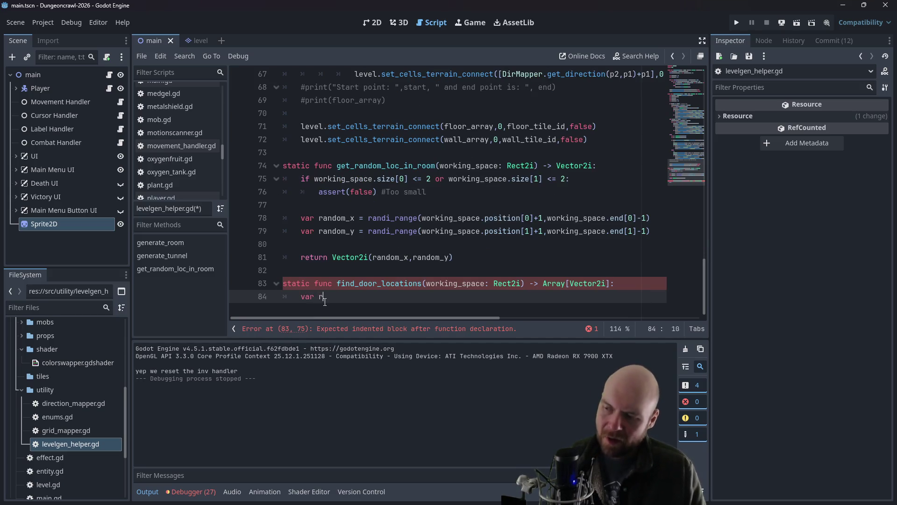
type("etuarra")
key("BackSpace")
key("BackSpace")
key("BackSpace")
type("=")
key("BackSpace")
key("BackSpace")
type(": Ar")
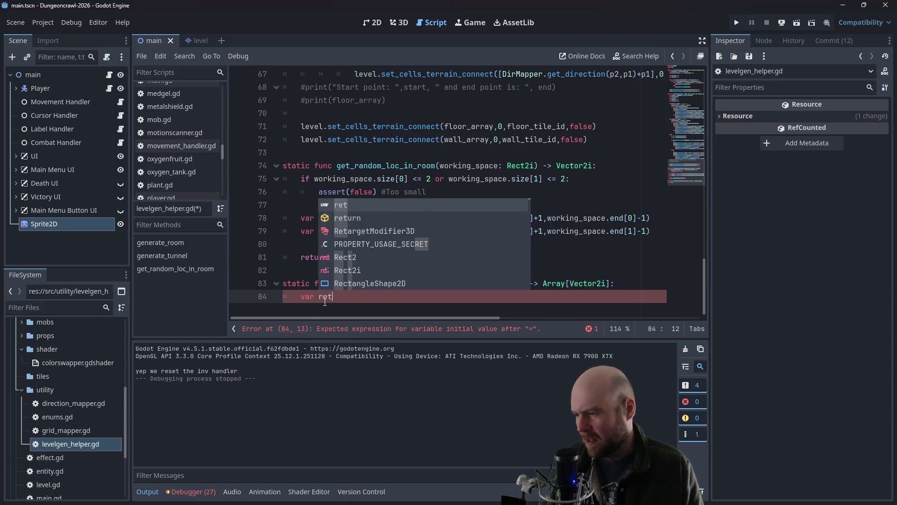
type("ray[Vector2i")
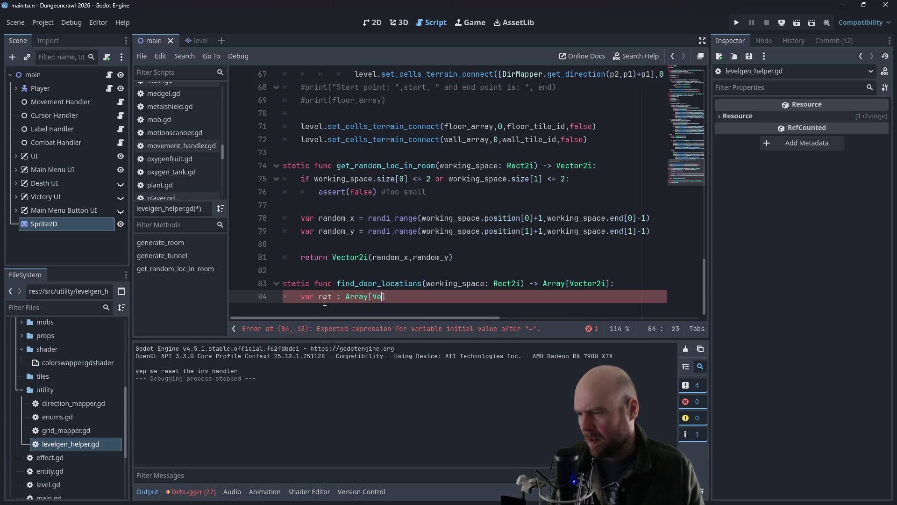
type("] = ")
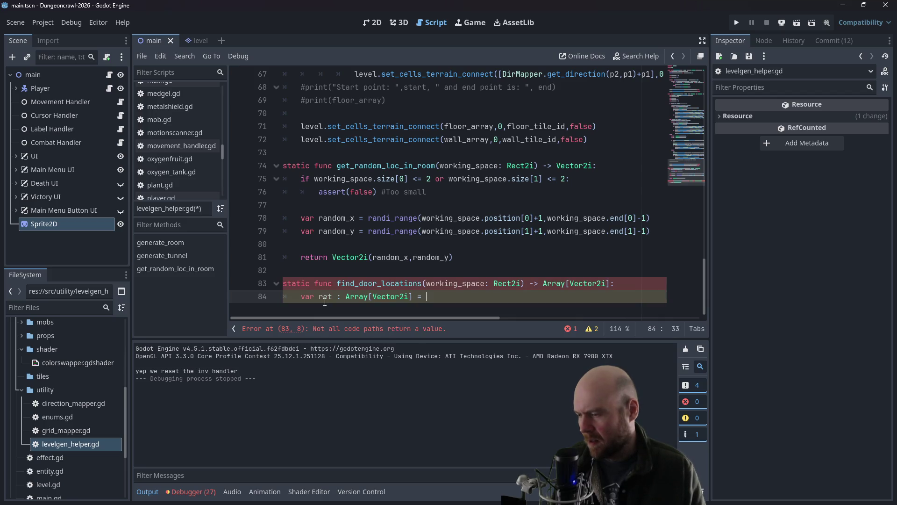
type("[]")
key("Return")
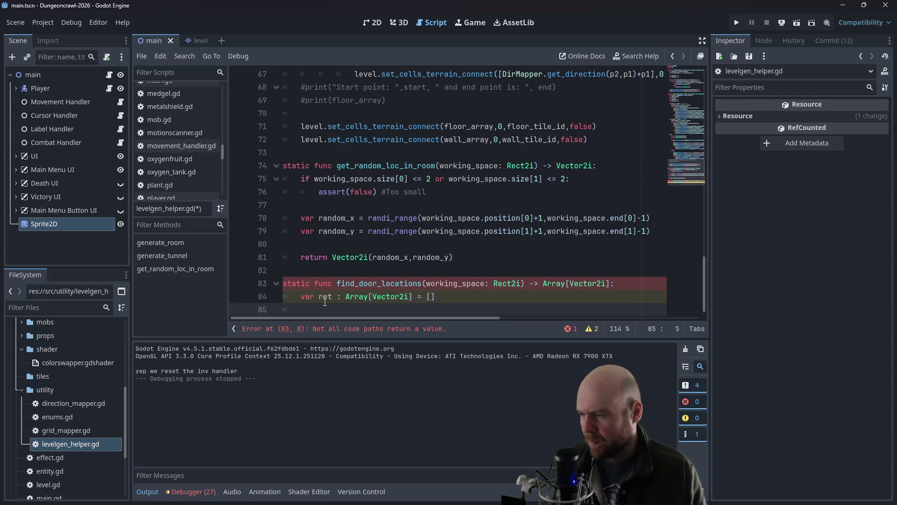
key("Return")
type("return ret")
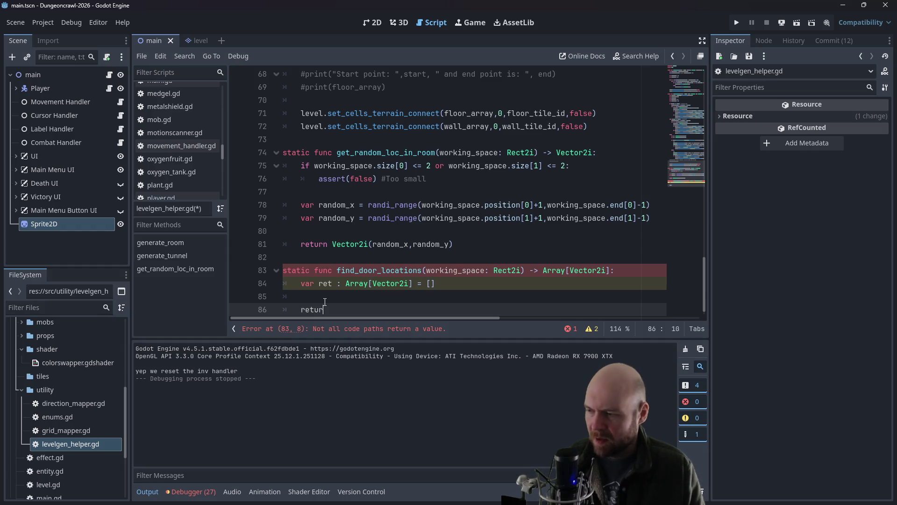
key("Up")
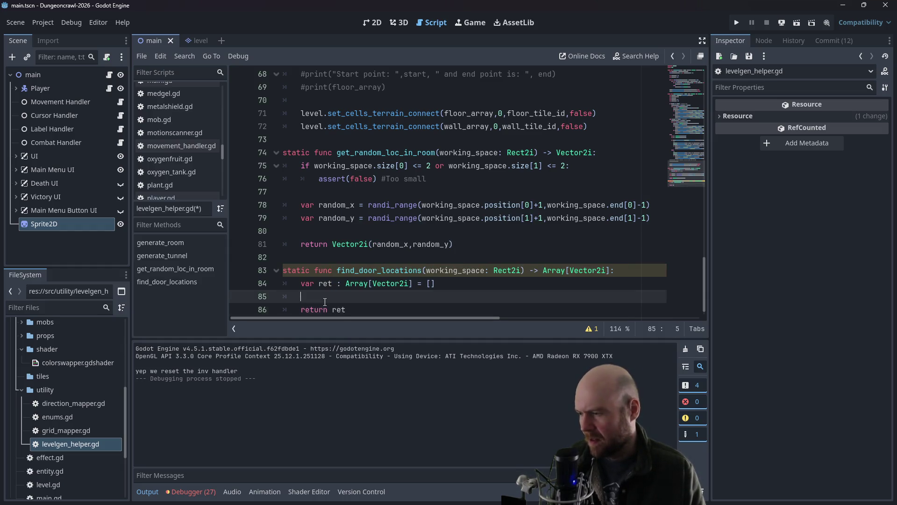
key("Return")
key("Return")
key("Up")
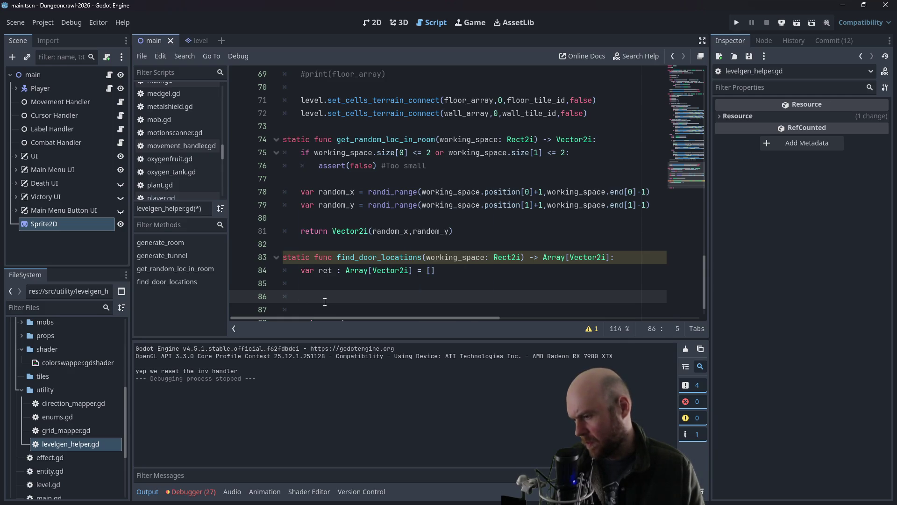
Step: Add 'var start = working_space.start' to find_door_locations and open the Rect2i documentation
type("start")
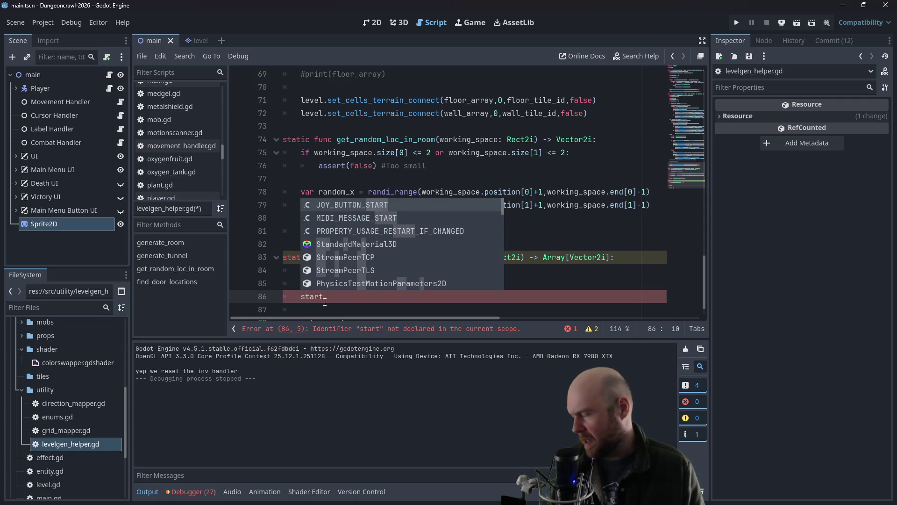
key("BackSpace")
key("BackSpace")
key("BackSpace")
type("var start")
key("BackSpace")
type("= working_space.start")
key("Return")
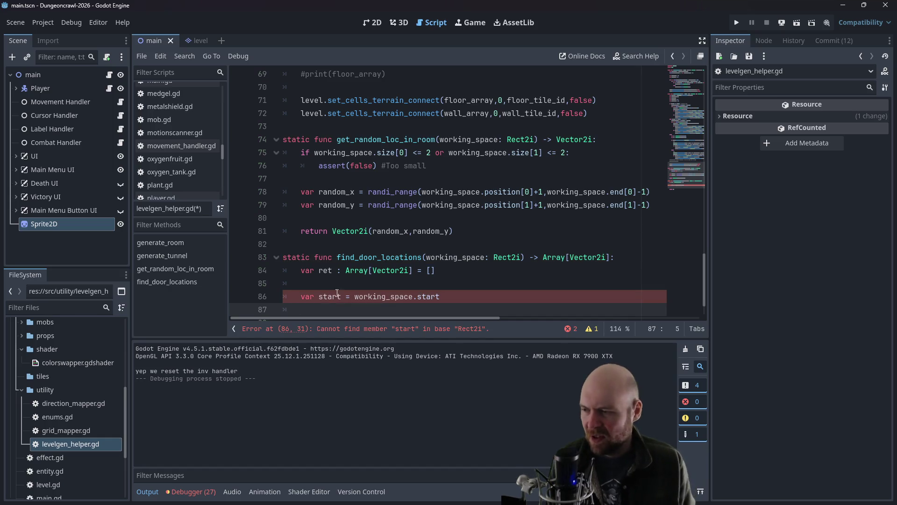
left_click(505, 257, "ctrl")
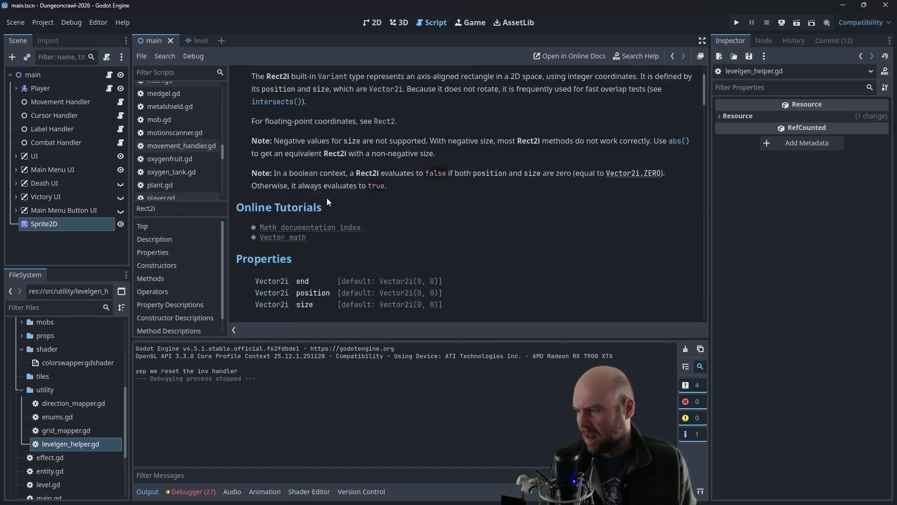
Step: Browse Rect2i's properties, constructors and methods, then return to levelgen_helper.gd
scroll(327, 201, "down", 2)
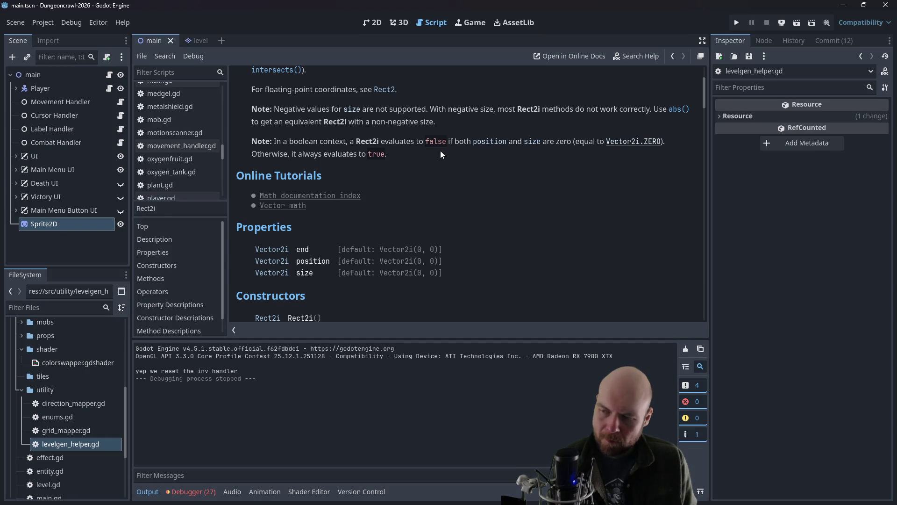
scroll(439, 153, "down", 4)
scroll(436, 158, "down", 3)
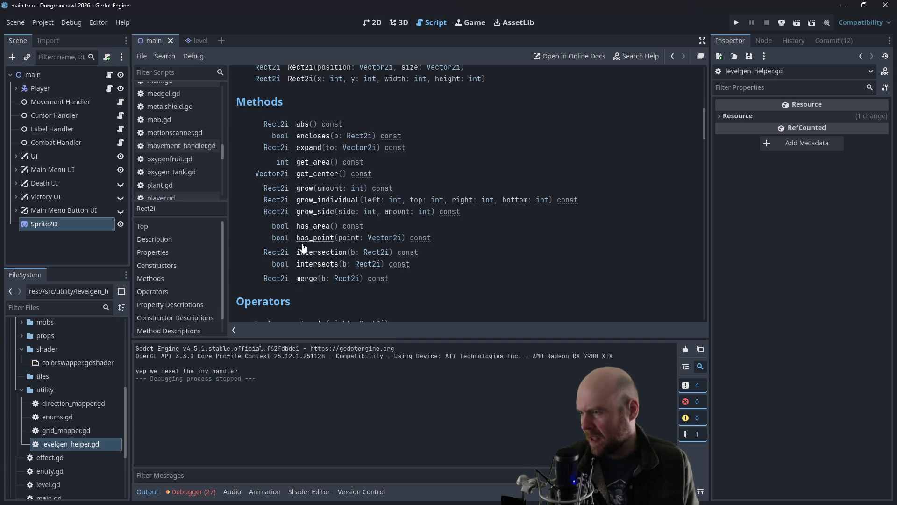
scroll(408, 220, "down", 2)
scroll(447, 223, "up", 4)
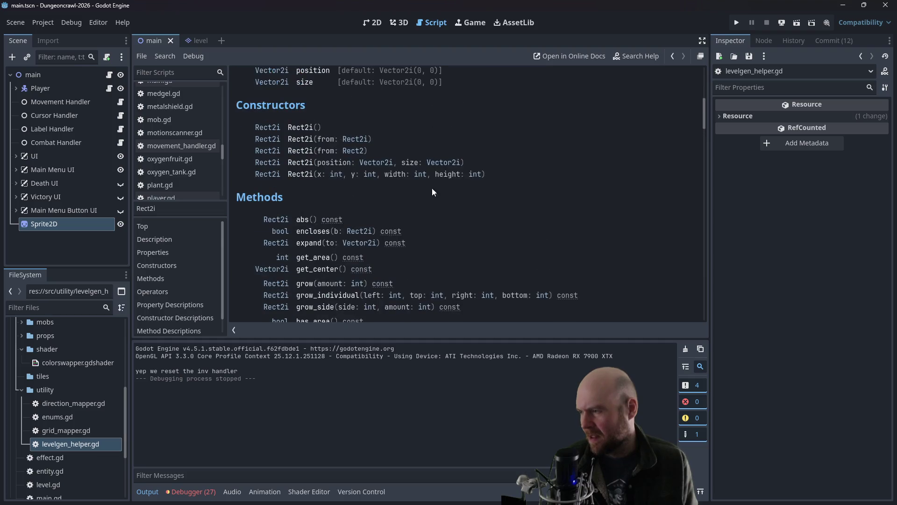
double_click(75, 445)
Step: Make the start variable on line 86 take working_space.position
left_click(363, 280)
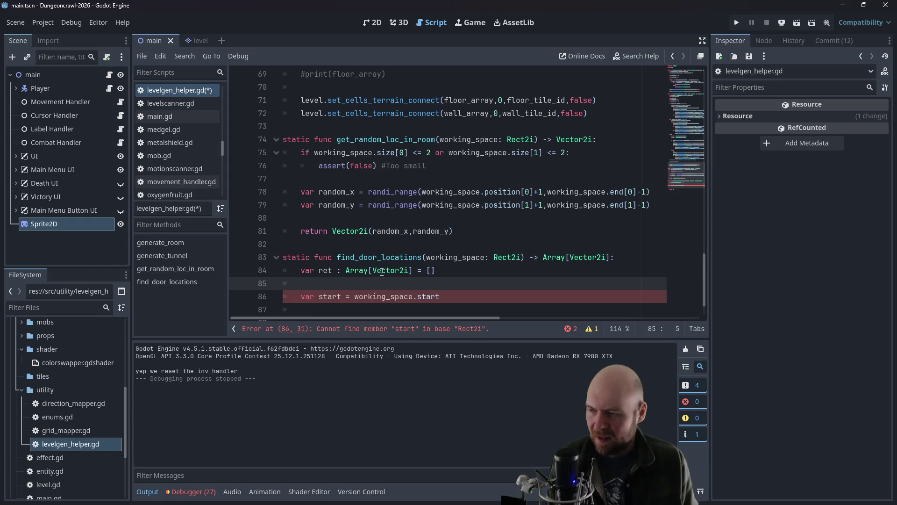
key("Down")
key("Right")
key("End")
key("BackSpace")
key("BackSpace")
key("BackSpace")
key("BackSpace")
key("BackSpace")
type("positi")
key("Return")
key("Return")
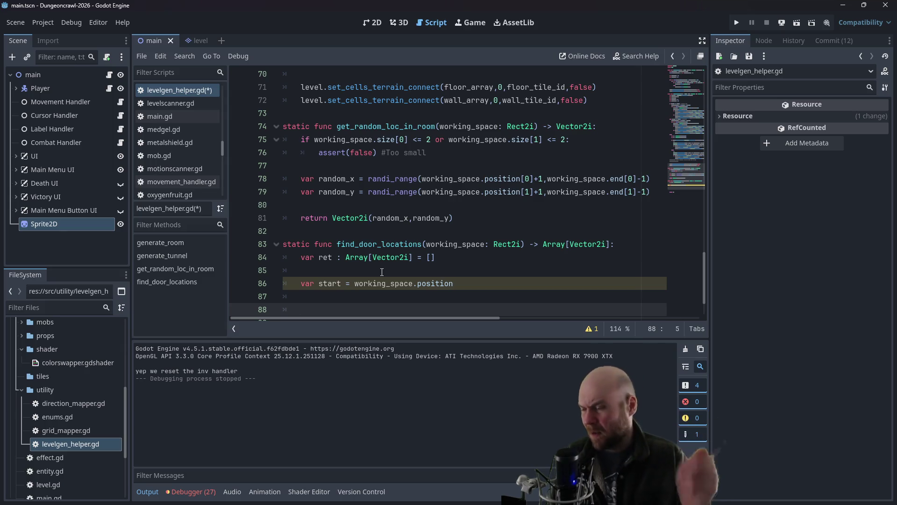
Step: Add a '# north walk' comment and a loop 'for x in range(working_space.size[0]):'
key("Up")
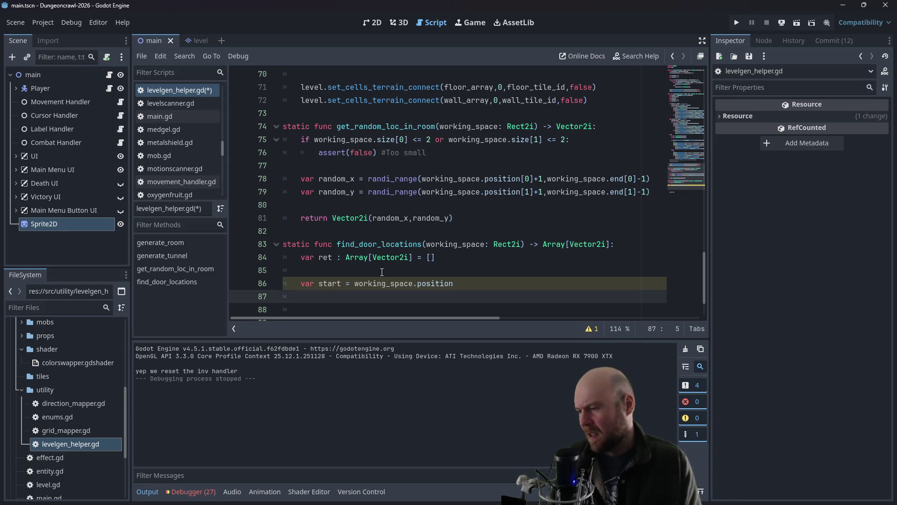
key("Down")
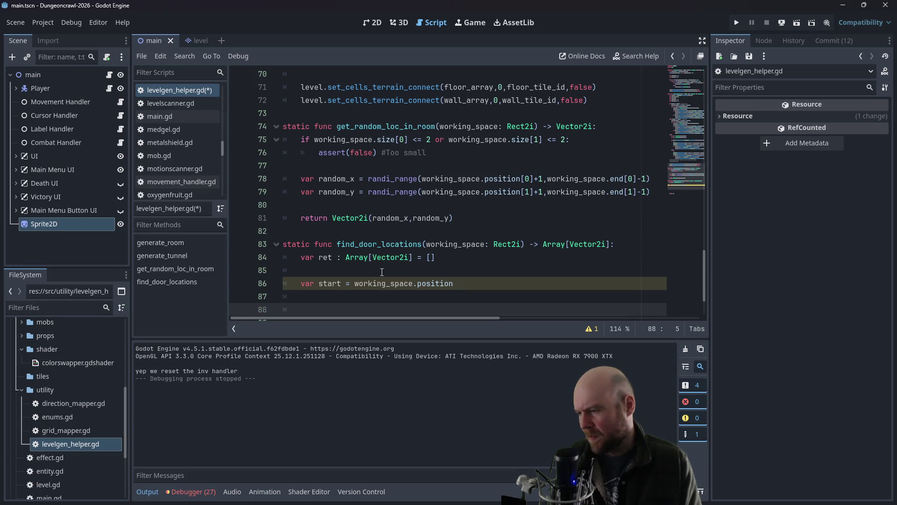
type("north walk")
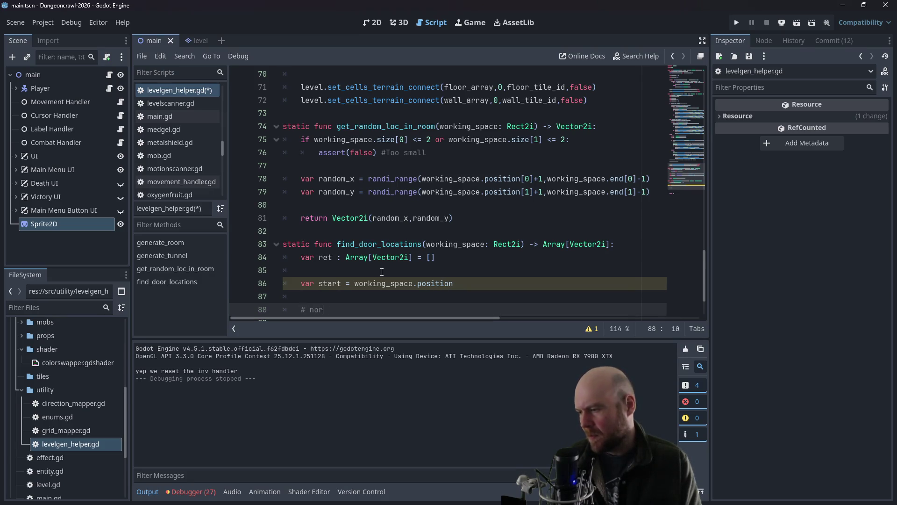
key("Return")
type("for ")
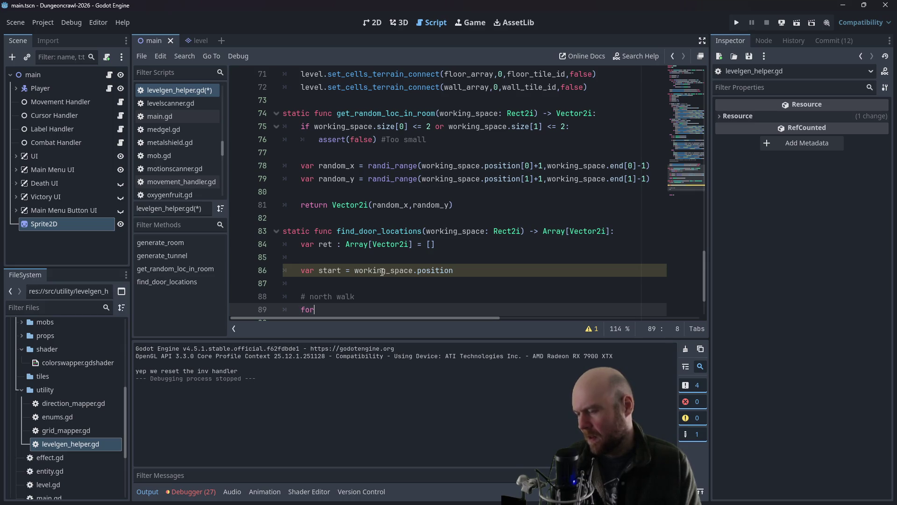
type("x i")
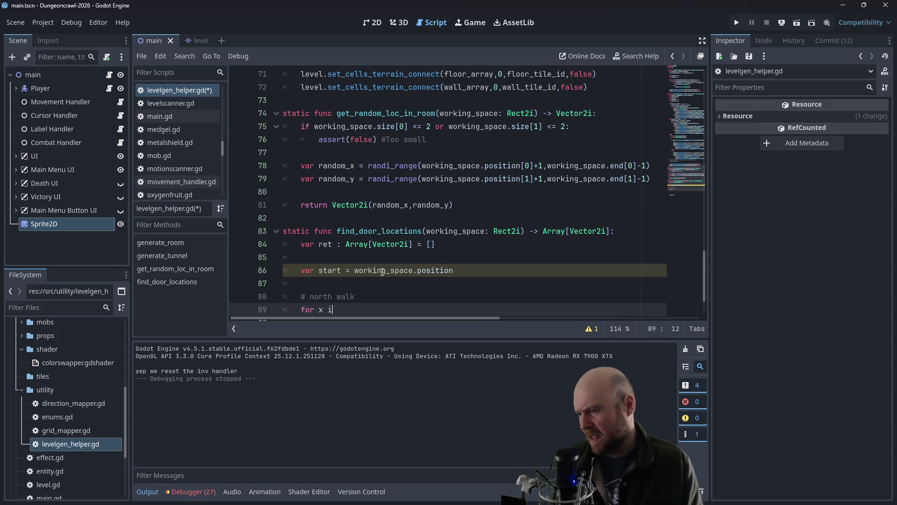
type("n working_s")
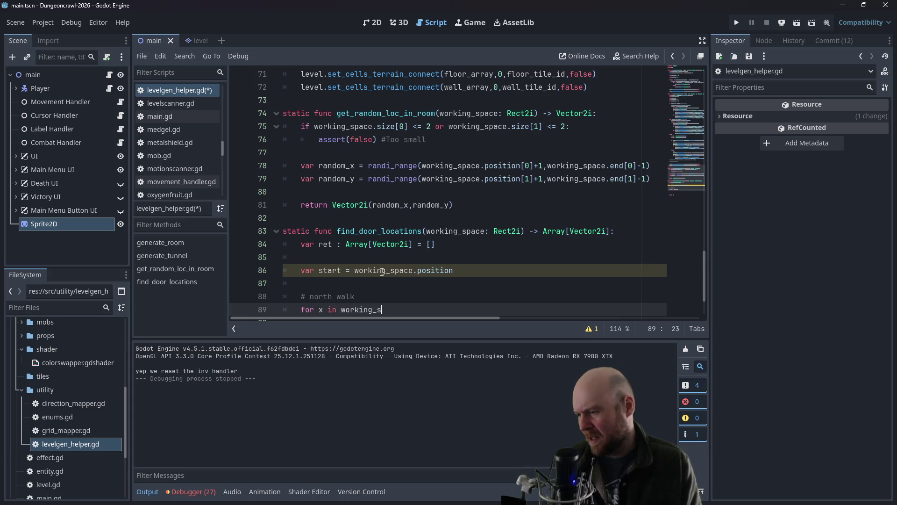
key("BackSpace")
key("BackSpace")
key("BackSpace")
type("r")
key("BackSpace")
key("BackSpace")
type("ra")
key("Return")
type("working_space.")
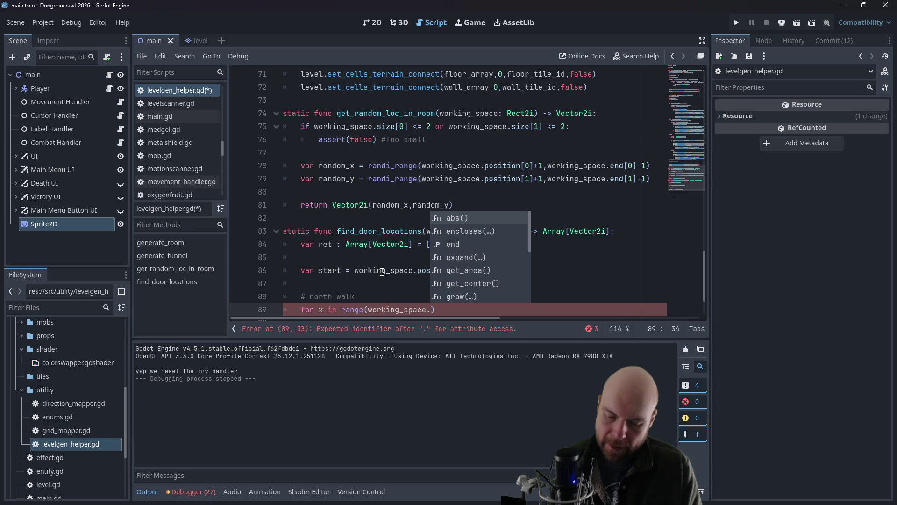
type("size[0])")
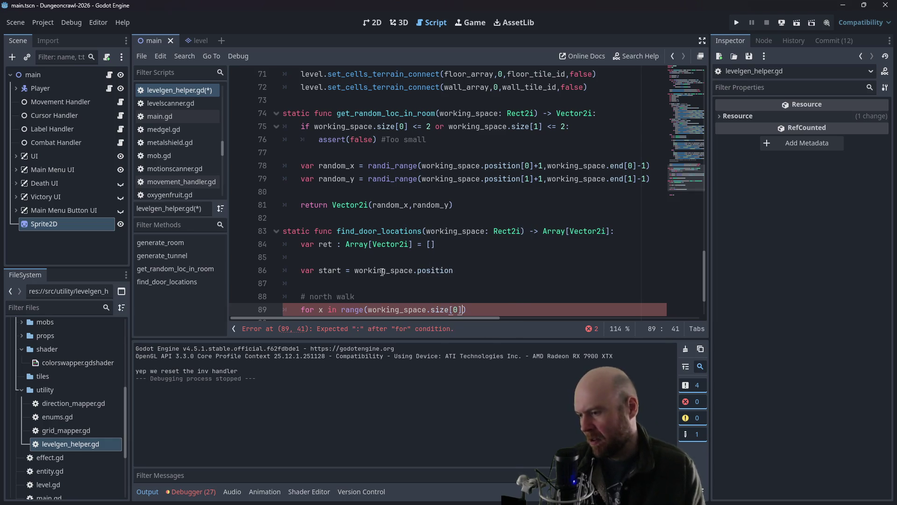
type(":")
key("Return")
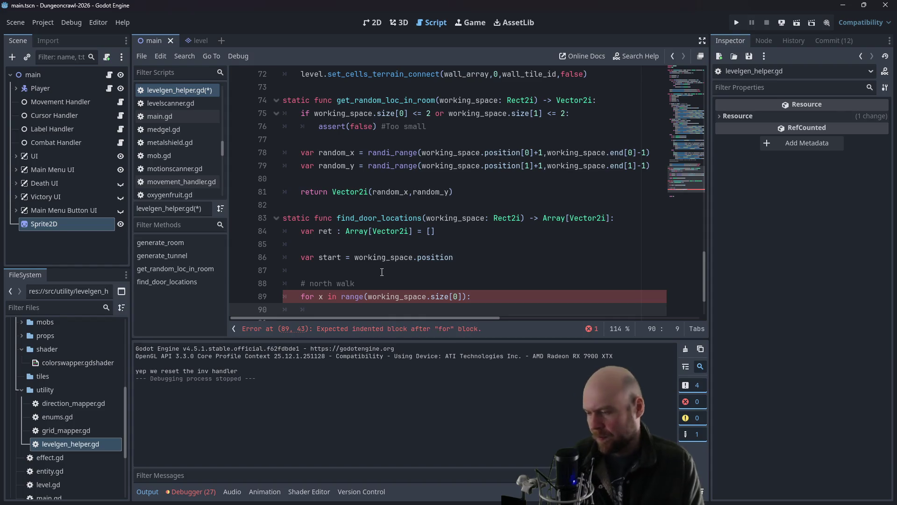
Step: Rename the line-86 variable to start, after briefly trying pos and loc
key("Up")
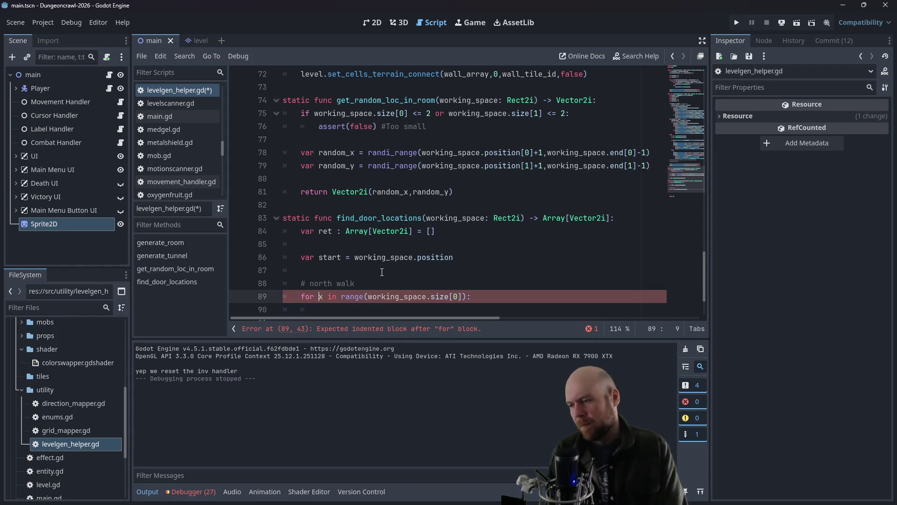
key("Up")
key("Up")
key("Up")
key("Right")
key("Right")
key("Right")
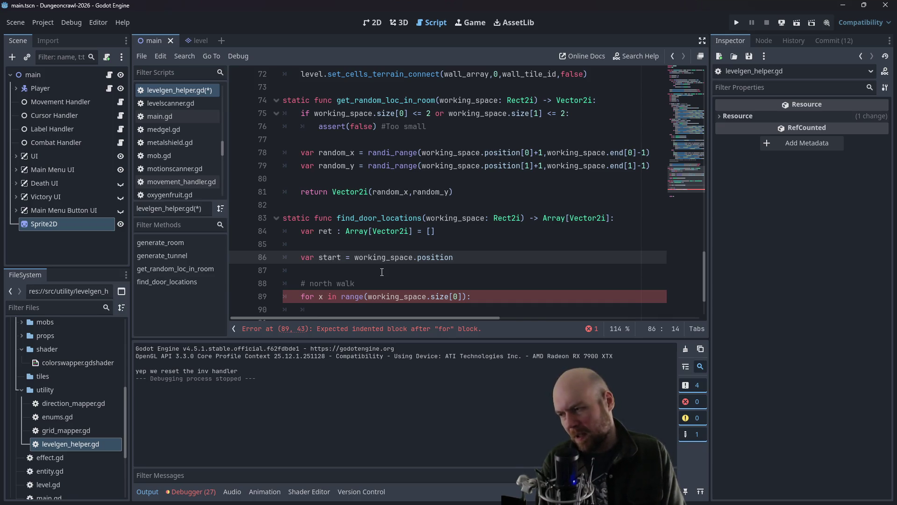
key("BackSpace")
key("BackSpace")
key("BackSpace")
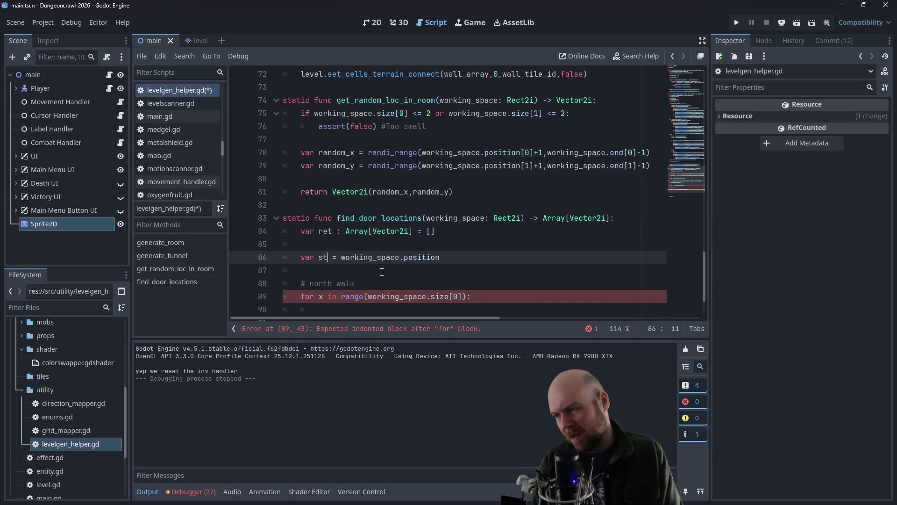
type("pos_")
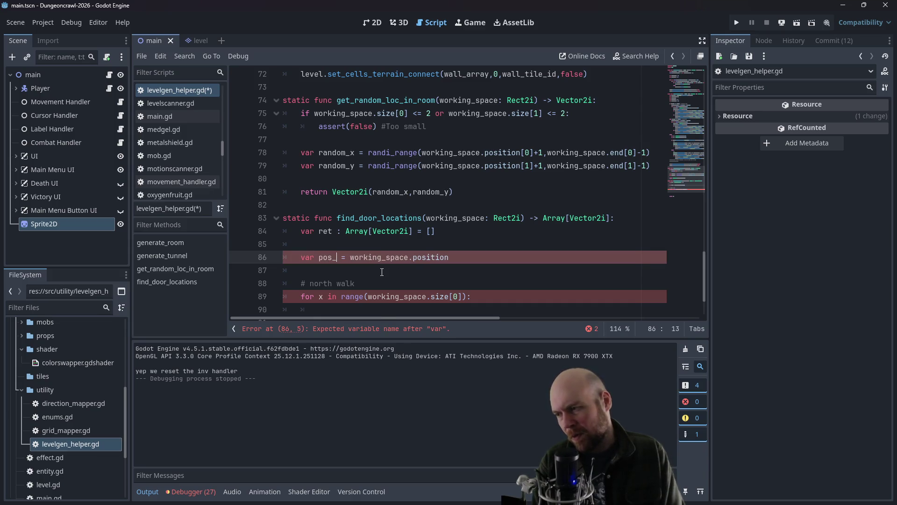
key("BackSpace")
key("BackSpace")
key("BackSpace")
type("loc")
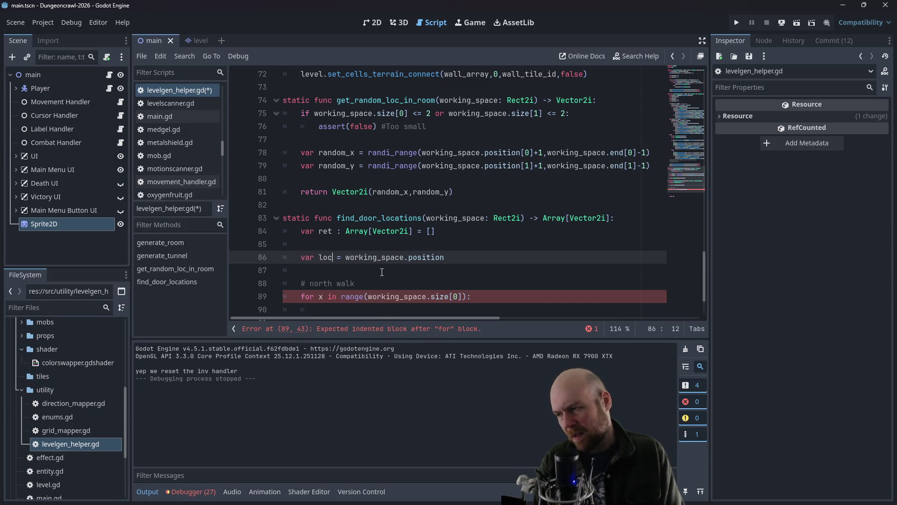
key("Down")
key("Down")
key("Down")
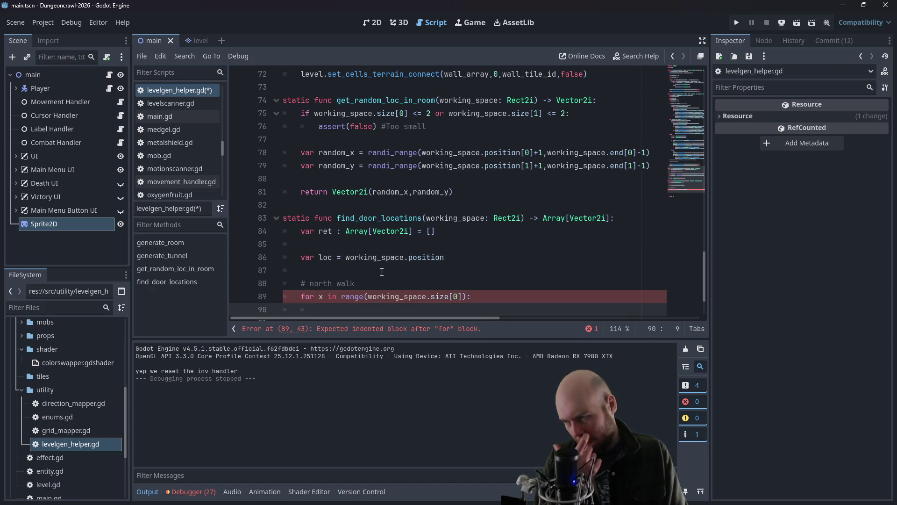
key("Up")
key("Up")
key("Up")
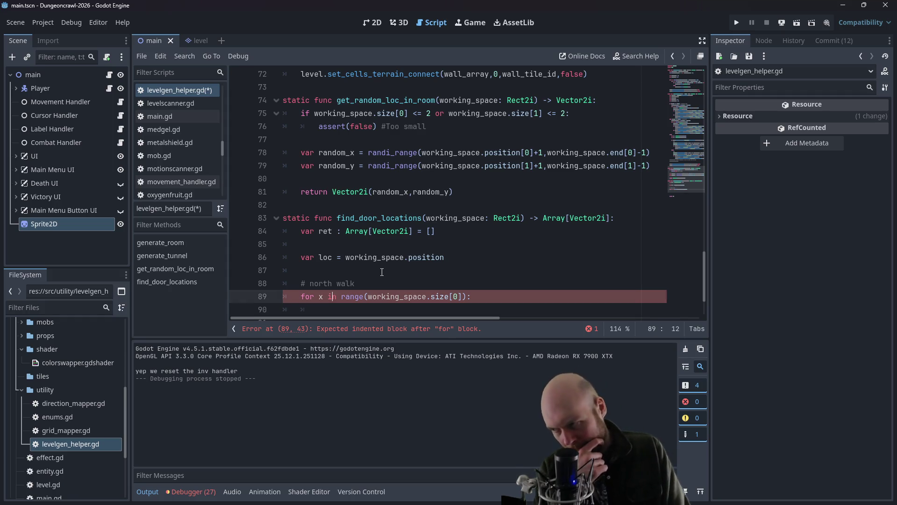
key("BackSpace")
key("BackSpace")
key("BackSpace")
type("start")
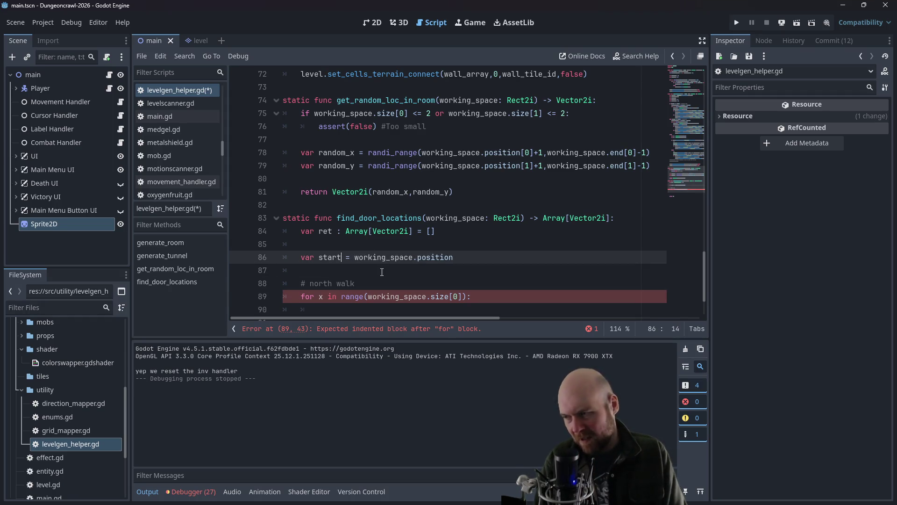
Step: Declare 'var loc' on a new line below the start declaration
key("Down")
key("Return")
key("Up")
type("var loc")
Step: In the north-walk loop, set 'loc = start + Vector2i(x,0)' and begin 'if loc'
key("Down")
key("Down")
key("Down")
key("End")
key("Return")
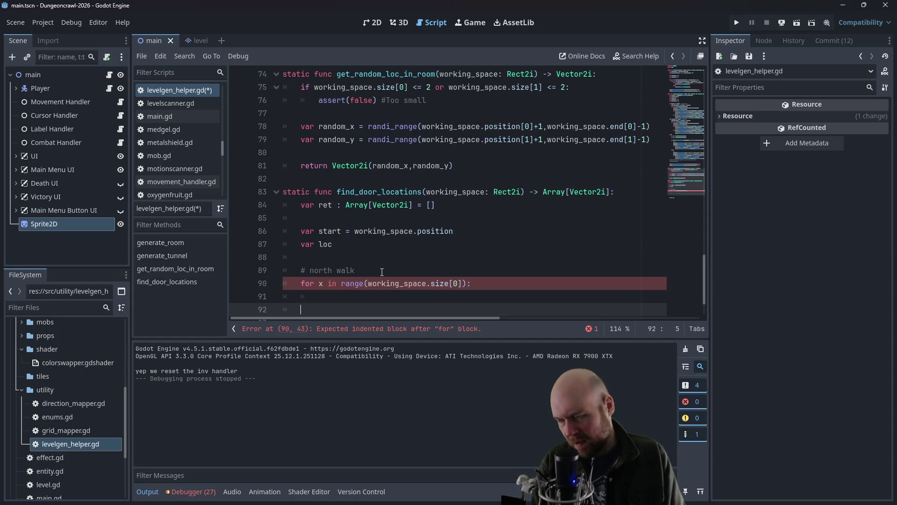
type("loc = ")
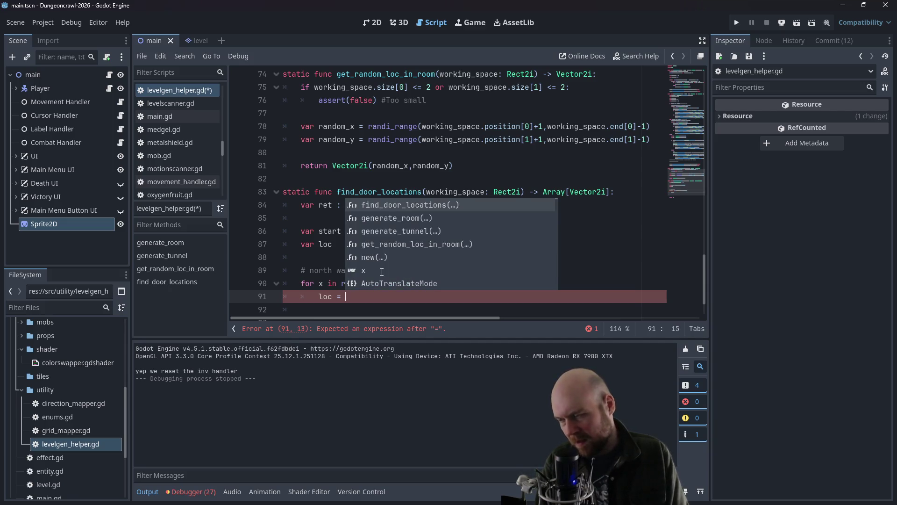
type("start")
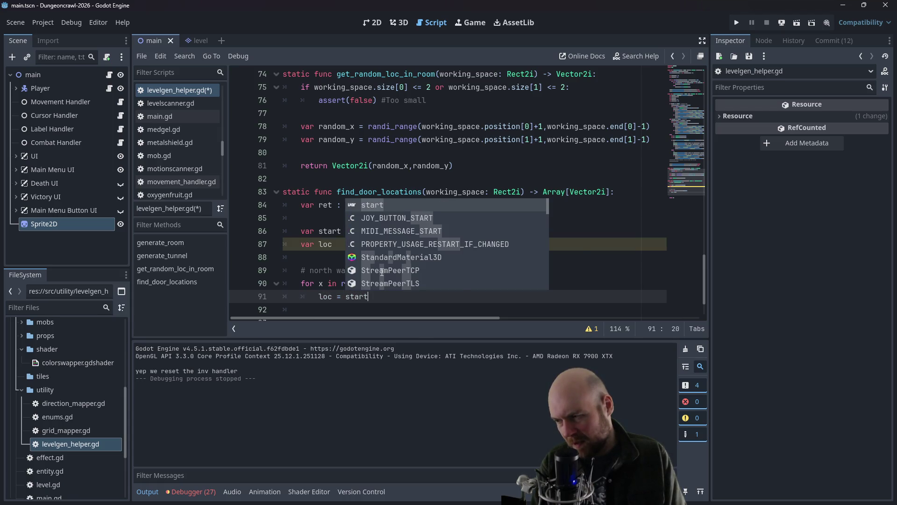
type(" + ")
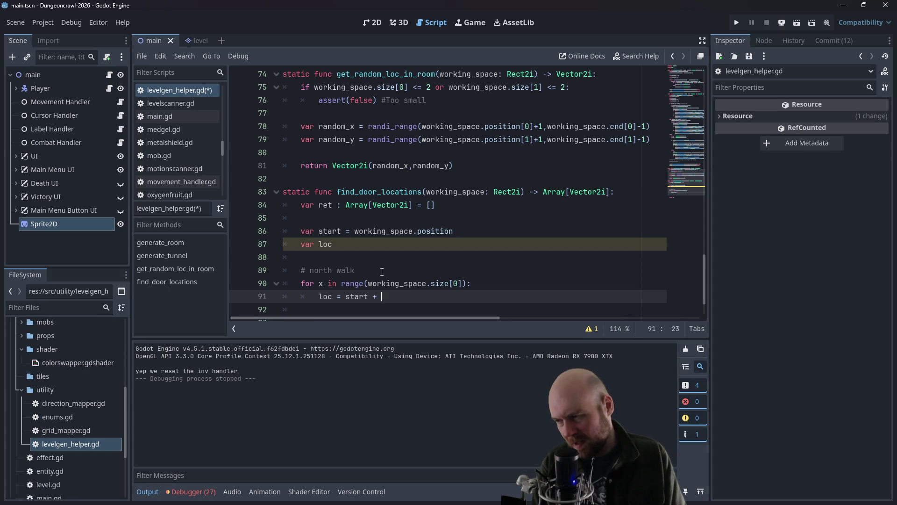
type("Vector2i")
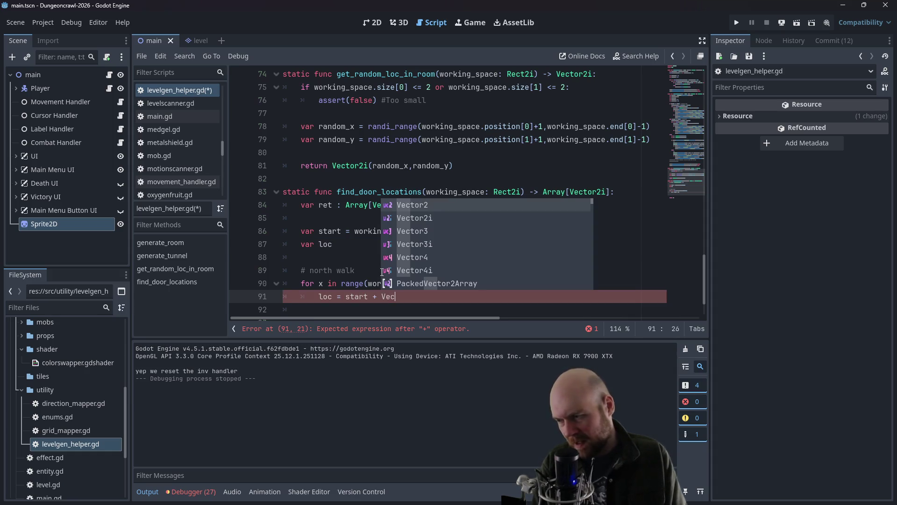
key("Return")
type("x,0)")
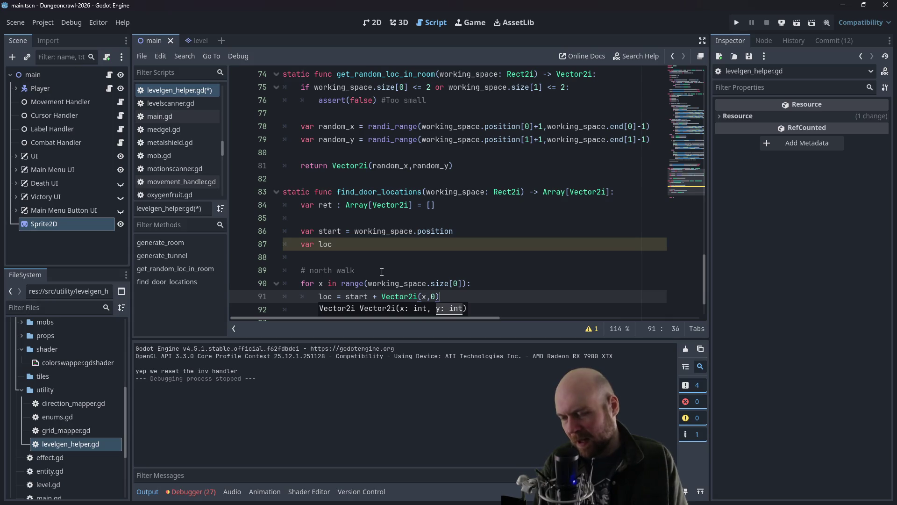
key("Return")
type("if lo")
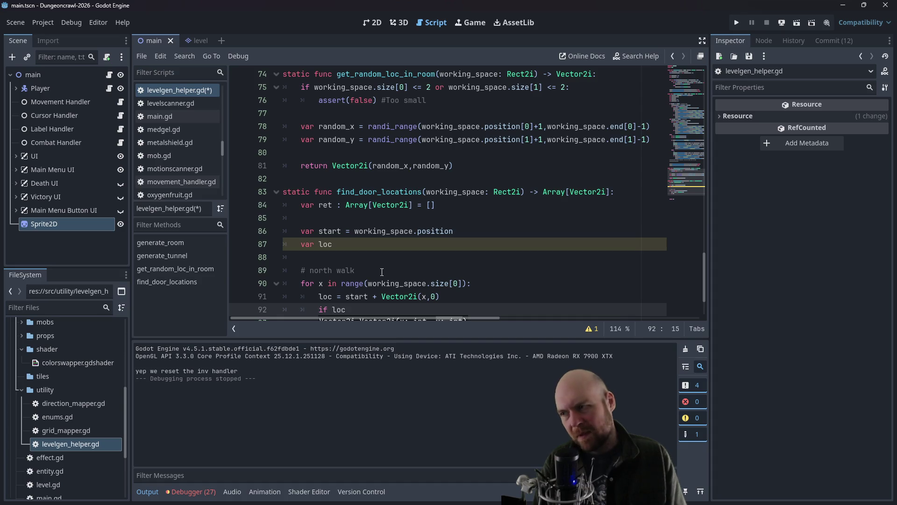
type("c")
scroll(415, 218, "up", 1)
Step: Scroll up to inspect how generate_tunnel appends wall tiles
scroll(416, 218, "up", 5)
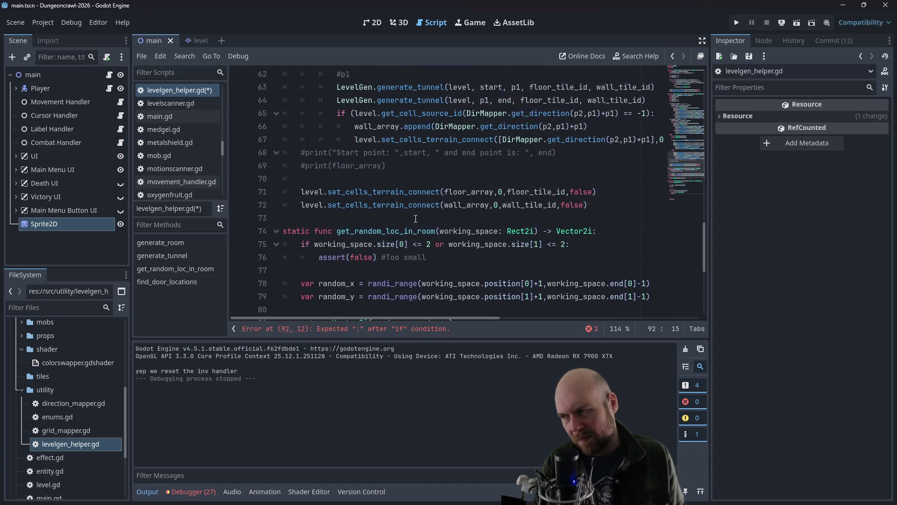
scroll(416, 218, "up", 4)
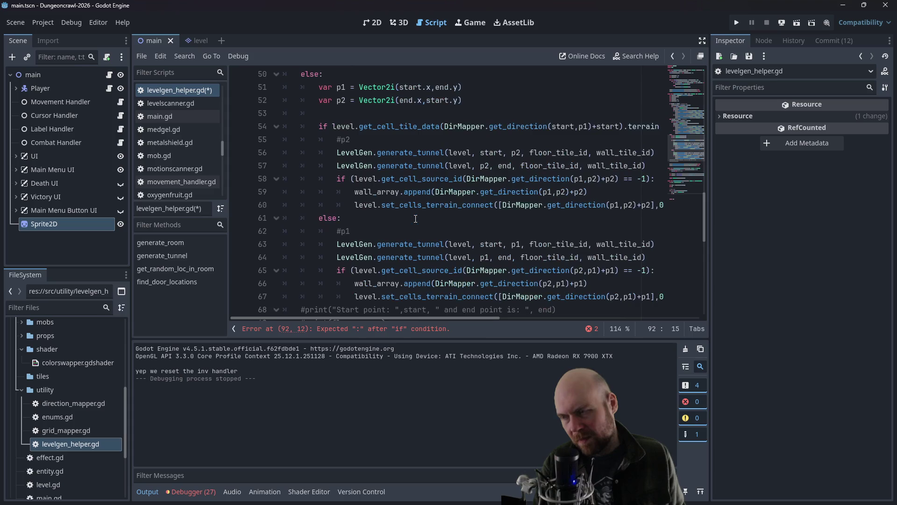
scroll(413, 217, "up", 1)
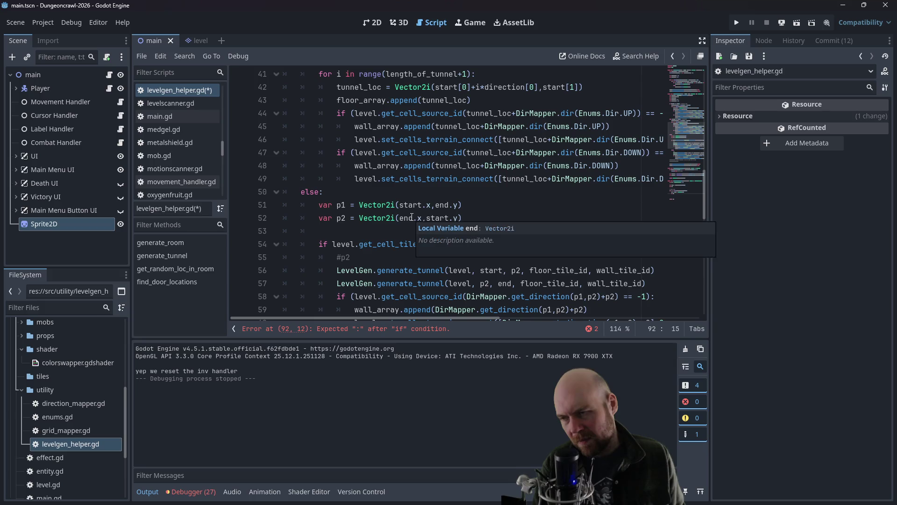
left_click(426, 167)
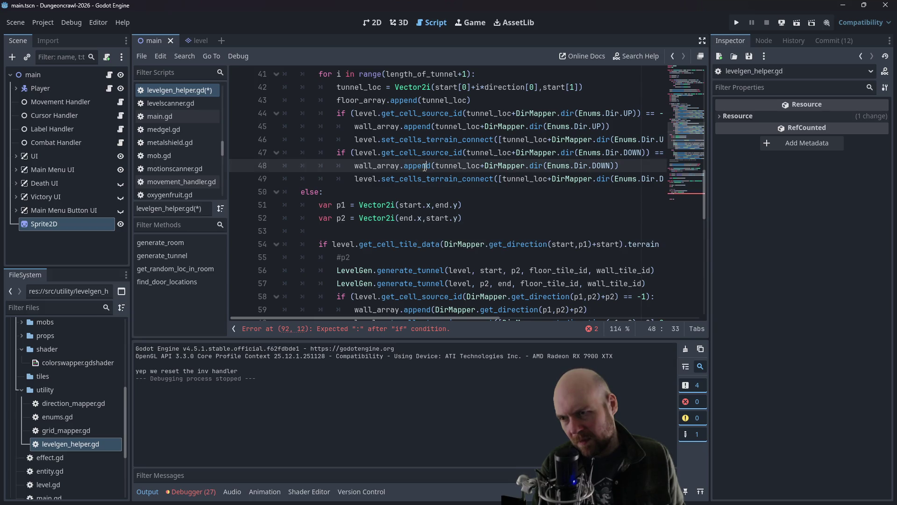
scroll(369, 173, "up", 1)
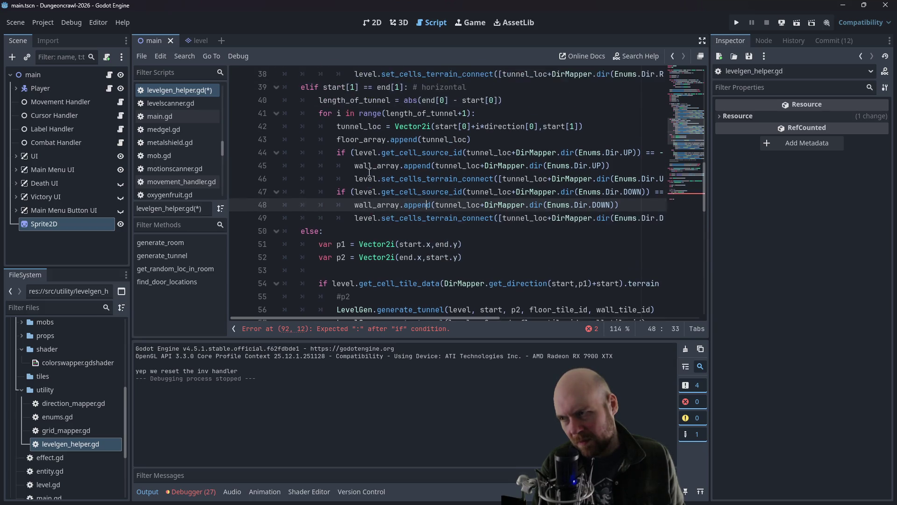
scroll(355, 154, "down", 11)
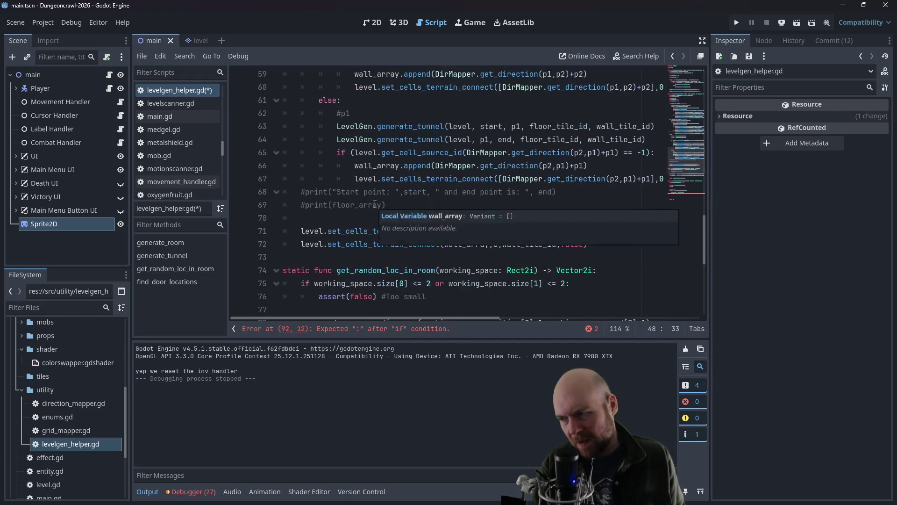
scroll(501, 218, "down", 1)
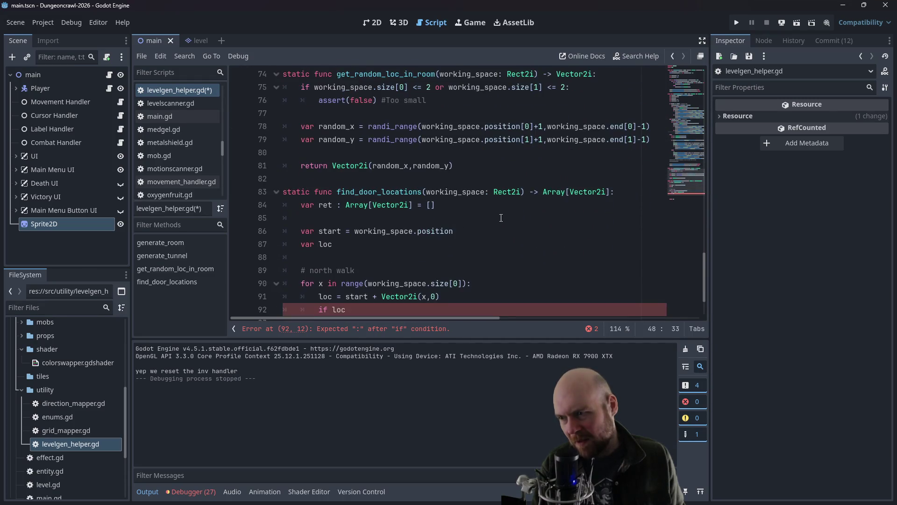
Step: Add a level parameter to find_door_locations and select the get_cell_source_id wall check on line 65
left_click(517, 193)
type(", level")
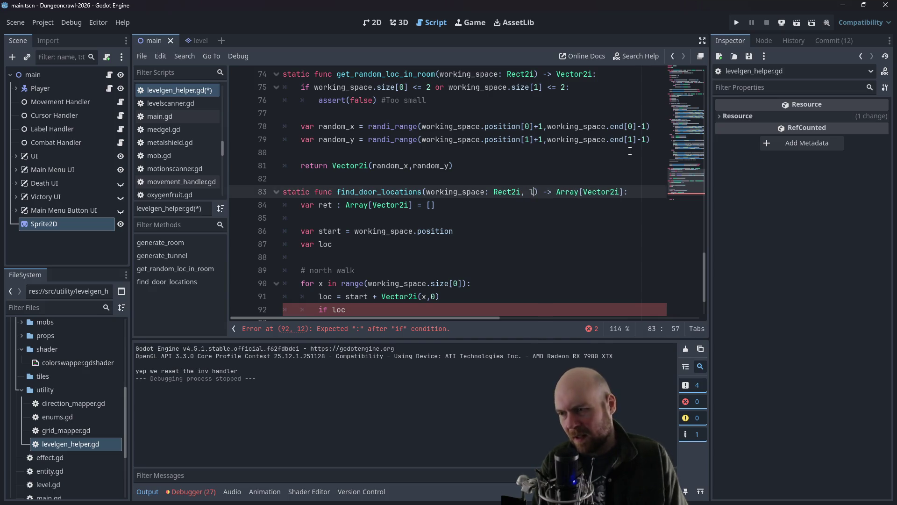
left_click(630, 150)
scroll(608, 159, "up", 6)
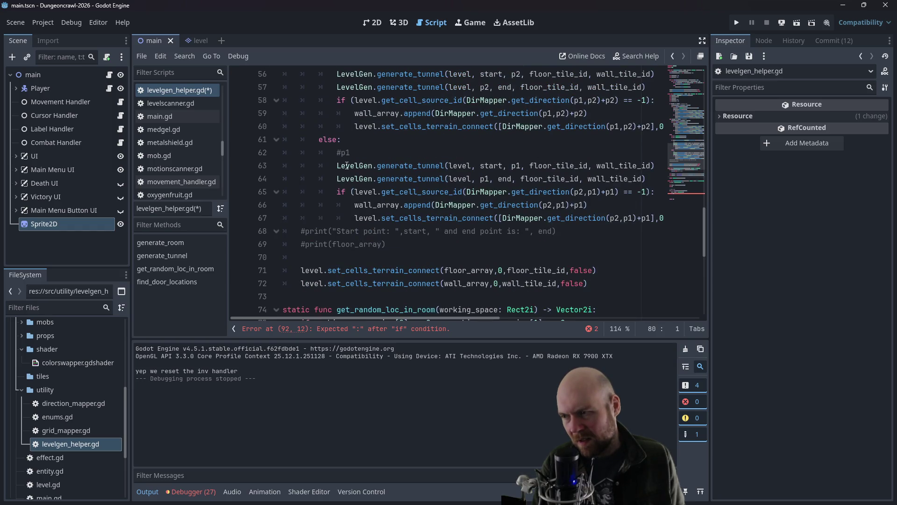
scroll(353, 165, "up", 1)
left_click_drag(355, 230, 601, 239)
left_click_drag(622, 233, 616, 234)
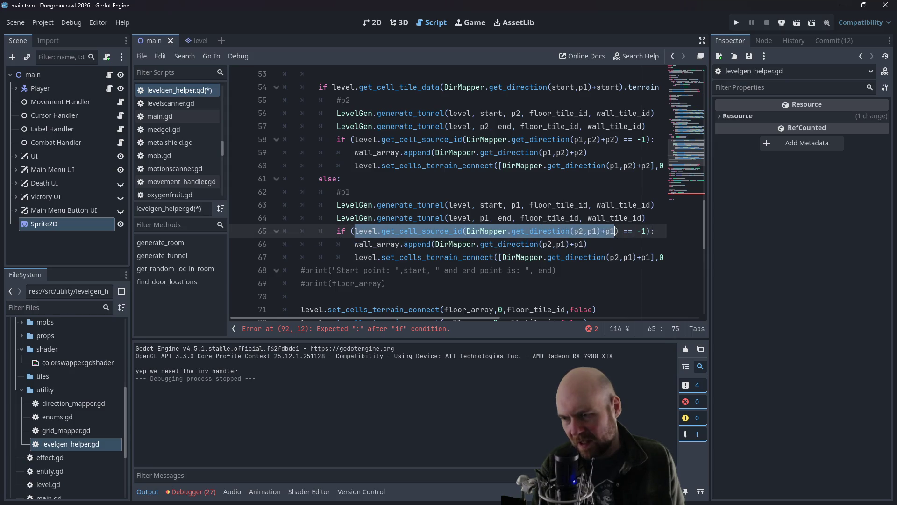
Step: Review the left-wall append lines 34–35, then return to the unfinished if on line 92
scroll(414, 182, "up", 1)
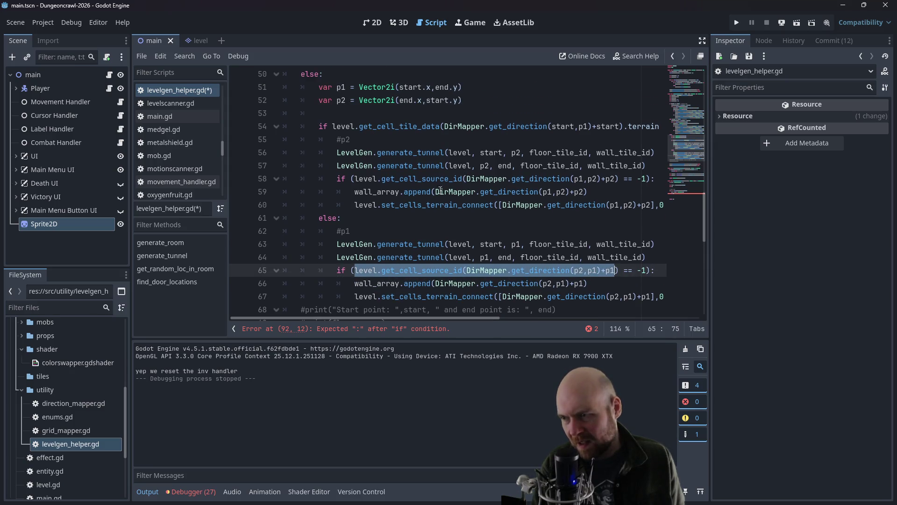
scroll(414, 182, "up", 1)
scroll(414, 183, "up", 3)
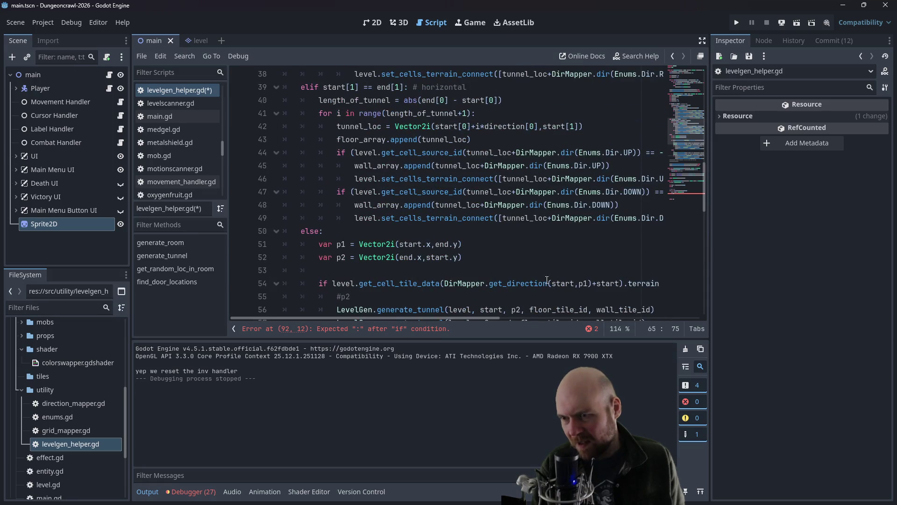
mouse_move(467, 316)
left_mouse_down()
mouse_move(540, 313)
mouse_move(472, 311)
left_mouse_up()
scroll(477, 231, "up", 4)
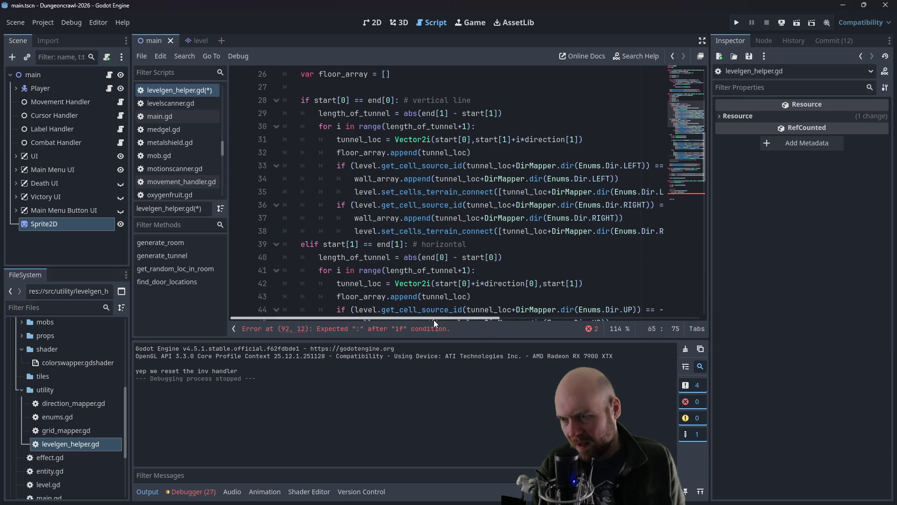
left_click_drag(434, 316, 533, 321)
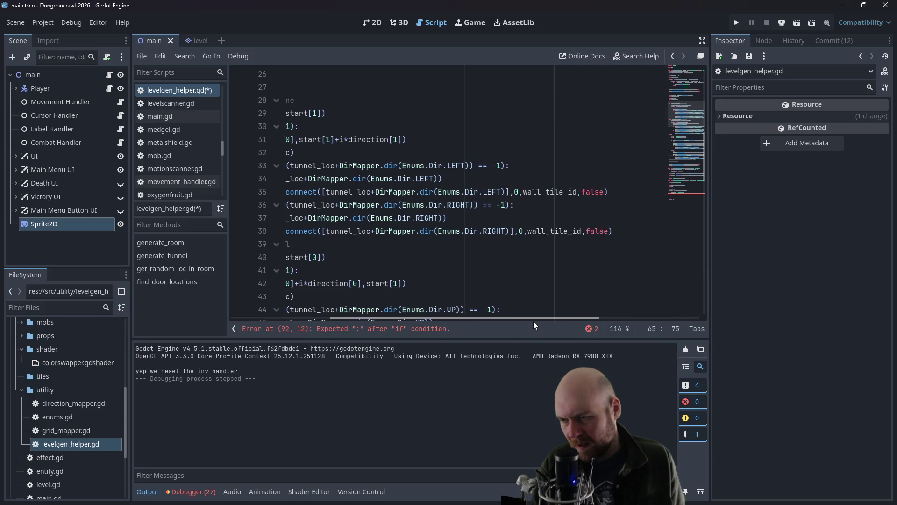
mouse_move(632, 190)
left_mouse_down()
mouse_move(272, 185)
mouse_move(360, 208)
mouse_move(358, 194)
mouse_move(431, 205)
mouse_move(717, 210)
left_mouse_up()
key("ctrl+c")
left_click(357, 194)
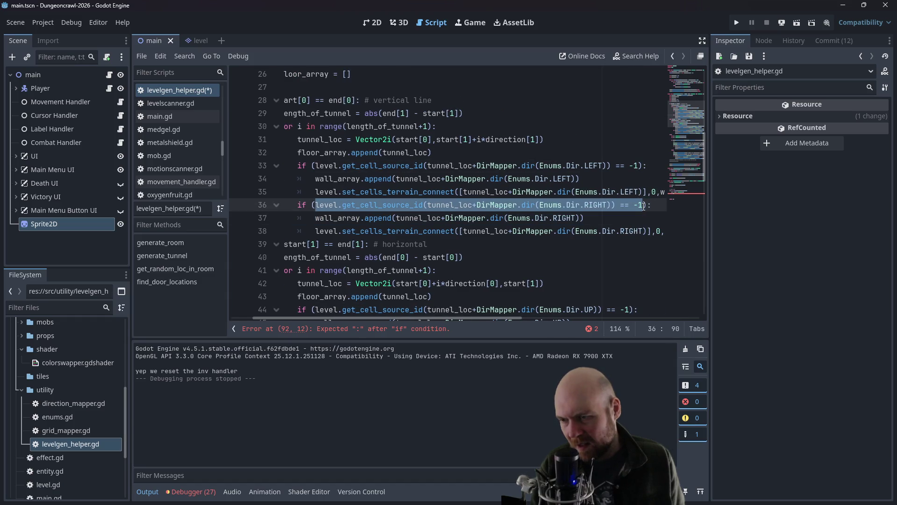
scroll(506, 229, "down", 7)
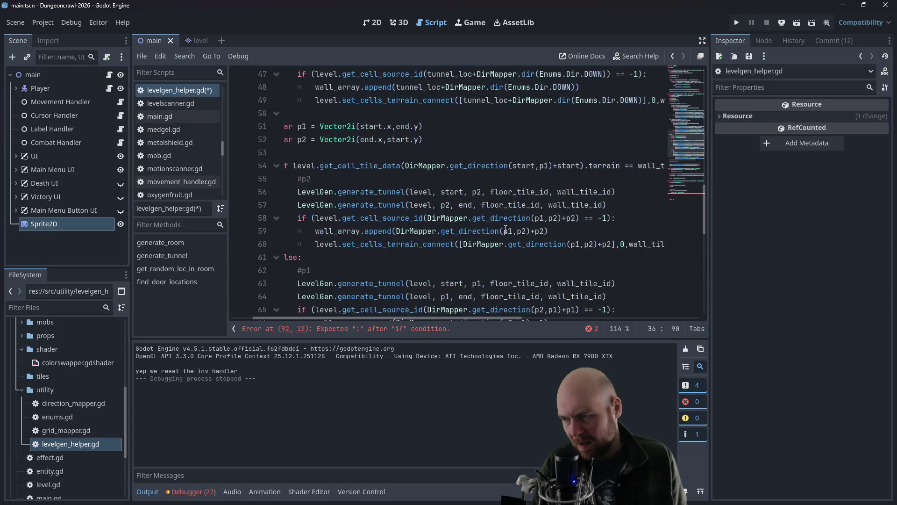
scroll(506, 230, "down", 11)
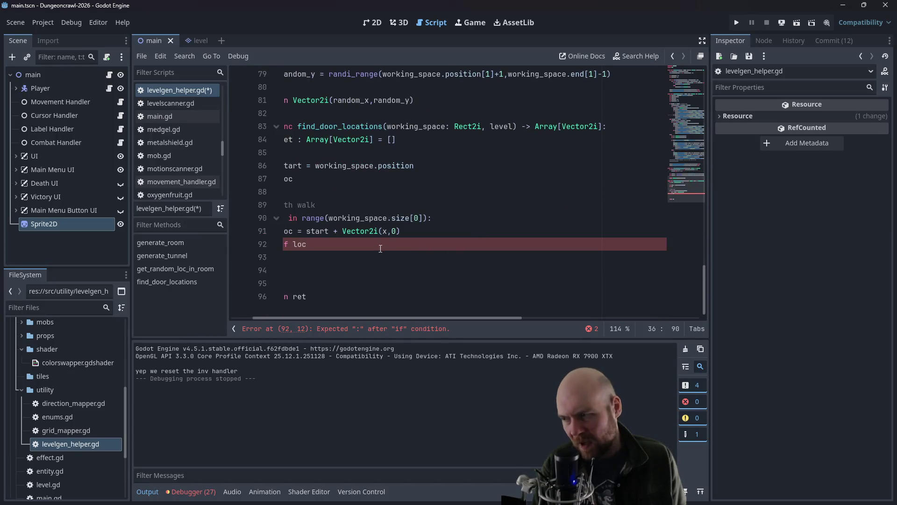
left_click(380, 248)
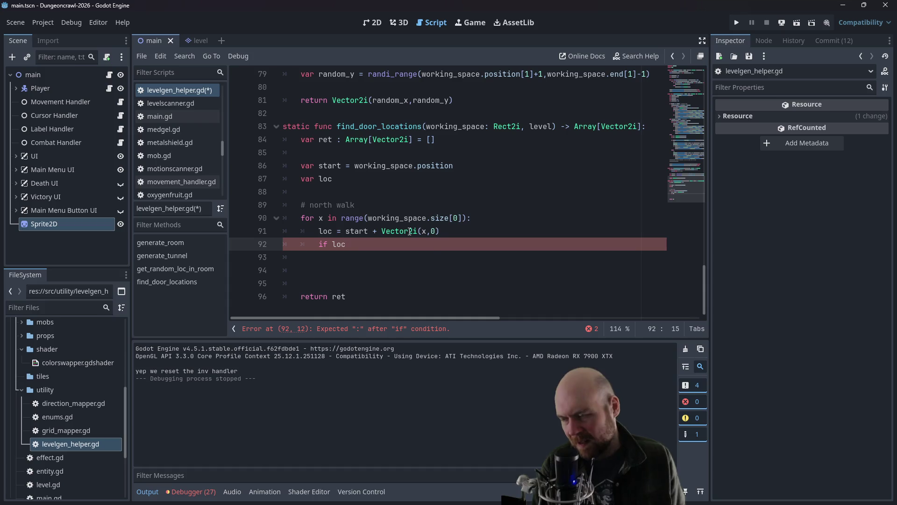
Step: Paste the get_cell_source_id check into the if and trim its argument down to loc
key("Down")
key("Return")
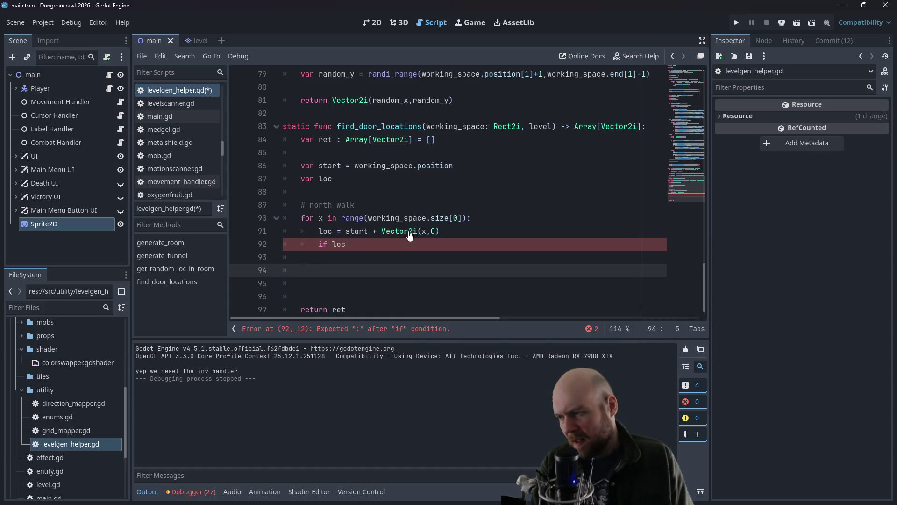
key("ctrl+v")
left_click(391, 246)
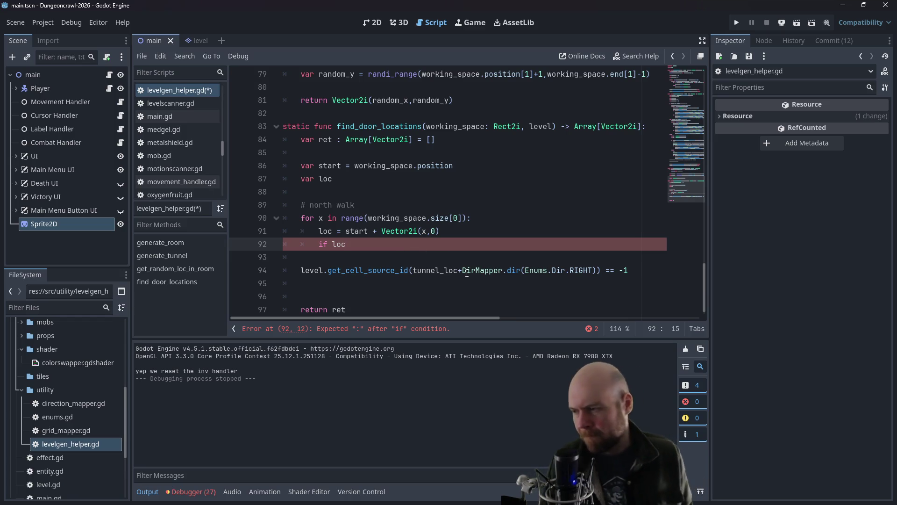
double_click(339, 244)
key("ctrl+v")
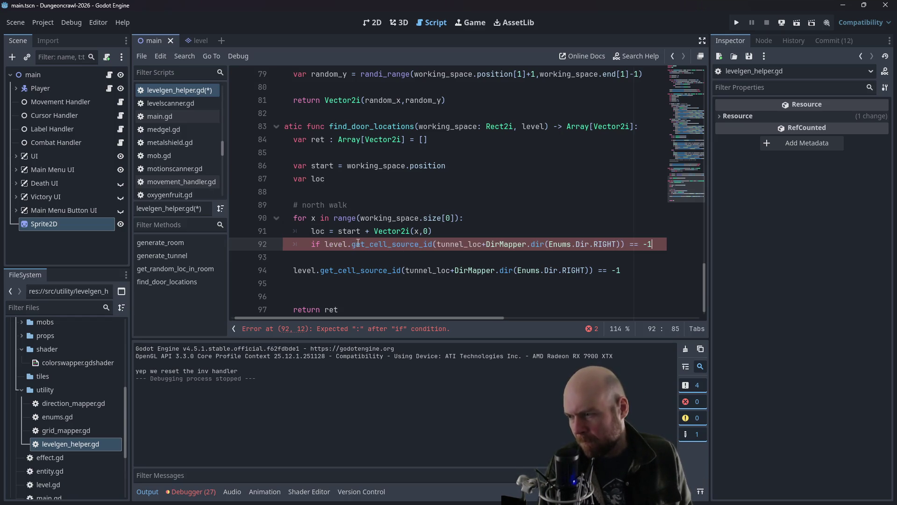
left_click_drag(469, 244, 437, 244)
key("BackSpace")
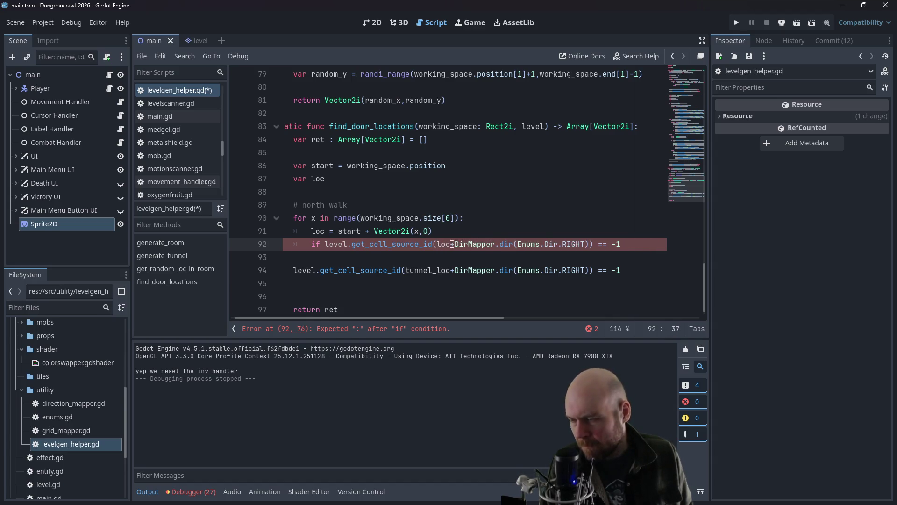
left_click(455, 244)
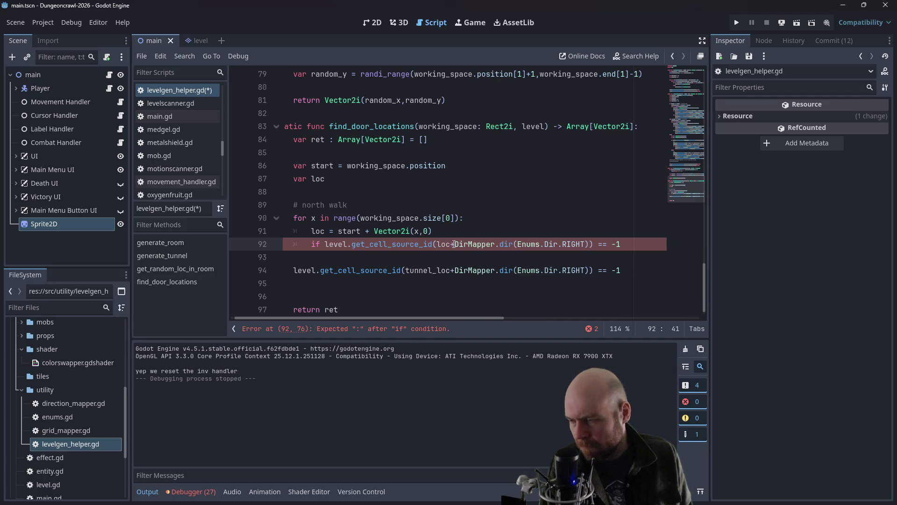
left_click_drag(451, 244, 590, 244)
key("BackSpace")
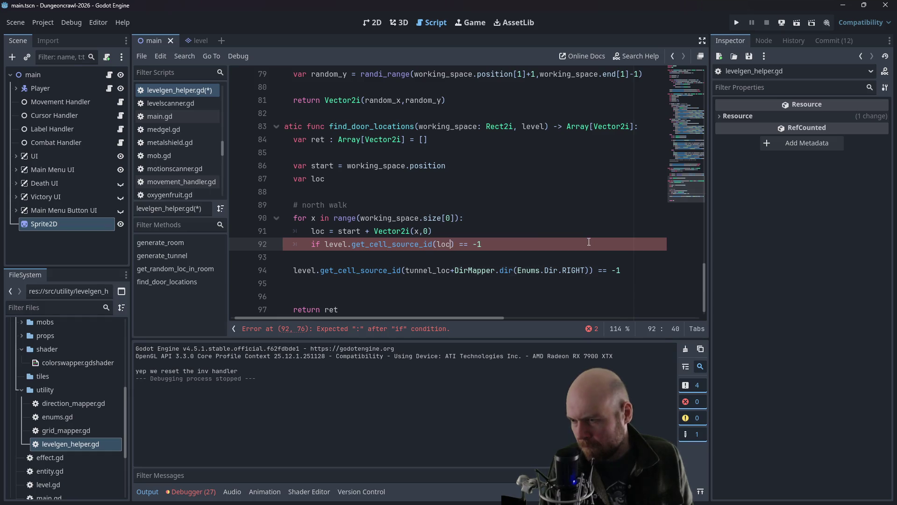
key("BackSpace")
key("BackSpace")
type("0")
Step: Compare the cell to Enums.TileType.FLOOR and close the if with a colon
left_click(468, 270)
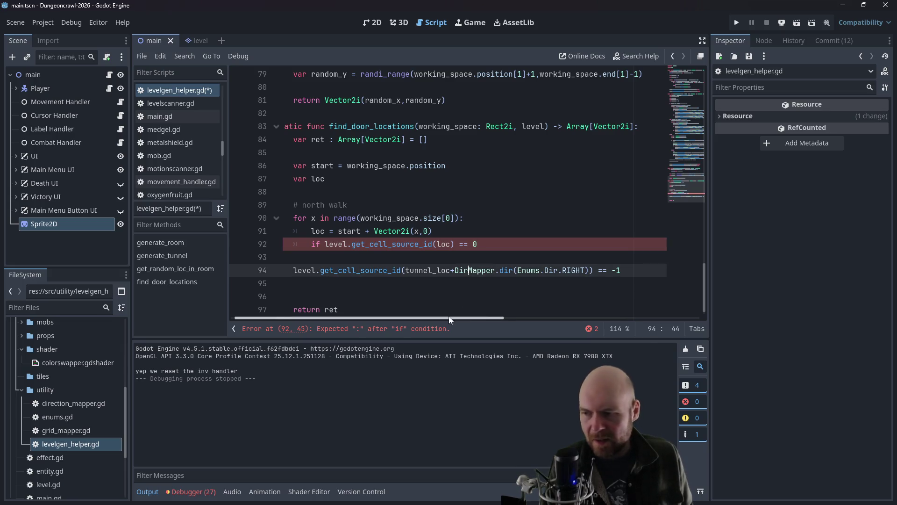
left_click_drag(449, 316, 387, 319)
left_click(544, 248)
key("BackSpace")
type("En")
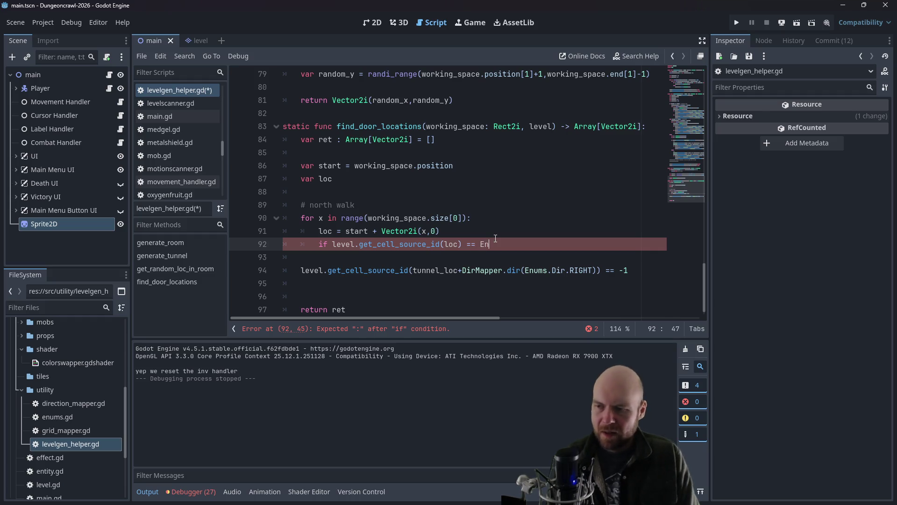
type("ums.T")
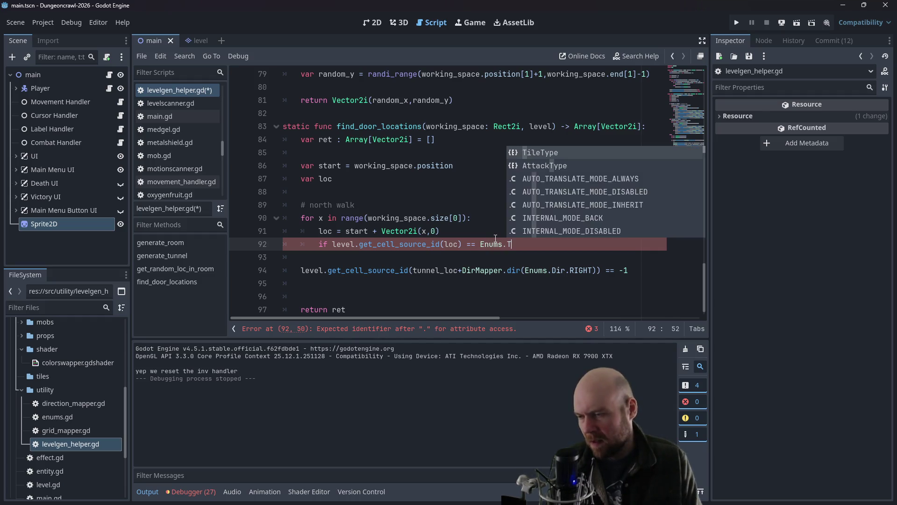
type("ileType.")
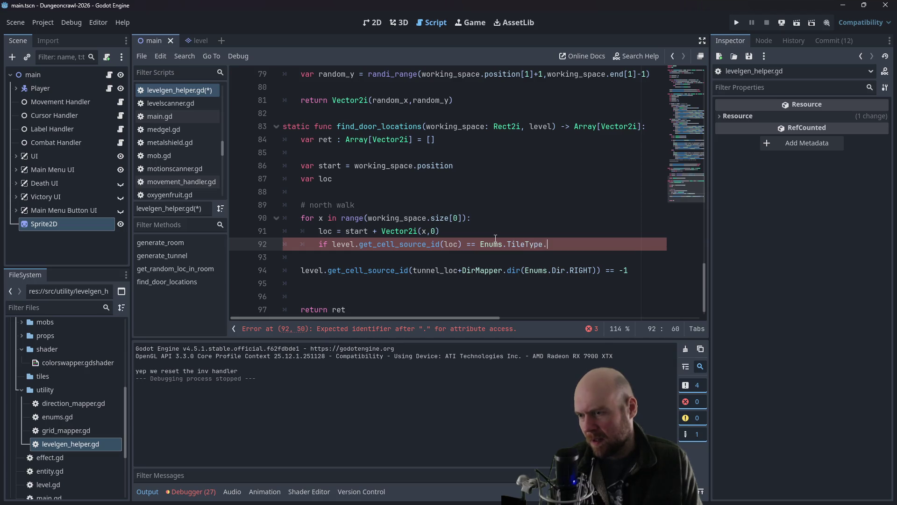
key("Return")
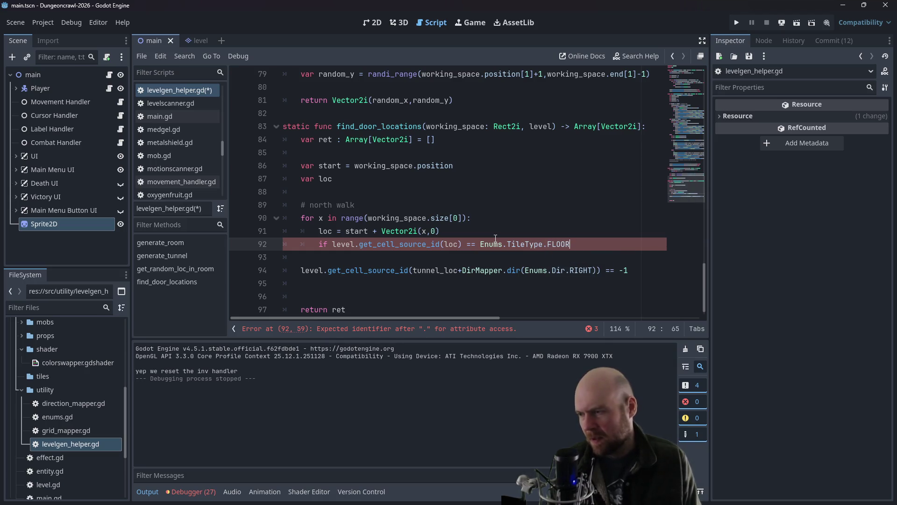
type(":")
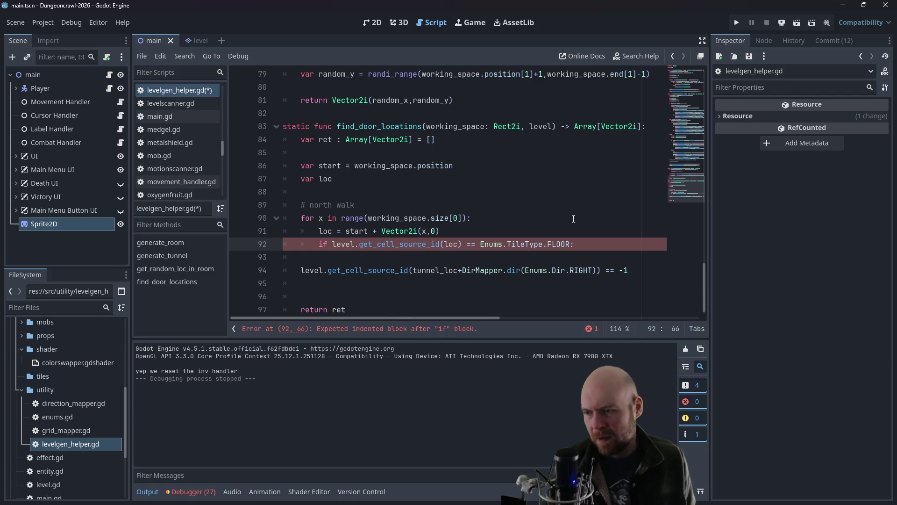
Step: Replace the leftover line with an indented 'ret.append(loc)' in the if body
left_click_drag(629, 266, 523, 260)
key("BackSpace")
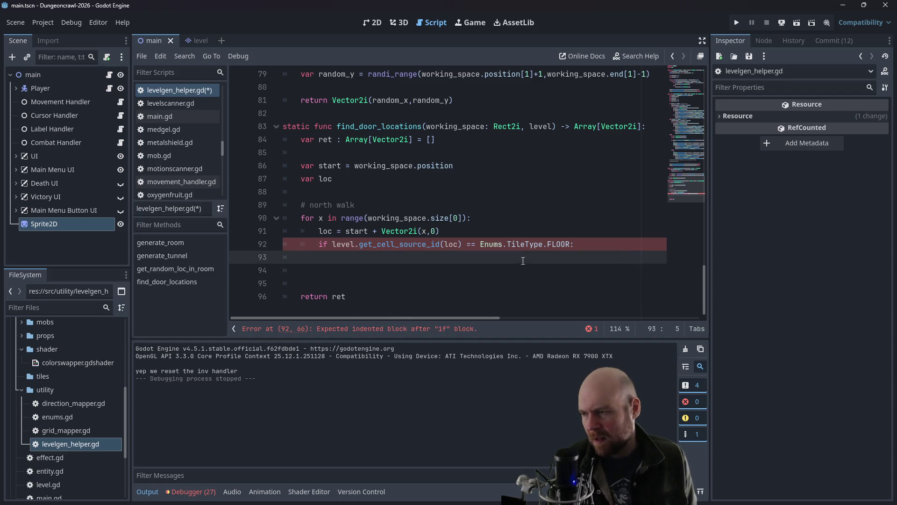
key("Tab")
key("Tab")
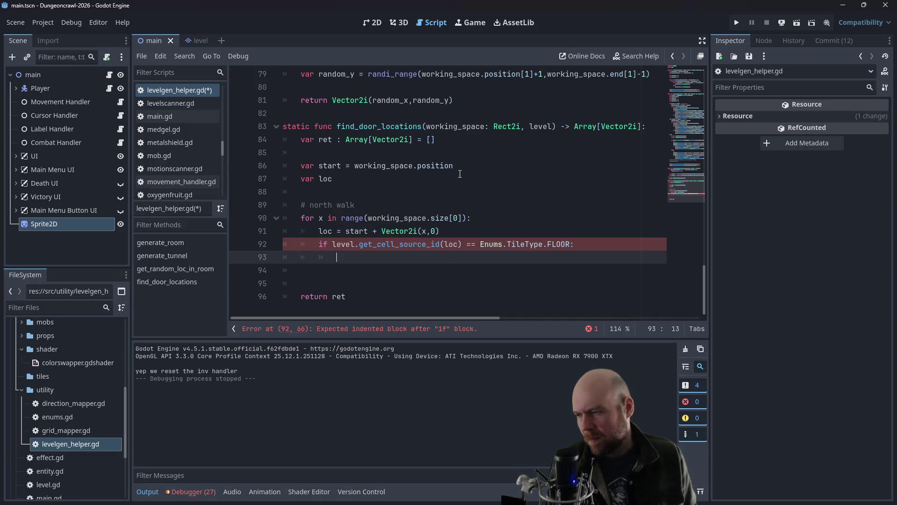
type("ret.append(loc)")
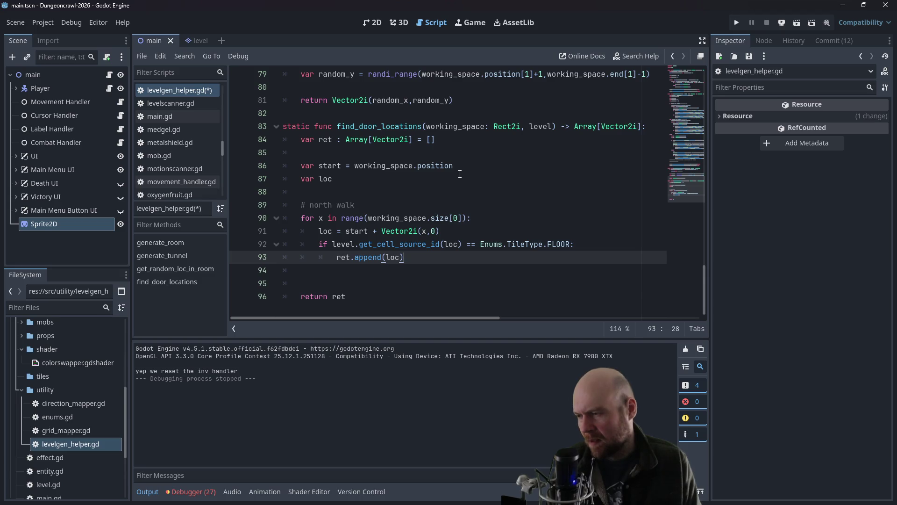
key("Return")
key("BackSpace")
key("Return")
key("BackSpace")
Step: Copy the whole north walk block and place the cursor on empty line 95
mouse_move(508, 257)
left_mouse_down()
mouse_move(355, 256)
mouse_move(250, 206)
left_mouse_up()
key("ctrl+c")
left_click(334, 295)
left_click(335, 283)
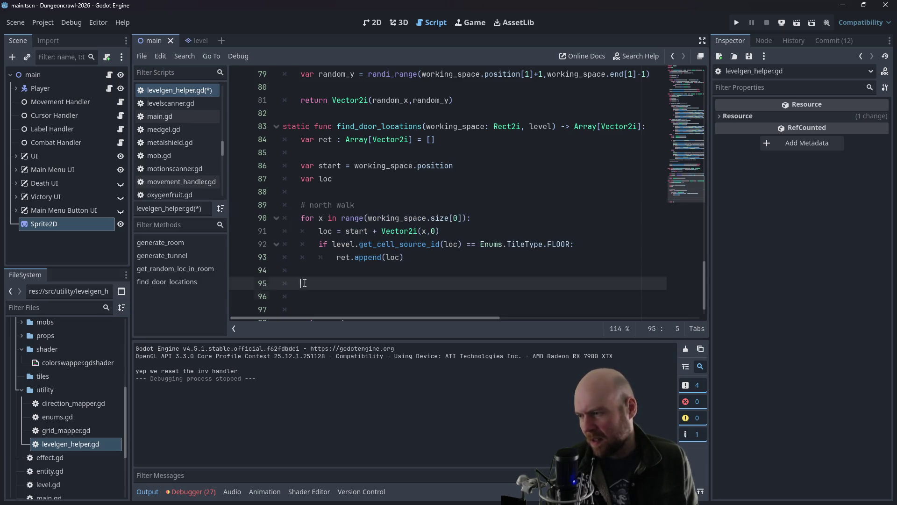
Step: Paste the copied block as '# west walk', looping y over working_space.size[1]
key("ctrl+v")
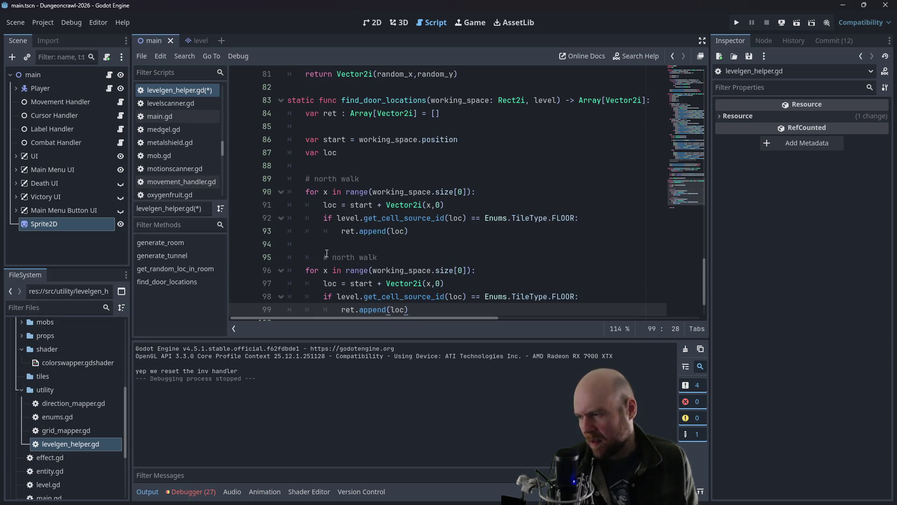
left_click(325, 256)
key("BackSpace")
left_click_drag(316, 258, 332, 259)
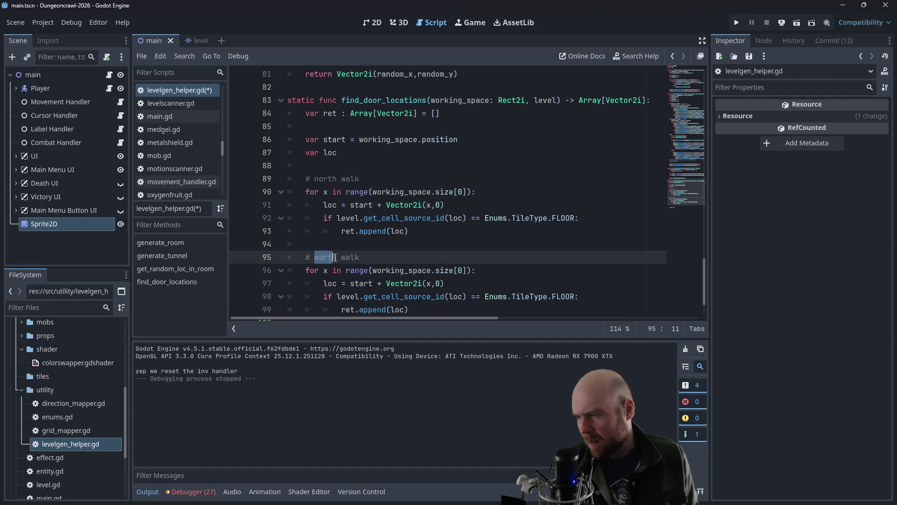
type("west")
double_click(328, 269)
type("y")
double_click(458, 272)
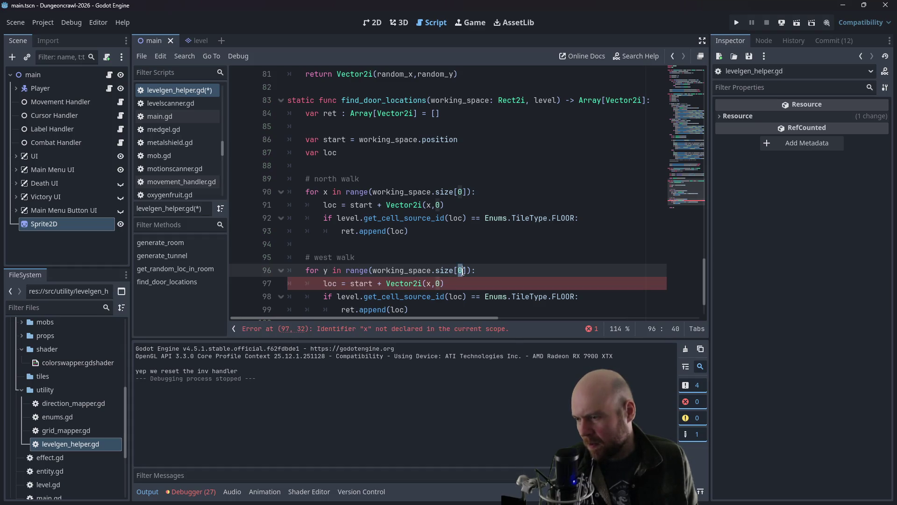
type("1")
Step: Change the west-walk offset to Vector2i(0,y) and select the finished block
left_click(541, 257)
scroll(460, 269, "down", 1)
double_click(430, 244)
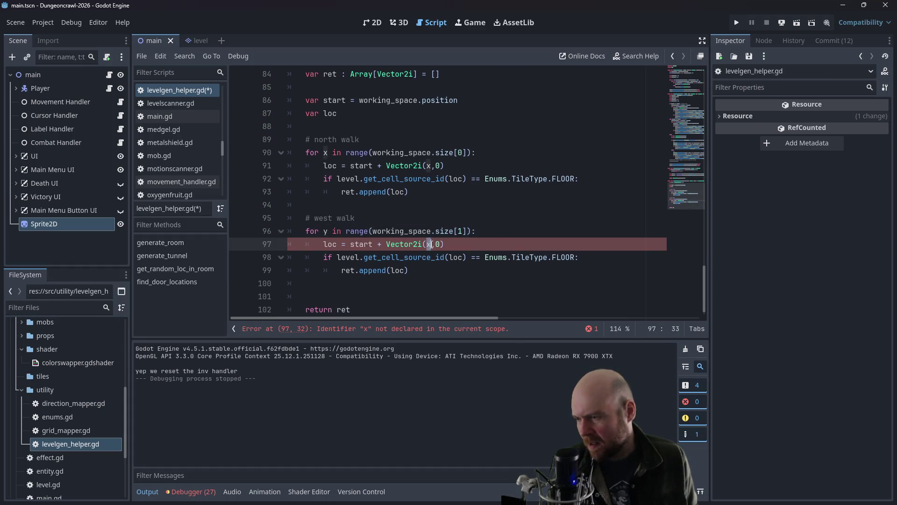
type("0")
double_click(437, 244)
type("y")
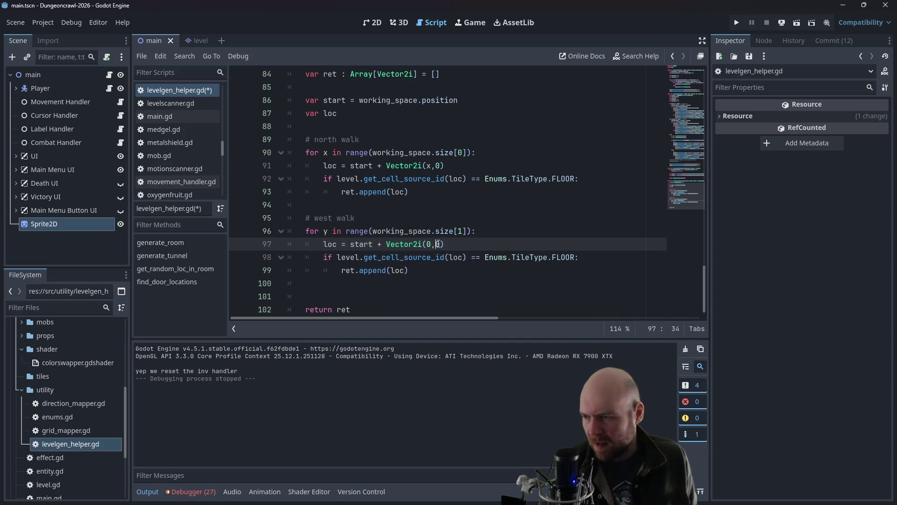
left_click(381, 271)
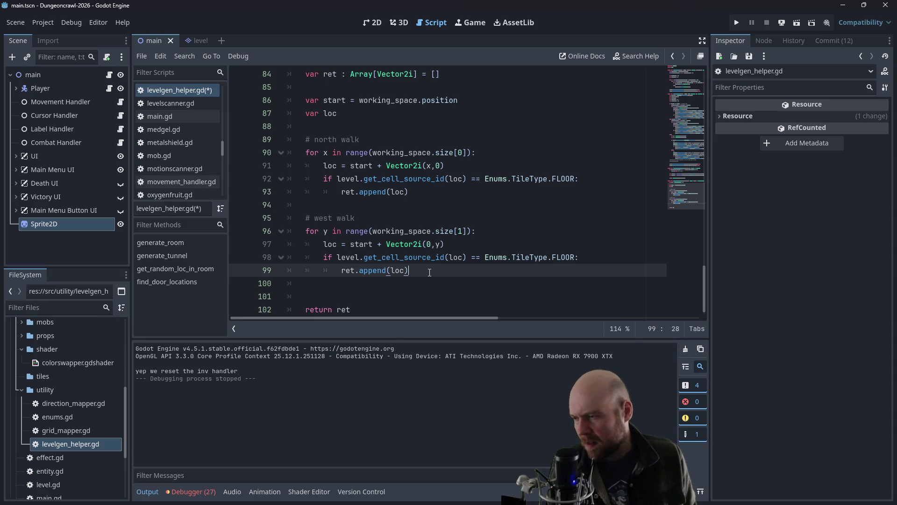
scroll(425, 268, "down", 1)
mouse_move(409, 257)
left_mouse_down()
mouse_move(289, 218)
mouse_move(290, 205)
left_mouse_up()
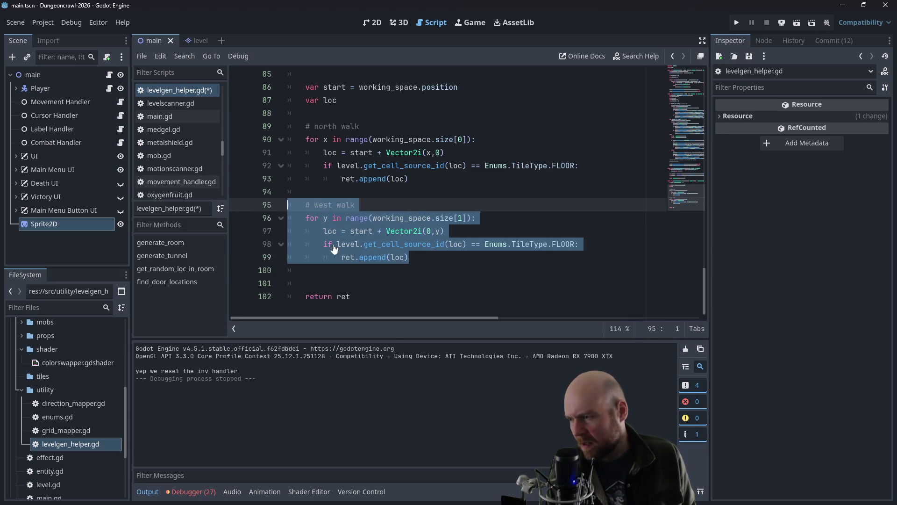
Step: Paste a copy of the west walk block as '# south walk', looping x over size[0]
left_click(365, 278)
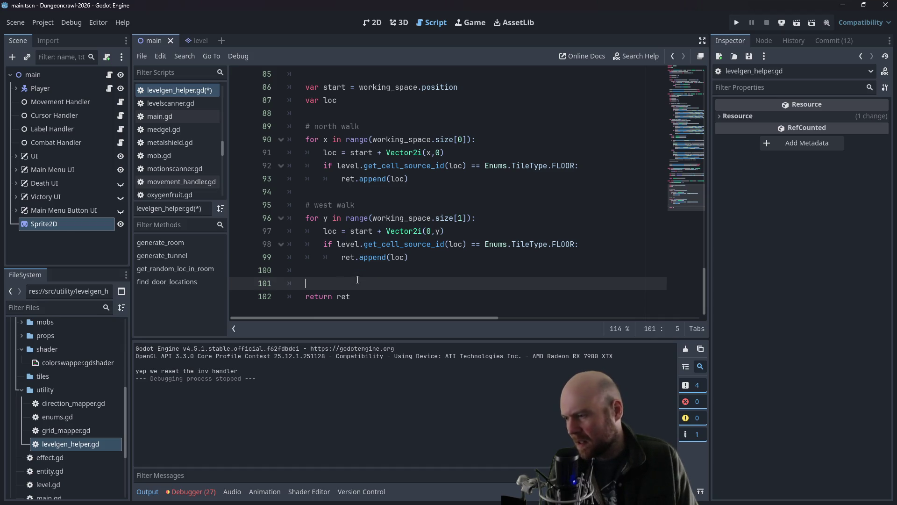
key("ctrl+v")
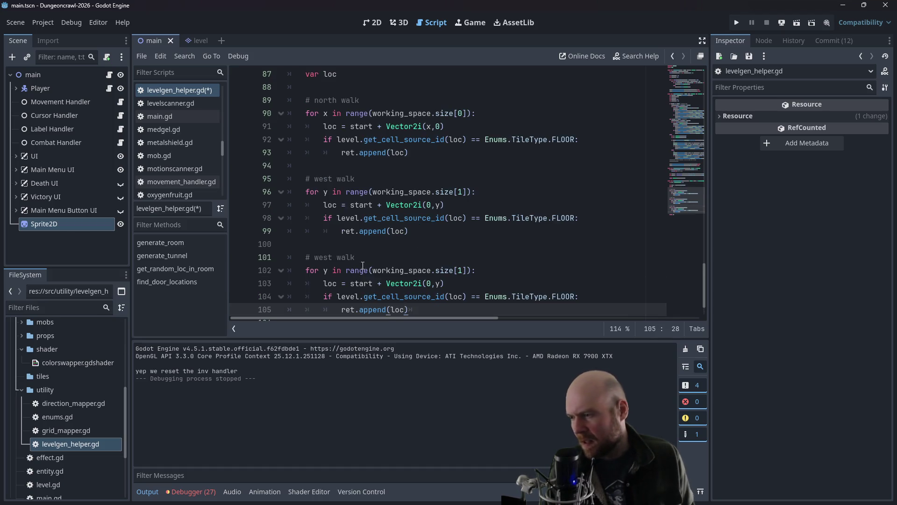
double_click(332, 258)
type("sout")
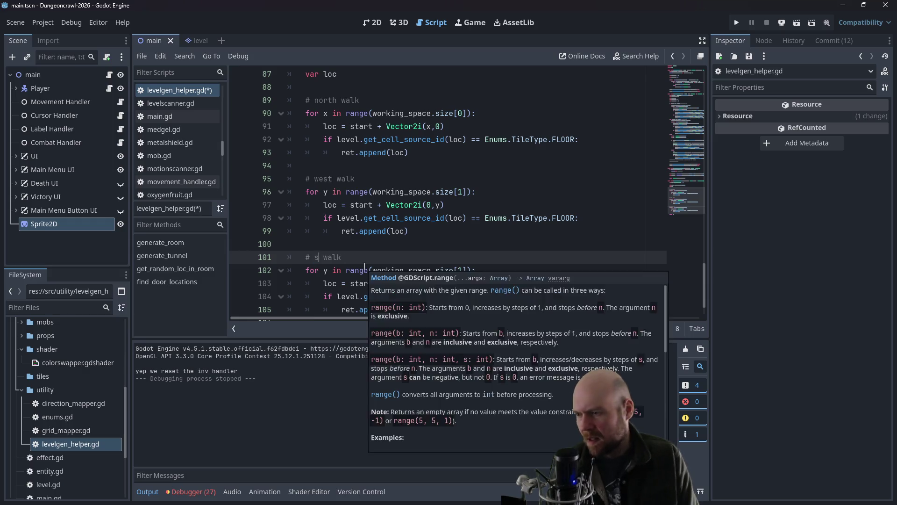
type("h")
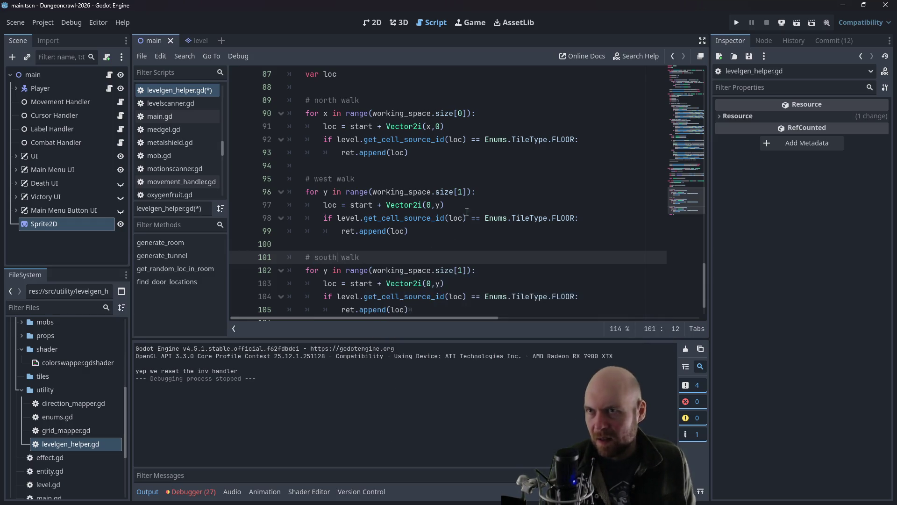
left_click(427, 271)
double_click(460, 271)
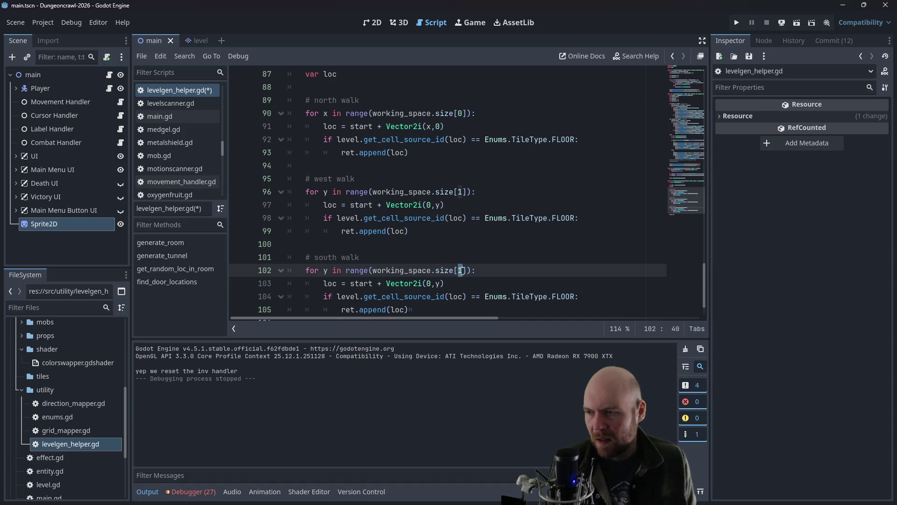
type("0")
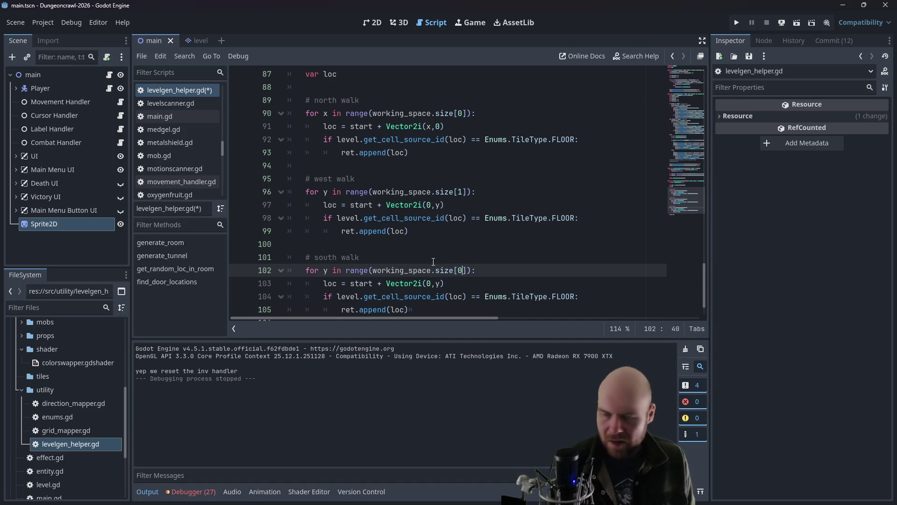
double_click(326, 271)
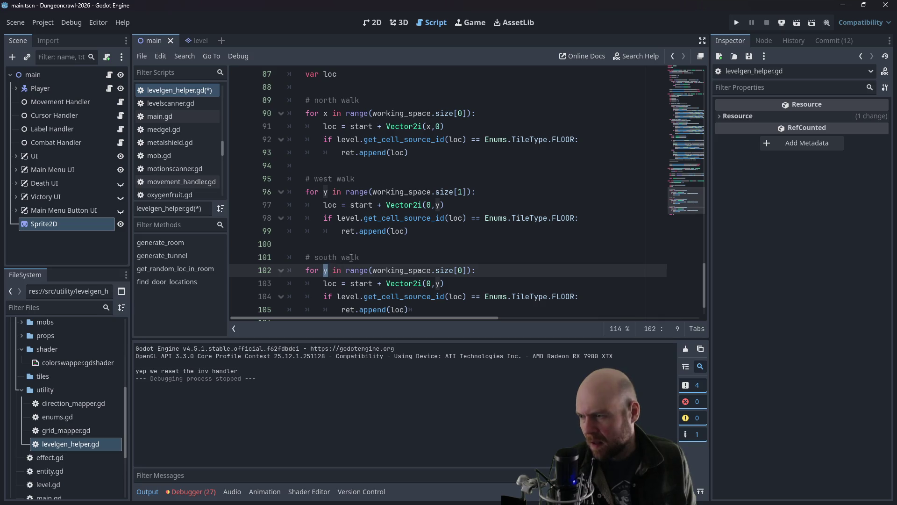
type("x")
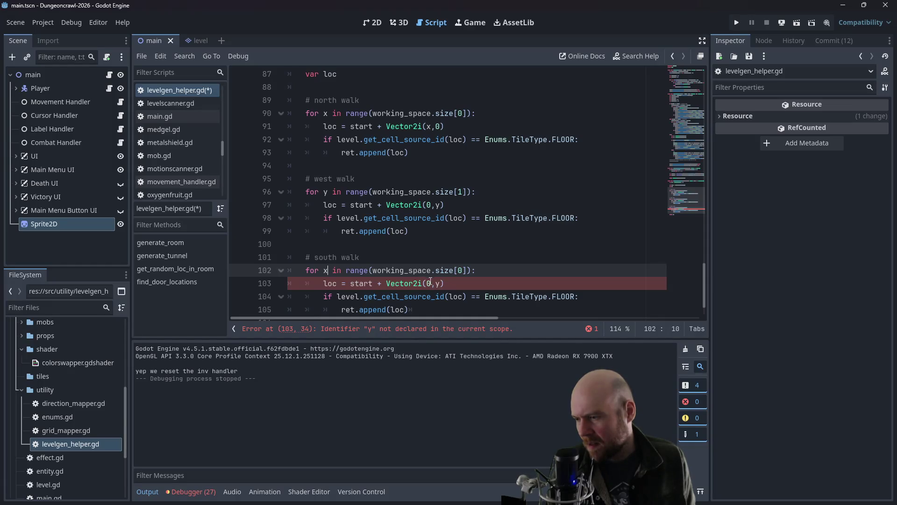
Step: Change the south walk loc offset to Vector2i(x,0)
double_click(435, 283)
type("x")
left_click(438, 283)
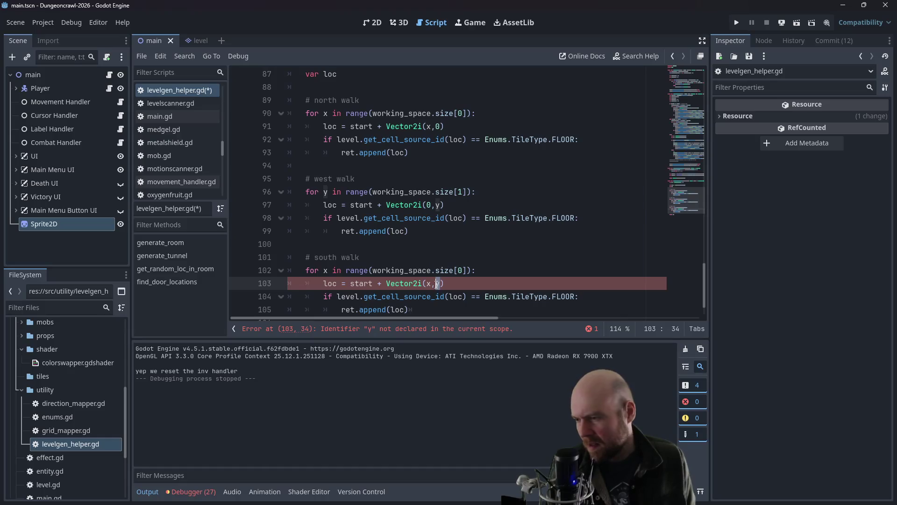
key("Delete")
type("0")
left_click(374, 283)
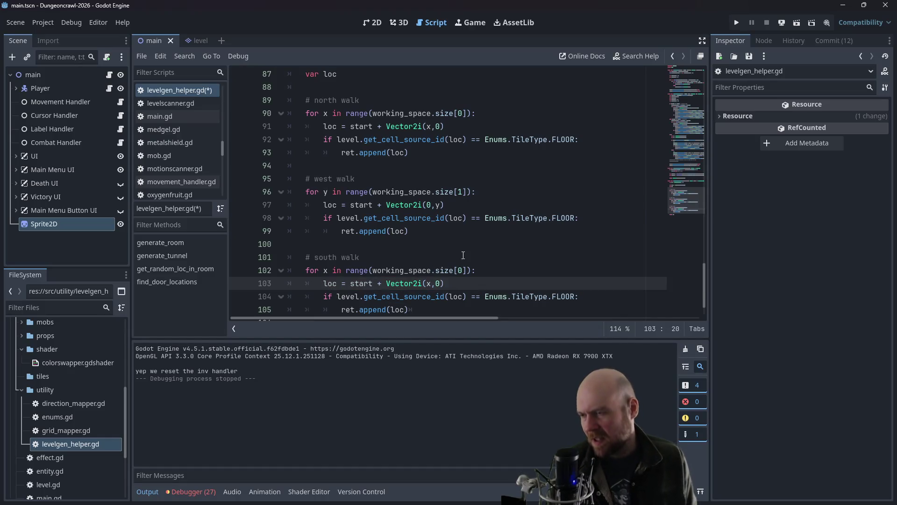
type("+ ")
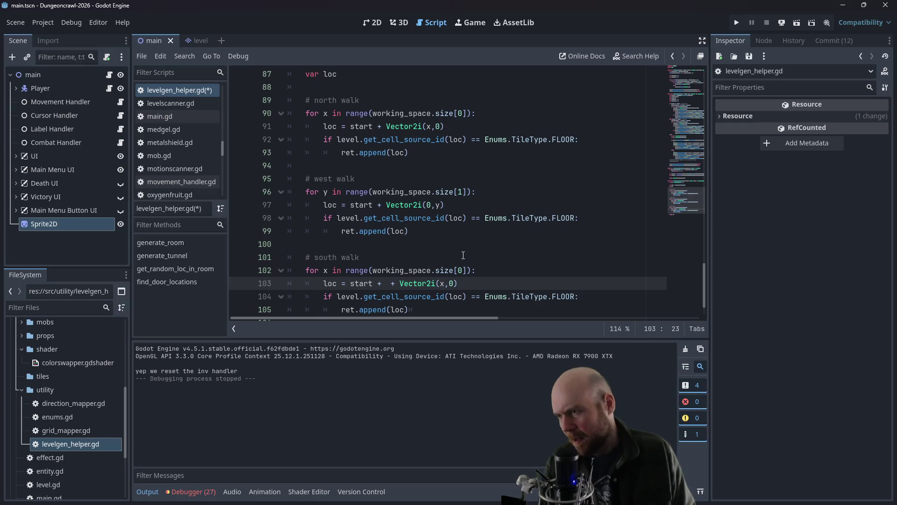
type("working_sp")
key("BackSpace")
key("BackSpace")
key("BackSpace")
key("BackSpace")
key("BackSpace")
key("BackSpace")
key("BackSpace")
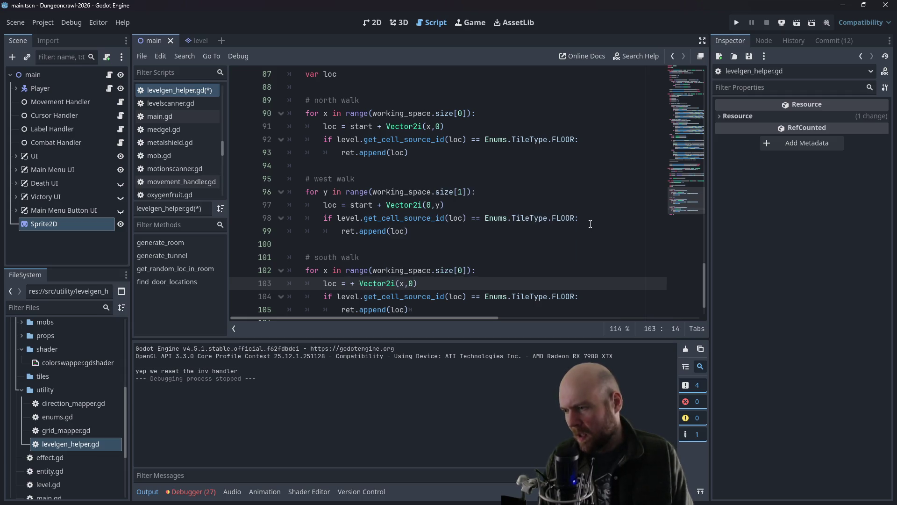
Step: Add 'start = working_space.end' on a new line above the south walk loop
key("Up")
key("Up")
key("Up")
key("Return")
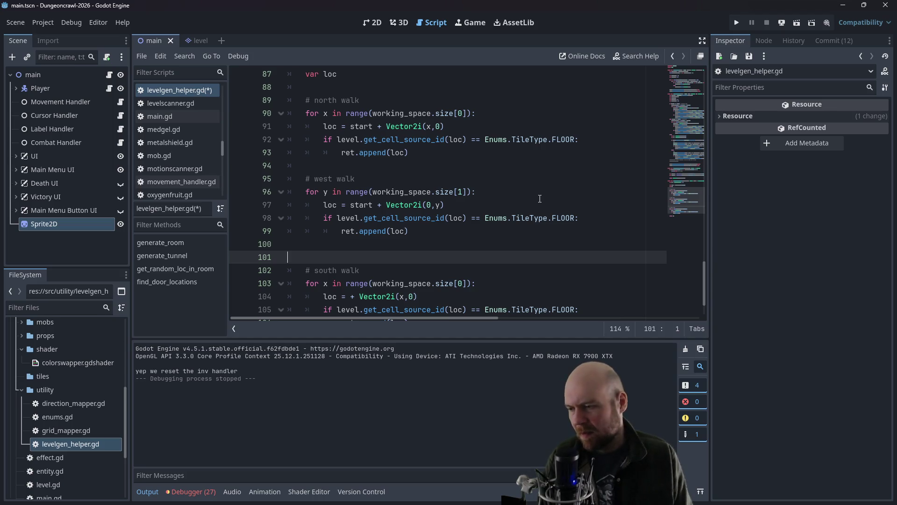
type("start = ")
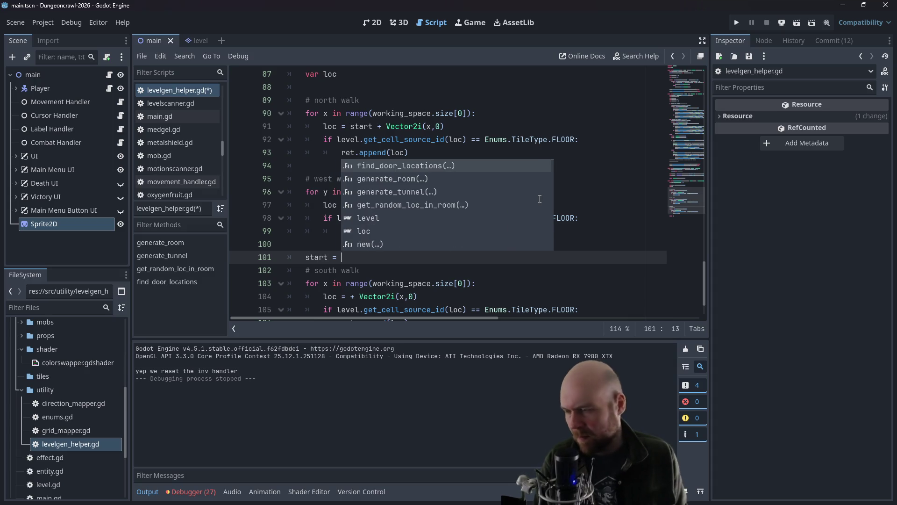
type("working_space.end")
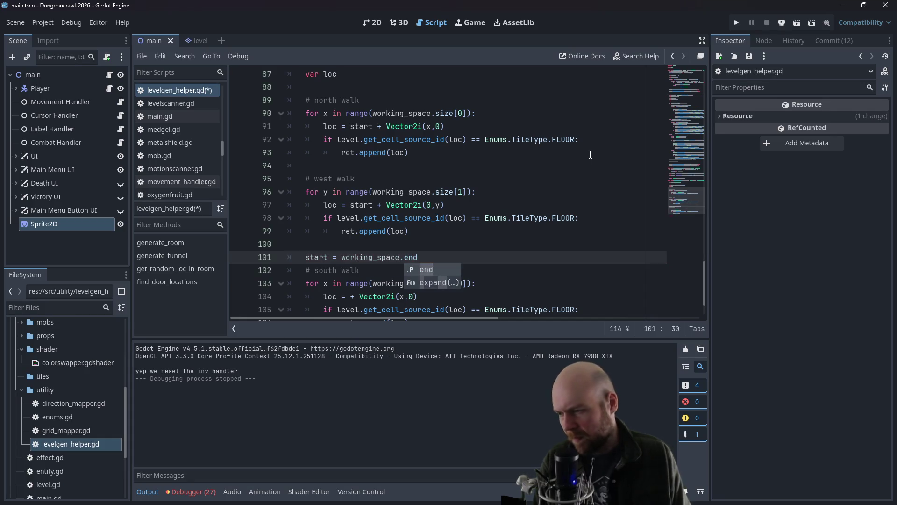
left_click(402, 205)
left_click(422, 271)
left_click(427, 290)
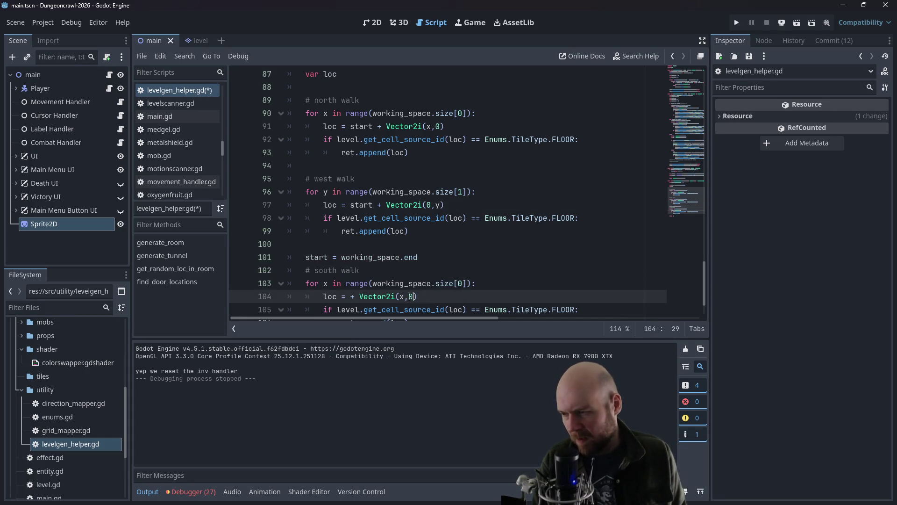
left_click(378, 283)
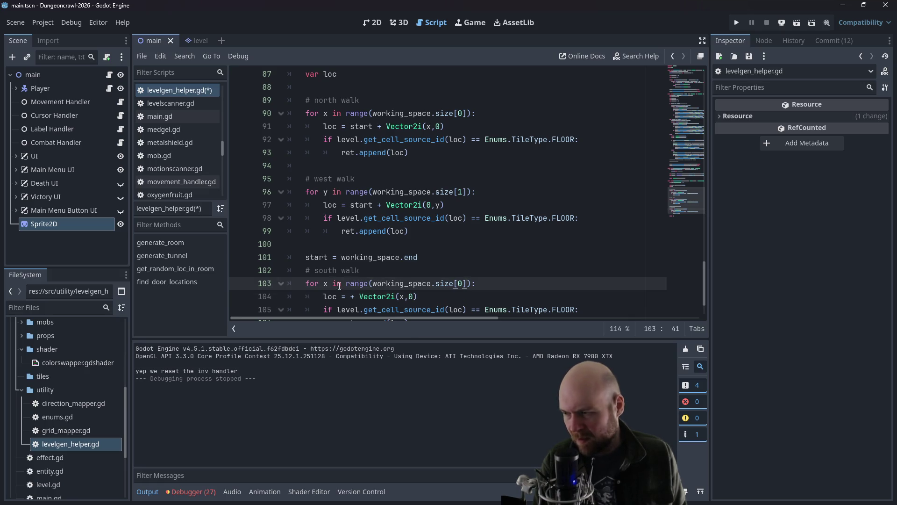
left_click(355, 284, "ctrl")
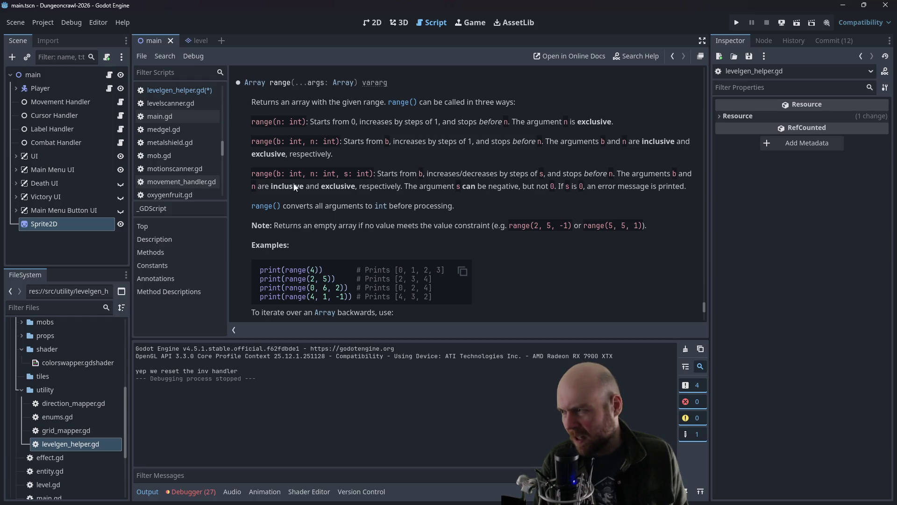
Step: Leave the range() documentation and scroll down in the levelgen_helper.gd code
left_click(186, 92)
scroll(322, 174, "down", 1)
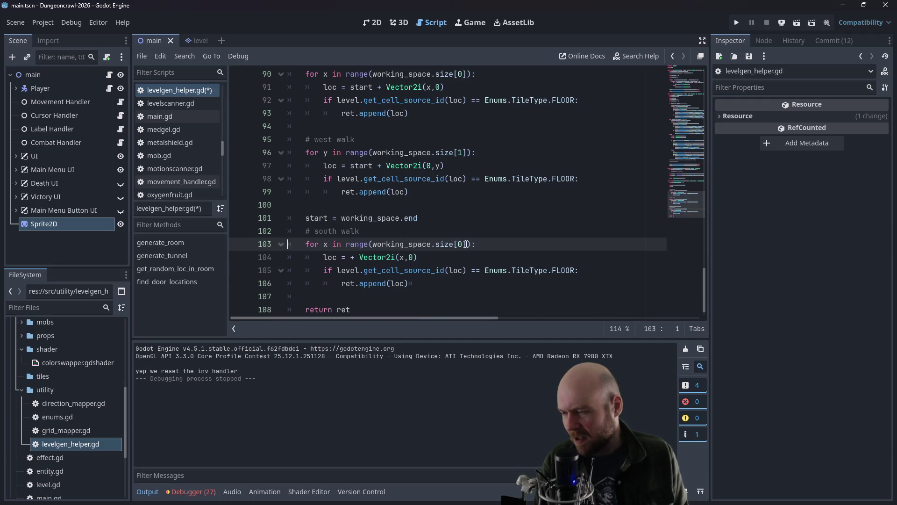
Step: Make the south walk offset Vector2i(-x,0) and paste a copy of its block below
left_click(404, 257)
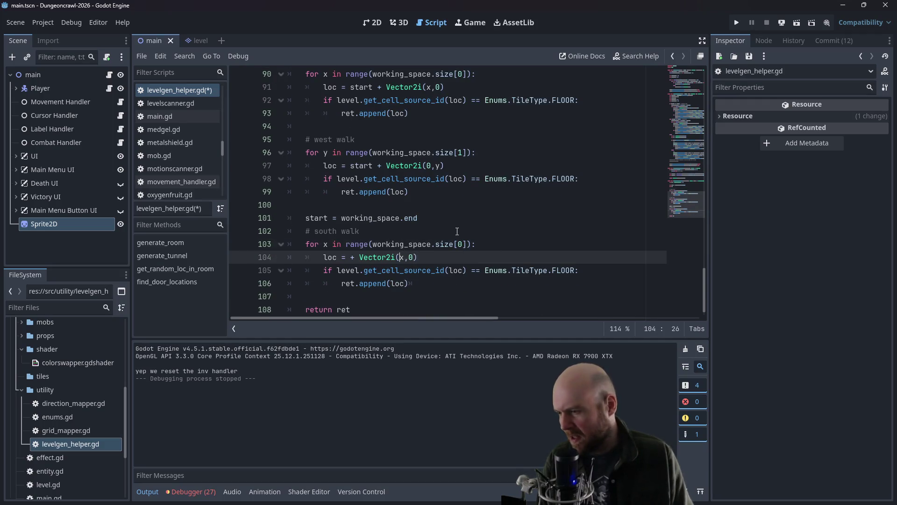
type("-")
left_click(566, 244)
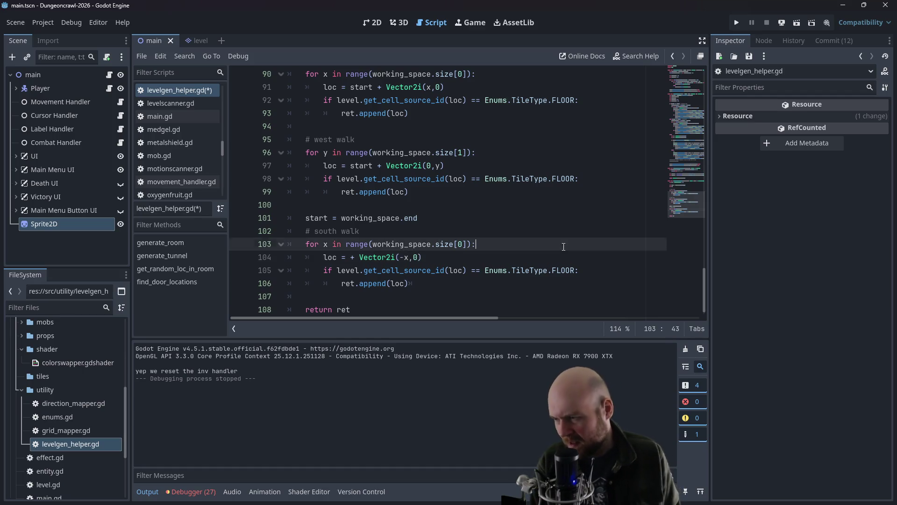
scroll(432, 262, "down", 1)
mouse_move(432, 264)
left_mouse_down()
mouse_move(323, 257)
mouse_move(272, 218)
left_mouse_up()
key("ctrl+c")
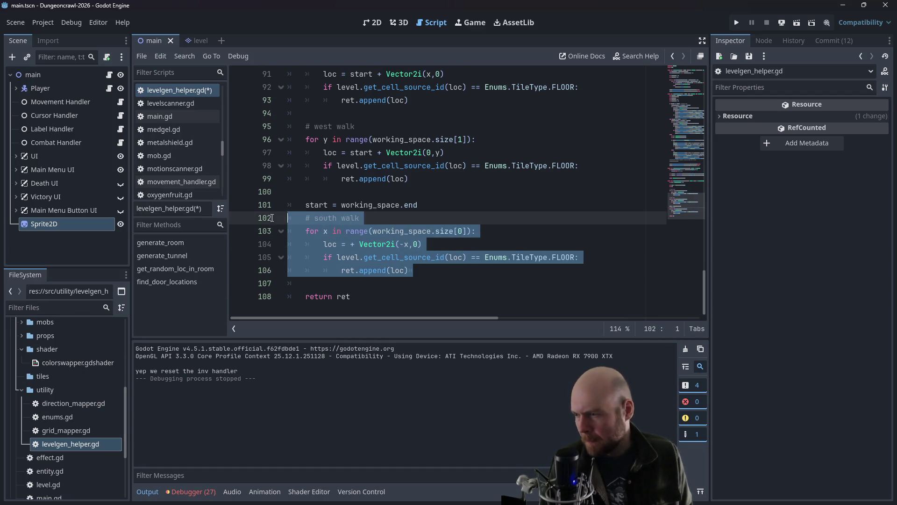
left_click_drag(420, 205, 243, 197)
left_click_drag(413, 270, 215, 221)
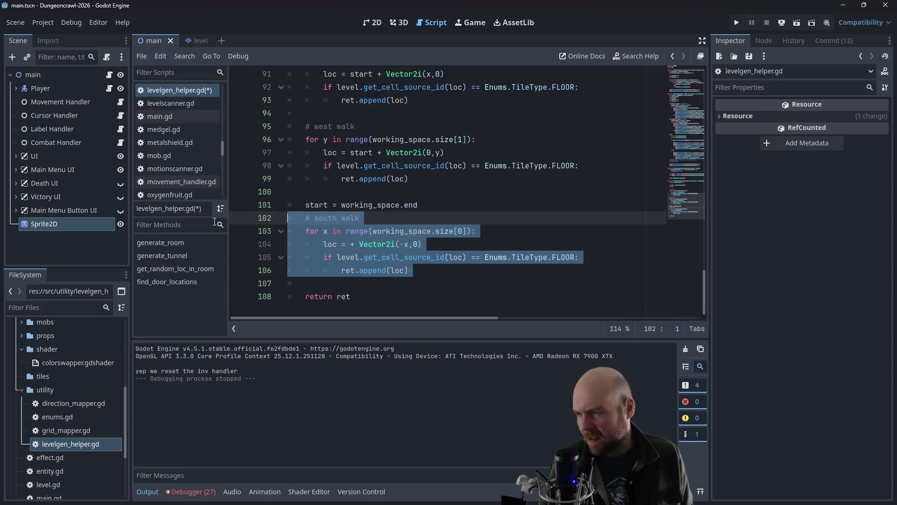
left_click(465, 290)
key("Return")
key("ctrl+v")
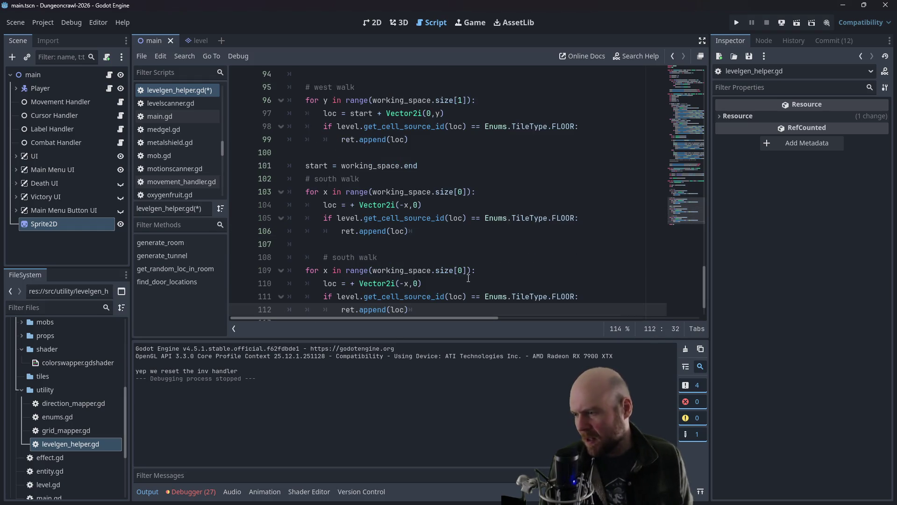
Step: Turn the copy into a y loop over size[1] with Vector2i(0,-y), and save
left_click(322, 256)
key("BackSpace")
key("BackSpace")
type("y")
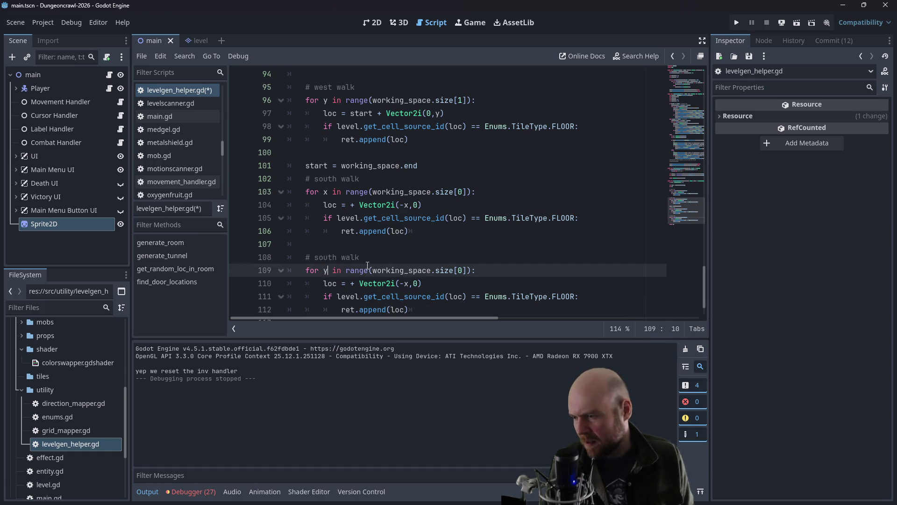
type("1")
left_click_drag(416, 283, 400, 283)
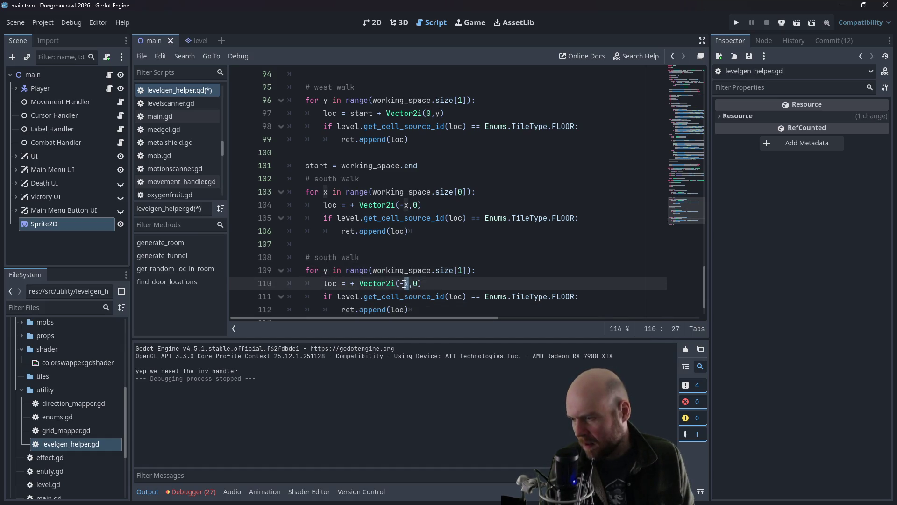
type("0,0")
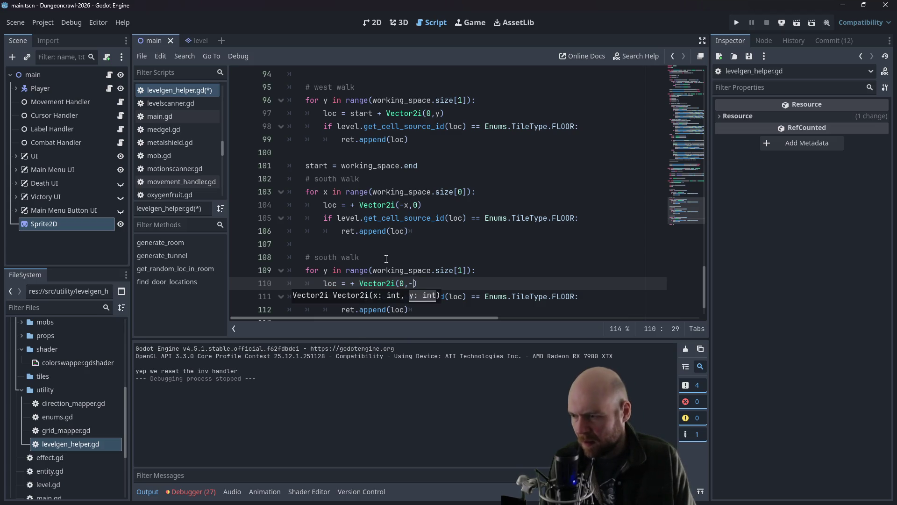
type("y")
left_click(347, 193)
scroll(356, 206, "down", 1)
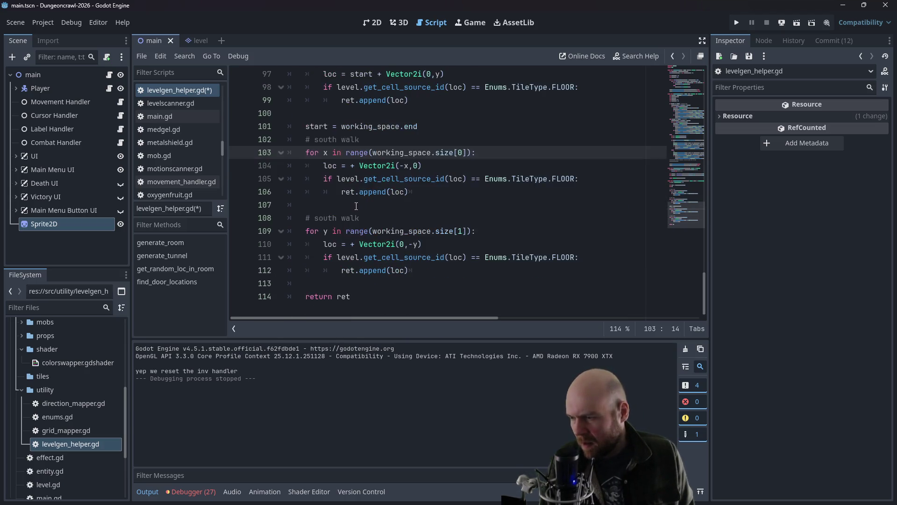
left_click(380, 297)
key("ctrl+s")
scroll(428, 144, "up", 1)
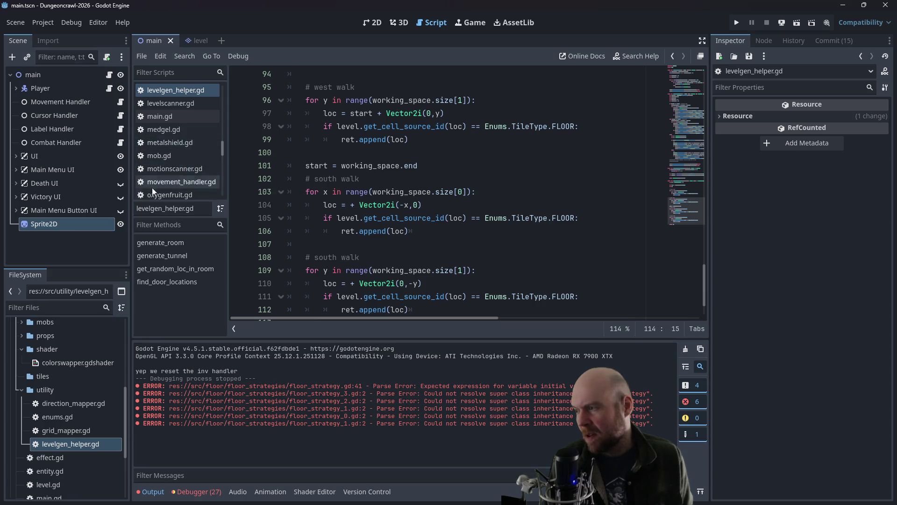
Step: In floor_strategy.gd, assign door_list from LevelGen.find_door_locations with m_rect
scroll(196, 157, "up", 2)
scroll(194, 157, "up", 6)
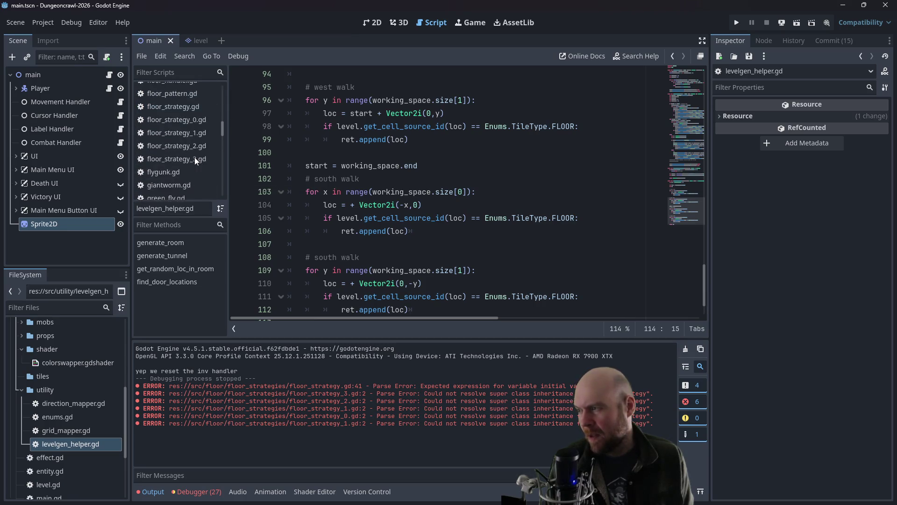
left_click(193, 150)
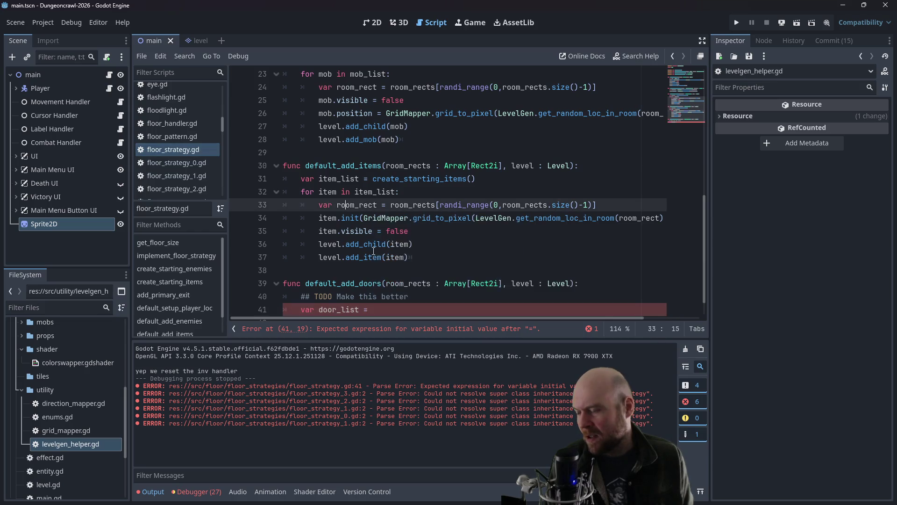
left_click(383, 278)
type("LevelGen.")
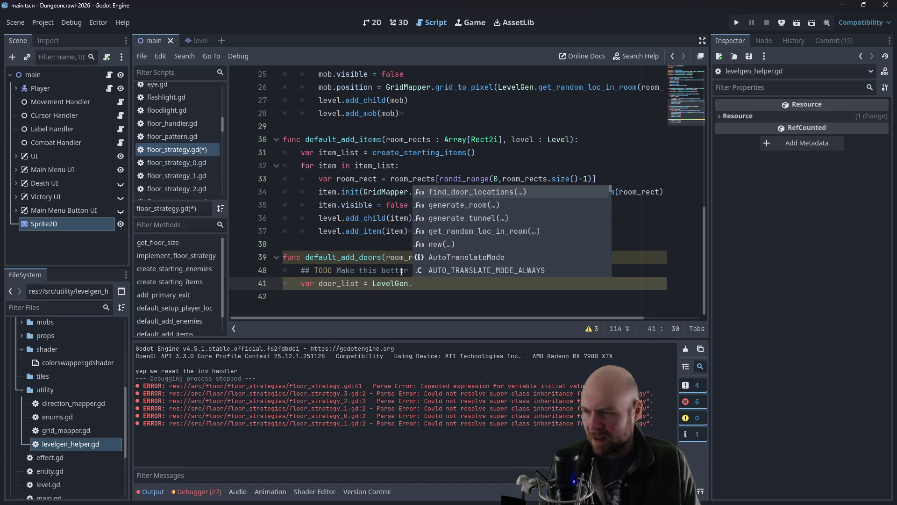
key("Down")
key("Down")
key("Down")
key("Up")
key("Up")
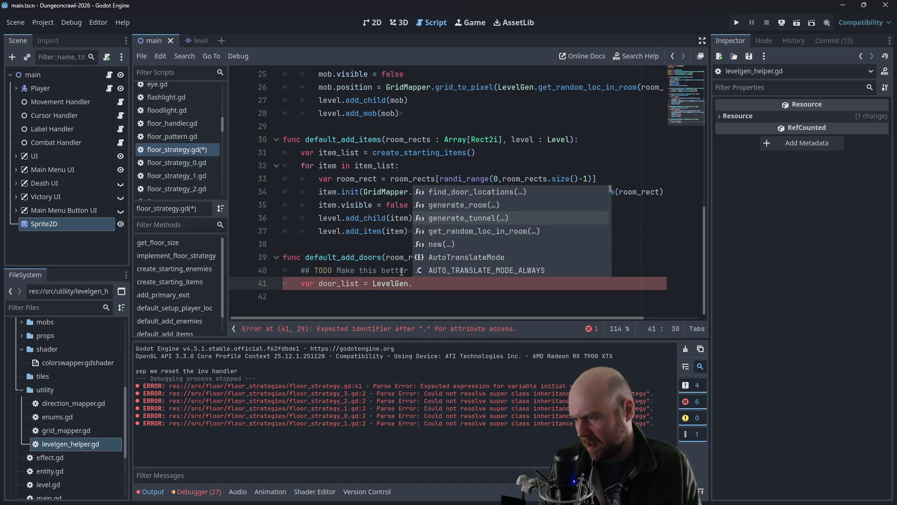
key("Up")
key("Return")
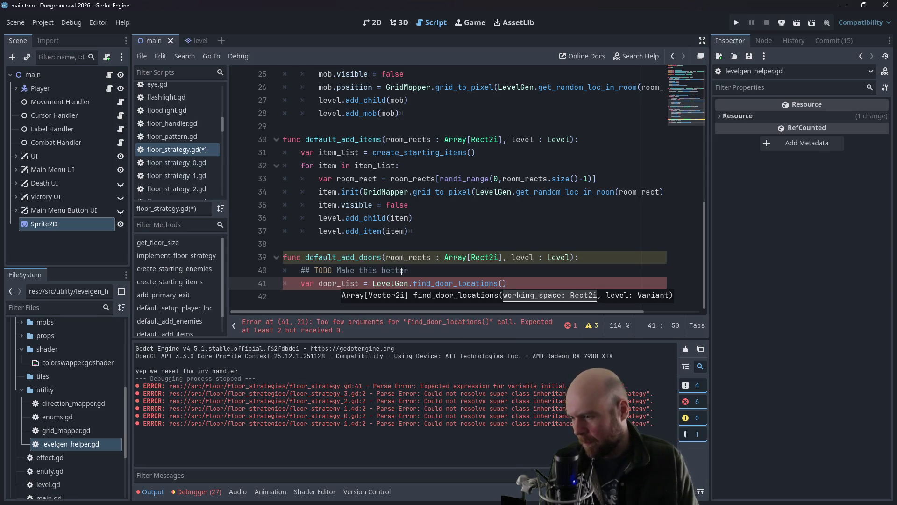
type("m_rect")
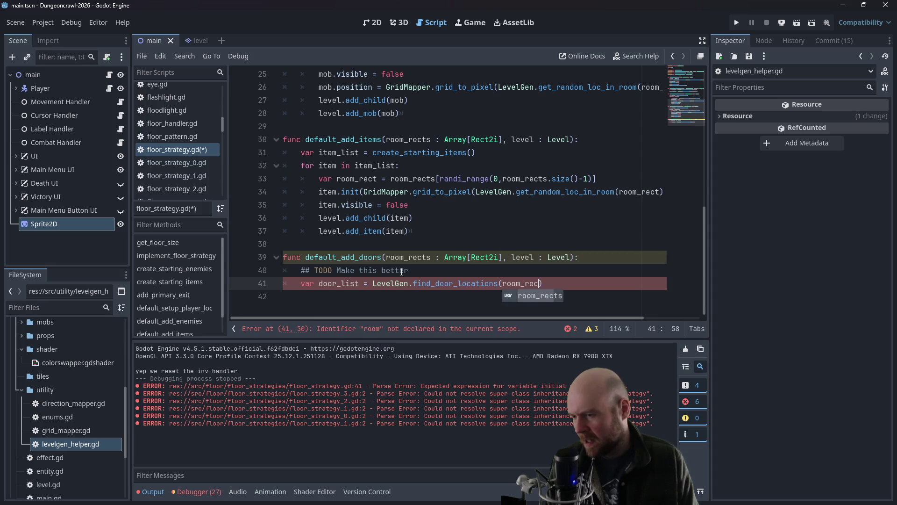
type(",")
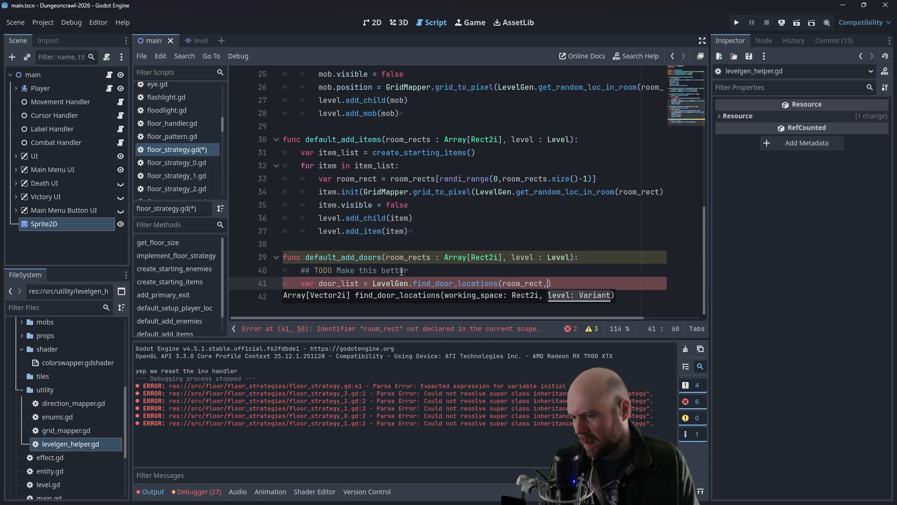
key("Escape")
Step: Wrap that assignment in a 'for room in room_list:' loop, declaring var door_list above it
key("Up")
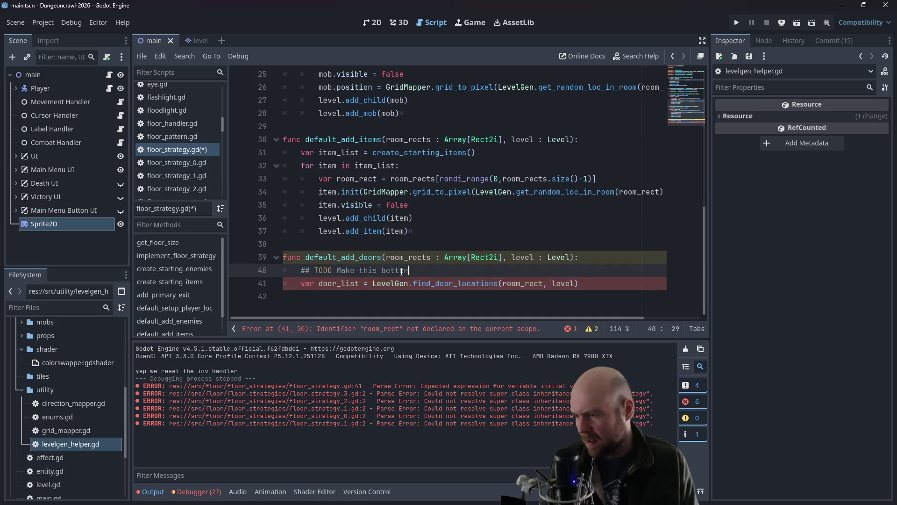
key("Return")
type("fo")
key("BackSpace")
type("oom in room")
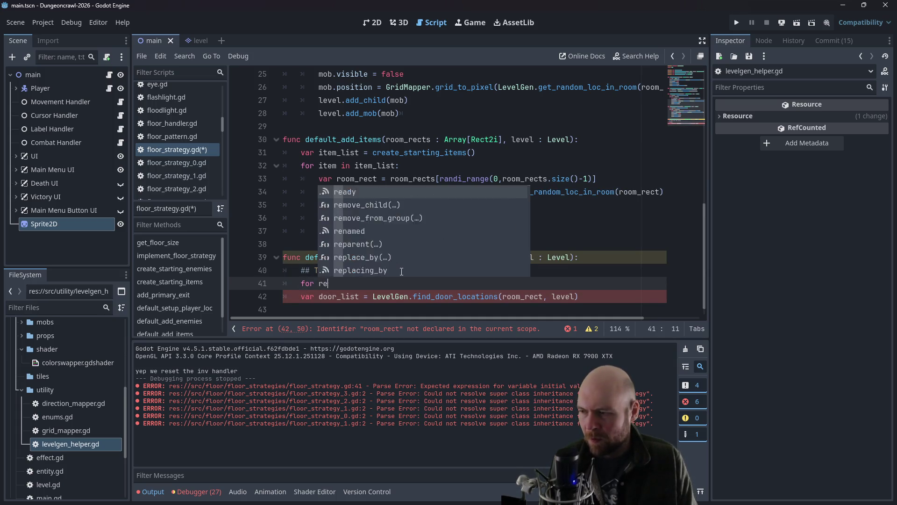
type("_lis")
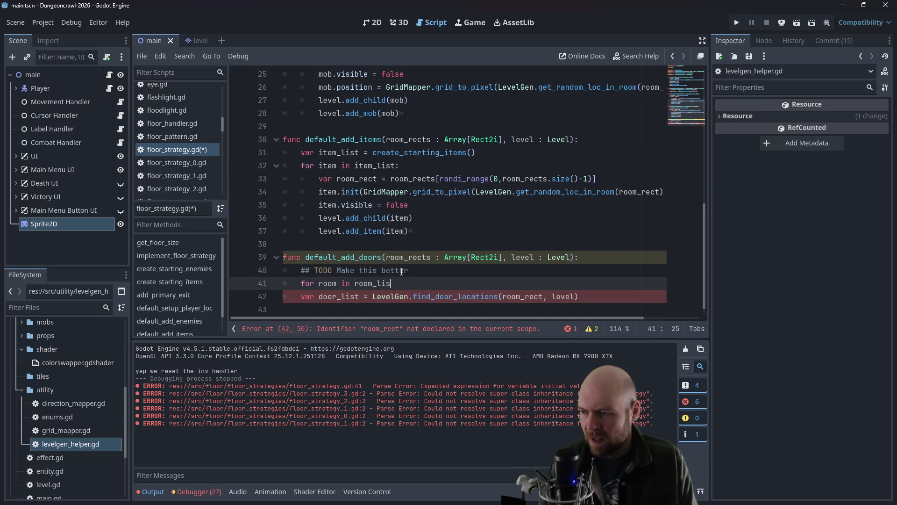
type("t:")
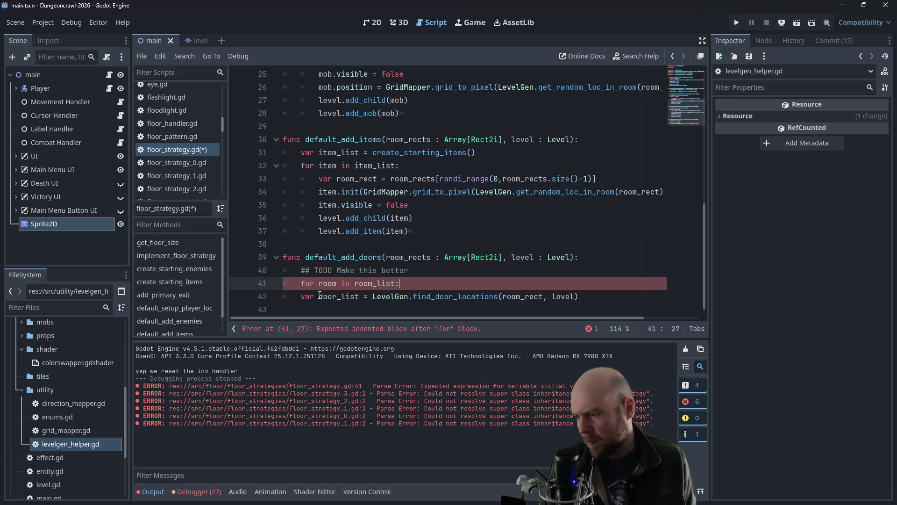
left_click(318, 296)
left_click_drag(304, 296, 361, 296)
key("ctrl+c")
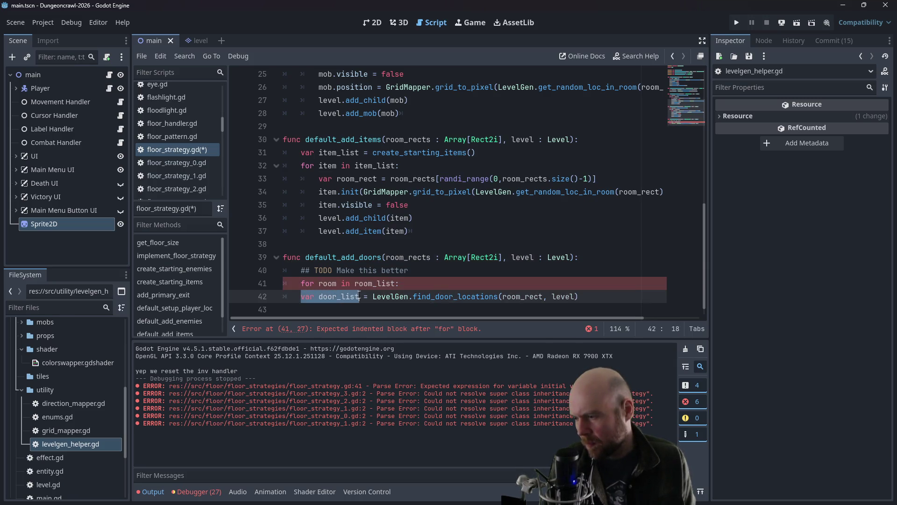
left_click(439, 275)
key("Return")
key("ctrl+v")
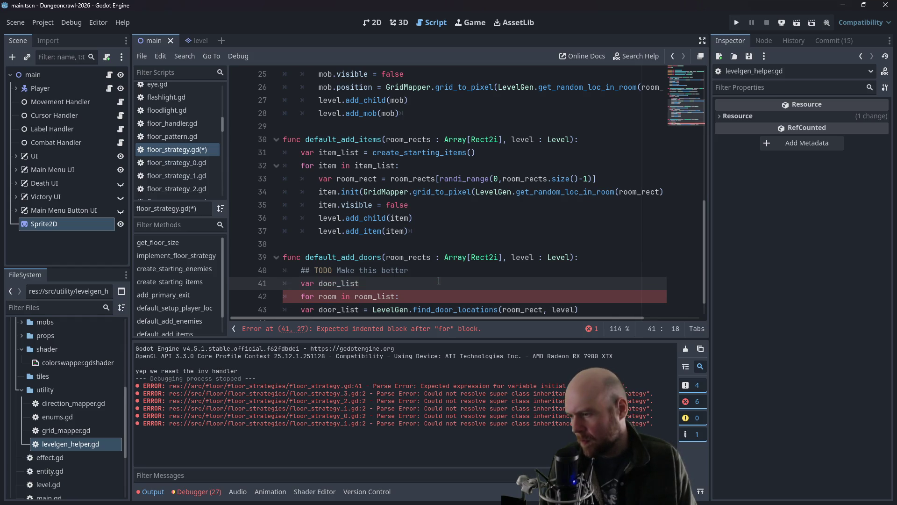
key("Down")
key("Down")
key("BackSpace")
key("BackSpace")
key("BackSpace")
key("Tab")
key("End")
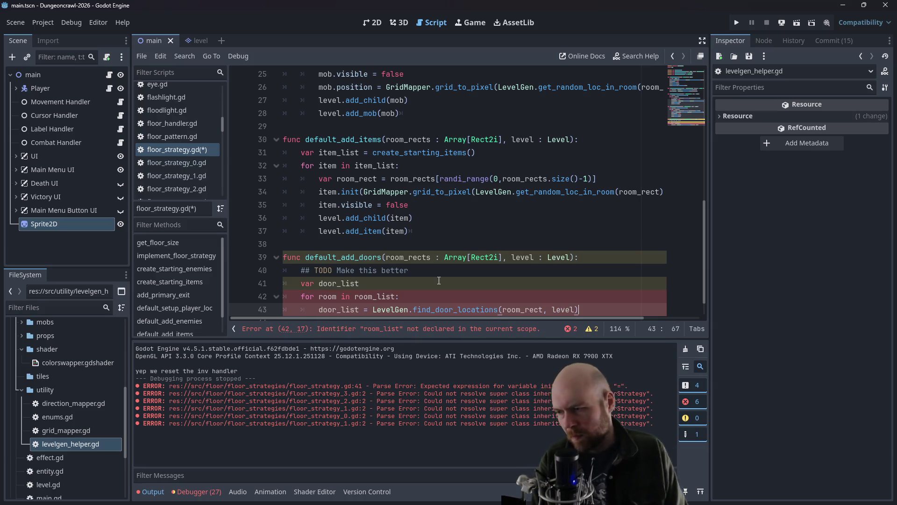
Step: Add a door_spot loop inside the room loop
scroll(439, 280, "down", 1)
key("Return")
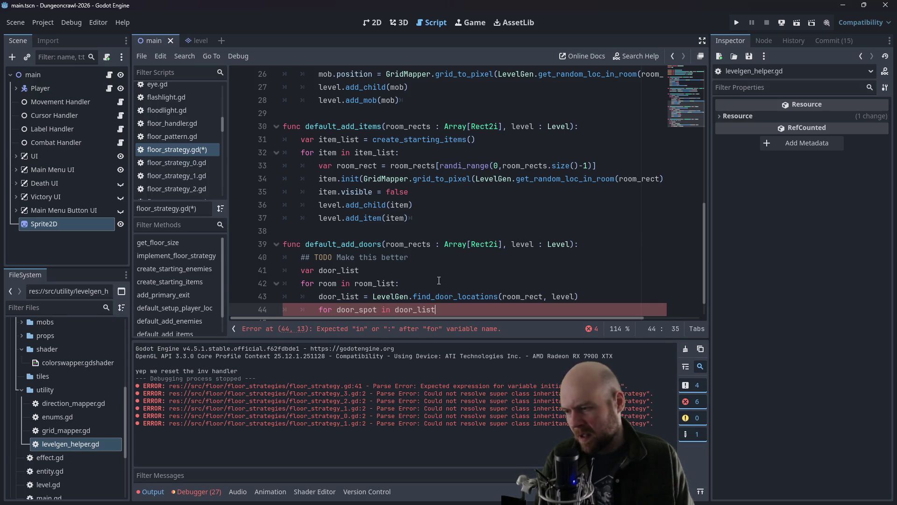
type(":")
key("Return")
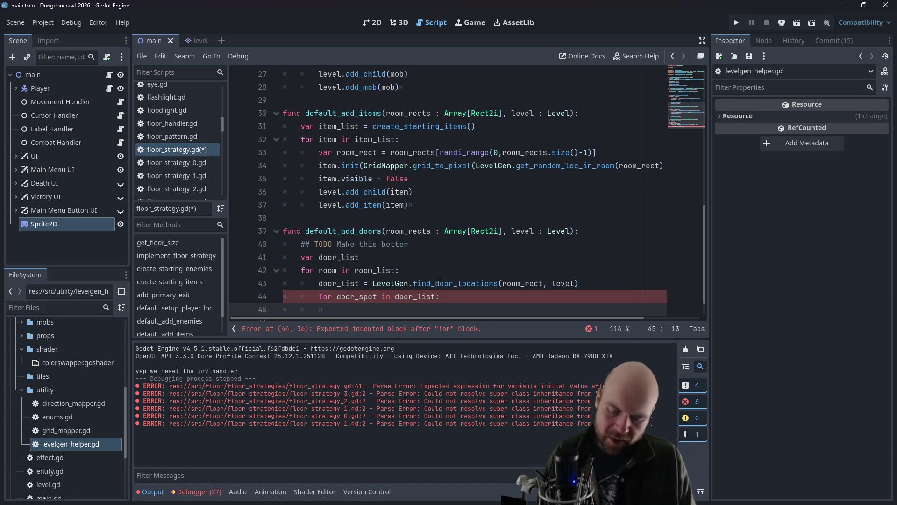
Step: Add an 'if randi_range(0,3) == 0' check holding a 'put a door there' placeholder
type("ifrandi(")
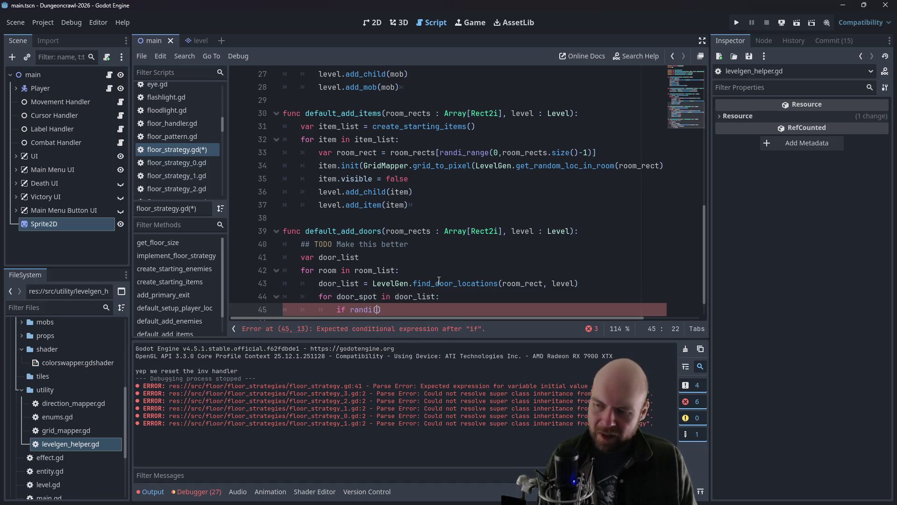
key("BackSpace")
key("BackSpace")
key("BackSpace")
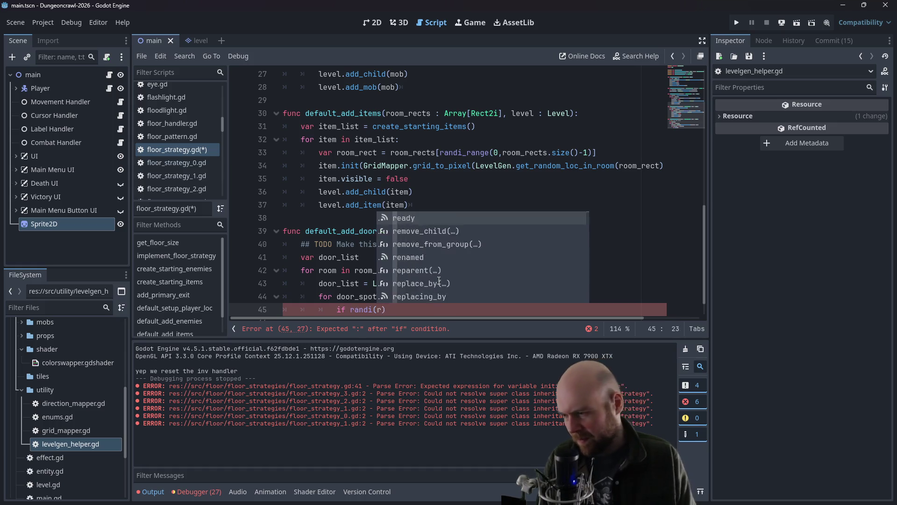
type("_range(0,2) == ")
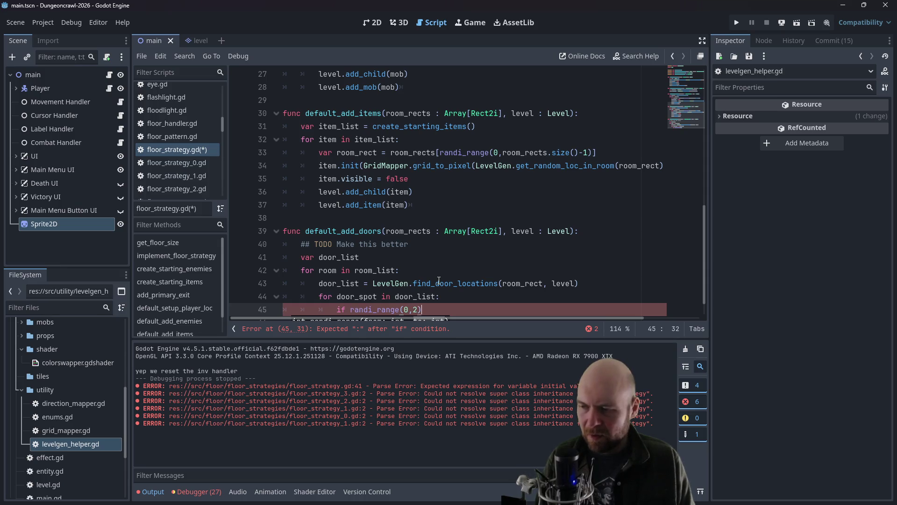
type("0")
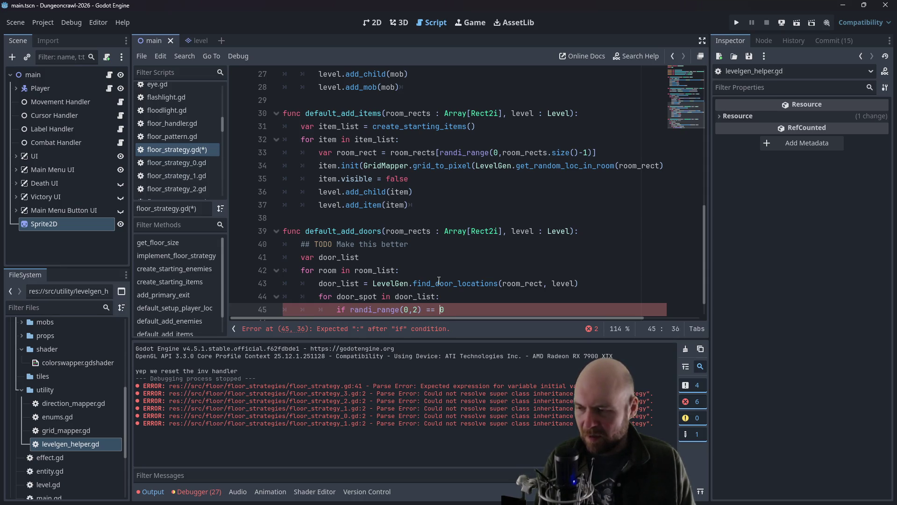
key("Delete")
type("3")
key("Right")
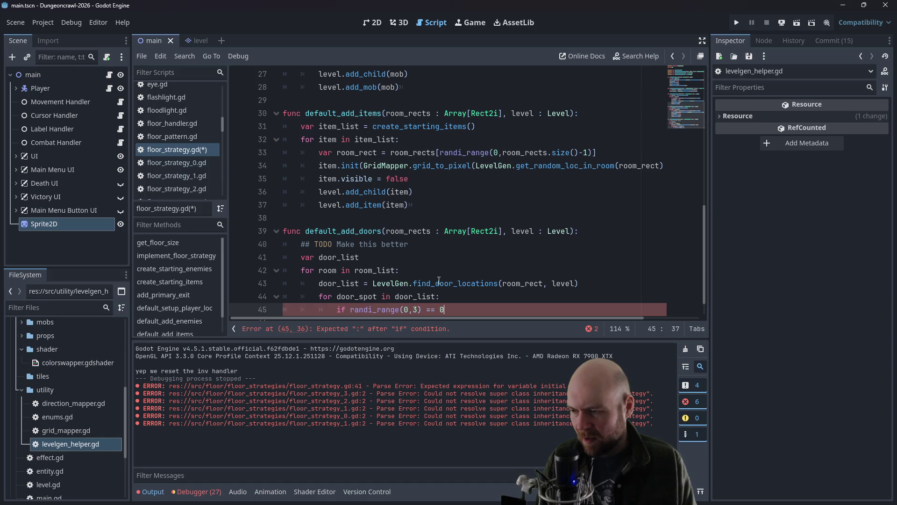
key("Return")
type("put a door th")
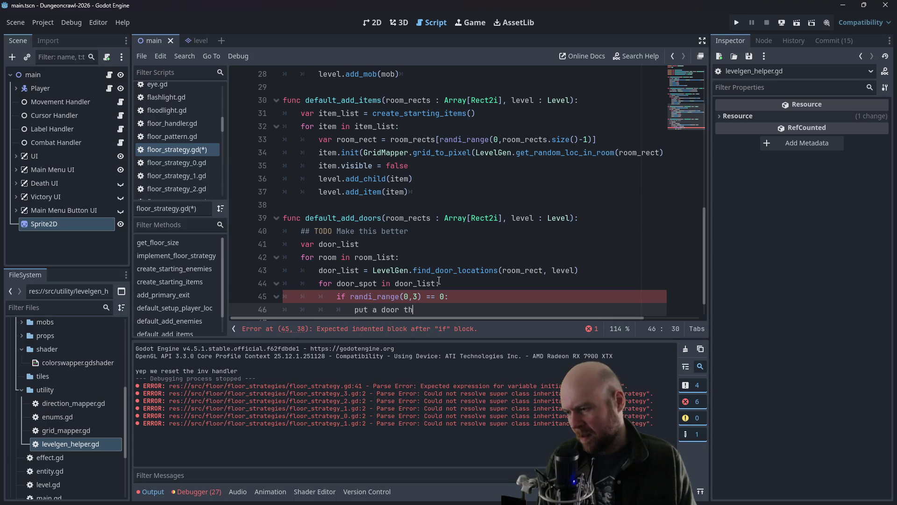
type("ere")
key("Return")
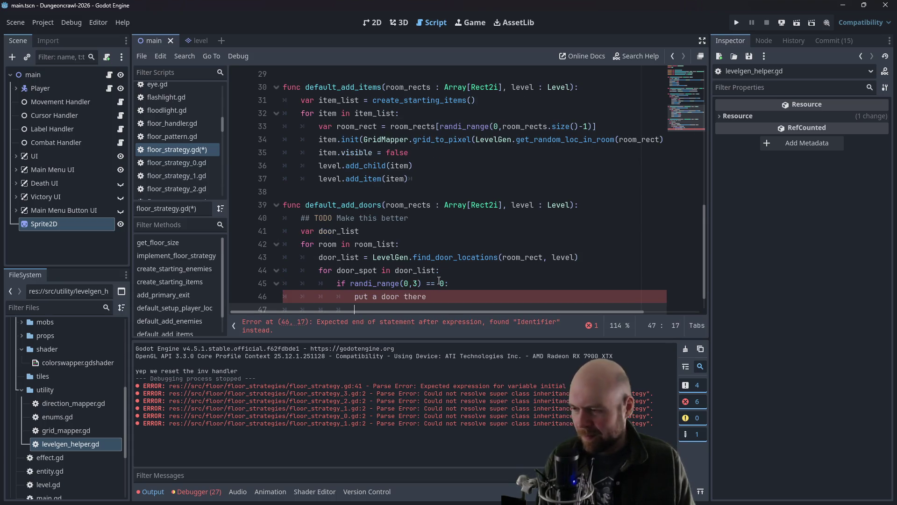
left_click_drag(468, 296, 357, 298)
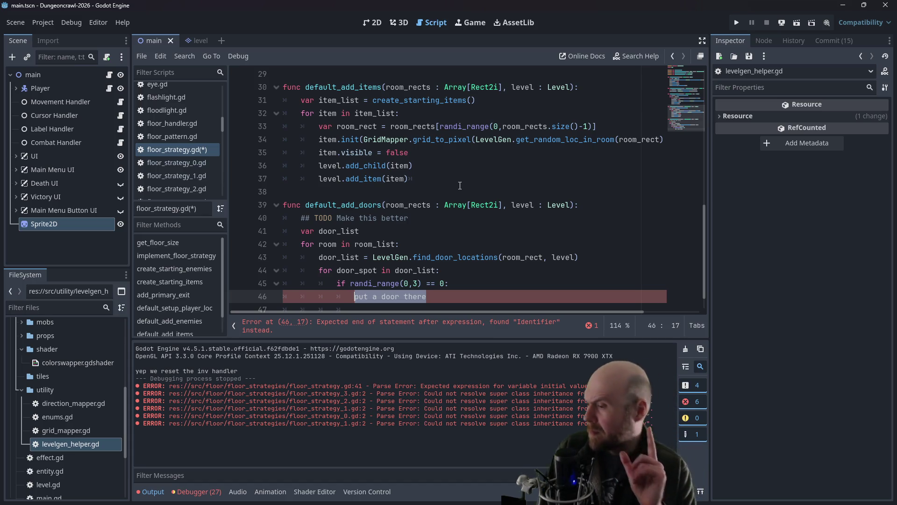
scroll(415, 224, "down", 1)
Step: Replace the placeholder line with 'var door = Door.new()'
scroll(415, 224, "up", 7)
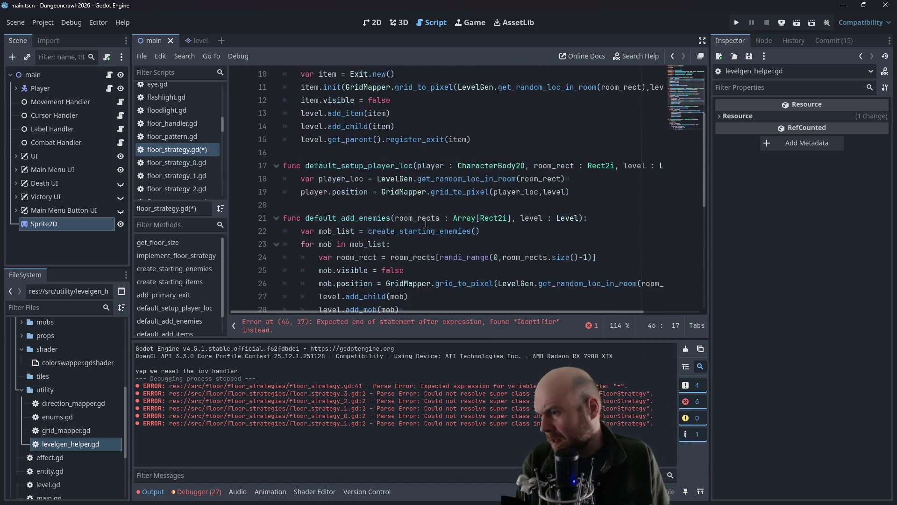
scroll(424, 224, "up", 2)
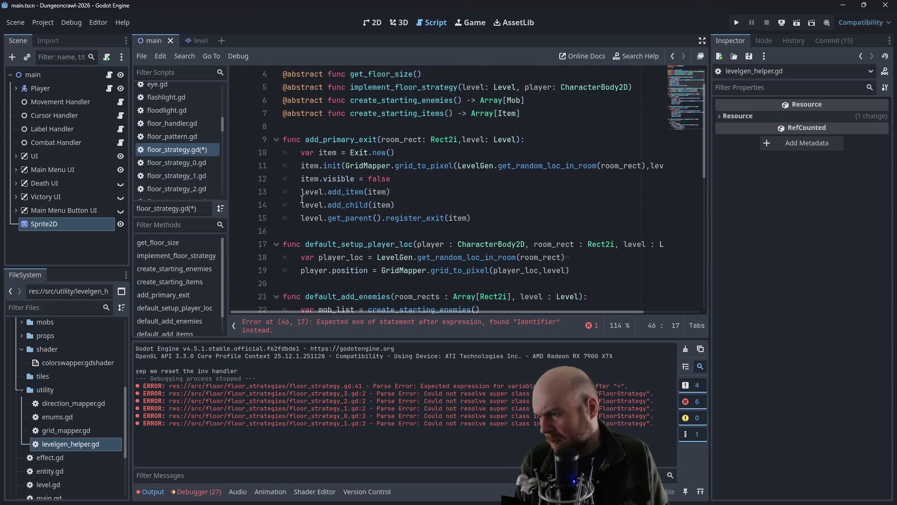
scroll(332, 191, "down", 9)
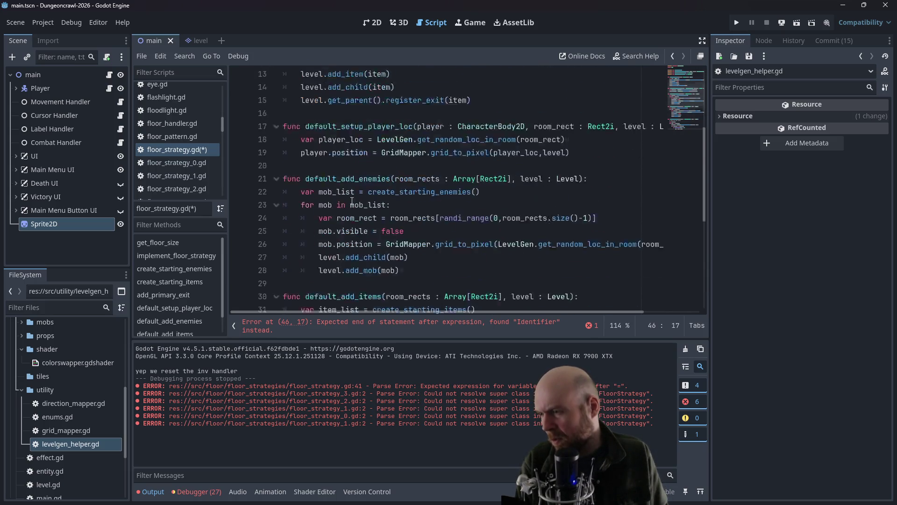
type("var do")
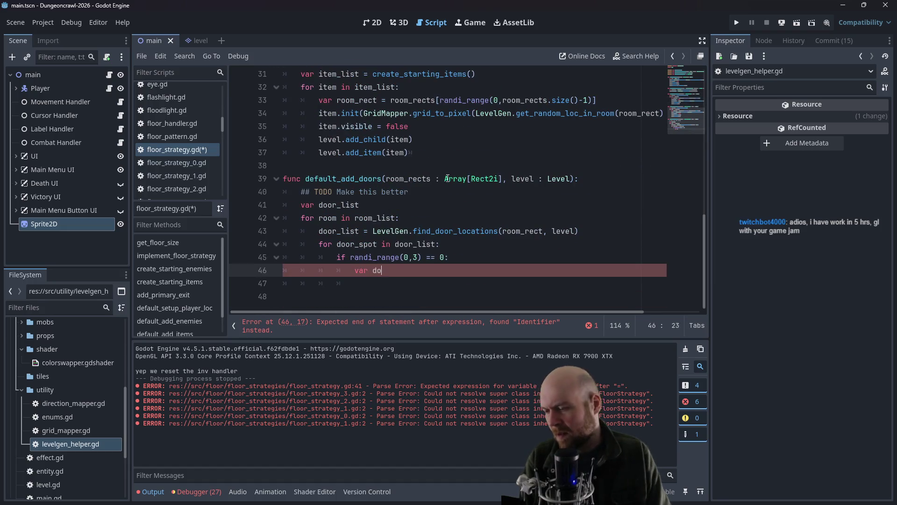
type("or = Door.new()")
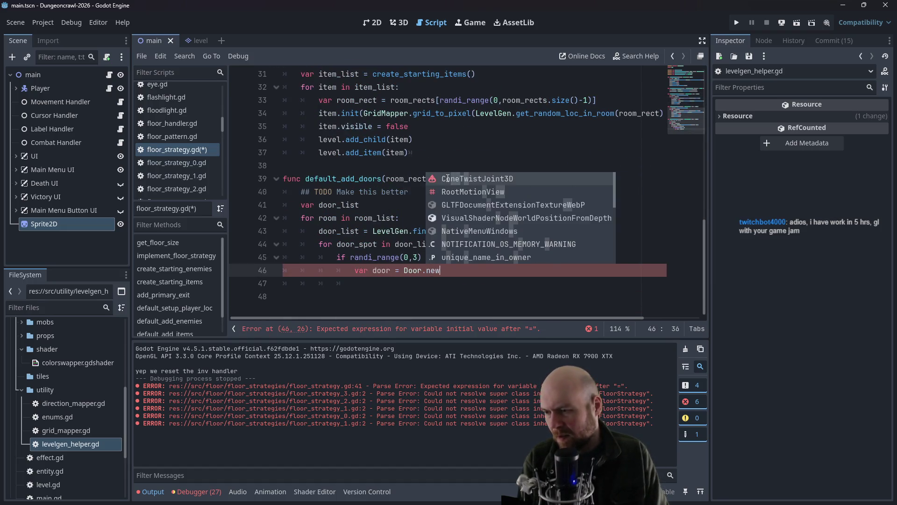
scroll(494, 123, "up", 1)
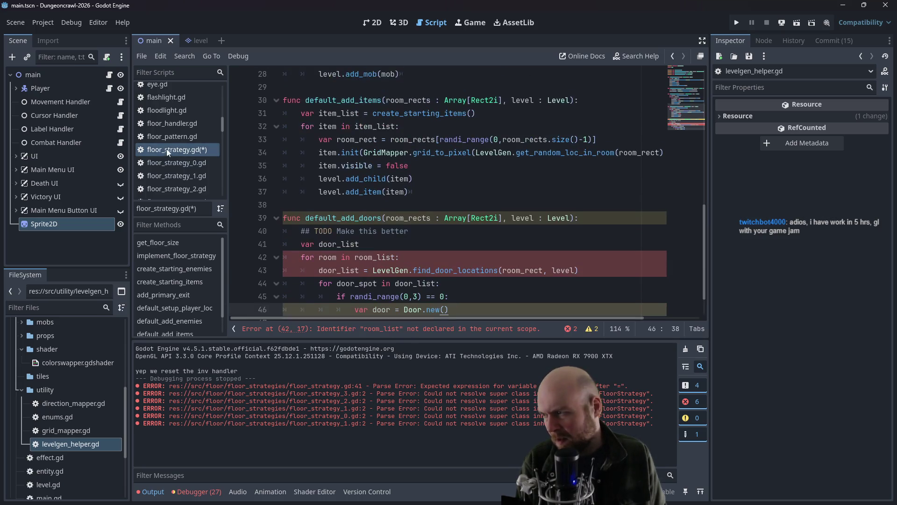
scroll(170, 144, "up", 4)
left_click(177, 126)
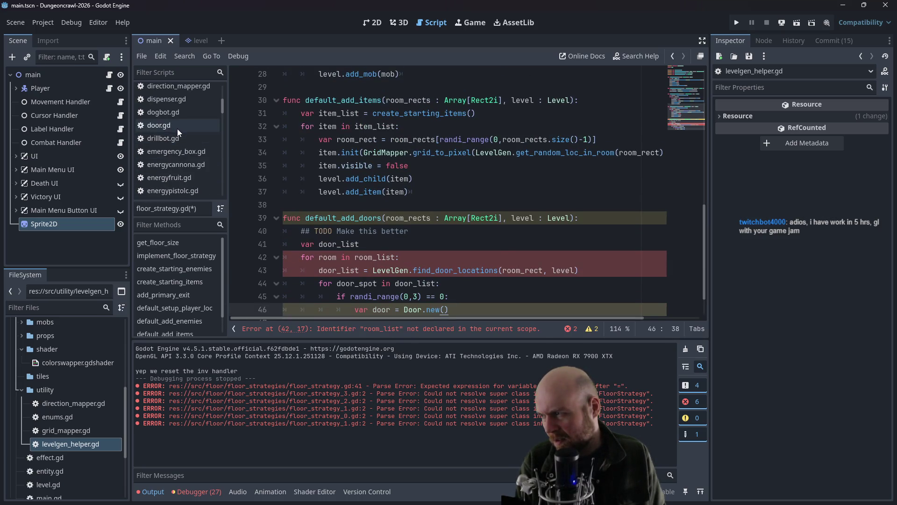
scroll(595, 231, "up", 1)
scroll(596, 230, "up", 3)
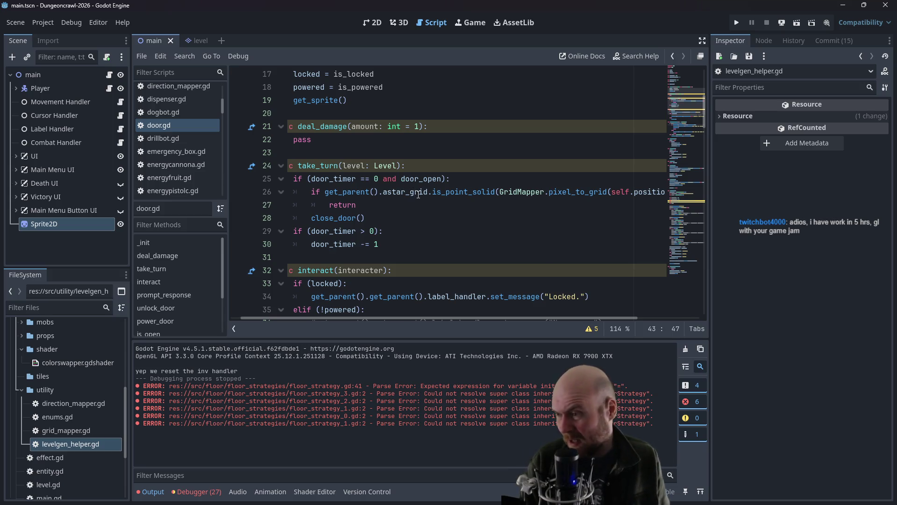
scroll(423, 216, "up", 2)
scroll(365, 317, "left", 1)
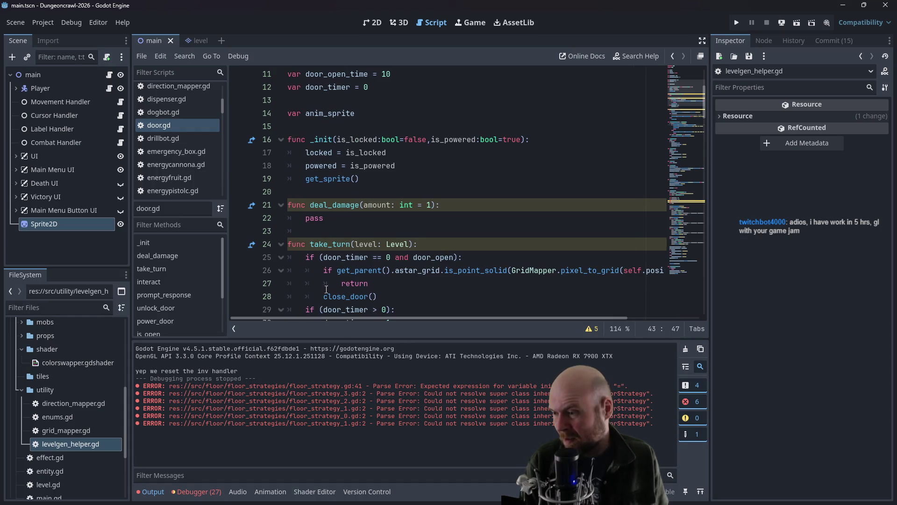
scroll(382, 251, "up", 2)
scroll(364, 190, "up", 2)
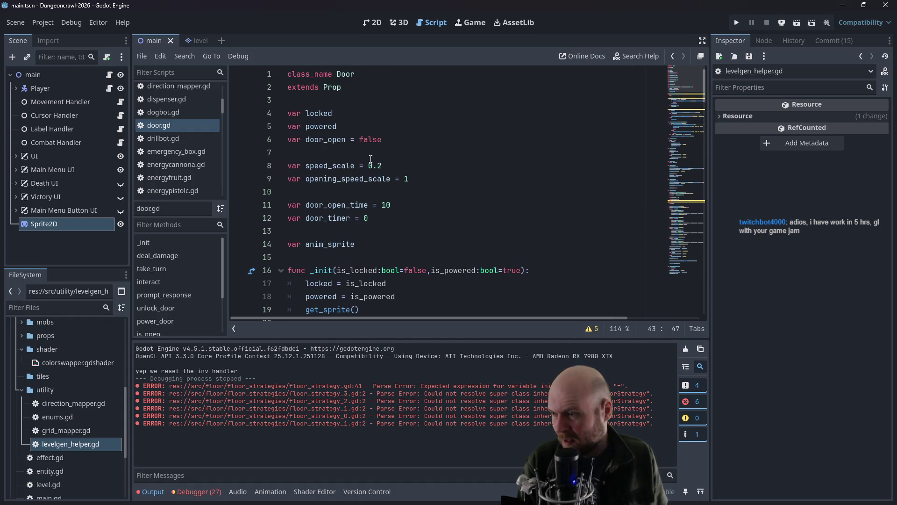
scroll(345, 144, "down", 2)
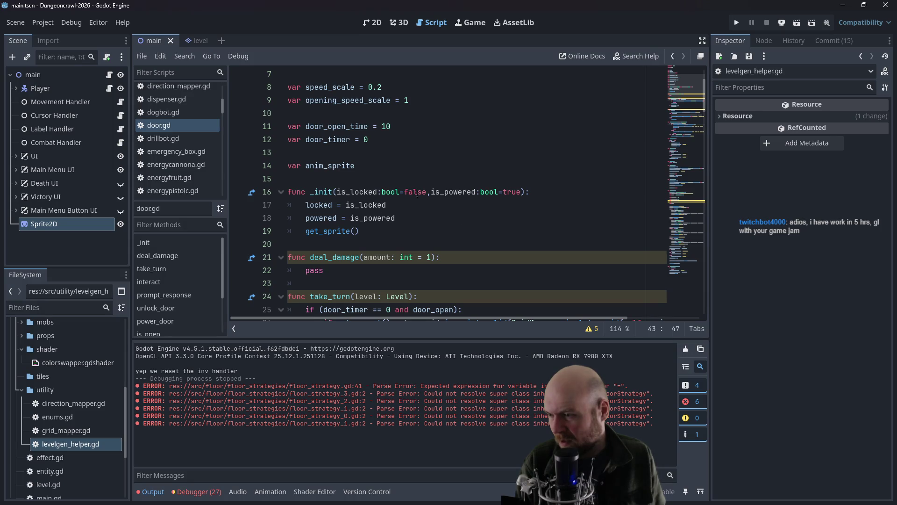
scroll(355, 236, "down", 4)
scroll(366, 239, "up", 2)
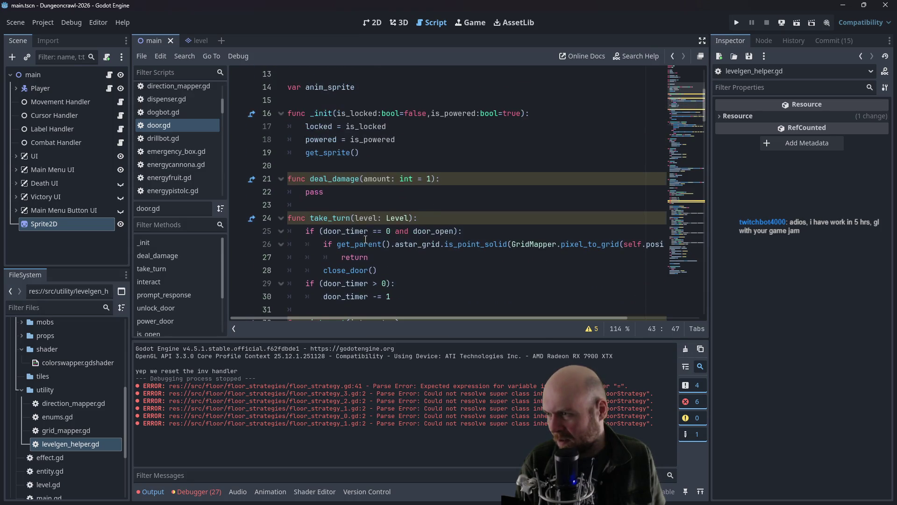
scroll(374, 173, "down", 5)
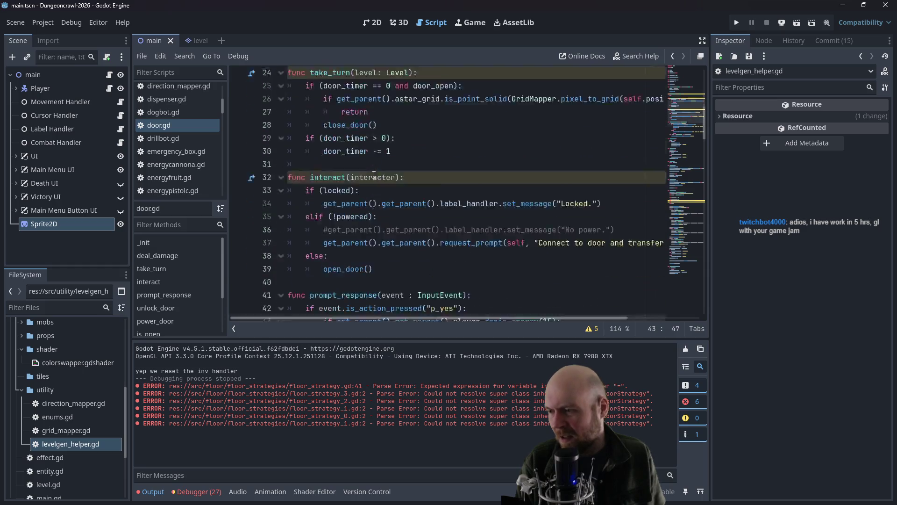
scroll(374, 174, "up", 7)
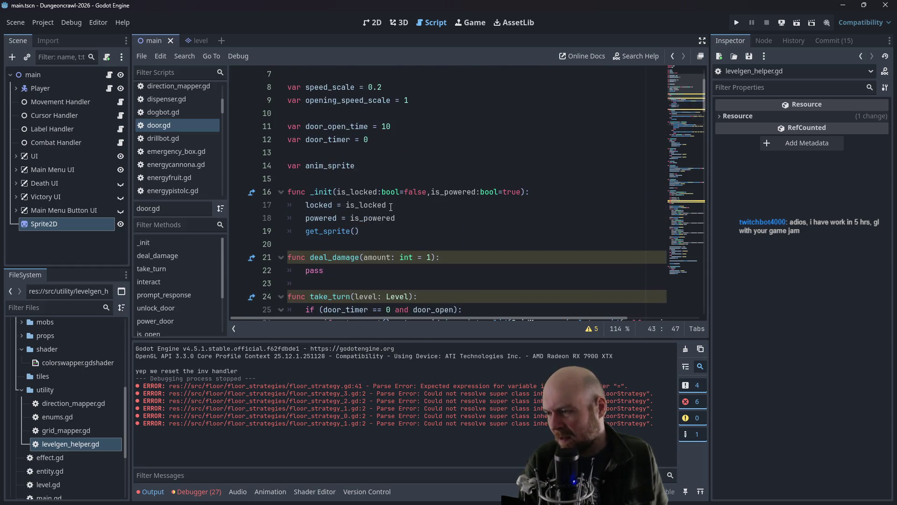
scroll(381, 191, "down", 1)
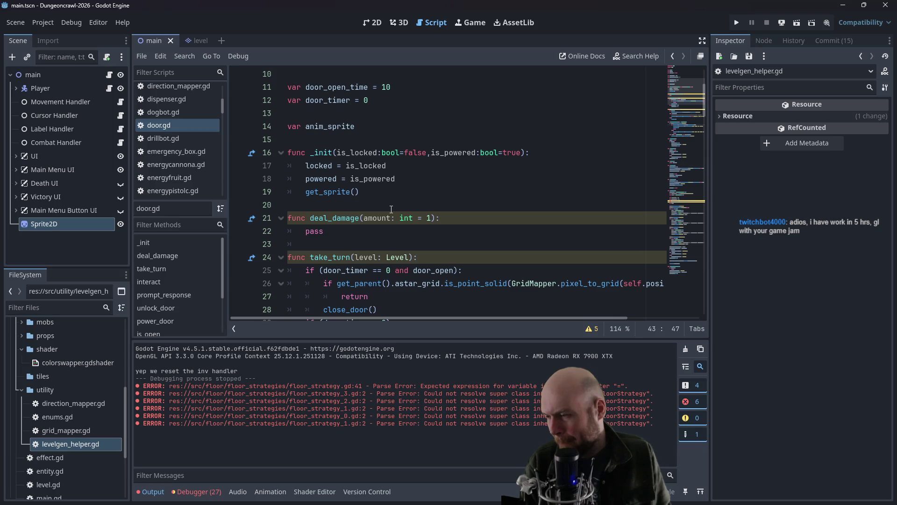
scroll(392, 209, "down", 6)
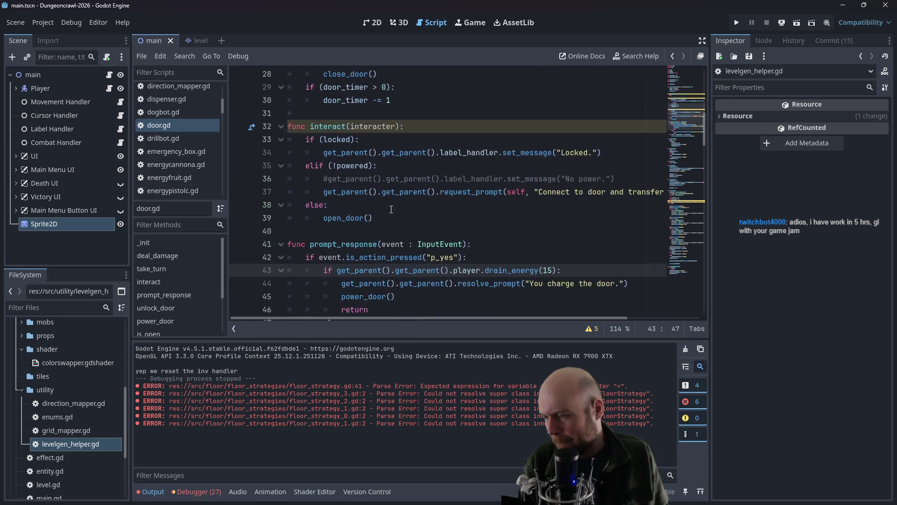
scroll(392, 208, "down", 6)
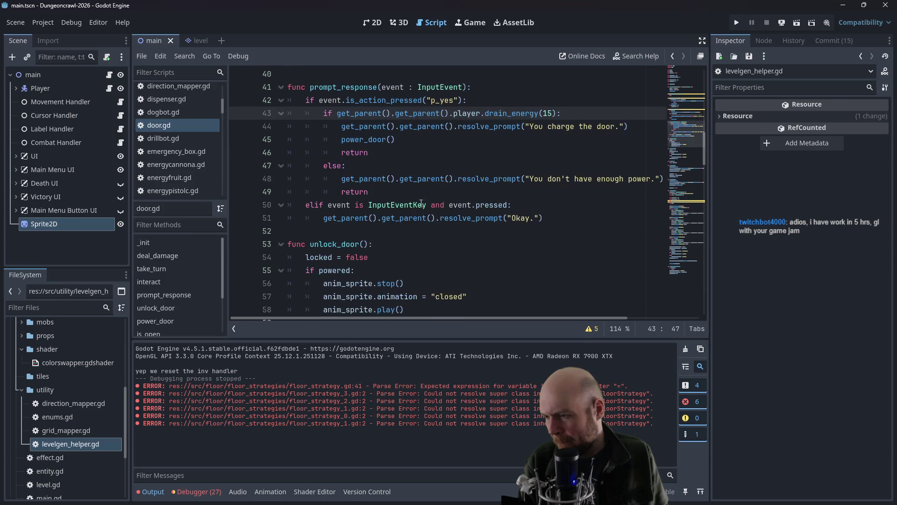
mouse_move(705, 165)
left_mouse_down()
mouse_move(691, 315)
mouse_move(690, 94)
mouse_move(690, 113)
left_mouse_up()
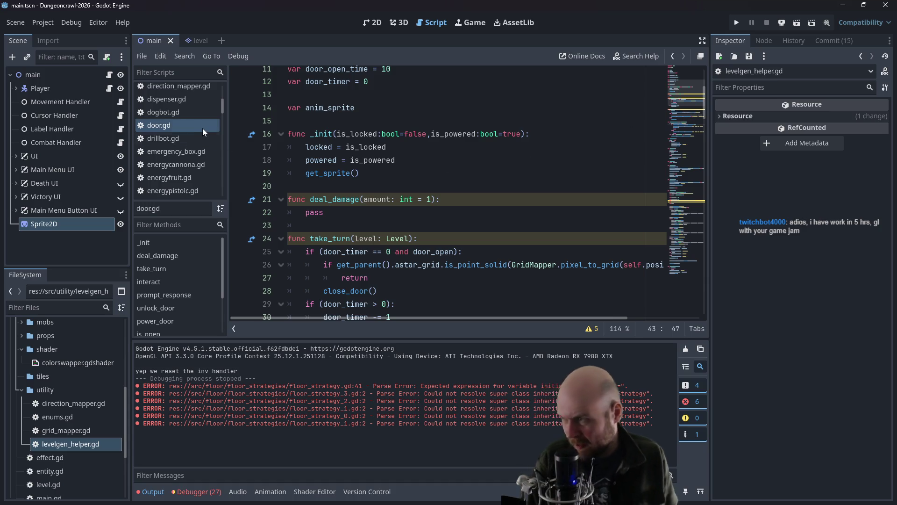
scroll(180, 114, "up", 5)
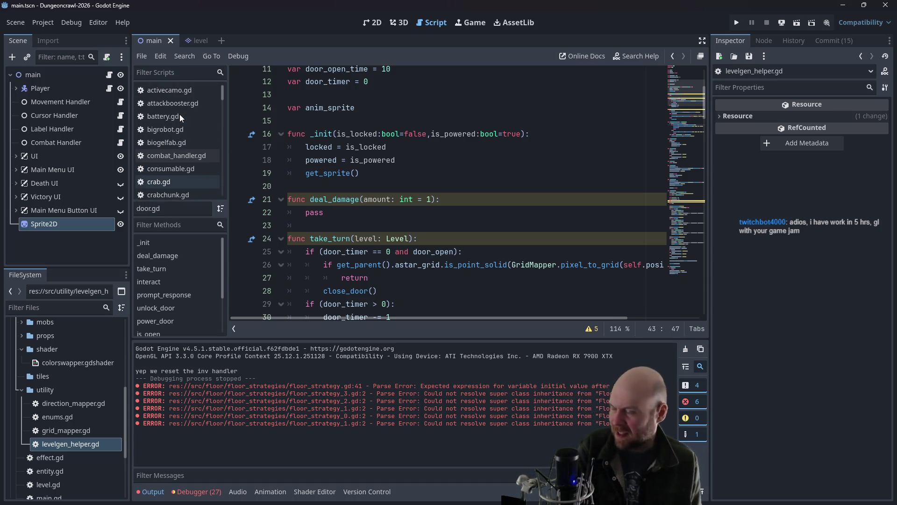
scroll(181, 119, "down", 6)
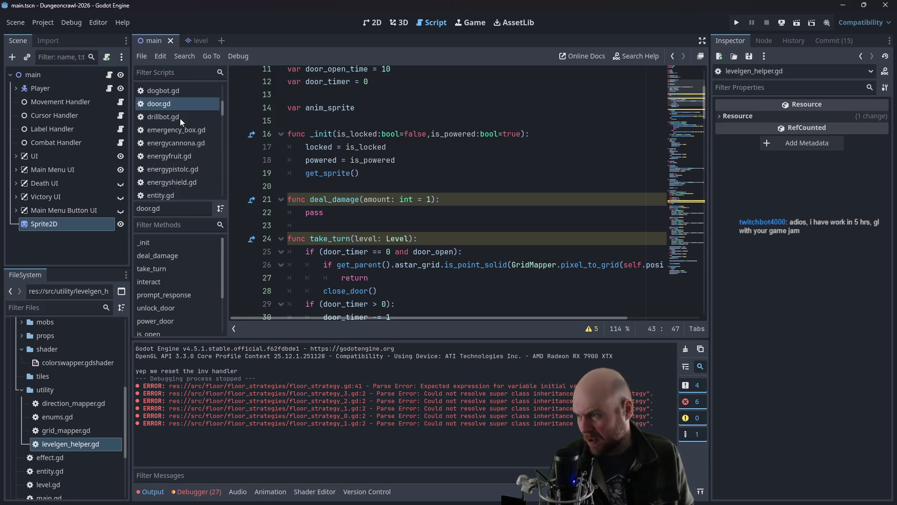
scroll(180, 119, "down", 3)
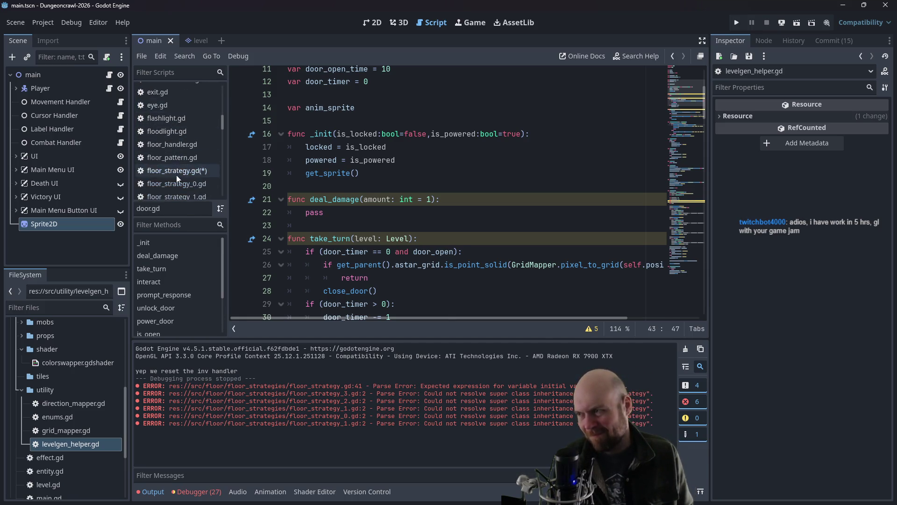
Step: Open floor_strategy.gd and go to the end of the Door.new() line
left_click(176, 171)
left_click(402, 178)
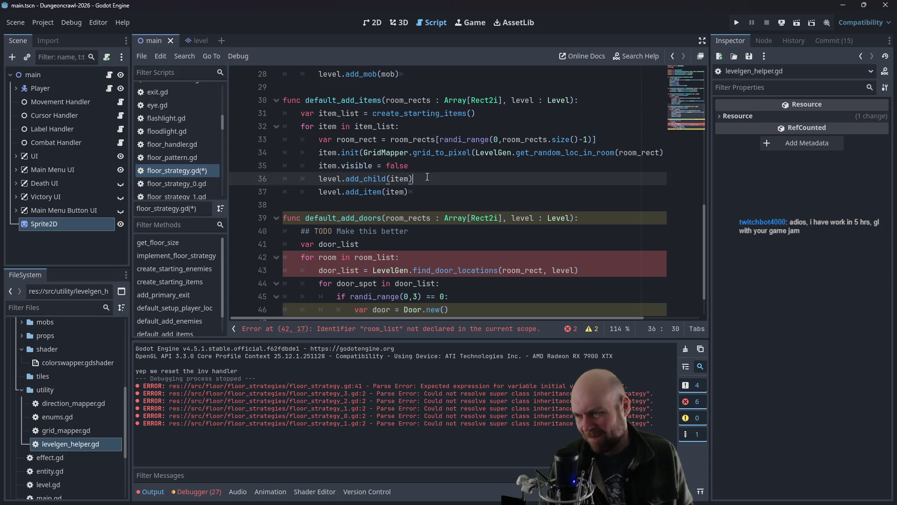
scroll(348, 167, "down", 1)
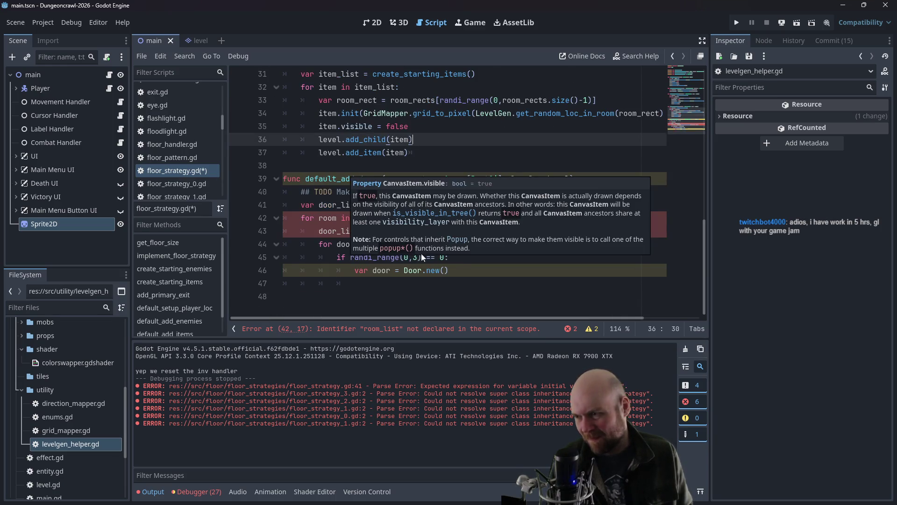
left_click(462, 270)
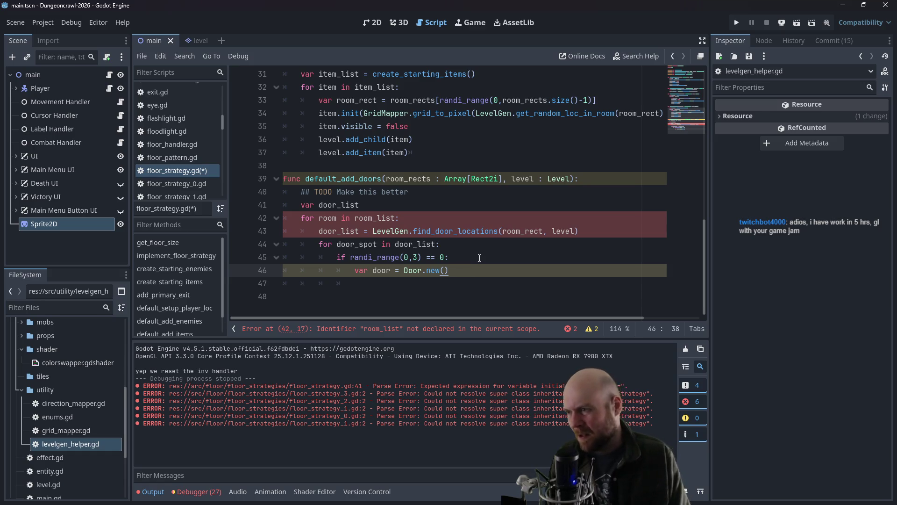
left_click(559, 179, "ctrl")
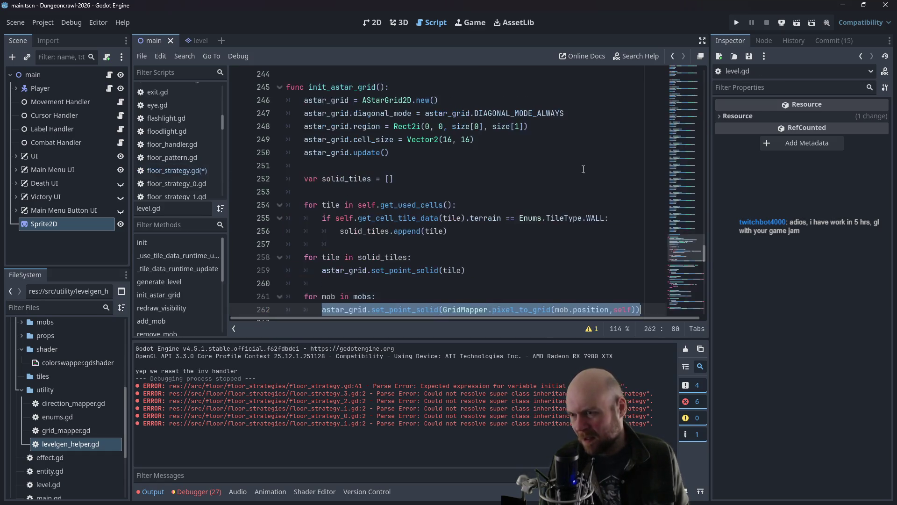
Step: Scroll through level.gd to review the Level class
scroll(562, 224, "down", 8)
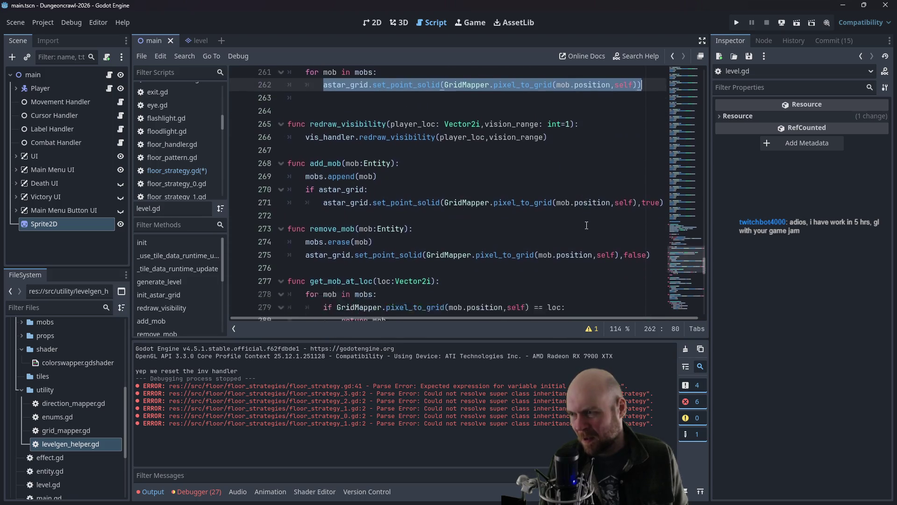
scroll(333, 180, "down", 2)
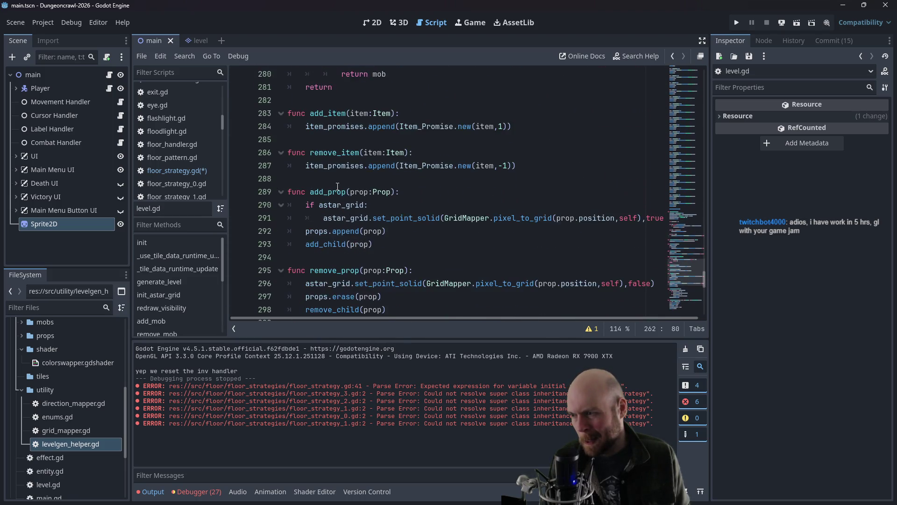
scroll(345, 241, "down", 2)
scroll(158, 152, "up", 2)
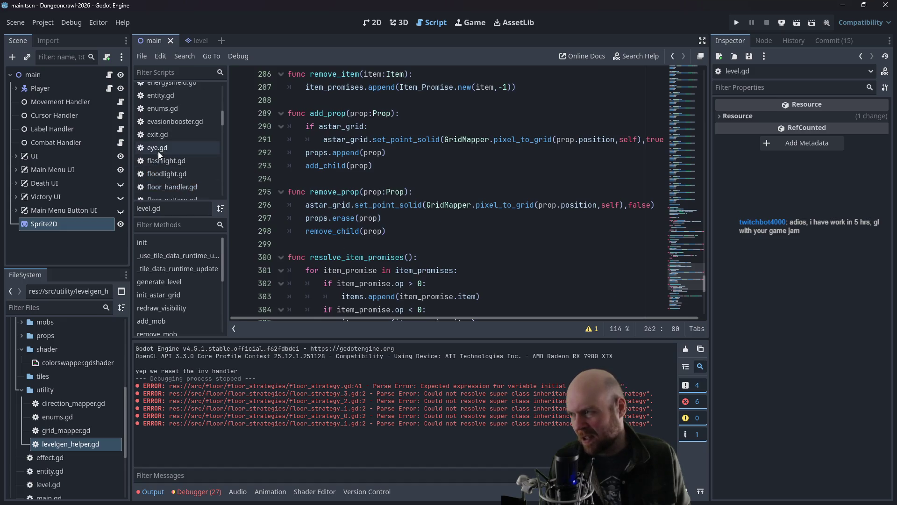
scroll(160, 152, "up", 3)
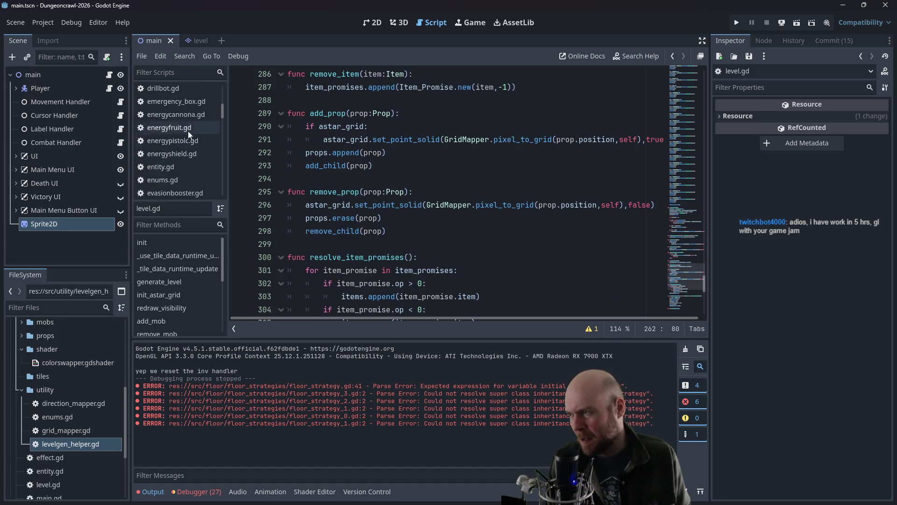
mouse_move(221, 106)
left_mouse_down()
mouse_move(220, 91)
mouse_move(220, 101)
left_mouse_up()
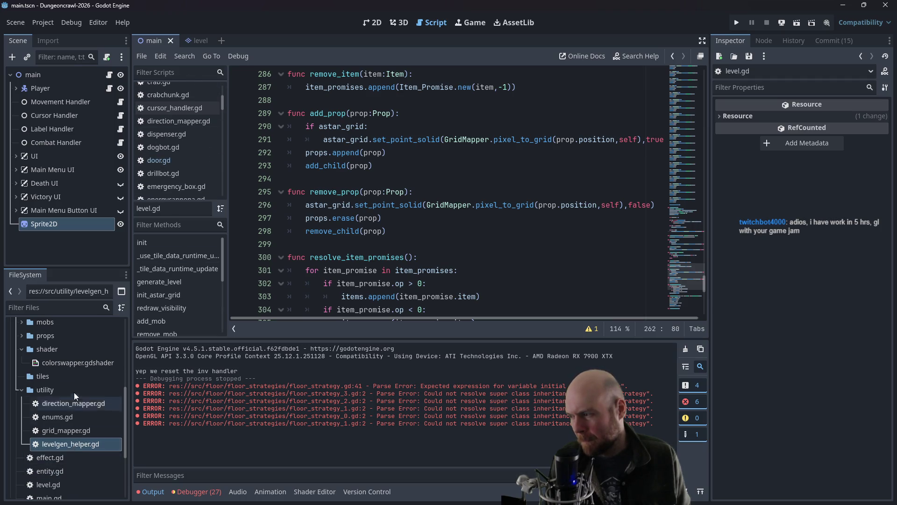
scroll(74, 392, "up", 2)
Step: Expand the floor and floor_strategies folders in FileSystem and open floor_strategy.gd
left_click(22, 394)
scroll(35, 390, "up", 4)
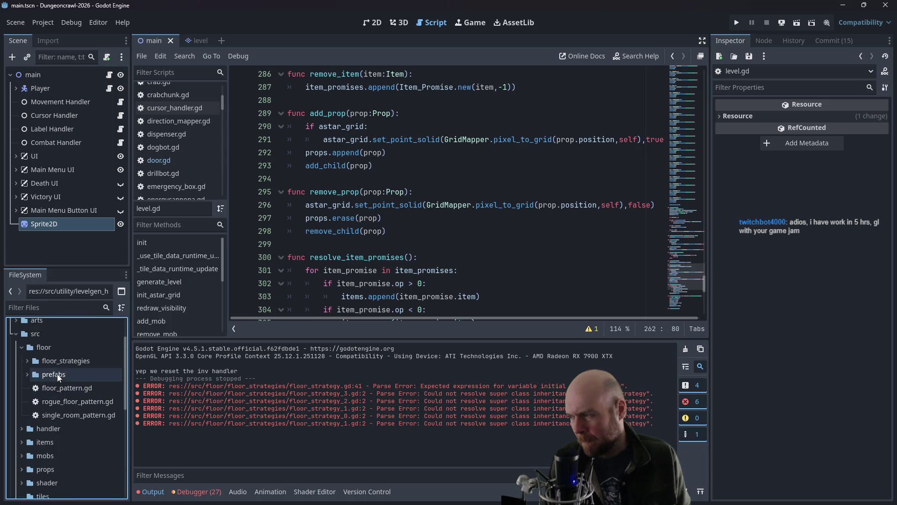
left_click(24, 346)
scroll(25, 364, "down", 3)
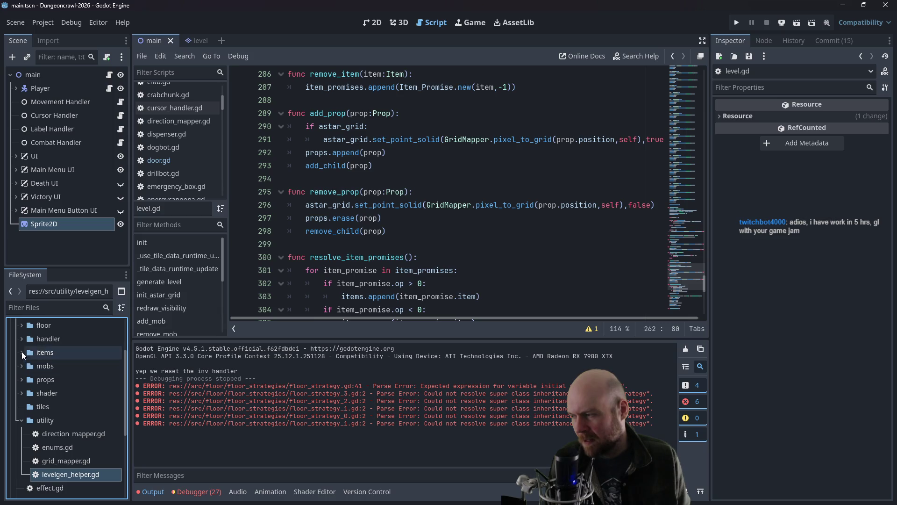
left_click(21, 326)
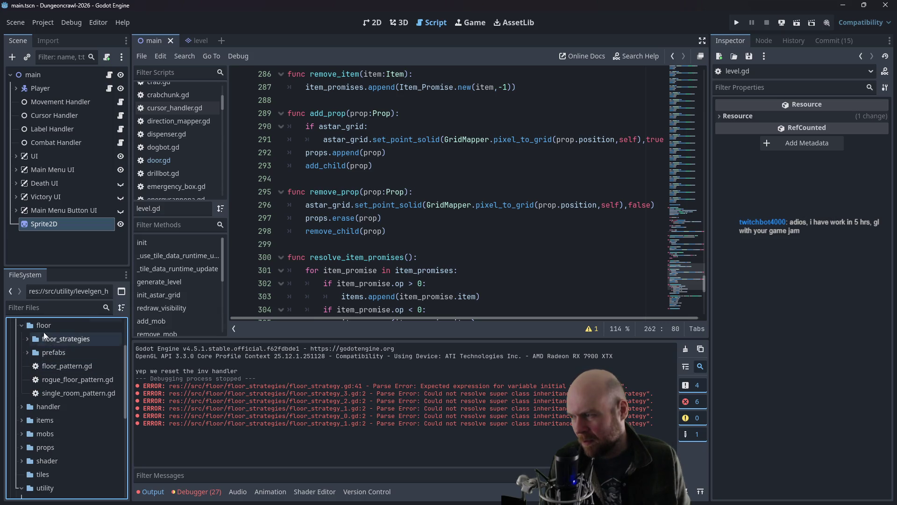
left_click(28, 339)
double_click(68, 355)
Step: Start a new indented line below 'var door = Door.new()' inside the randi_range check
left_click(383, 244)
left_click(472, 269)
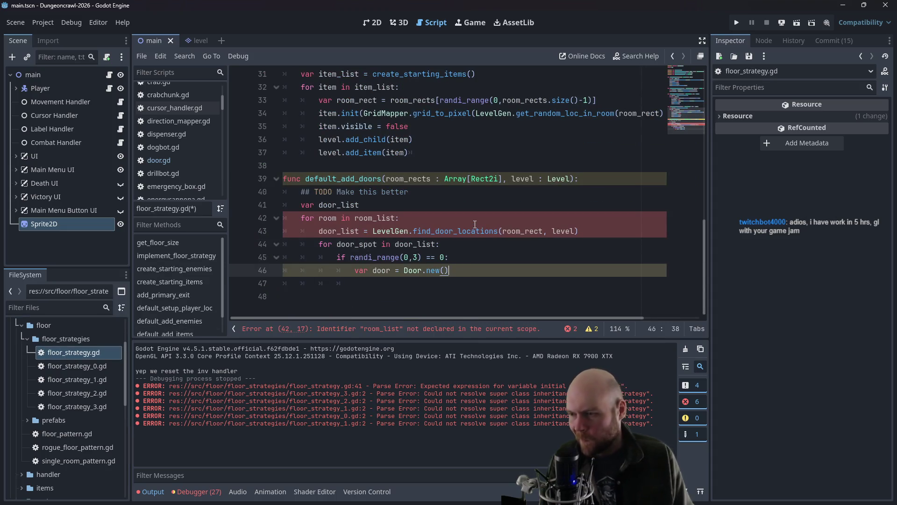
key("Return")
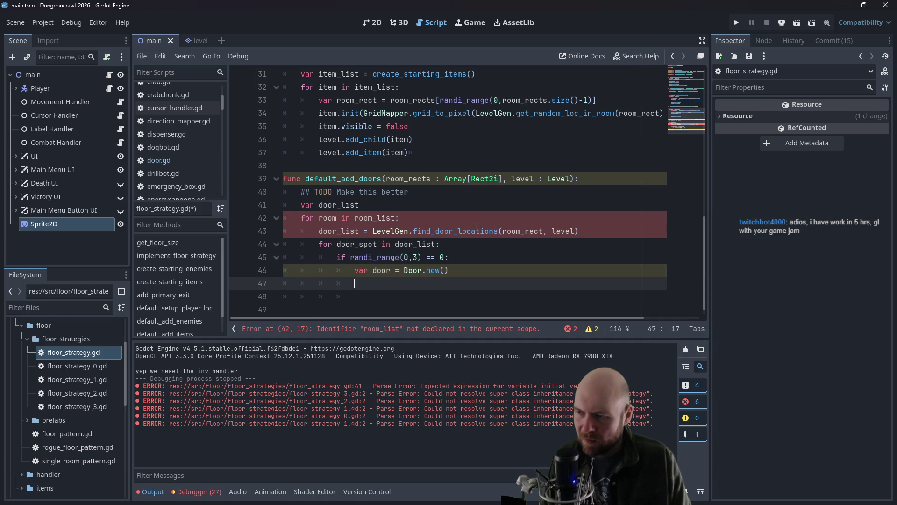
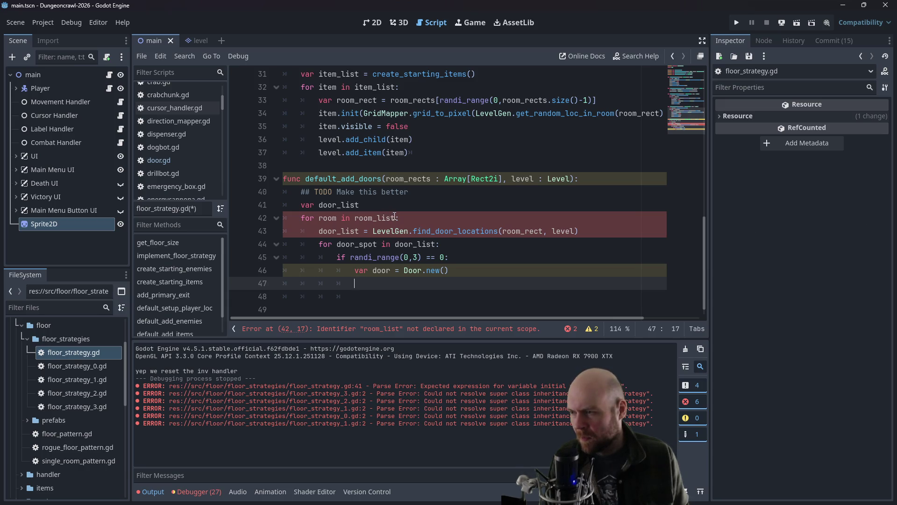
Step: Rename room_list to room_rects and room_rect to room in default_add_doors' loop
left_click(394, 214)
key("BackSpace")
key("BackSpace")
key("BackSpace")
type("rects")
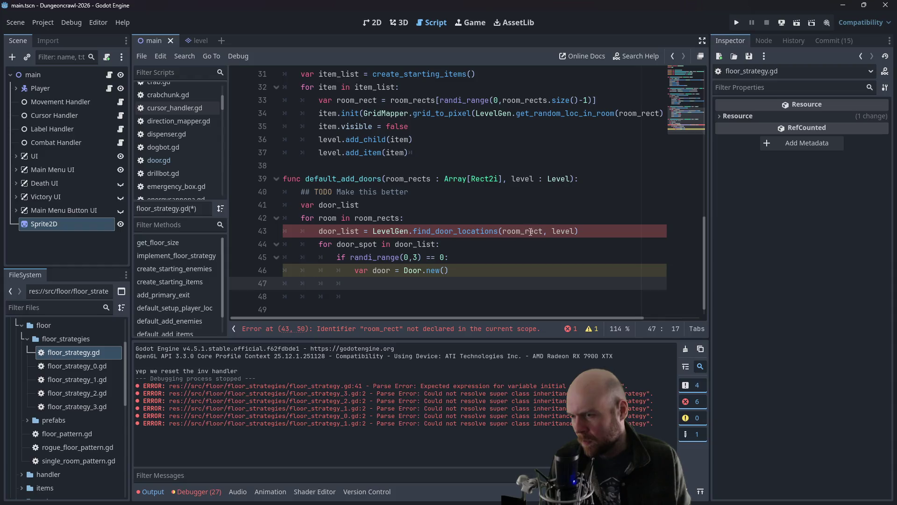
left_click_drag(525, 231, 539, 231)
key("BackSpace")
key("BackSpace")
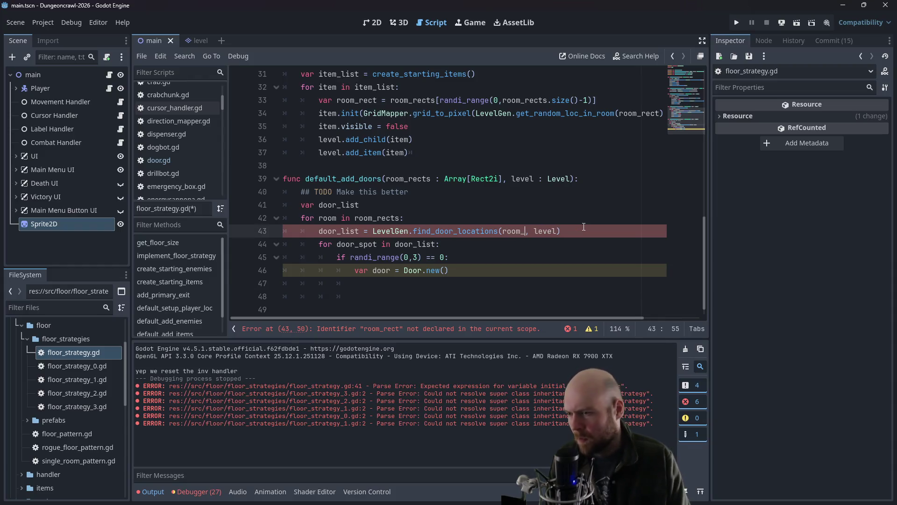
Step: Set door.position = GridMapper.grid_to_pixel(door_spot, level) on the new door line
left_click(399, 287)
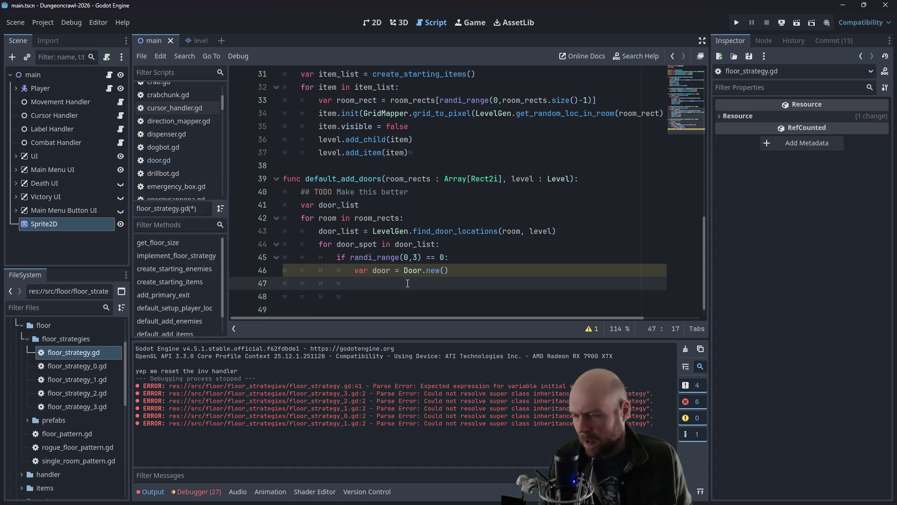
type("door")
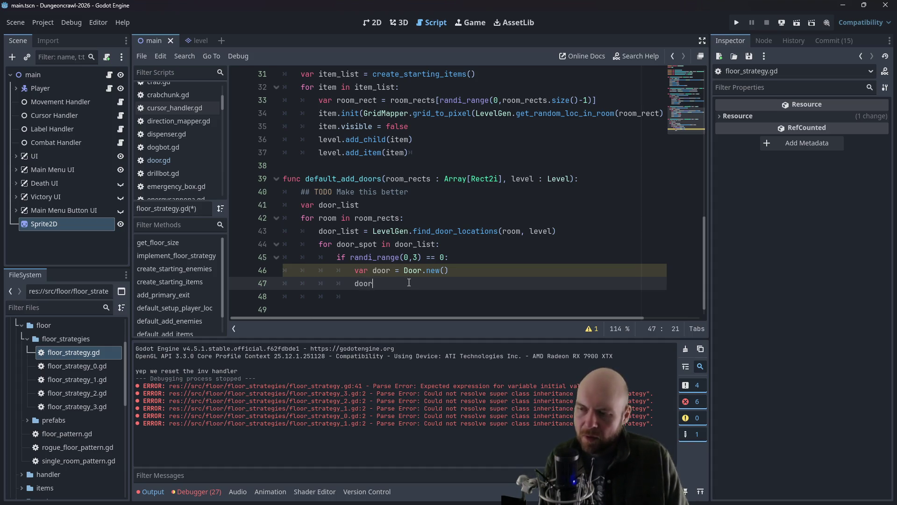
type(".position = doors")
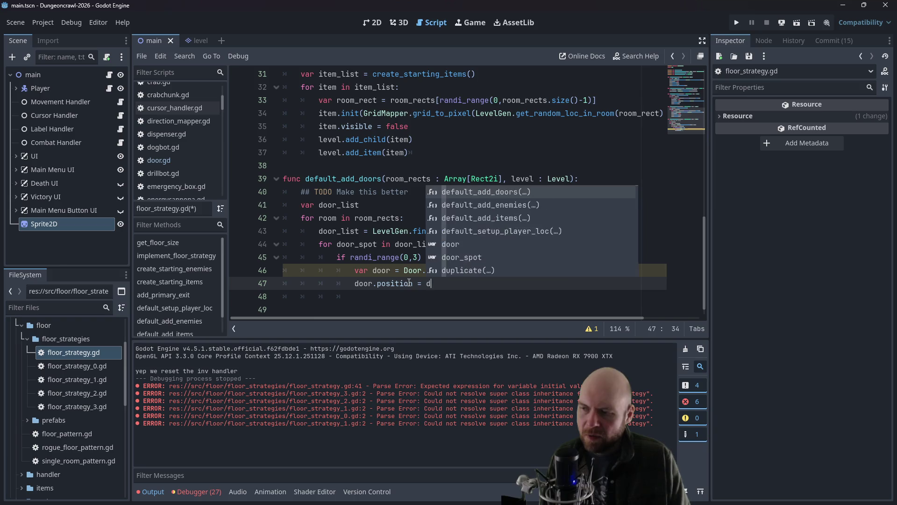
key("BackSpace")
type("_s")
key("Return")
key("Left")
type("GridMapper.")
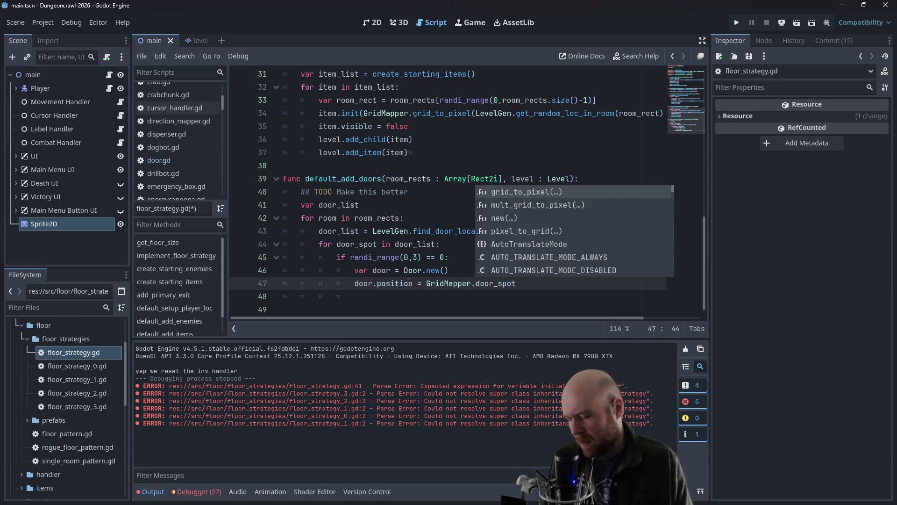
type("grid_to_pixel")
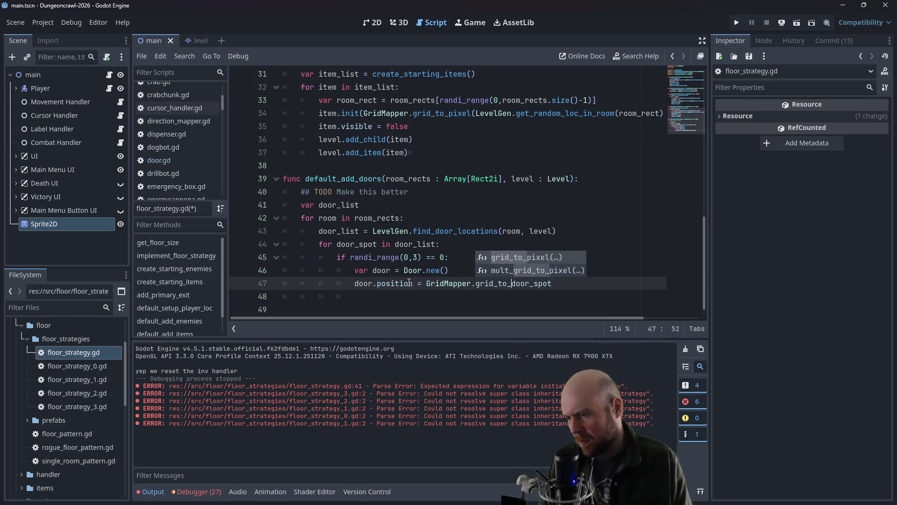
type("(")
key("End")
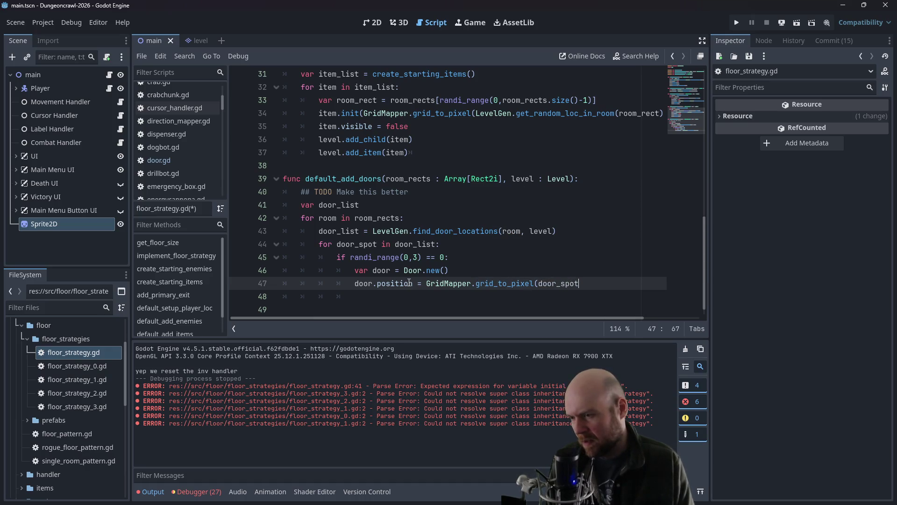
type(", level)")
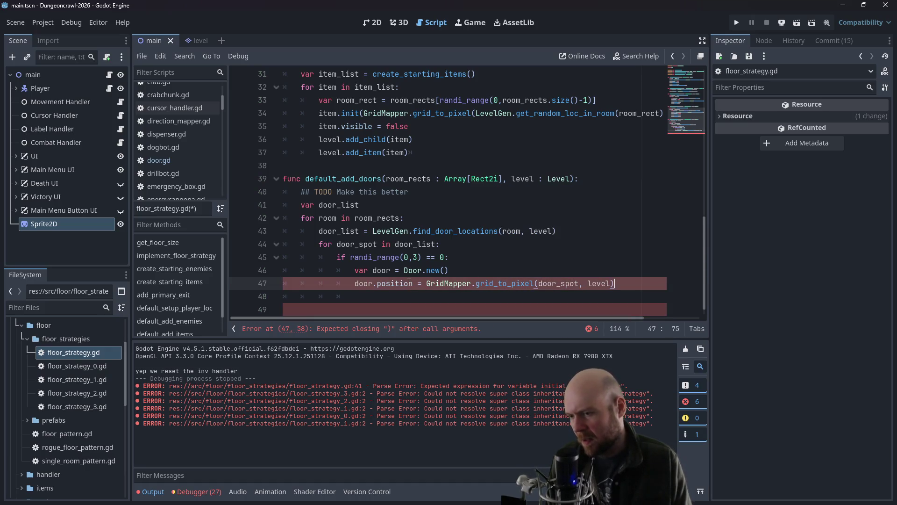
Step: Add level.add_prop(door) on the line after the position assignment
key("Return")
type("level.add_pro")
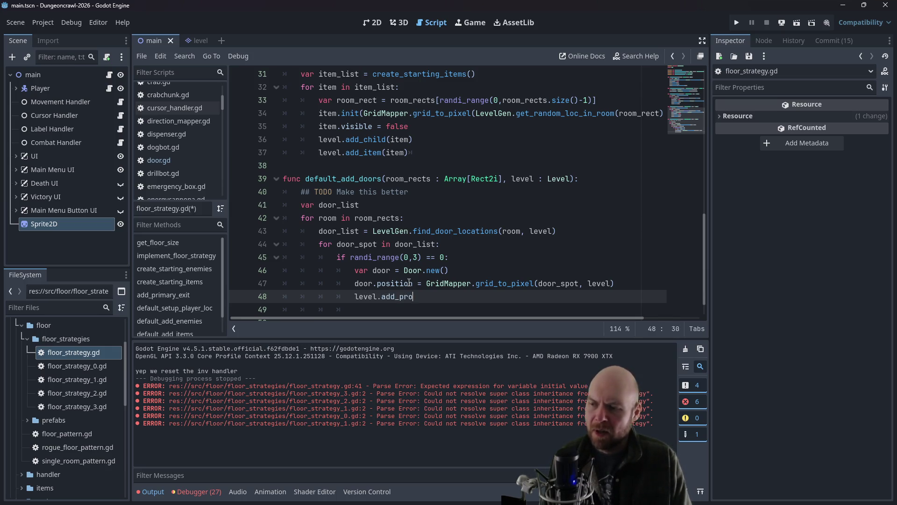
type("p(door")
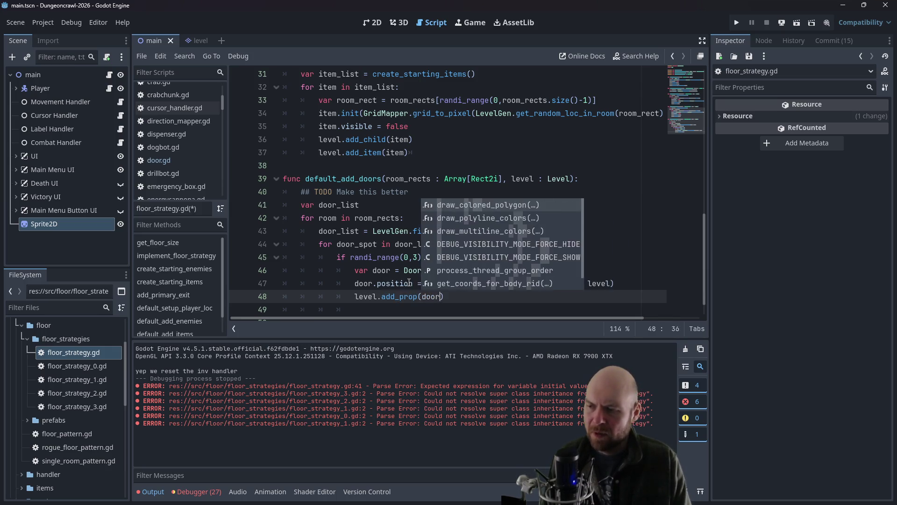
left_click(359, 269)
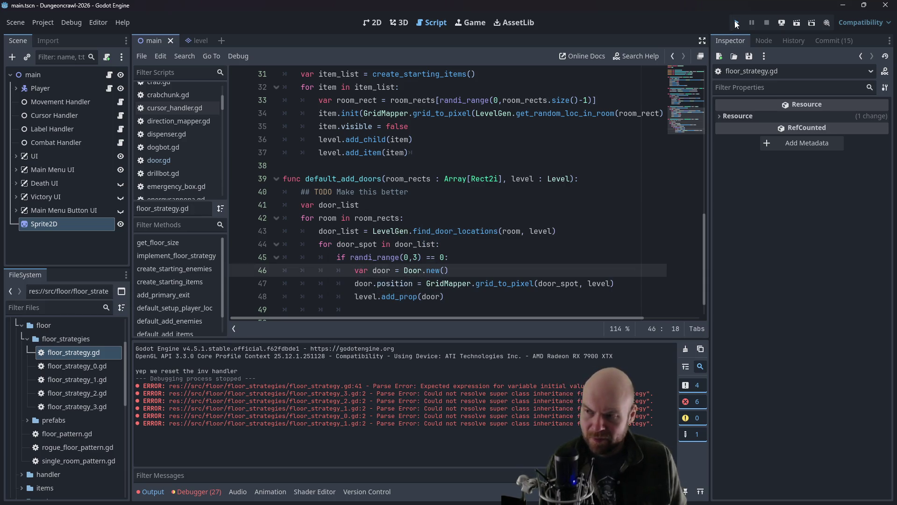
key("Up")
key("Up")
key("Up")
Step: Run the project, start a New Game, grab the cryptographic key, and activate motion tracker and floodlight
scroll(174, 126, "up", 1)
scroll(175, 125, "up", 1)
left_click(736, 22)
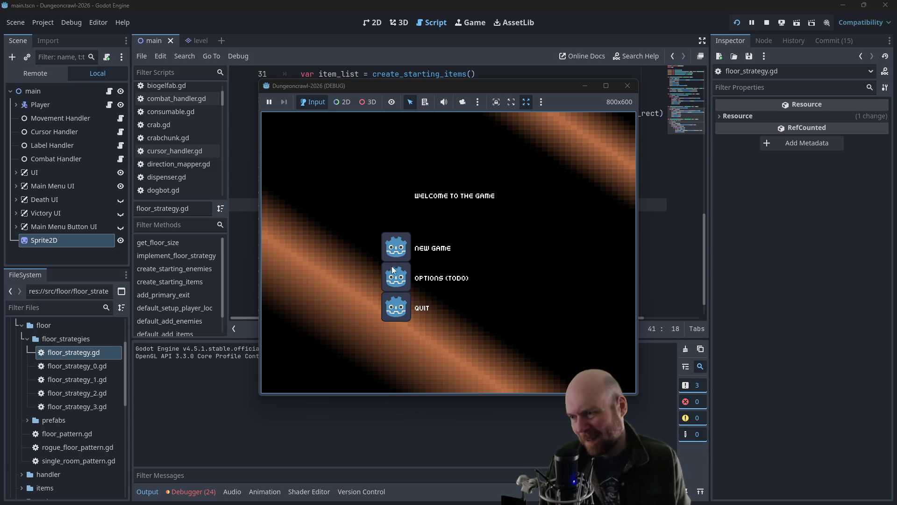
left_click(426, 245)
key("Right")
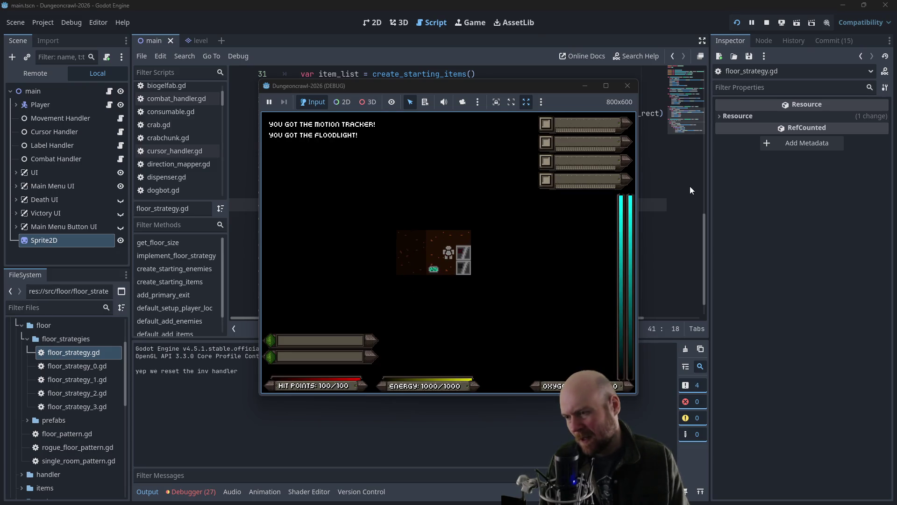
key("Left")
key("i")
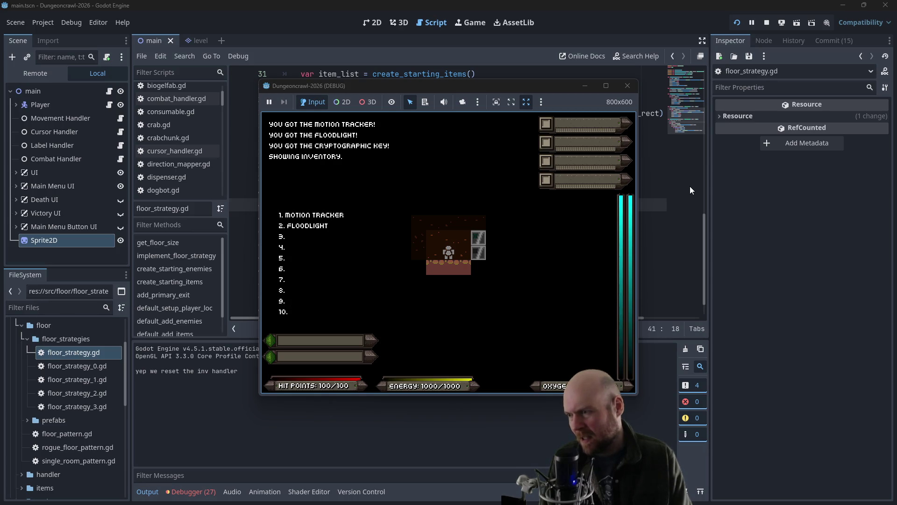
key("1")
key("2")
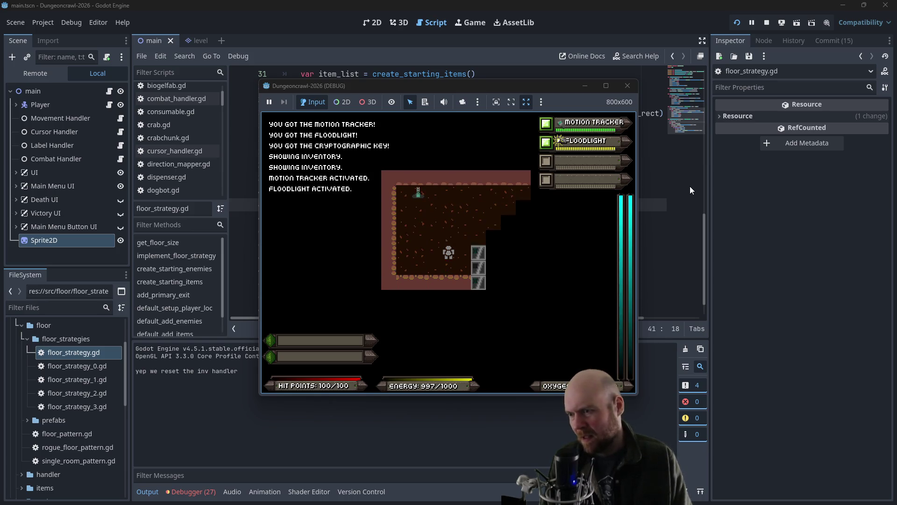
Step: Walk to the exit, descend to the next level and head down the bottom corridor
key("Up")
key("Up")
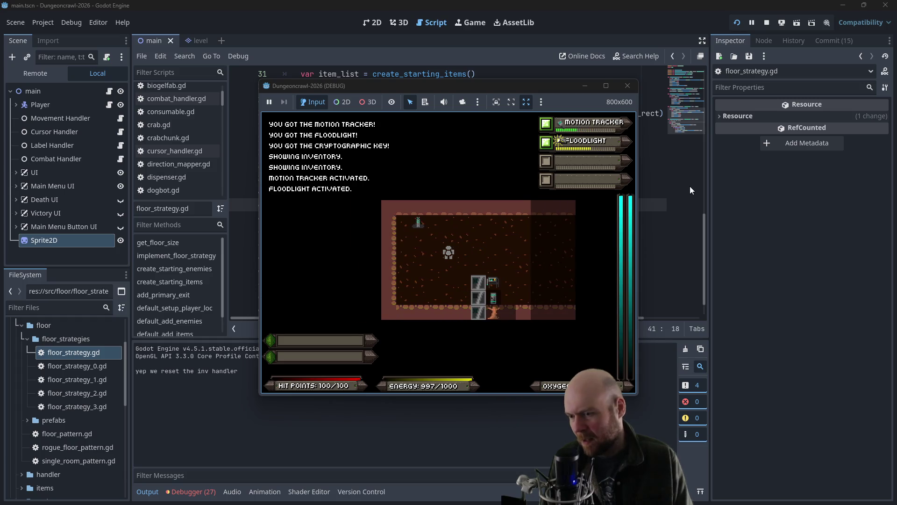
key("Up")
key("Left")
key("y")
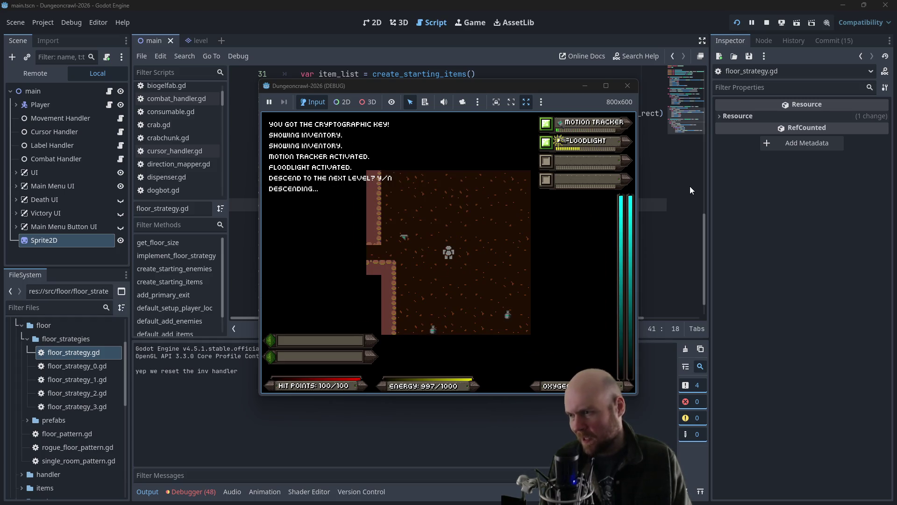
key("Down")
key("Down")
key("Down")
key("Right")
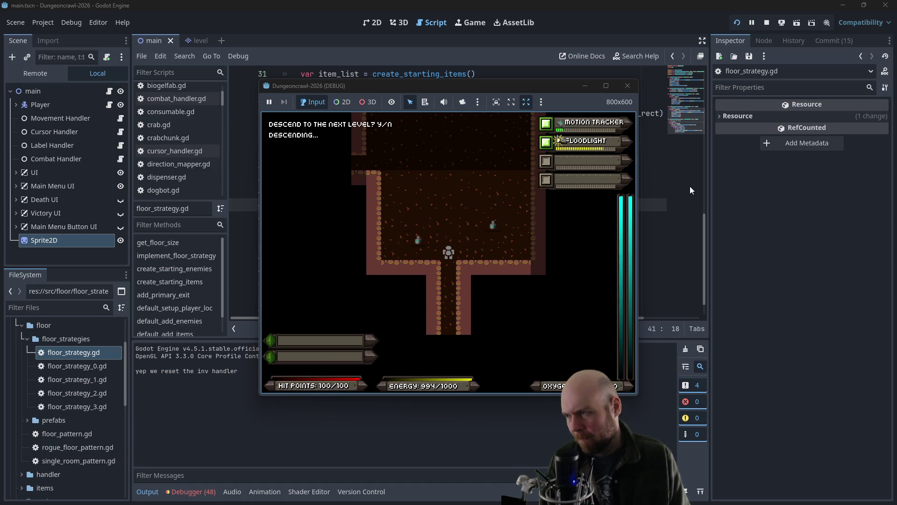
key("Down")
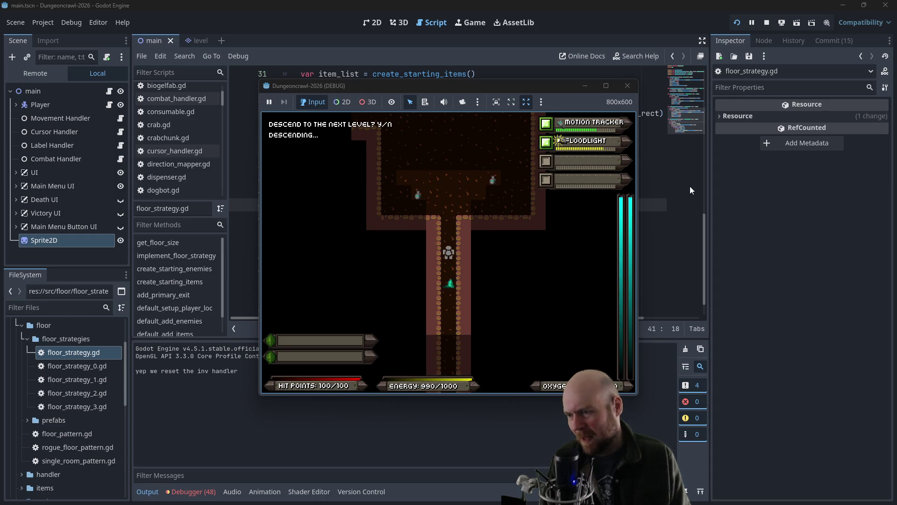
key("Down")
key("Down")
key("Down")
key("Down")
key("Down")
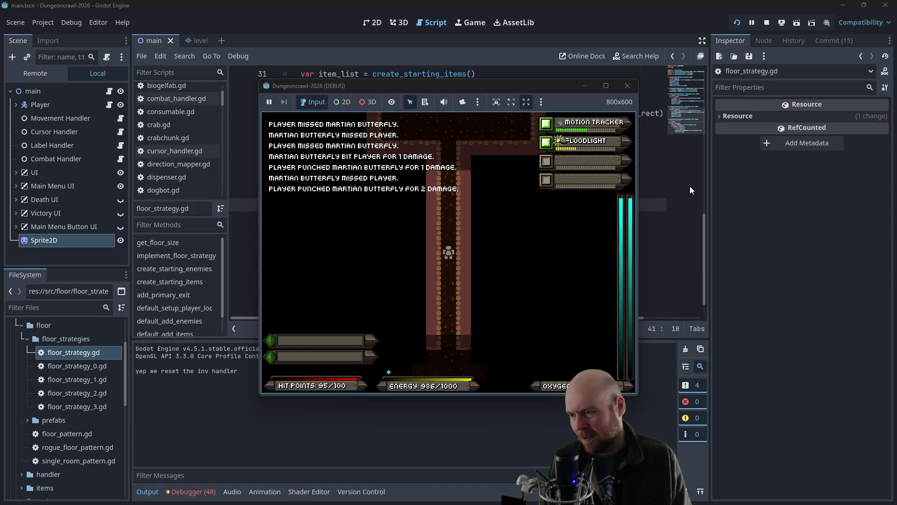
Step: Fight the Martian butterfly, ready Laser Pistol B, fight the bat and slime, then close the game
key("Left")
key("Left")
key("Left")
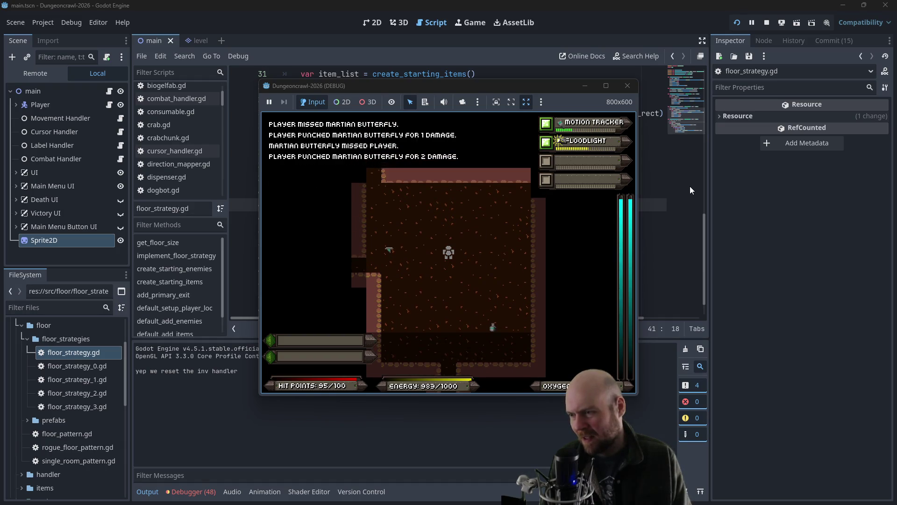
key("i")
key("1")
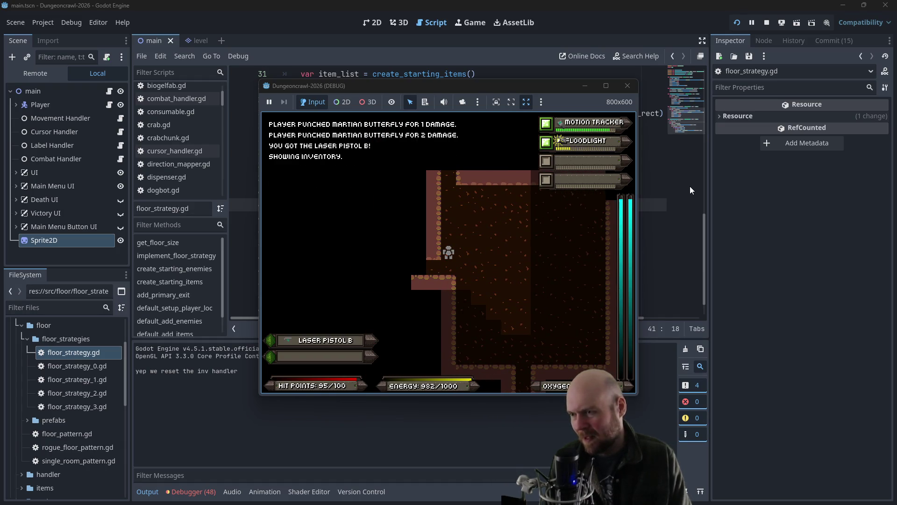
key("Up")
key("Up")
key("Up")
key("Up")
key("Up")
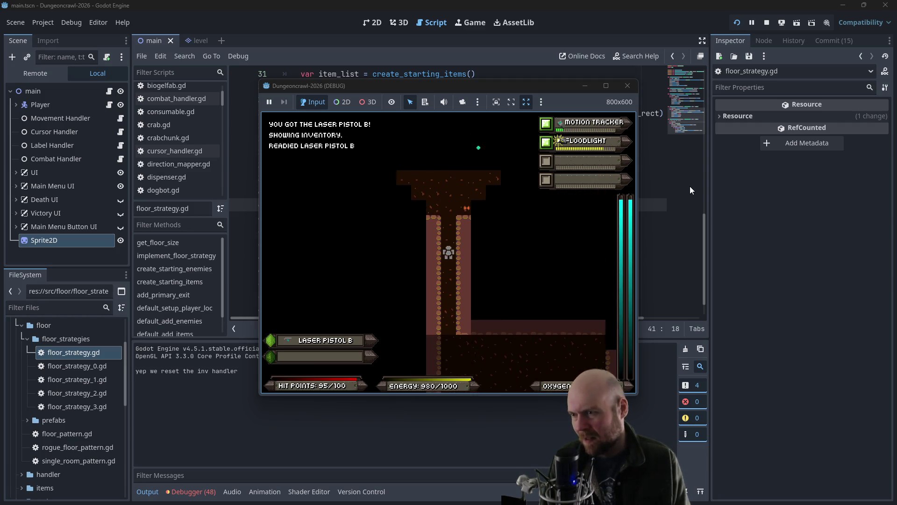
key("Left")
key("Left")
key("Left")
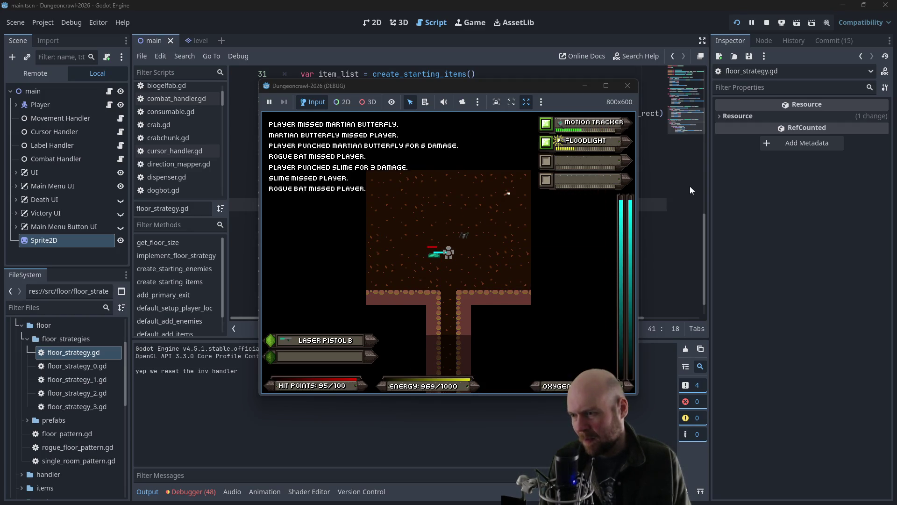
key("Up")
key("Up")
key("Up")
key("Up")
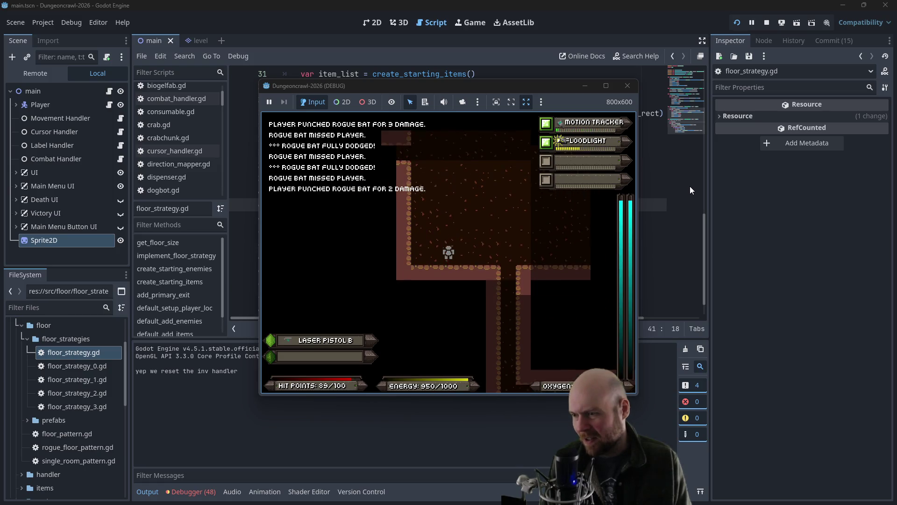
key("Left")
key("Left")
key("Left")
key("Left")
key("Left")
key("Left")
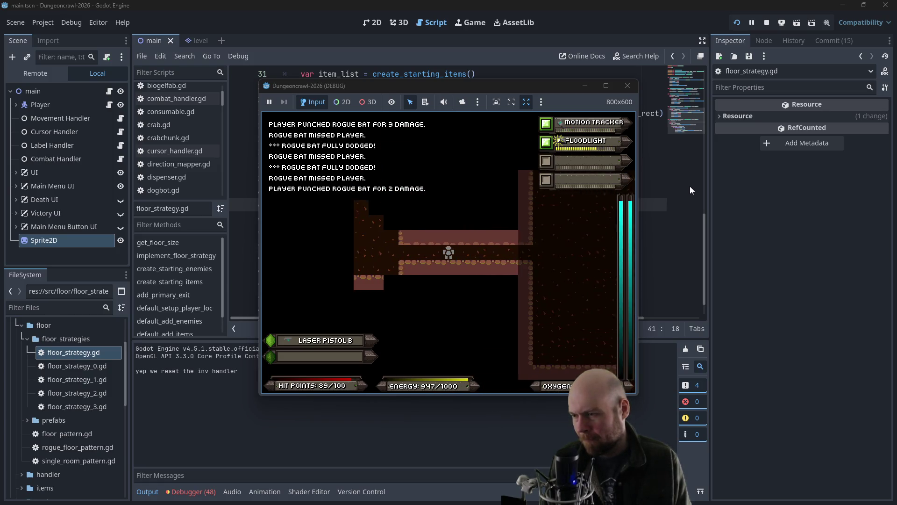
key("Up")
key("Up")
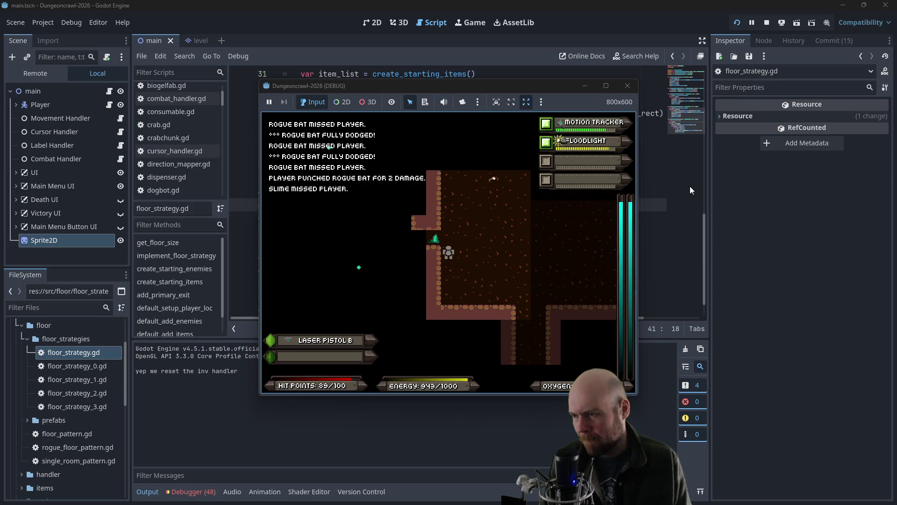
key("Up")
key("Left")
key("Left")
key("Up")
key("Up")
key("Up")
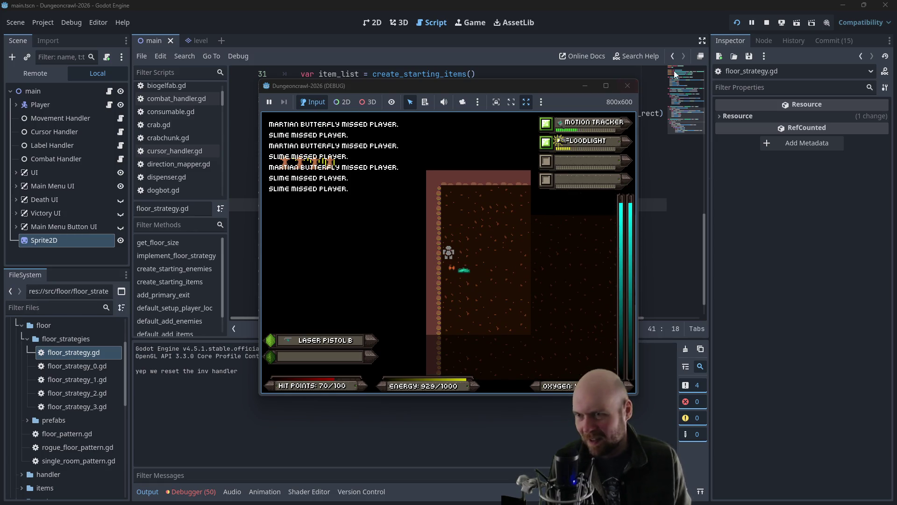
left_click(627, 85)
Step: Delete the Sprite2D node from the scene
right_click(43, 227)
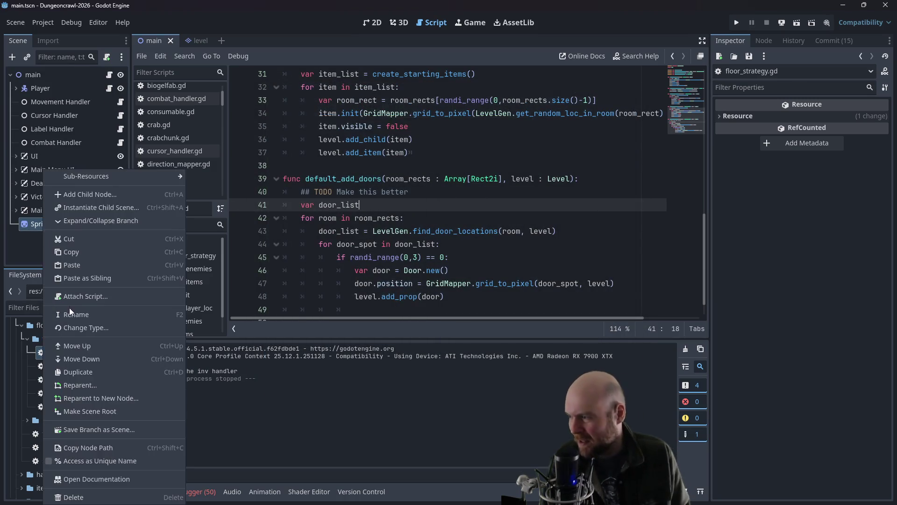
left_click(79, 497)
left_click(420, 260)
Step: Comment out the randi_range door check, unindent lines 46–48, save, and run the project
left_click(471, 297)
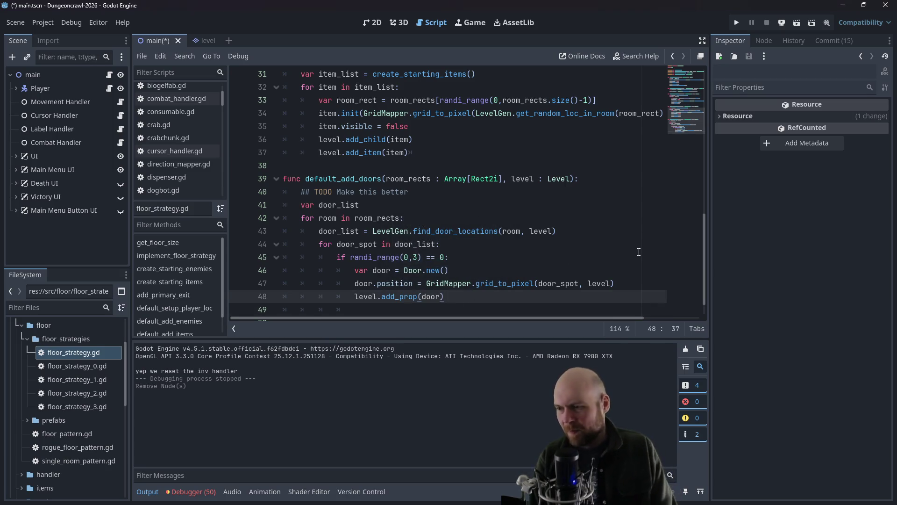
key("Return")
key("ctrl+z")
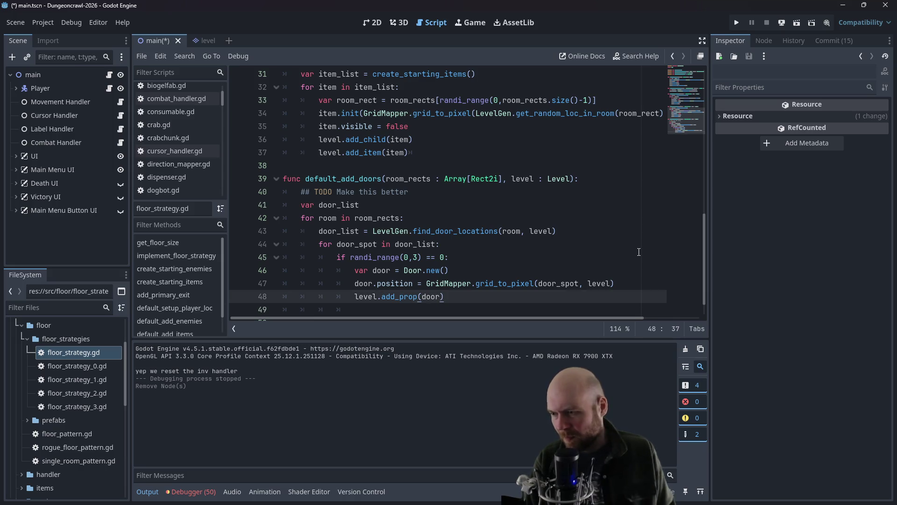
left_click(338, 258)
key("ctrl+k")
left_click_drag(444, 296, 408, 271)
key("shift+Tab")
key("ctrl+s")
left_click(463, 192)
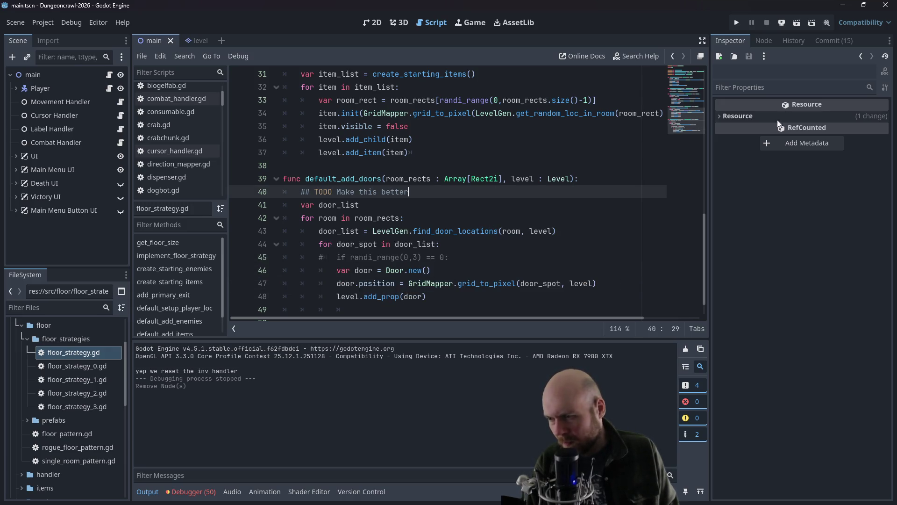
left_click(737, 23)
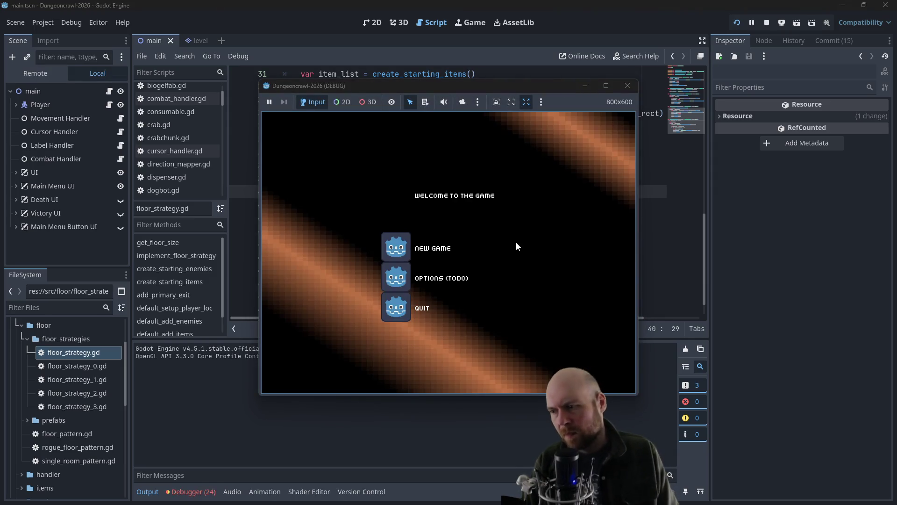
Step: Start a New Game, walk to the level exit and descend to the next level
left_click(401, 248)
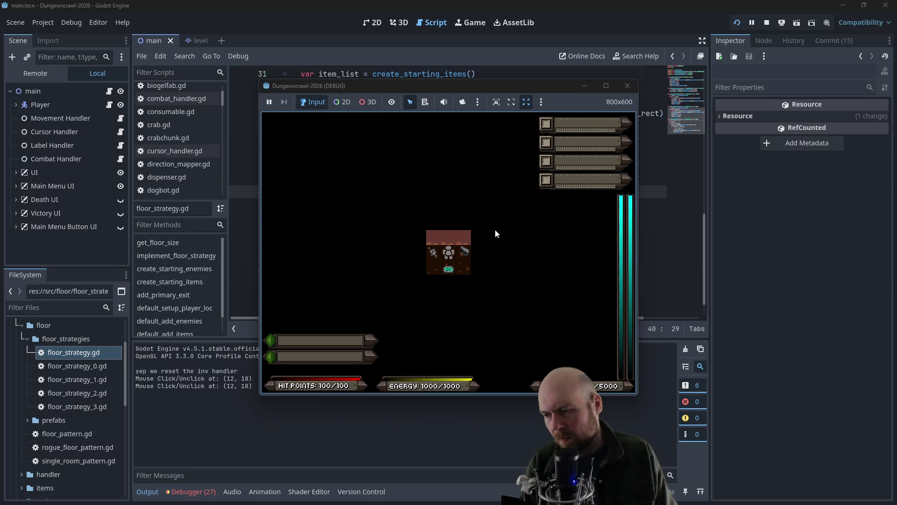
key("Right")
key("Right")
key("Right")
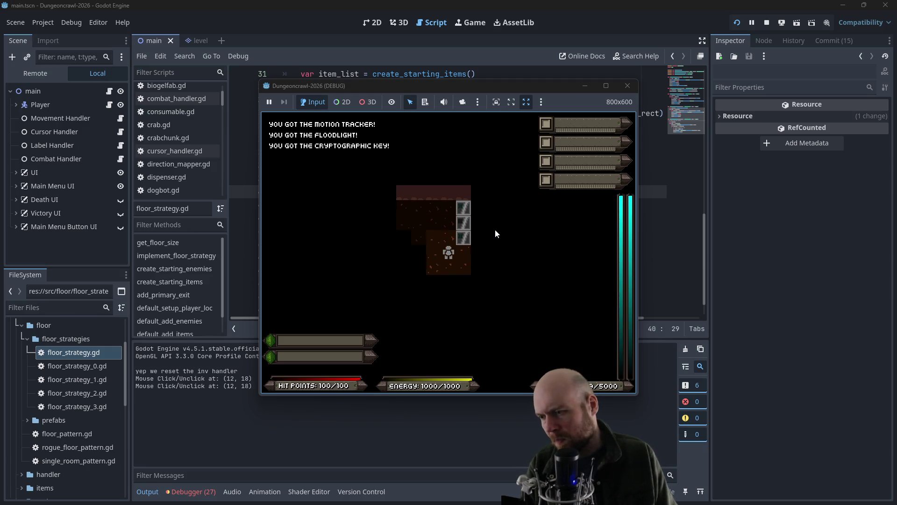
key("Right")
key("Right")
key("Right")
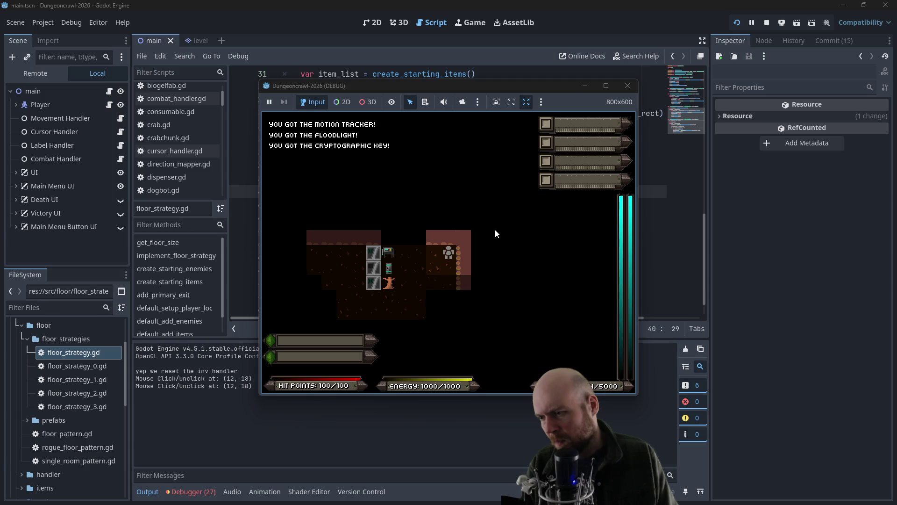
key("Down")
key("Down")
key("Down")
key("Left")
key("Left")
key("Left")
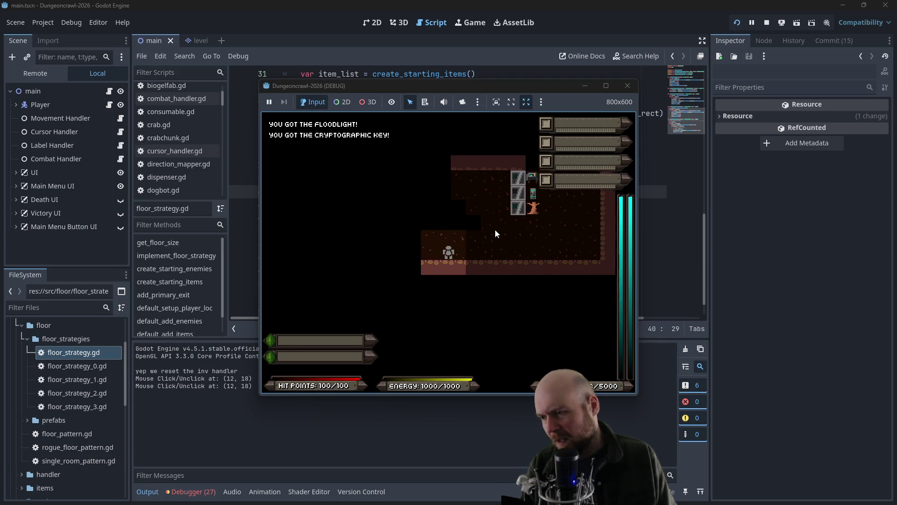
key("Up")
key("Up")
key("Up")
key("Right")
key("Right")
key("n")
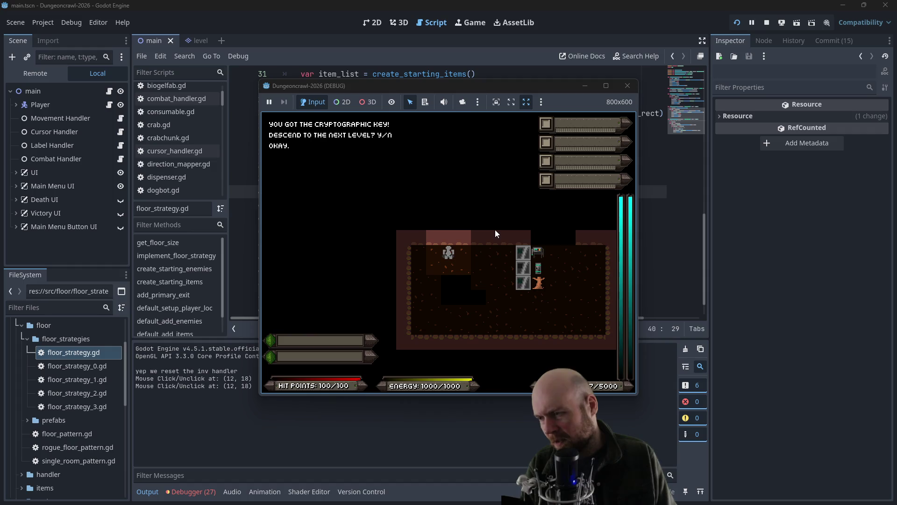
key("Left")
key("Right")
key("y")
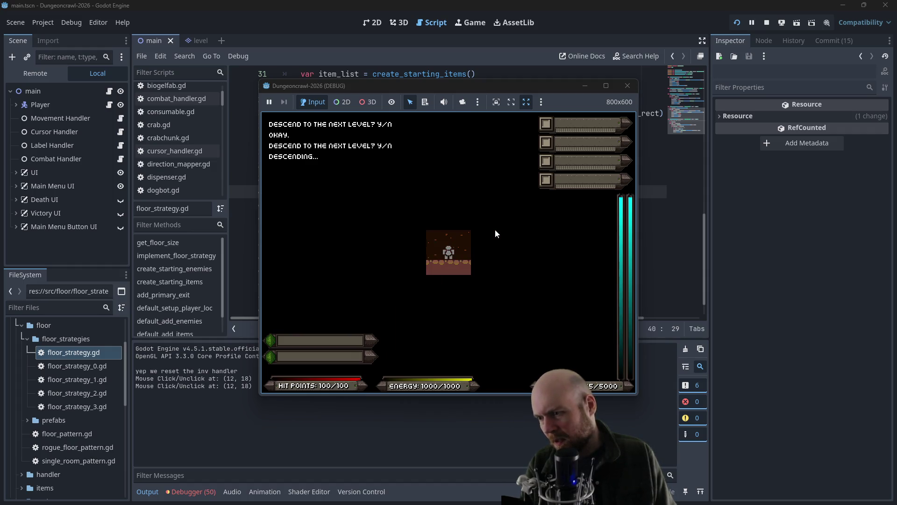
Step: Collect the Medgel pack, activate the floodlight, then close the running game
key("Up")
key("Up")
key("Right")
key("i")
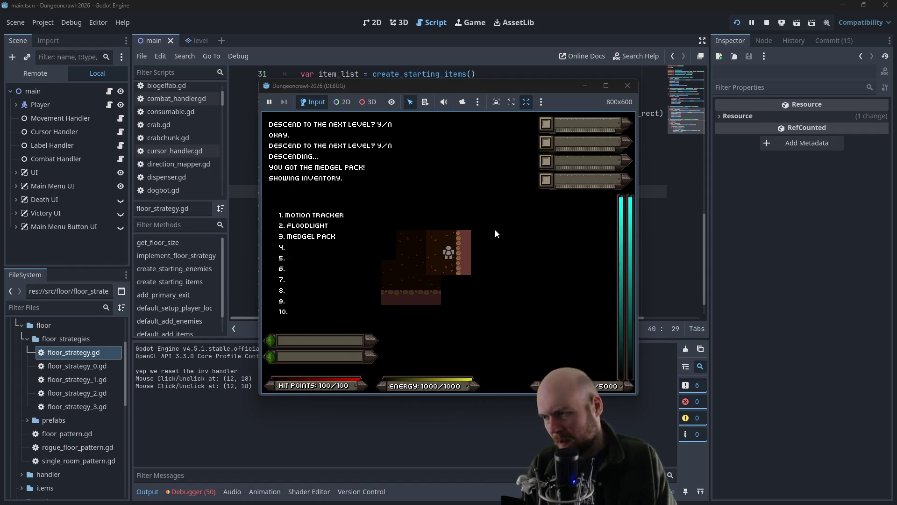
key("2")
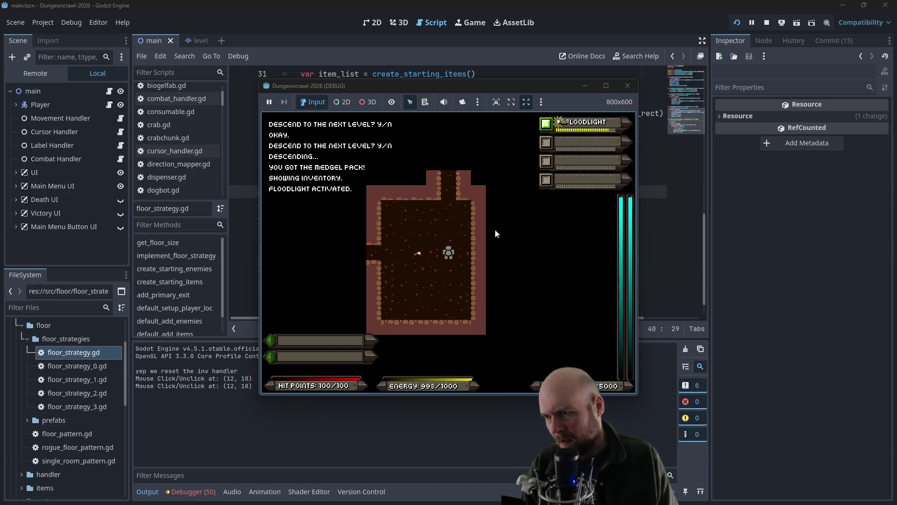
key("Left")
key("Left")
key("Left")
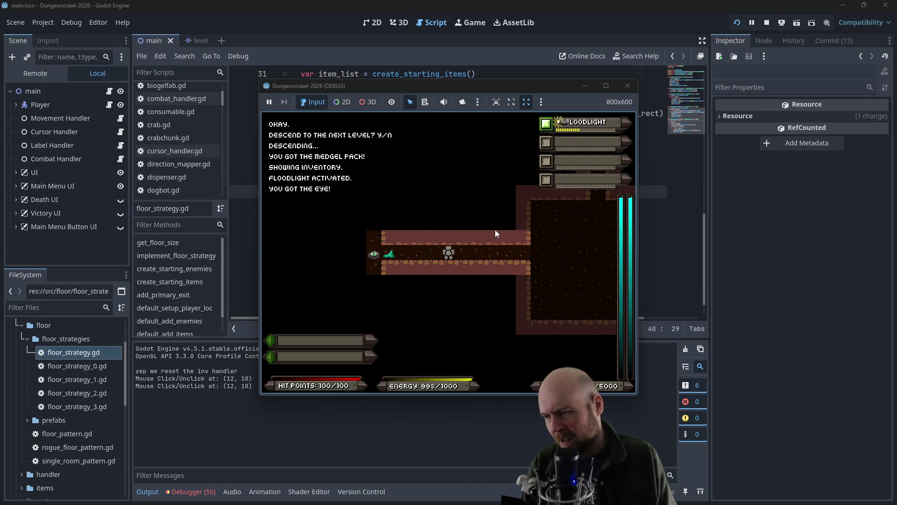
left_click(628, 86)
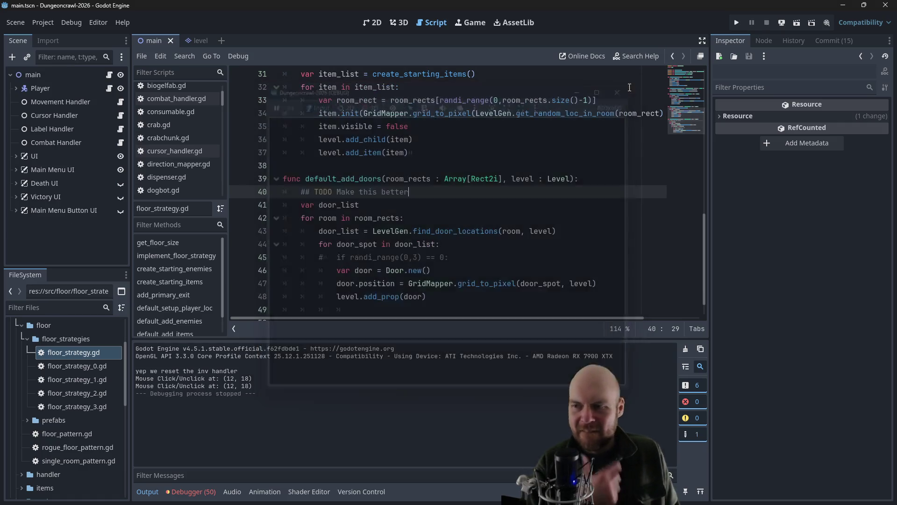
Step: Locate levelgen_helper.gd in the utility folder of the FileSystem
left_click(434, 207)
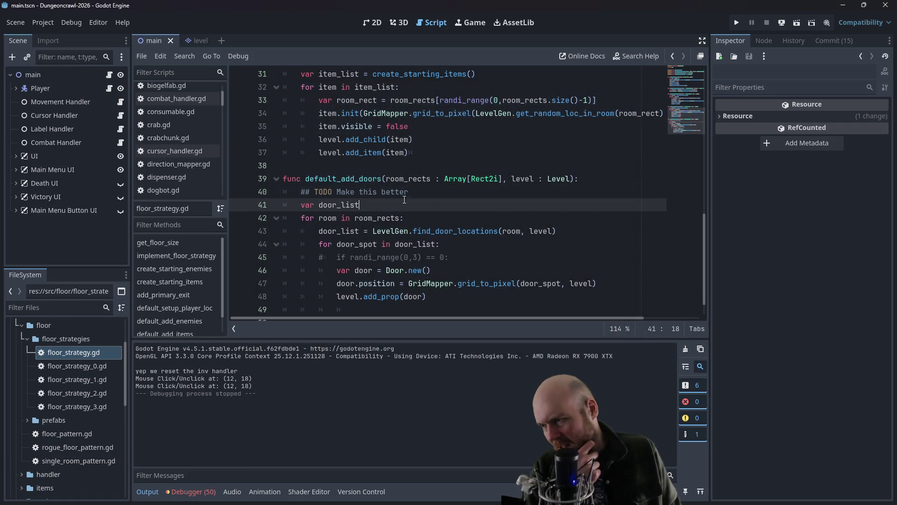
scroll(93, 406, "down", 3)
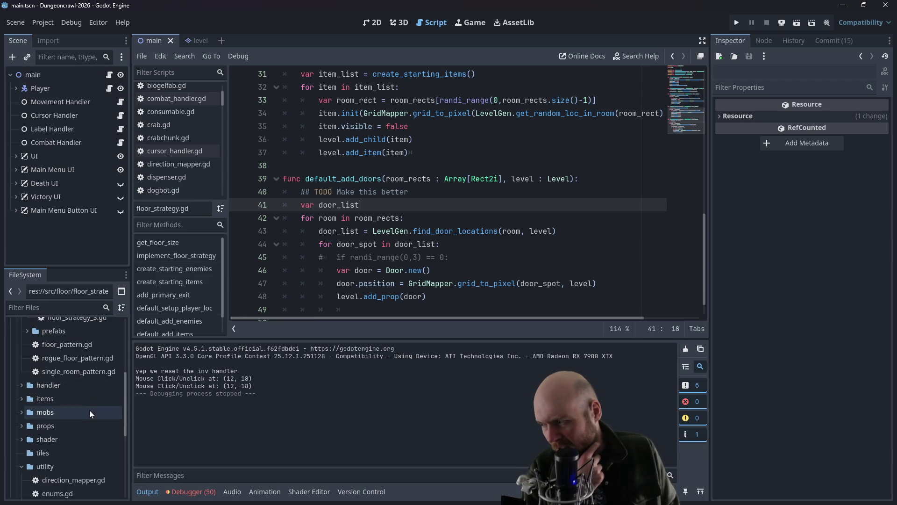
scroll(66, 462, "down", 2)
left_click(69, 474)
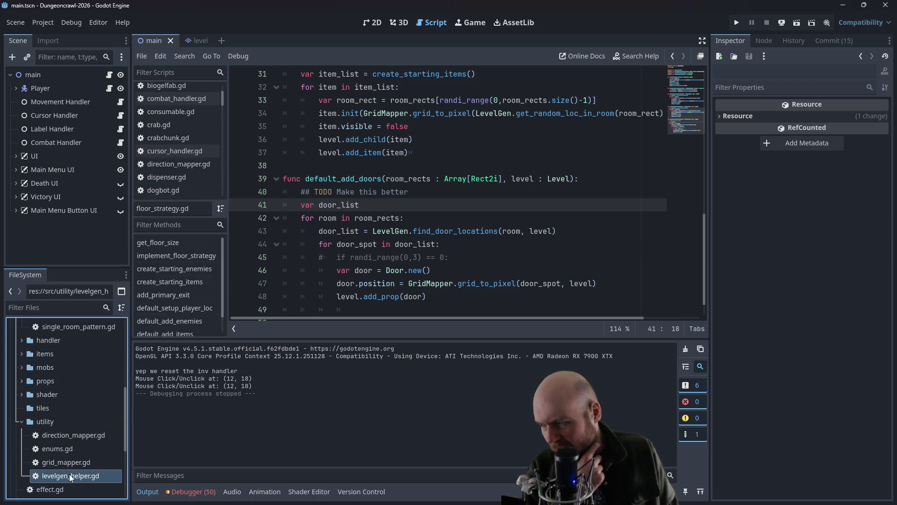
Step: Open levelgen_helper.gd and add print(ret) just before return ret
double_click(69, 474)
left_click(385, 269)
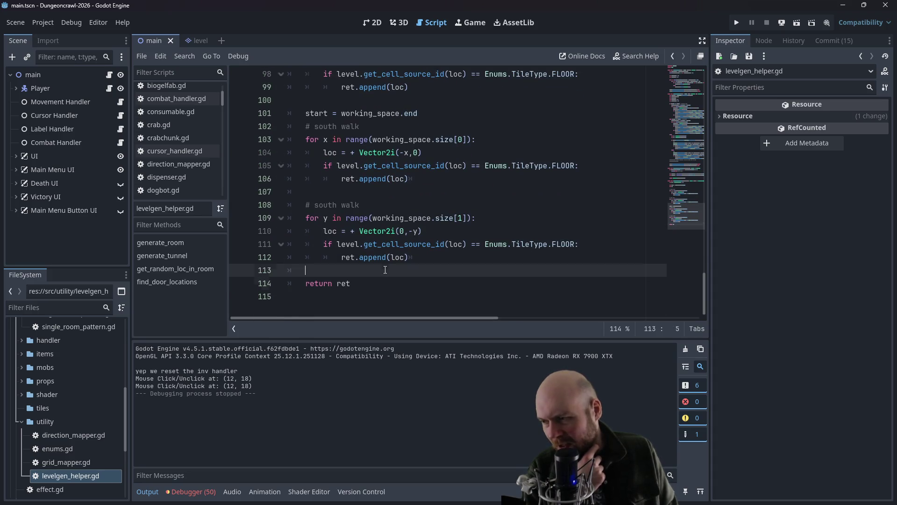
key("Return")
key("Return")
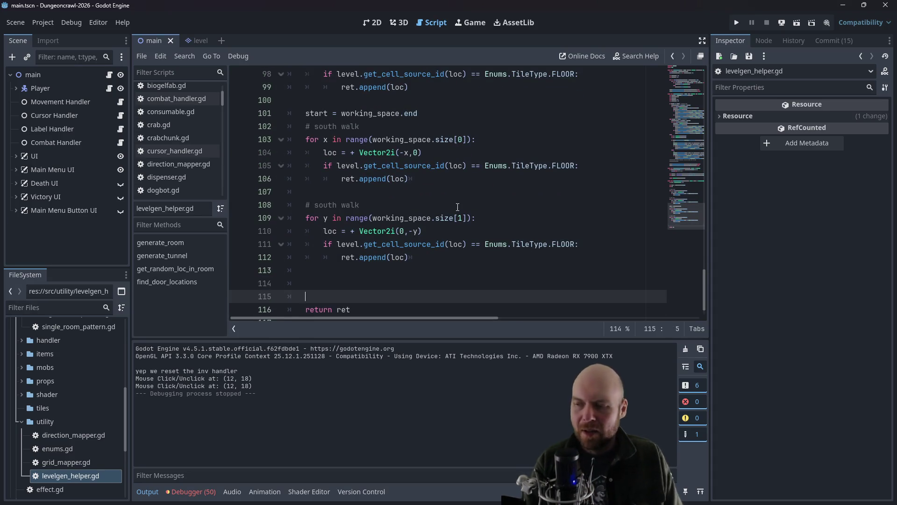
type("print re")
key("BackSpace")
key("BackSpace")
key("BackSpace")
type("(ret")
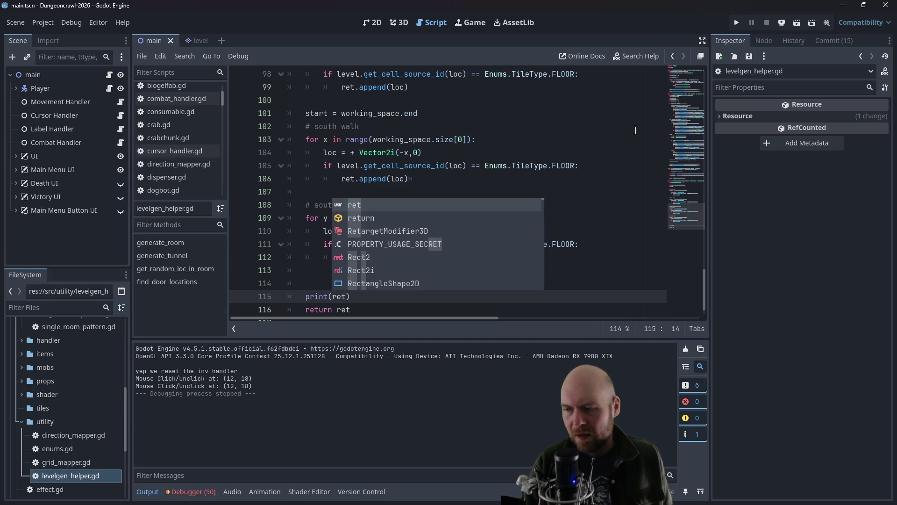
Step: Run the game, descend a level to see empty lists logged, stop it, and select the print(ret) lines
left_click(737, 23)
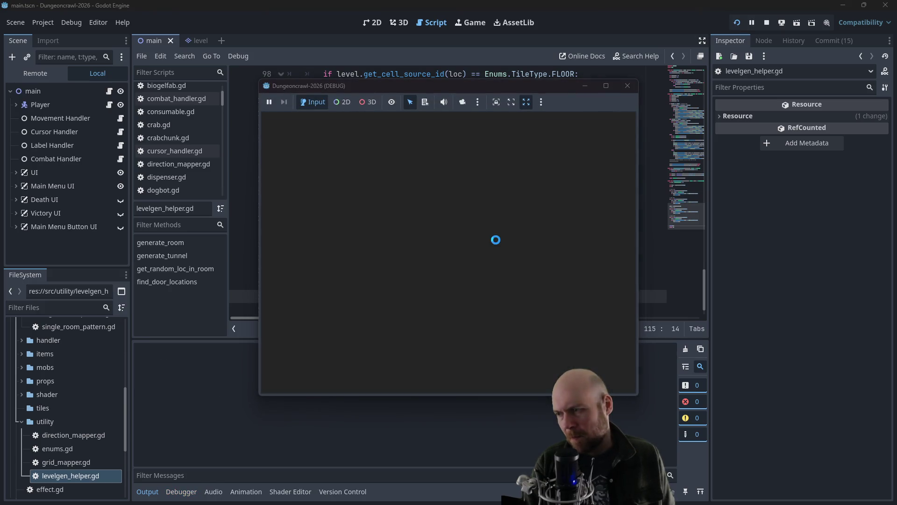
left_click(414, 246)
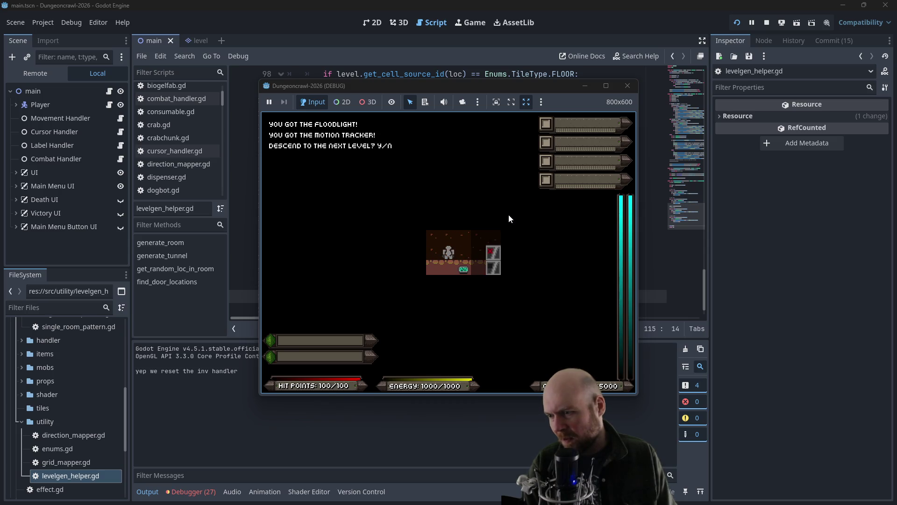
key("y")
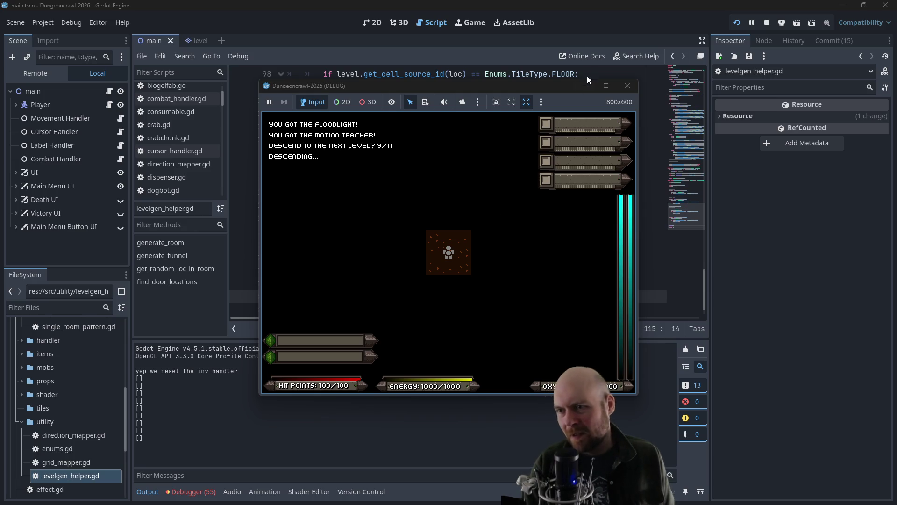
left_click(628, 85)
left_click(268, 206)
mouse_move(352, 296)
left_mouse_down()
mouse_move(289, 296)
mouse_move(283, 279)
left_mouse_up()
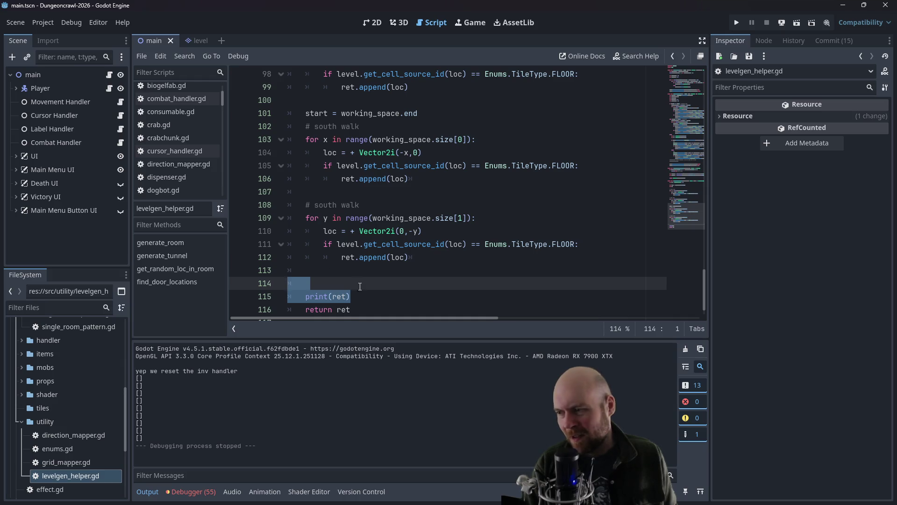
Step: Delete print(ret) and add print("working space: ", working_space) after var loc
left_click_drag(350, 296, 305, 296)
key("BackSpace")
key("BackSpace")
key("BackSpace")
key("BackSpace")
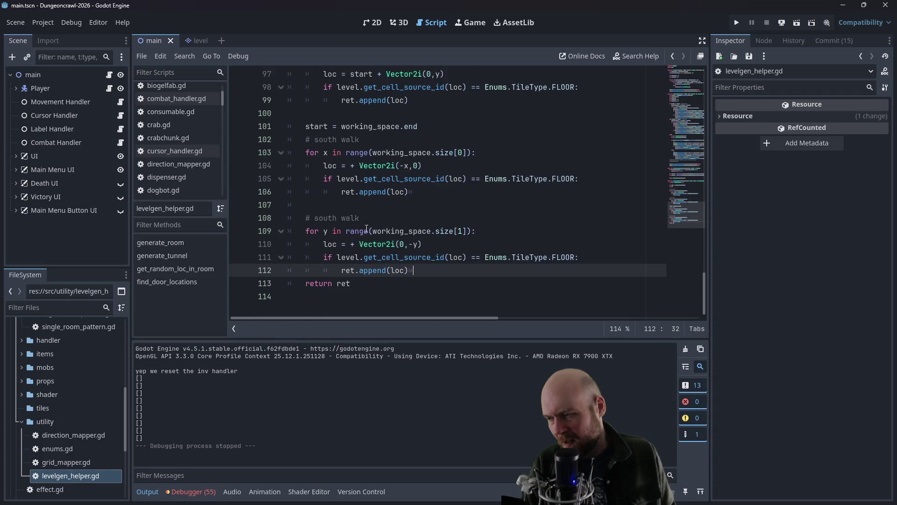
key("Down")
scroll(423, 269, "up", 8)
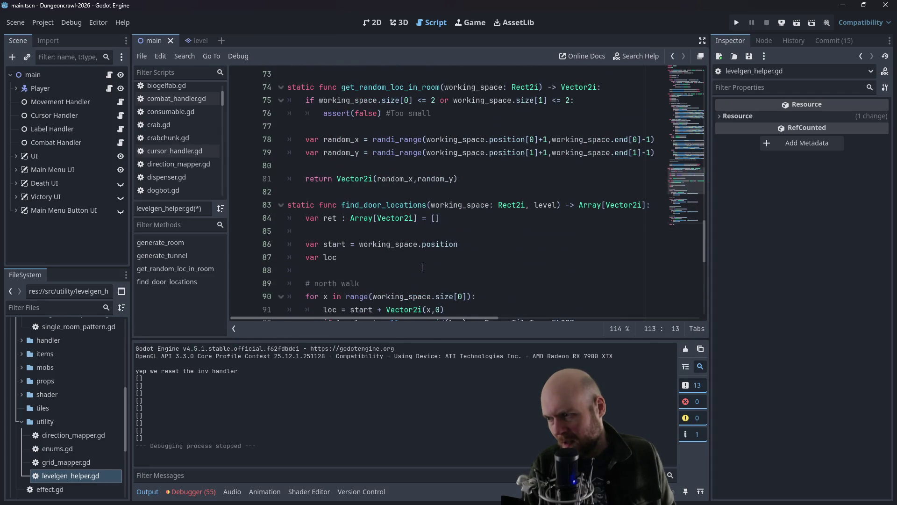
scroll(411, 266, "down", 1)
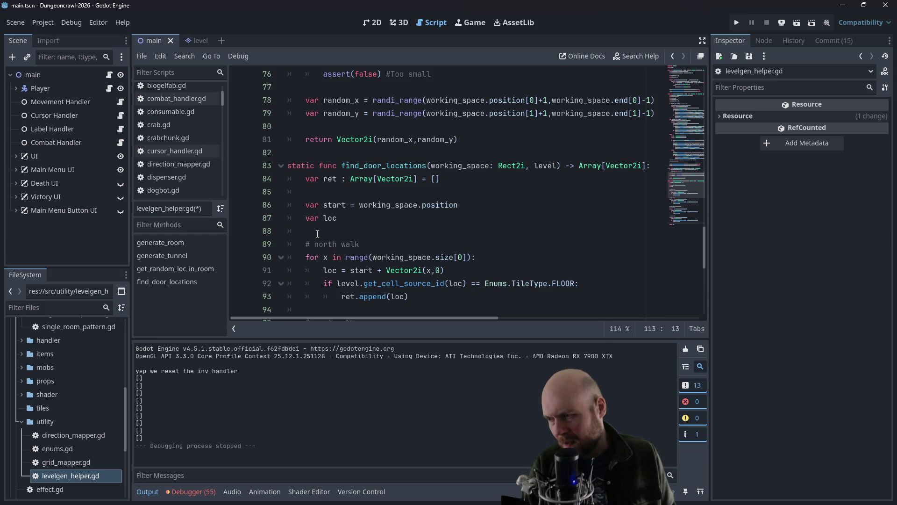
left_click(316, 229)
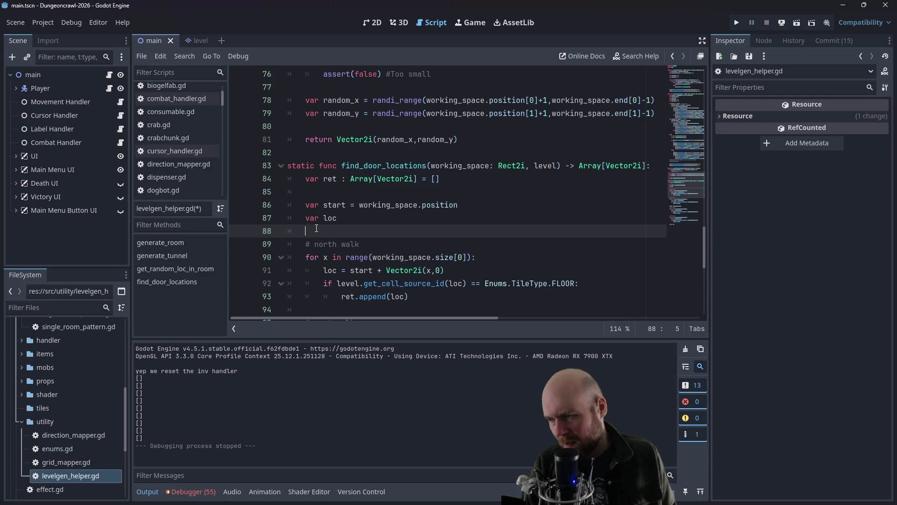
key("Return")
key("Up")
type("prin")
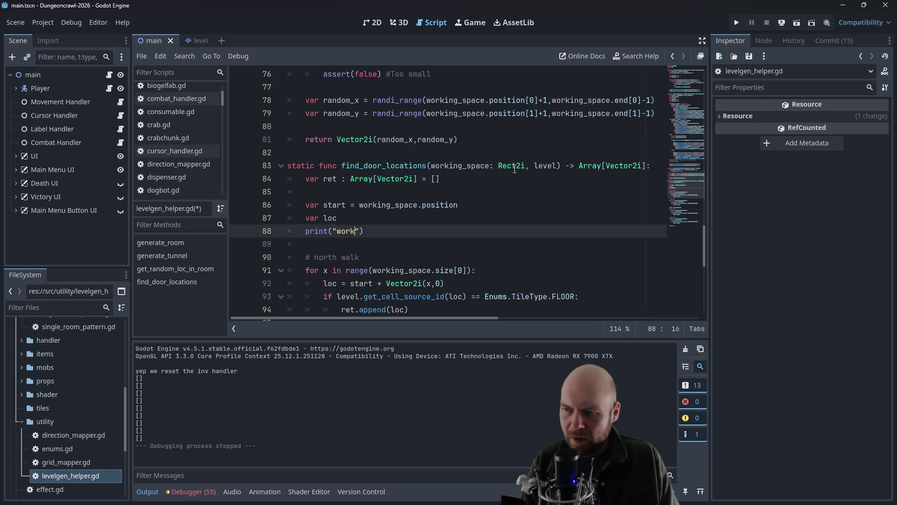
type(": ")
type(", working")
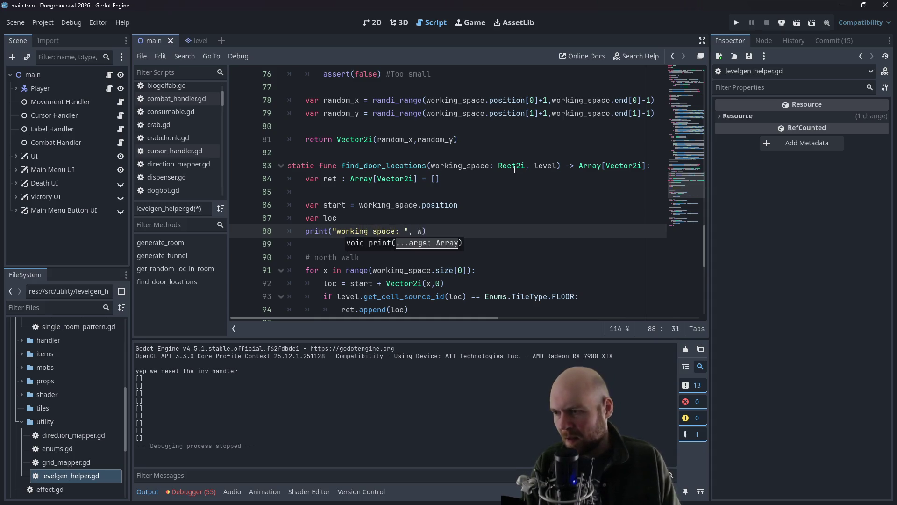
type("ace")
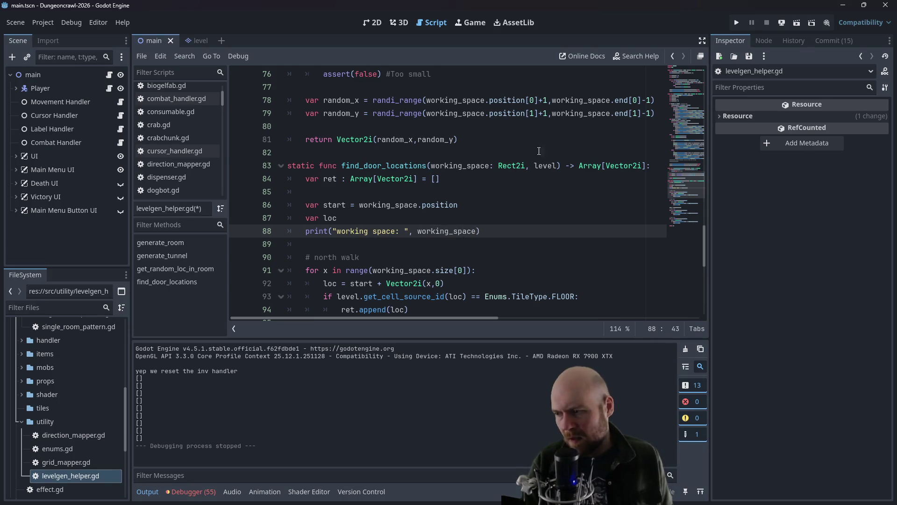
left_click(536, 151)
Step: Add print("checking: ", loc) below the loc assignment in the north-walk loop, then run the game
scroll(500, 184, "down", 1)
left_click_drag(490, 192, 308, 196)
key("ctrl+c")
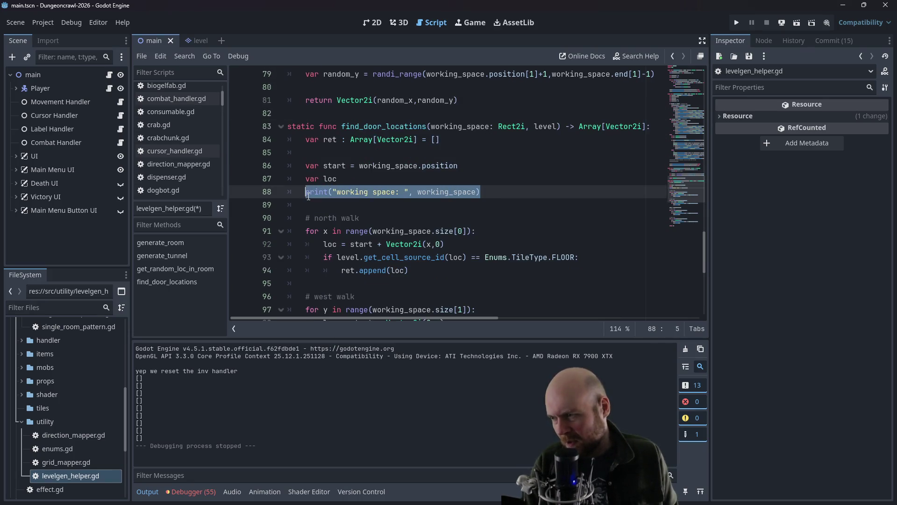
left_click(553, 234)
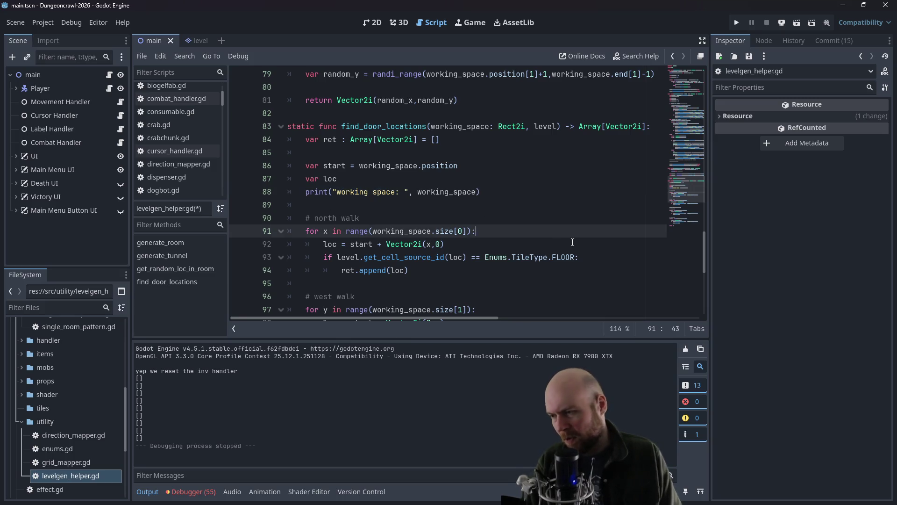
key("Return")
key("ctrl+v")
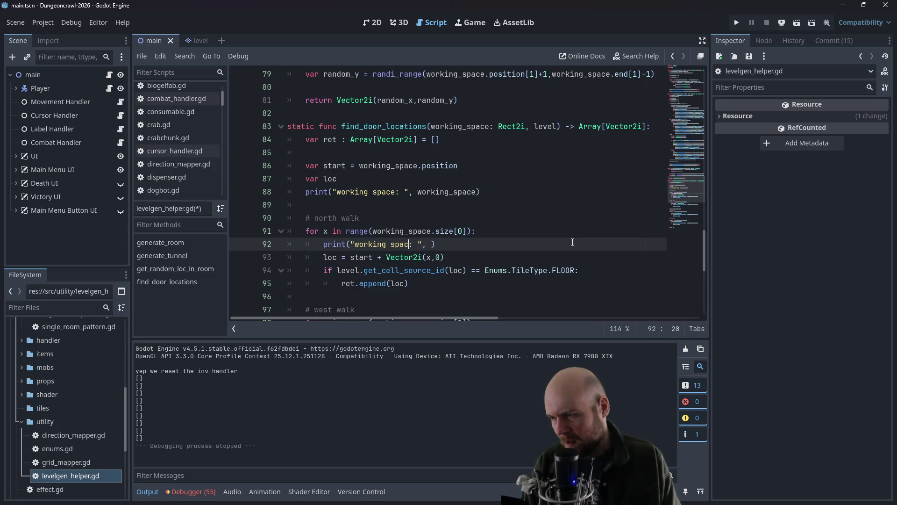
key("ctrl+z")
key("ctrl+z")
key("ctrl+z")
left_click(464, 257)
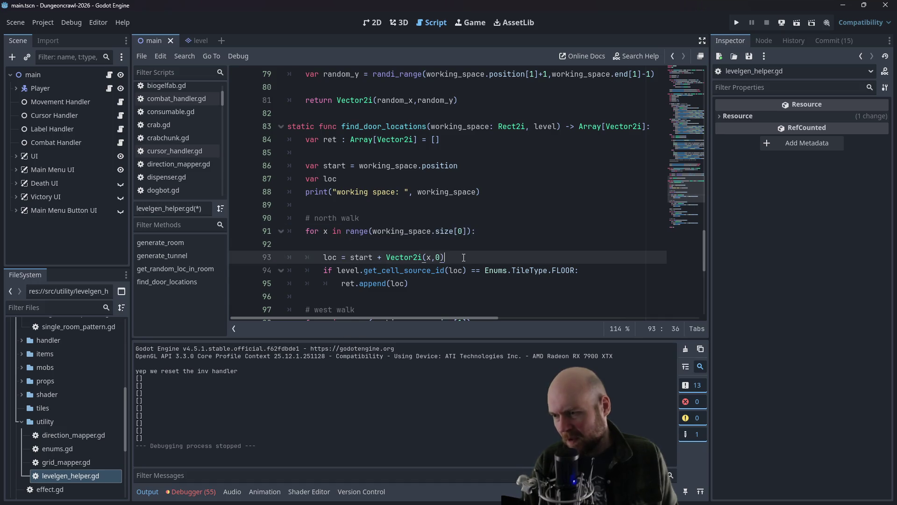
key("Return")
key("ctrl+v")
left_click(358, 271)
key("BackSpace")
key("BackSpace")
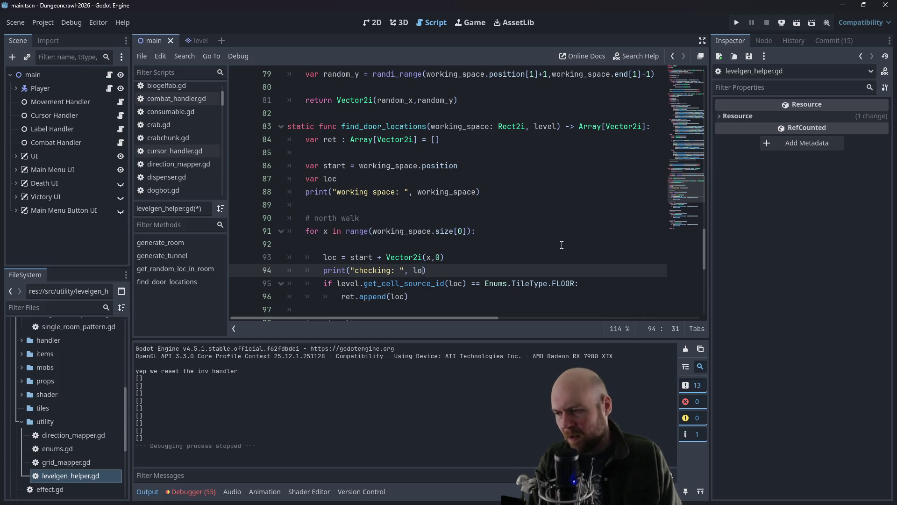
type("c")
left_click(736, 23)
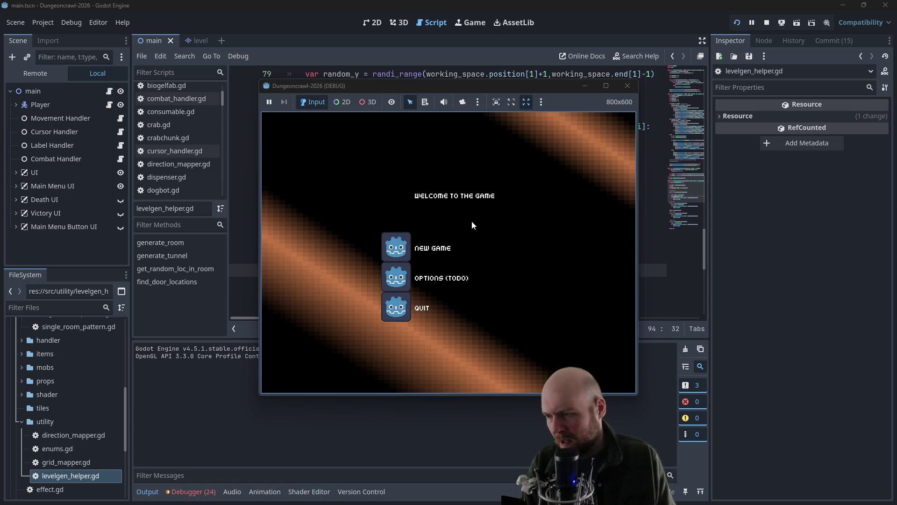
Step: Start a New Game, connect the dispenser power cable, activate the floodlight, then close and relaunch with F5
left_click(396, 244)
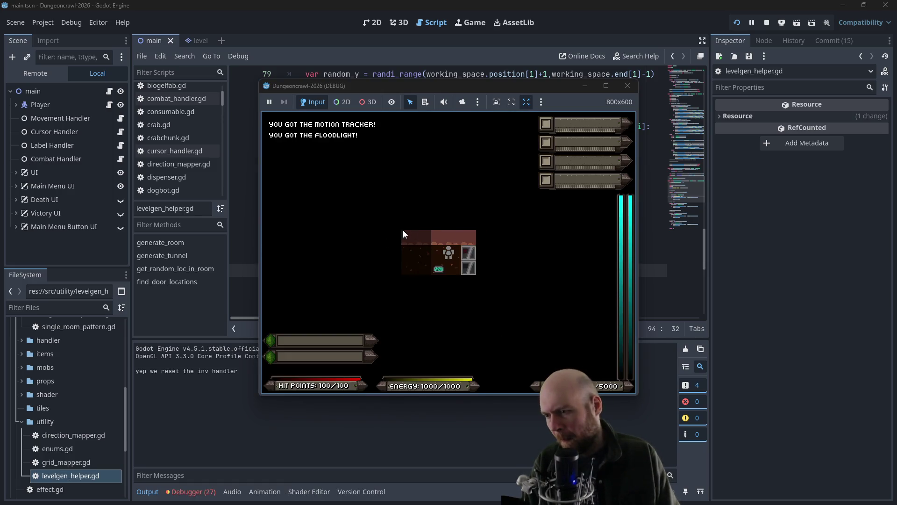
key("Down")
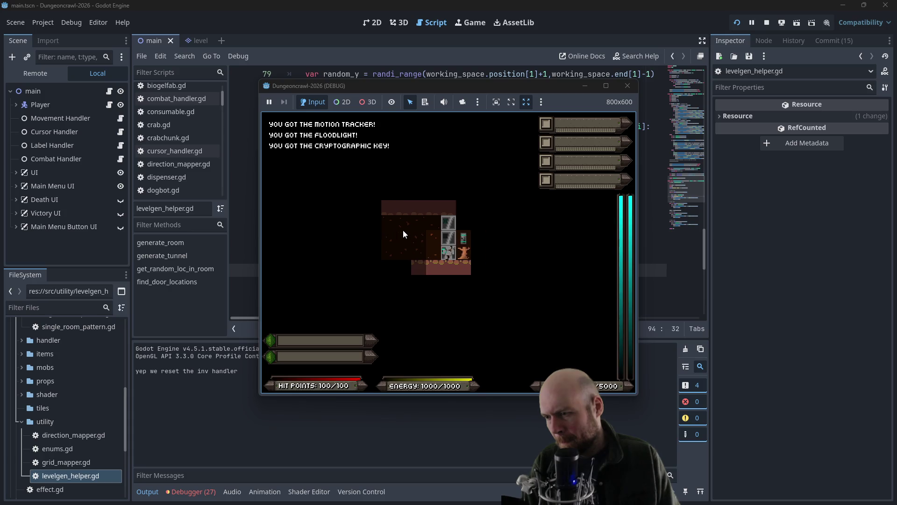
key("Up")
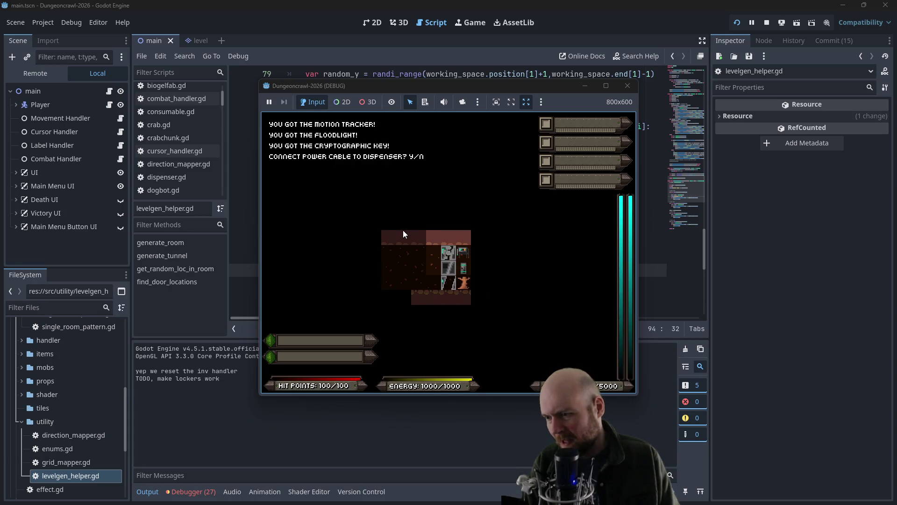
key("y")
key("Left")
key("i")
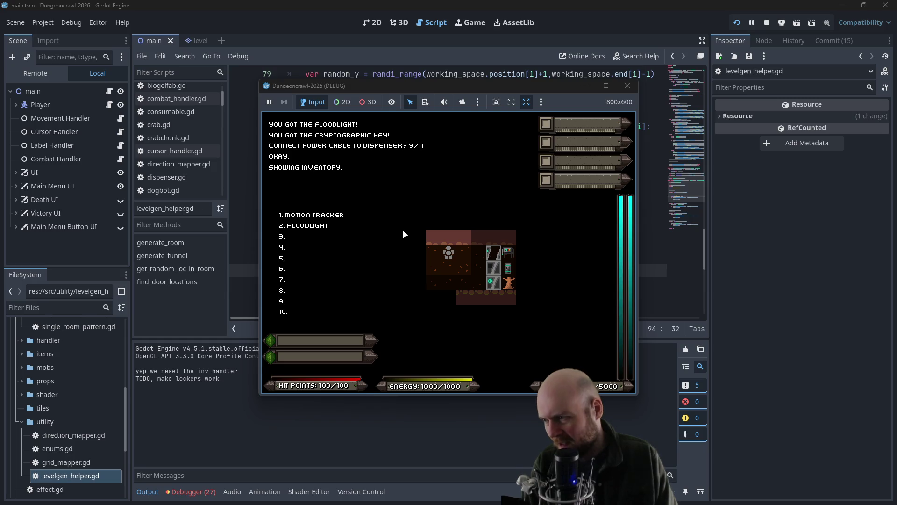
key("2")
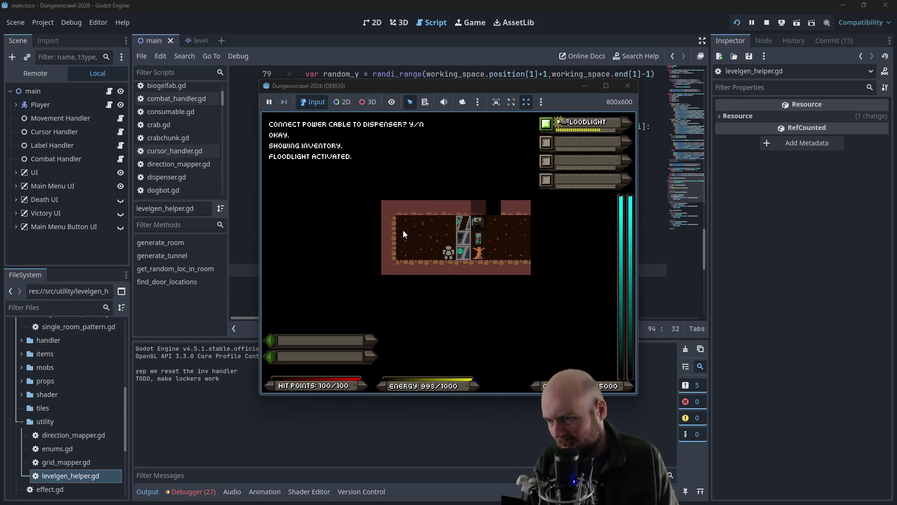
key("Right")
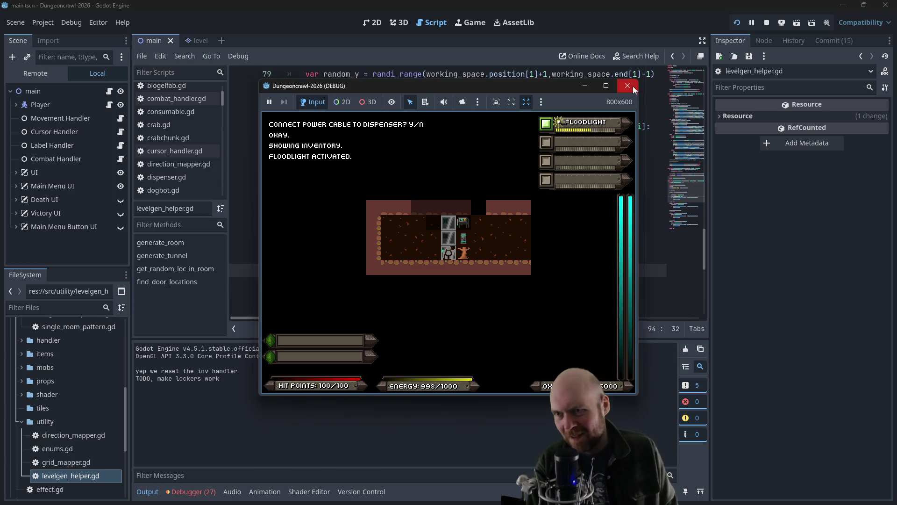
left_click(634, 88)
key("F5")
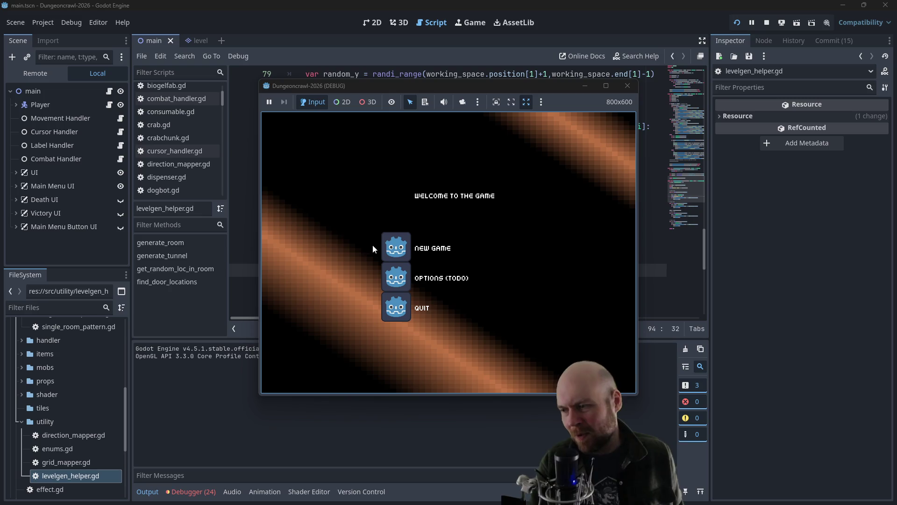
Step: Start a new game, descend to the next level, switch on the floodlight, and move the game window aside
left_click(396, 248)
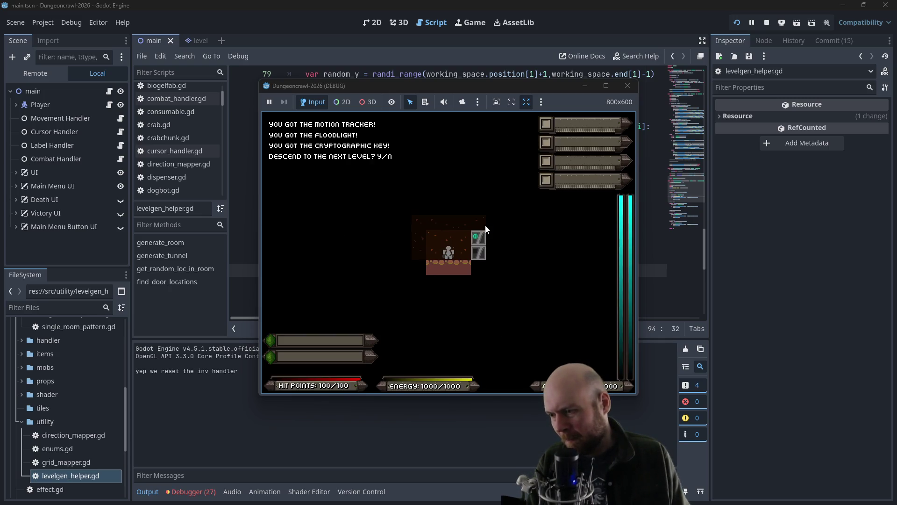
key("y")
key("2")
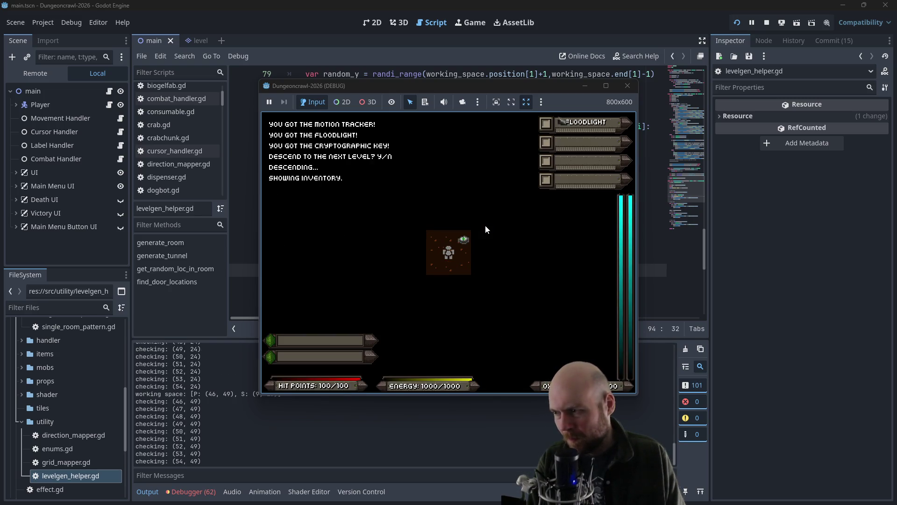
key("1")
key("Left")
key("Left")
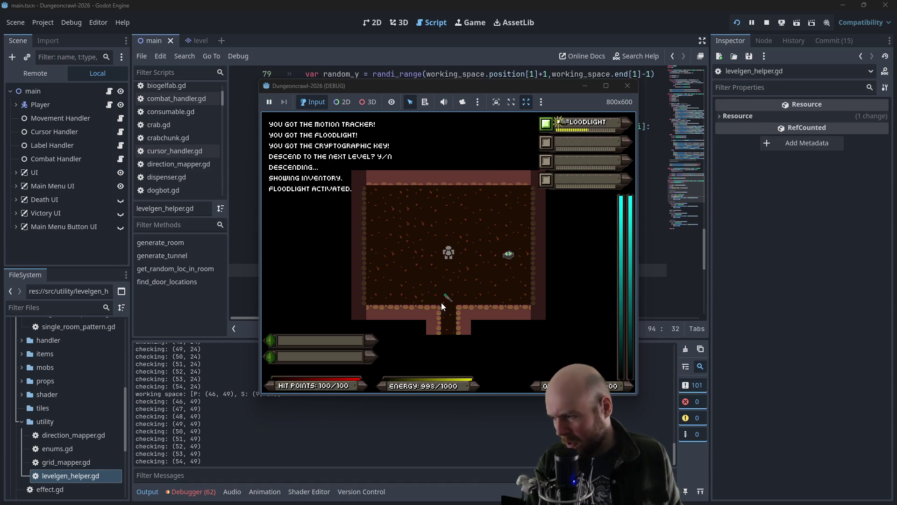
mouse_move(400, 88)
left_mouse_down()
mouse_move(522, 80)
mouse_move(513, 81)
left_mouse_up()
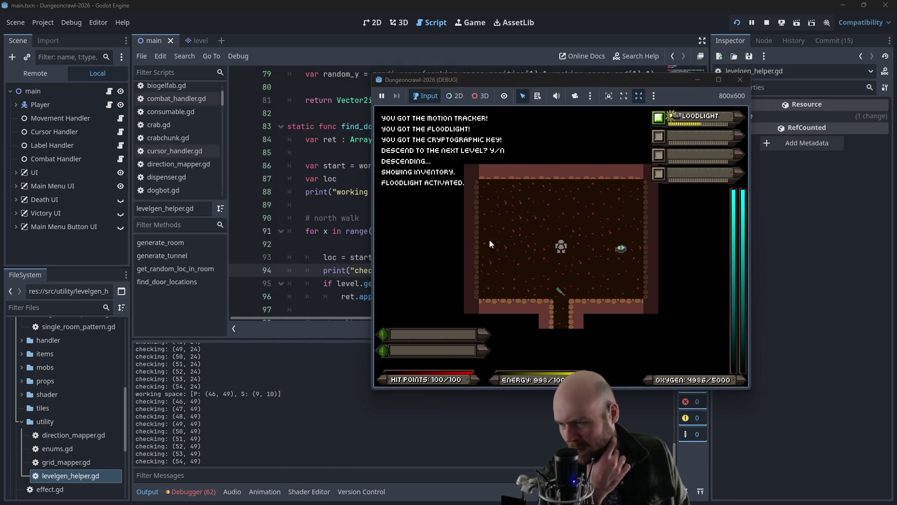
Step: Click tiles in the game view, then walk south down the corridor to fight a slime
left_click(473, 174)
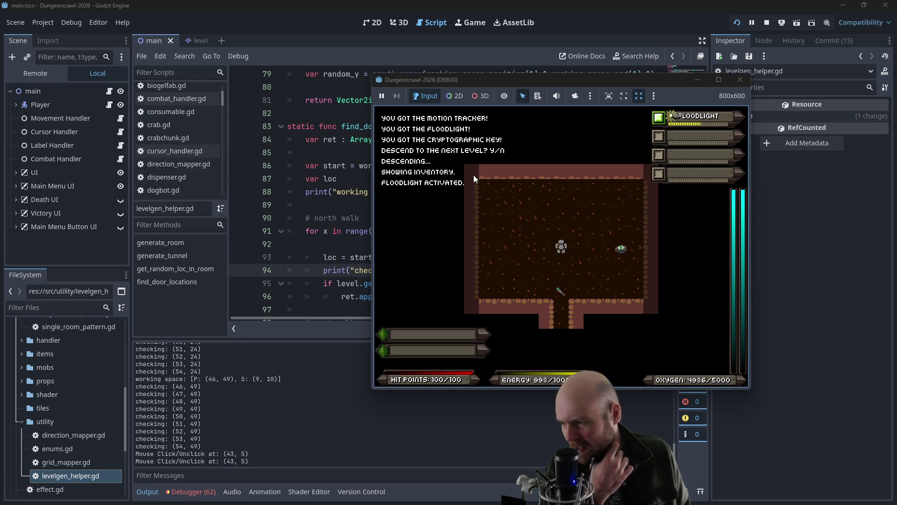
left_click(571, 172)
left_click(548, 173)
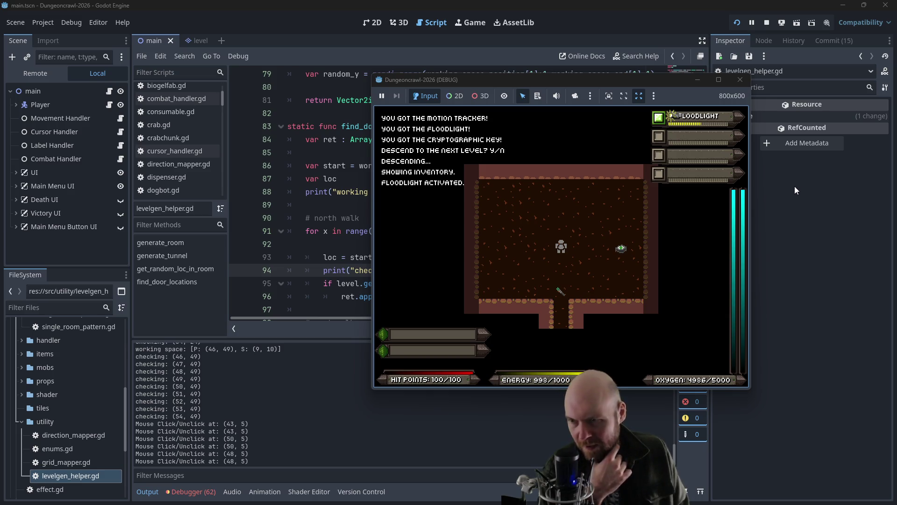
key("Down")
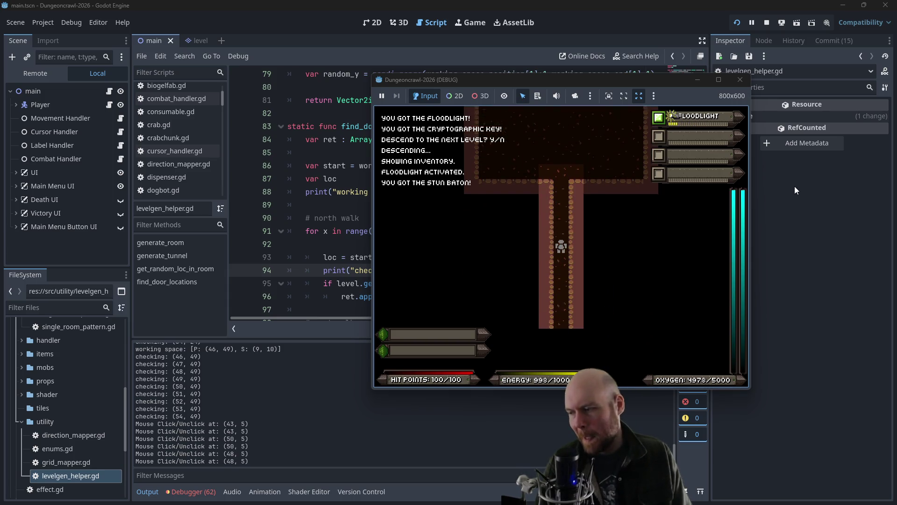
key("Down")
key("Down")
key("Down")
key("Down")
key("Down")
key("Down")
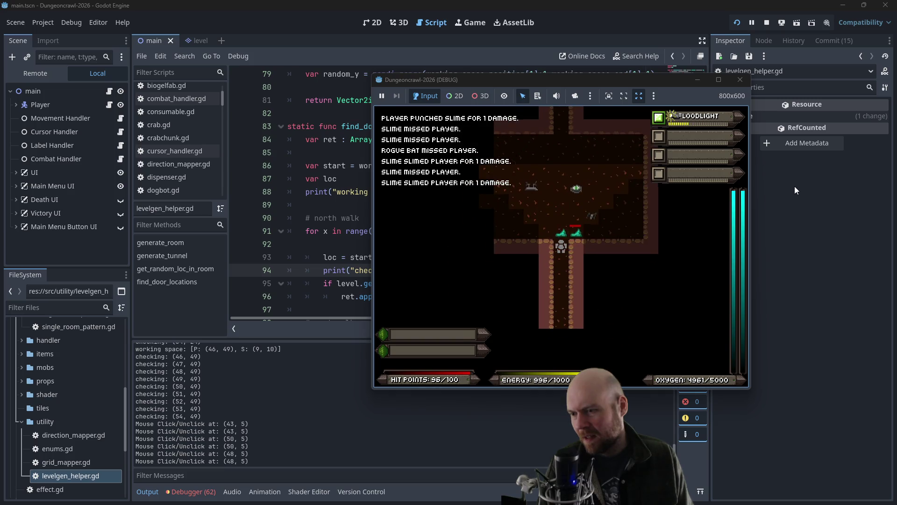
key("Down")
key("Down")
key("Down")
key("Up")
key("Up")
key("Up")
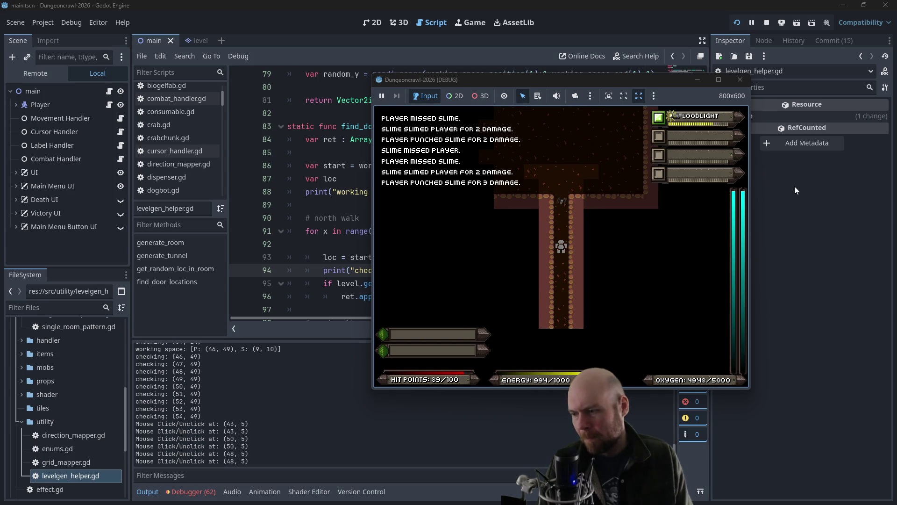
Step: Ready the stun baton, fight the rogue bat and a slime, and pick up the room's item
key("i")
key("2")
key("Up")
key("Up")
key("Up")
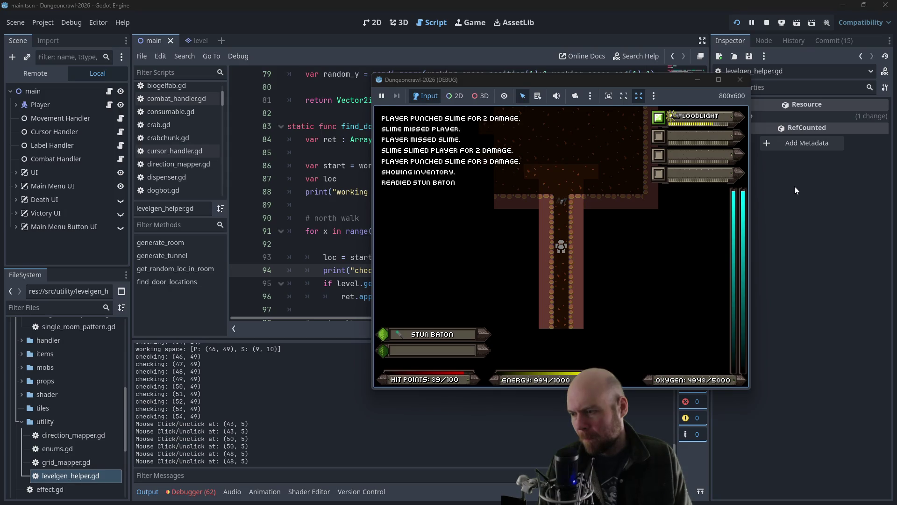
key("i")
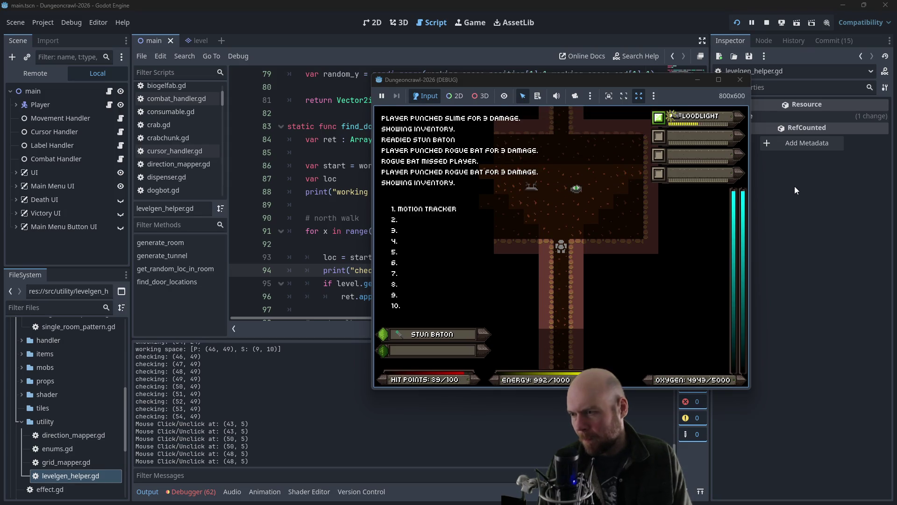
key("1")
key("Up")
key("Up")
key("Up")
key("Left")
key("Up")
key("Right")
key("Right")
key("Right")
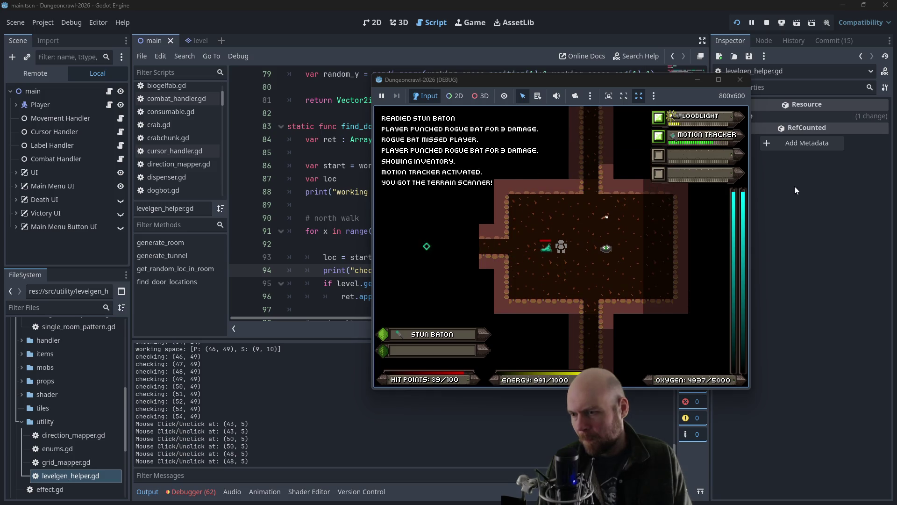
key("Right")
key("Right")
key("Right")
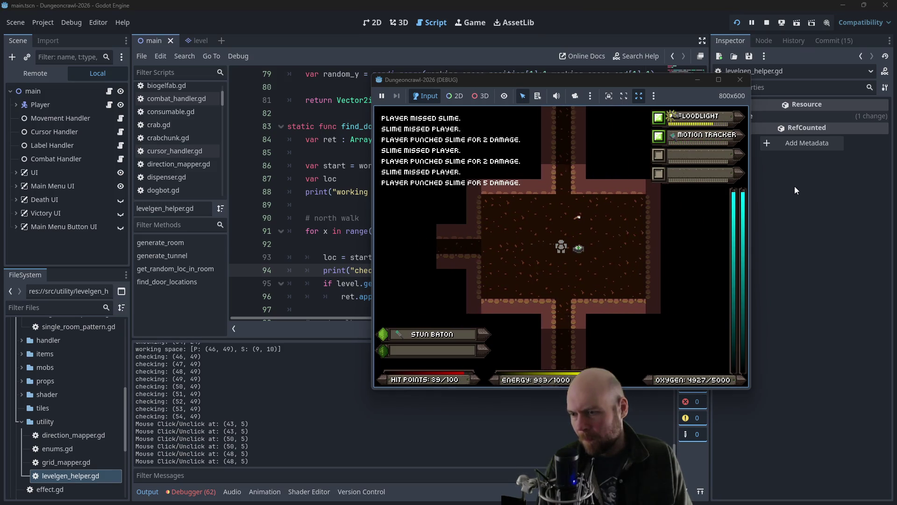
key("Down")
Step: Activate the terrain scanner, walk into the next room, and fight the butterfly
key("i")
key("1")
key("Up")
key("Up")
key("Up")
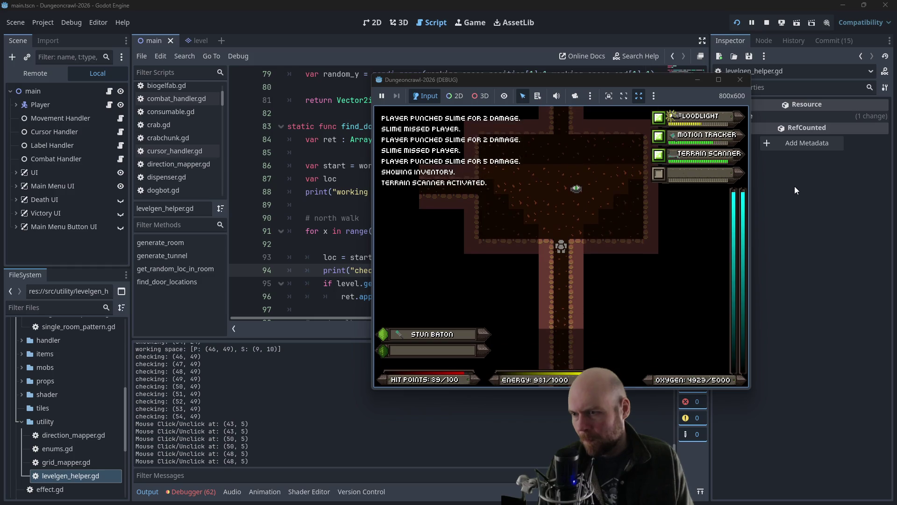
key("Down")
key("Down")
key("Down")
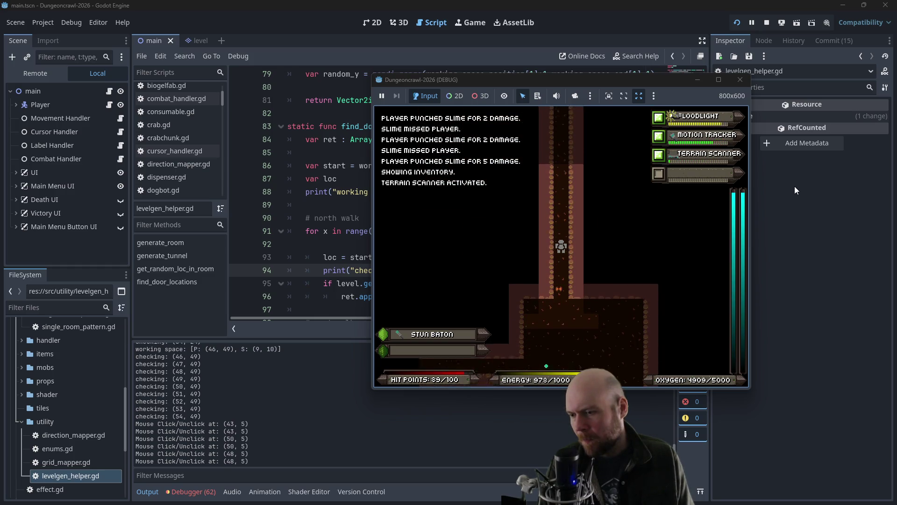
key("Down")
key("Right")
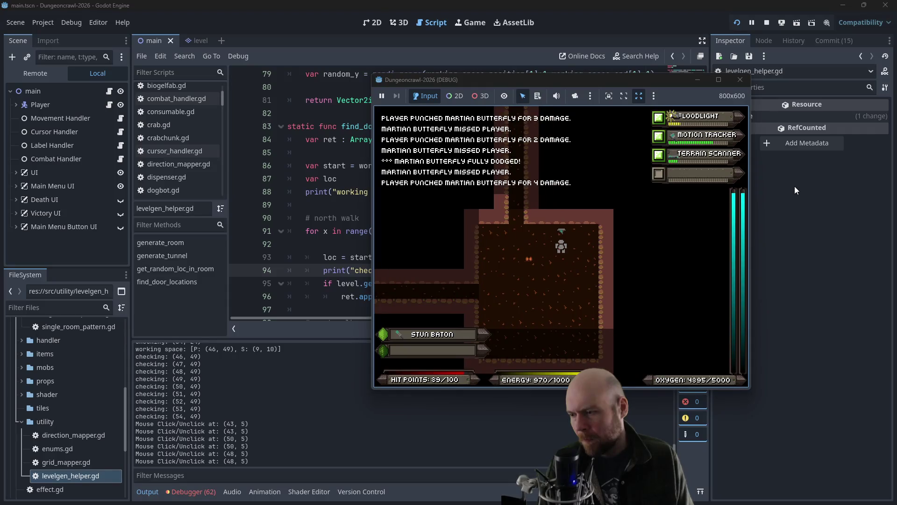
key("Down")
key("Down")
key("Down")
key("Left")
key("Left")
key("Left")
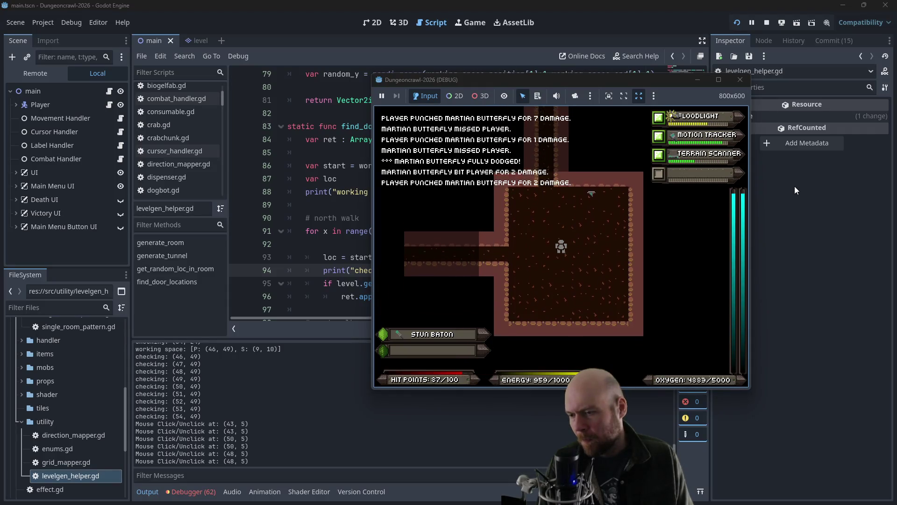
key("Right")
key("Right")
key("Right")
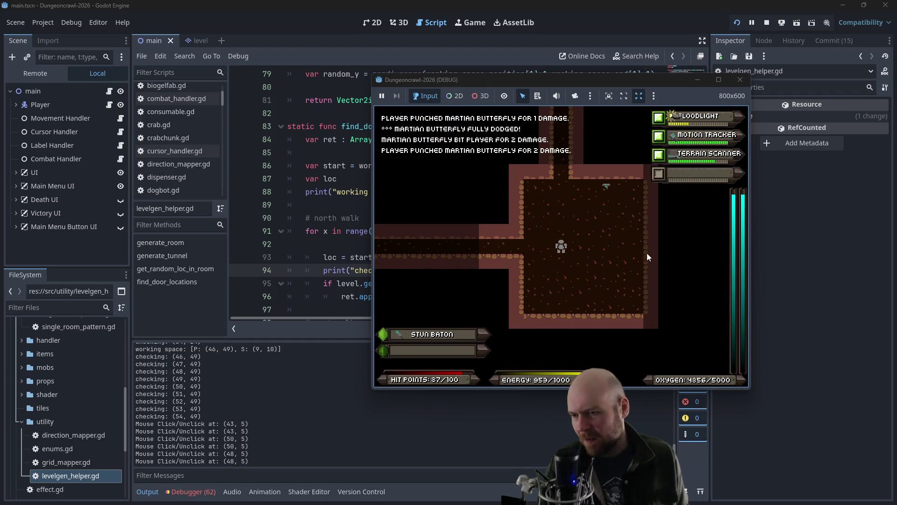
Step: Log the coordinates of tiles (47, 49), (47, 50) and (46, 49), then return to find_door_locations
left_click(652, 255)
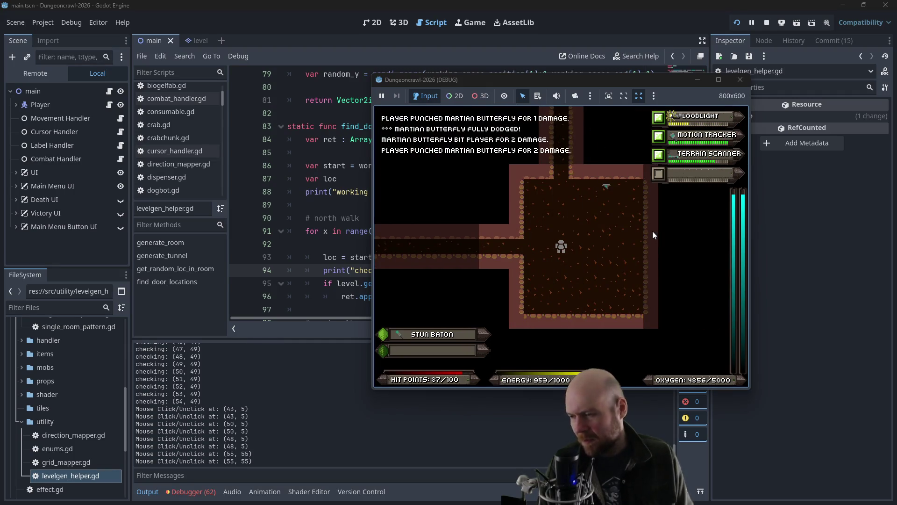
key("Up")
key("Up")
key("Up")
left_click(539, 217)
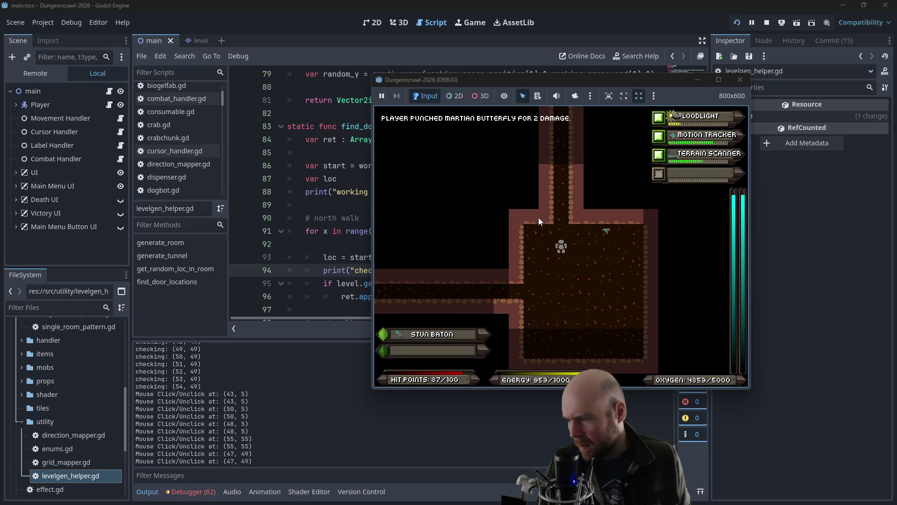
left_click(531, 219)
left_click(531, 234)
left_click(514, 217)
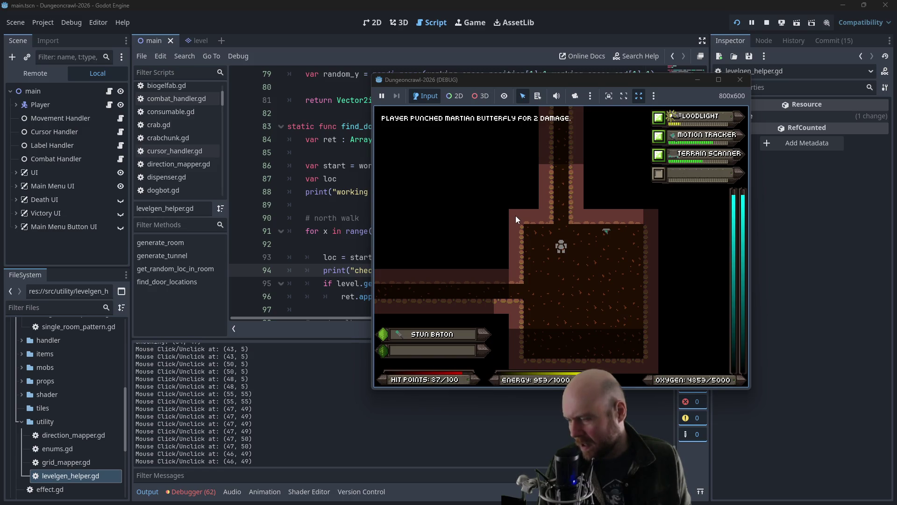
scroll(285, 400, "up", 5)
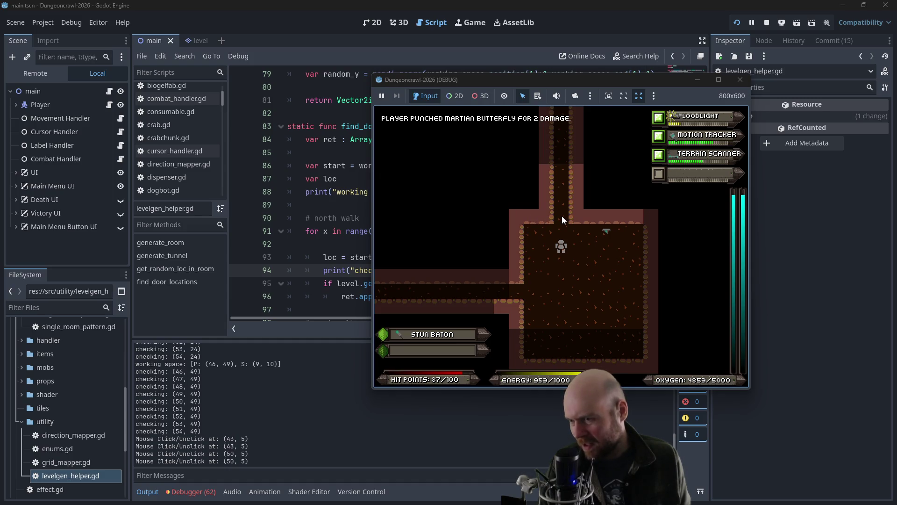
left_click(356, 232)
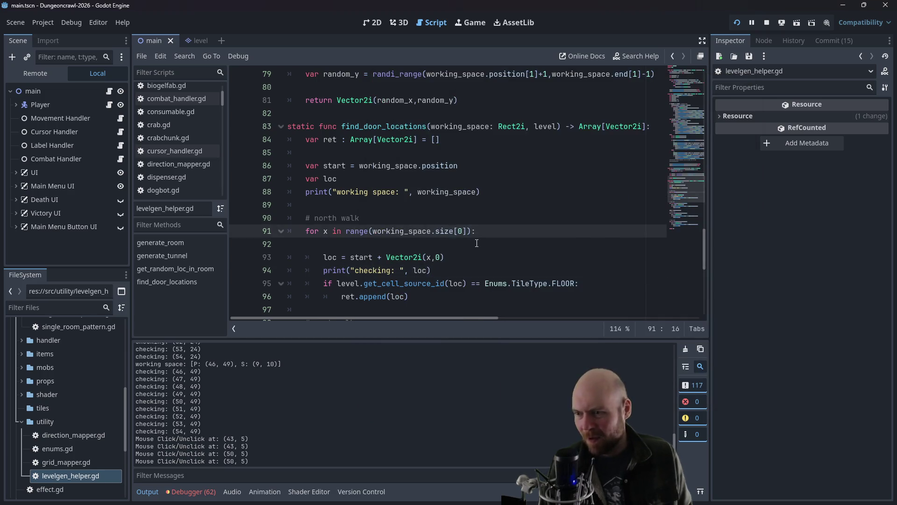
Step: Start a new print line below the north walk's checking print on line 95
scroll(477, 243, "up", 1)
scroll(472, 224, "down", 2)
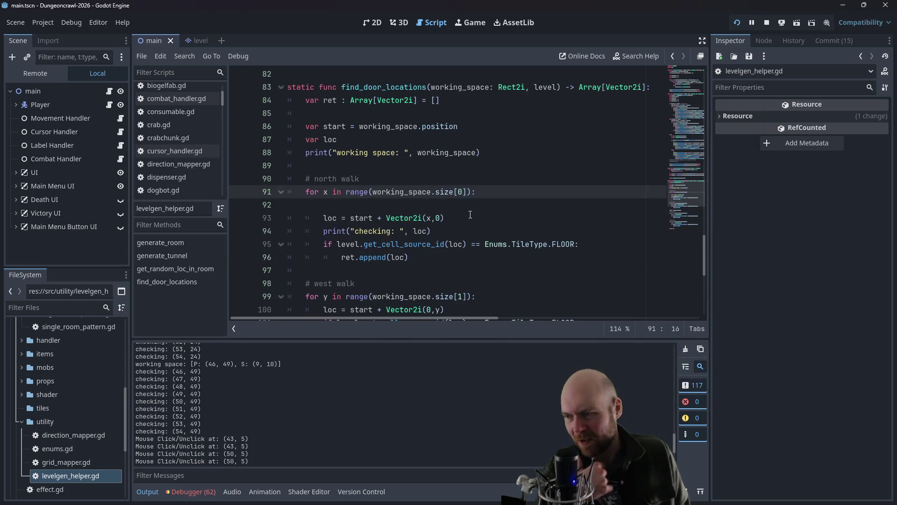
left_click(403, 244)
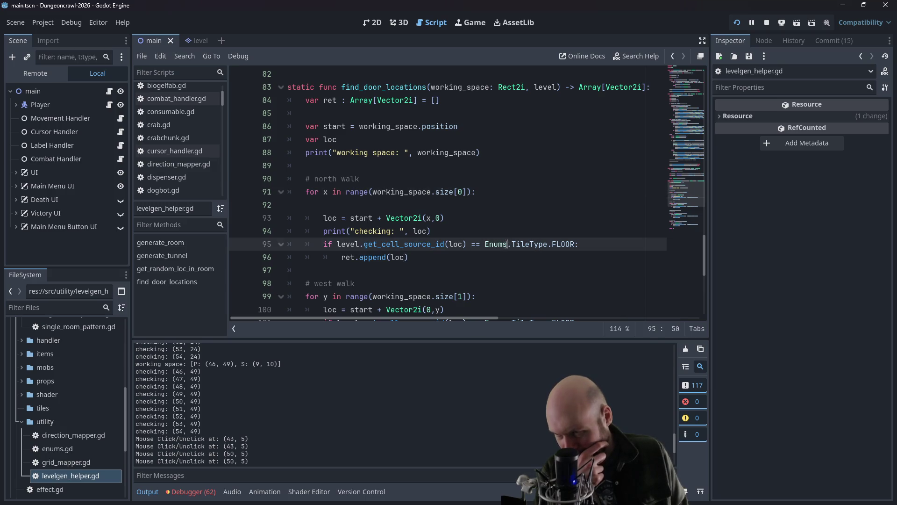
left_click_drag(485, 244, 575, 243)
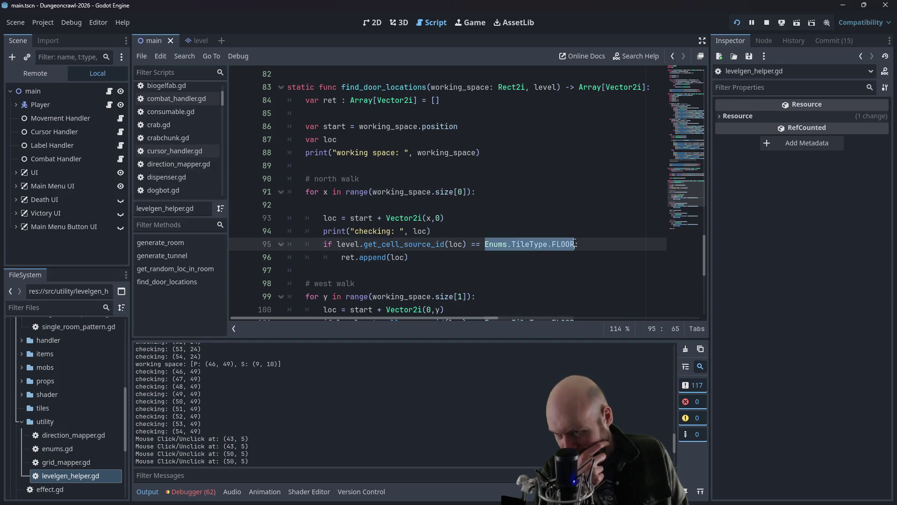
left_click(410, 234)
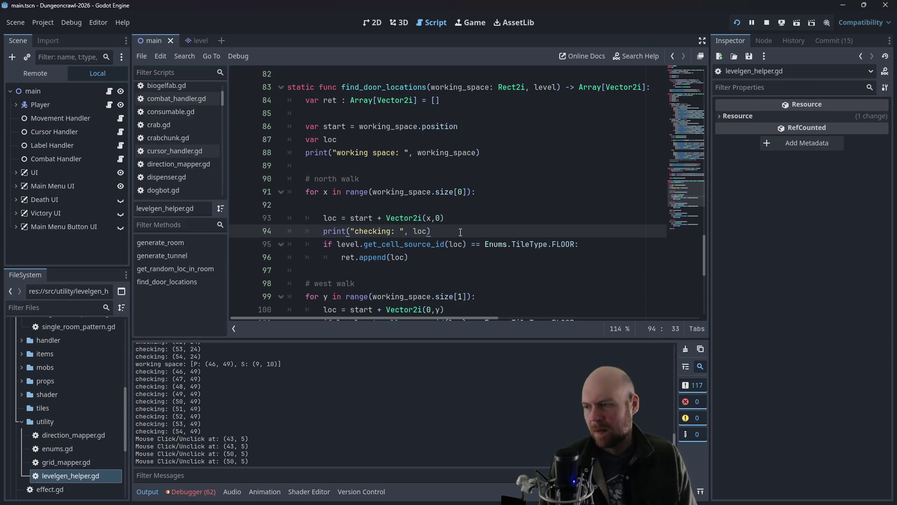
key("Return")
type("print(\"the tile here is:, \")")
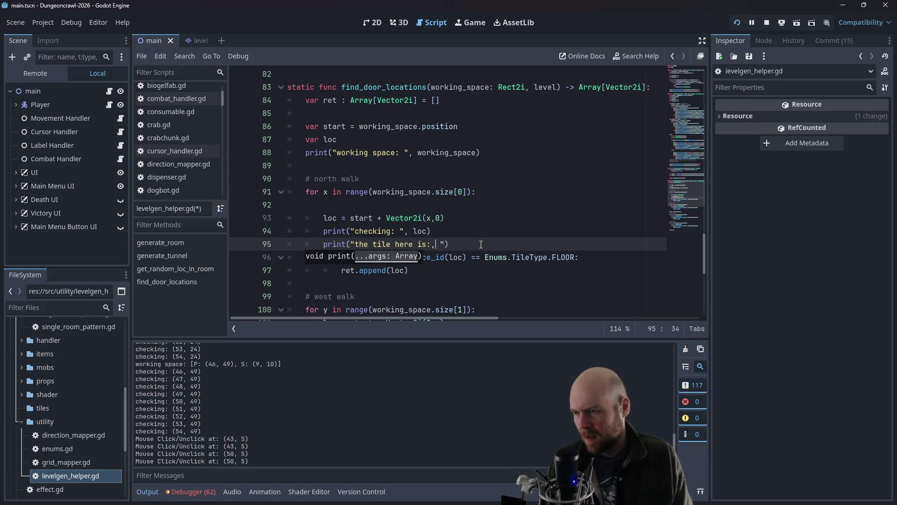
Step: Complete it as print("the tile here is: ", level.get_cell_source_id(loc)) and run the project
left_click_drag(466, 257, 338, 257)
key("ctrl+c")
left_click(445, 244)
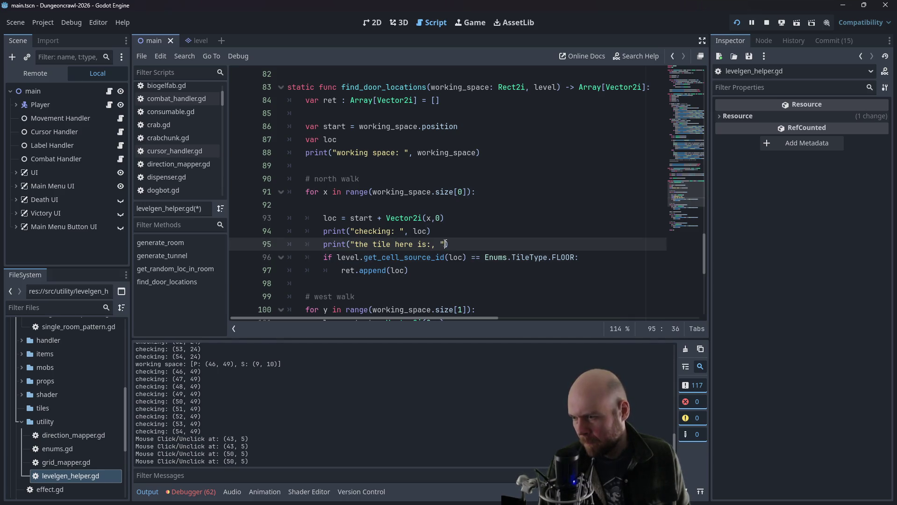
key("ctrl+v")
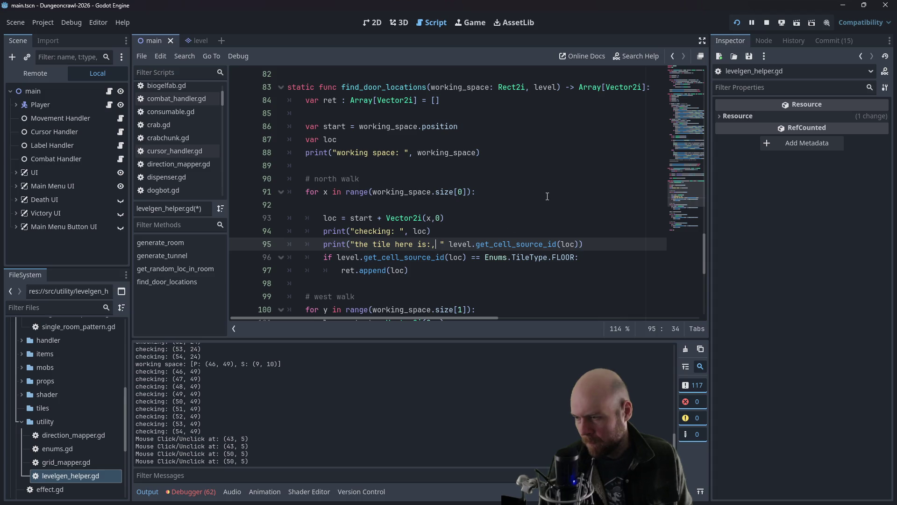
key("BackSpace")
type(",")
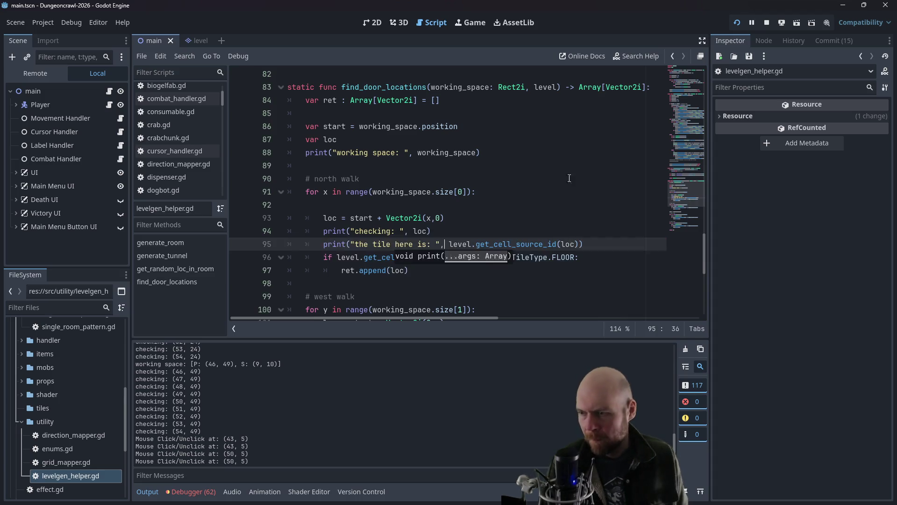
left_click(561, 178)
left_click(735, 21)
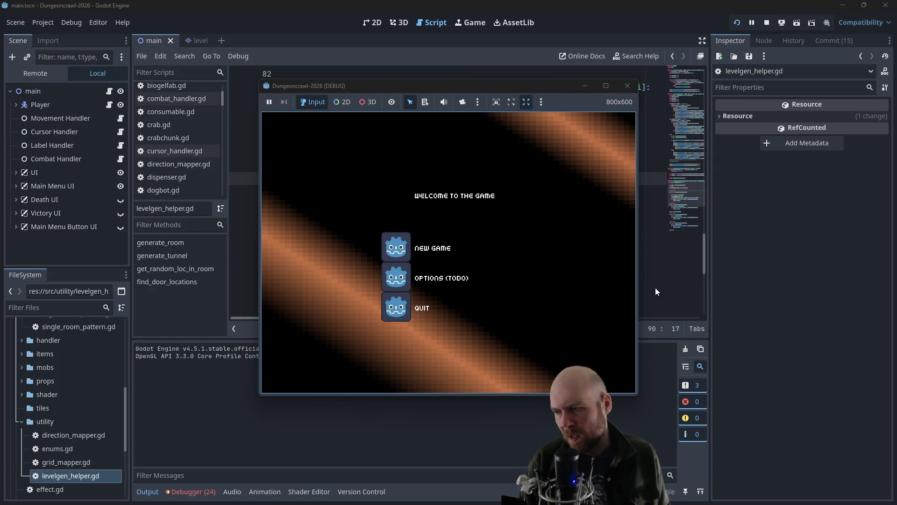
Step: Start a new game, grab the motion tracker, and descend a level
left_click(406, 244)
key("Right")
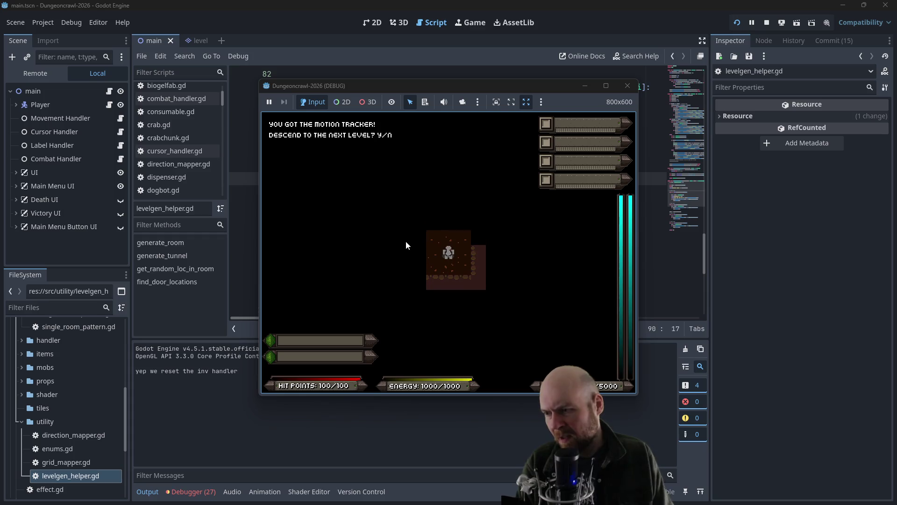
key("y")
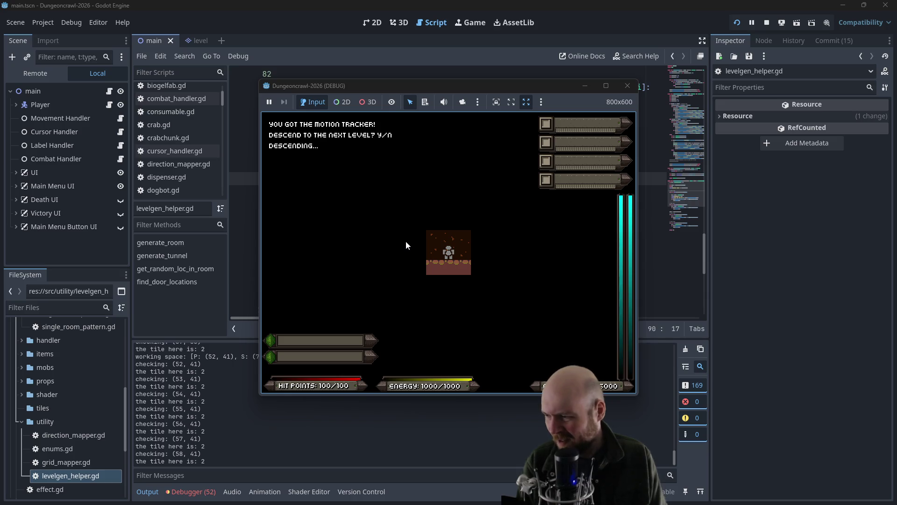
Step: Check that the Output log shows source id 2 at every checked tile, then stop the game
scroll(276, 450, "up", 3)
scroll(280, 444, "up", 5)
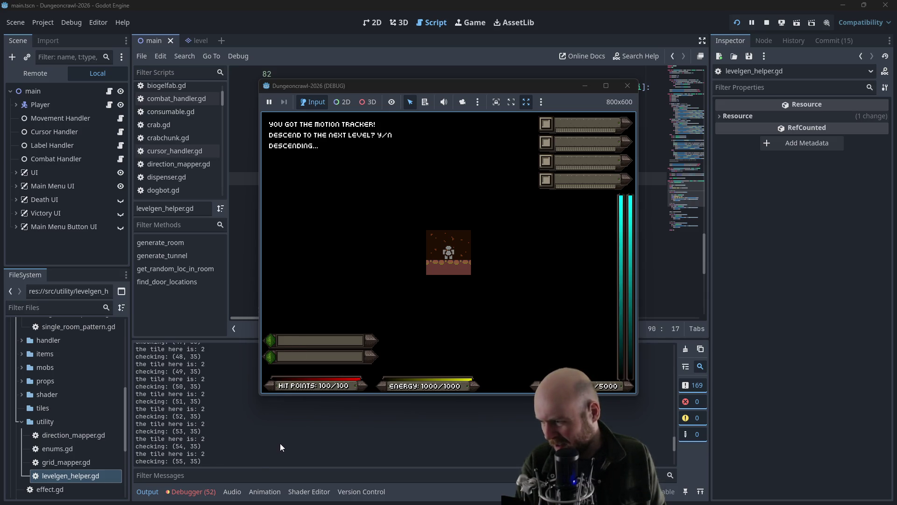
scroll(280, 441, "up", 10)
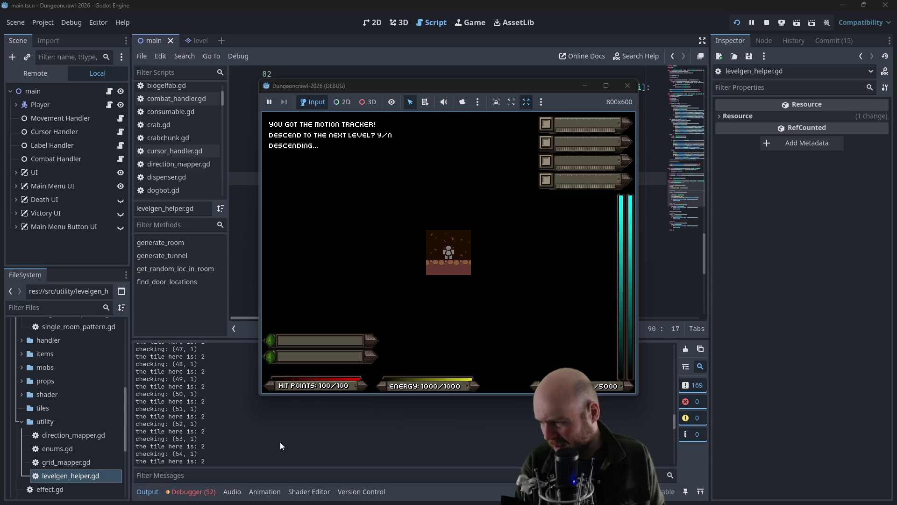
scroll(279, 441, "up", 10)
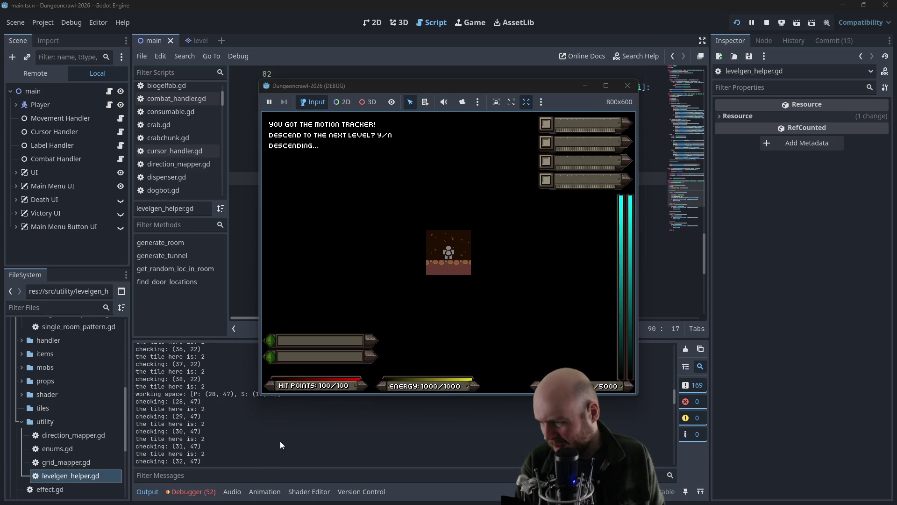
scroll(279, 443, "up", 10)
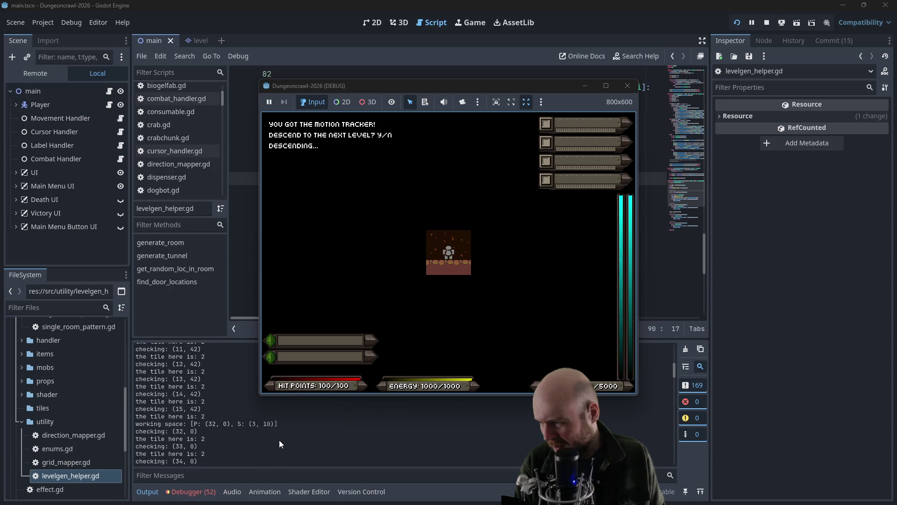
scroll(279, 441, "up", 5)
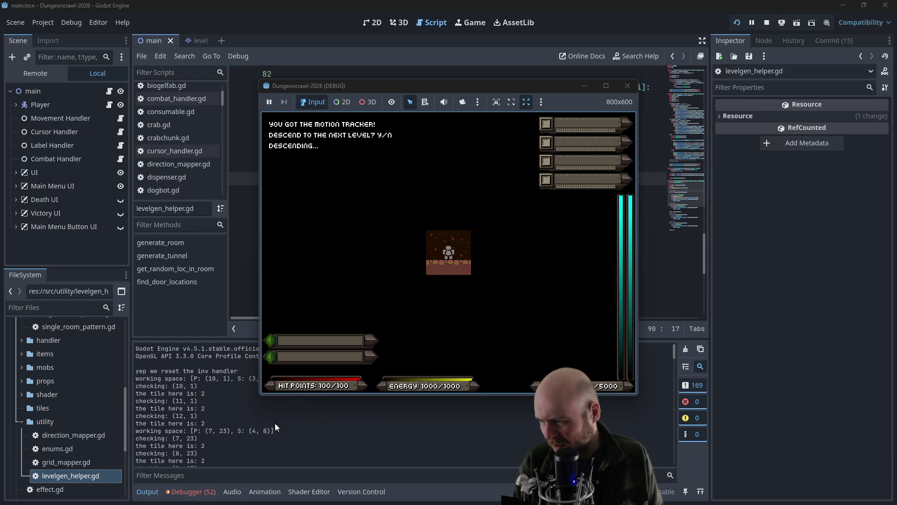
scroll(274, 422, "down", 8)
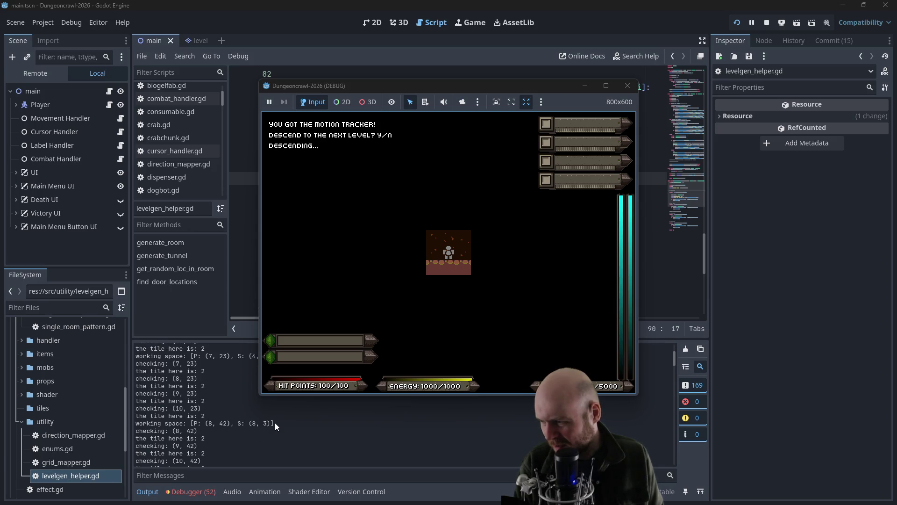
scroll(275, 420, "down", 10)
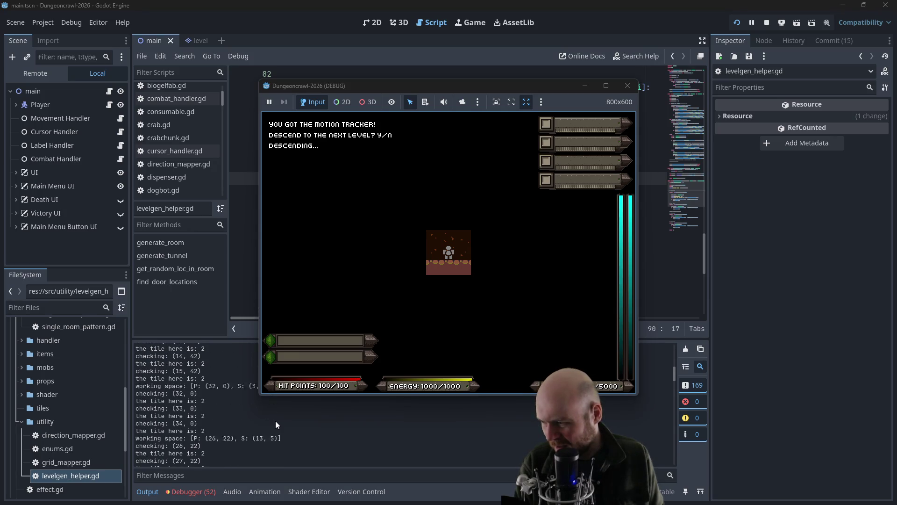
scroll(276, 421, "down", 6)
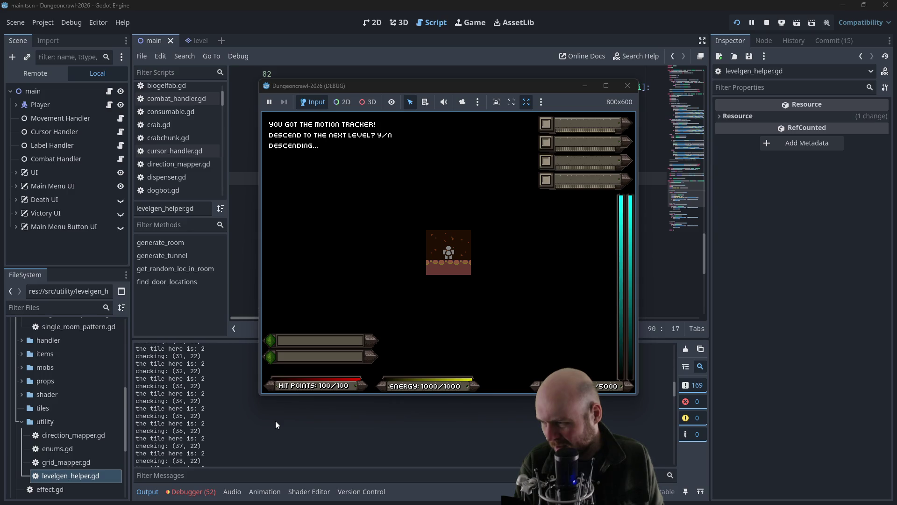
scroll(276, 420, "down", 15)
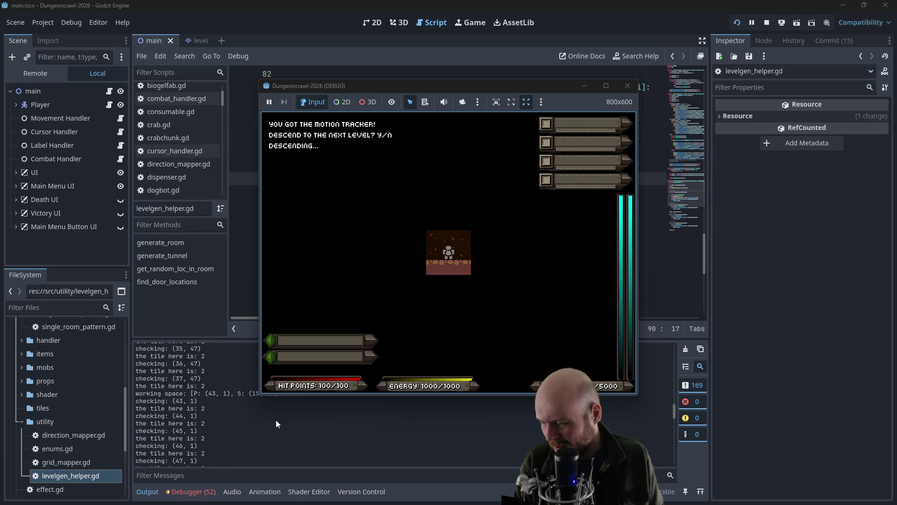
scroll(276, 420, "down", 15)
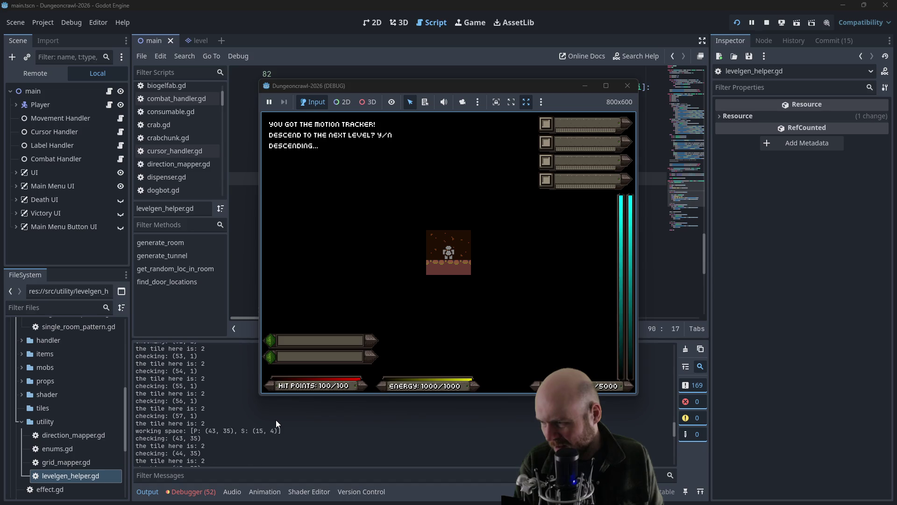
scroll(276, 419, "down", 15)
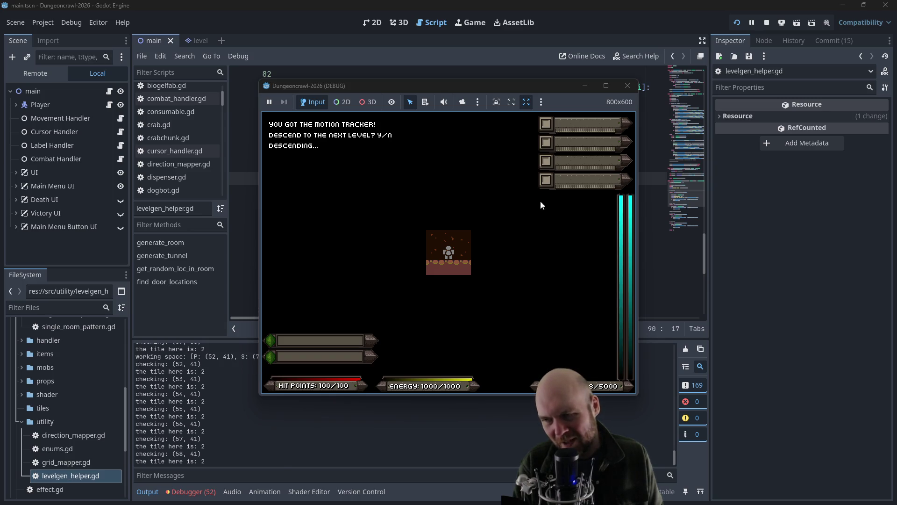
left_click(628, 85)
key("Down")
key("Down")
key("Down")
key("Down")
key("End")
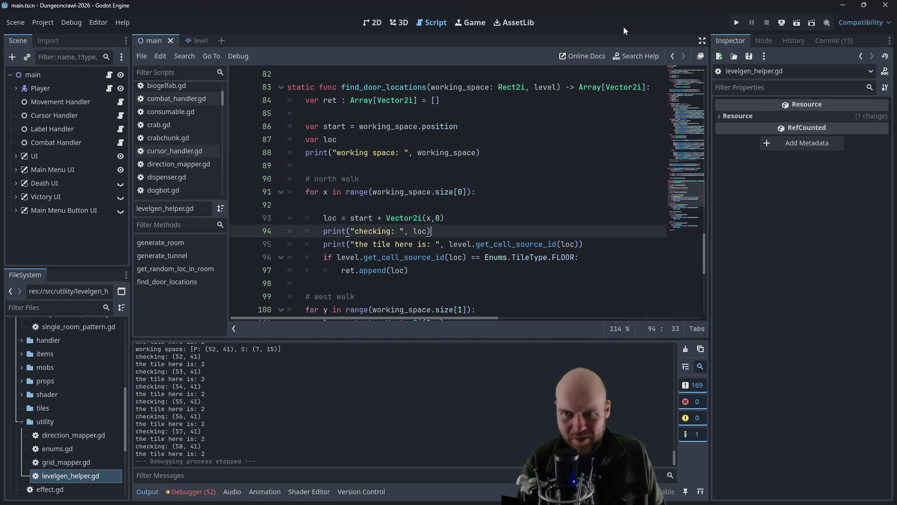
Step: Run the project, start a new game, and descend one level
left_click(736, 22)
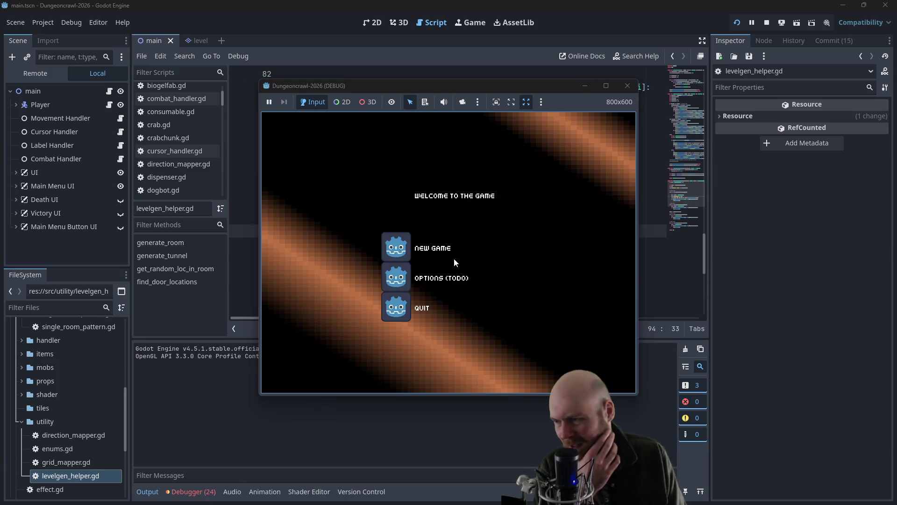
left_click(434, 254)
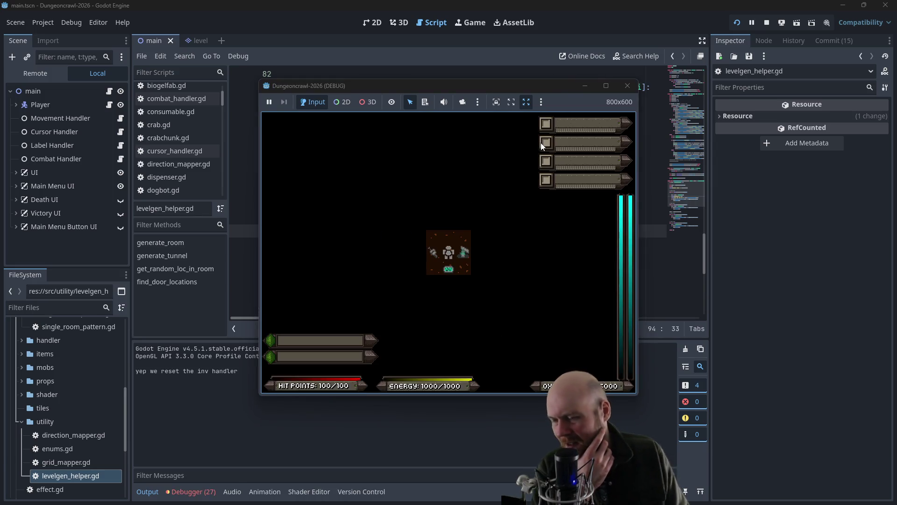
key("y")
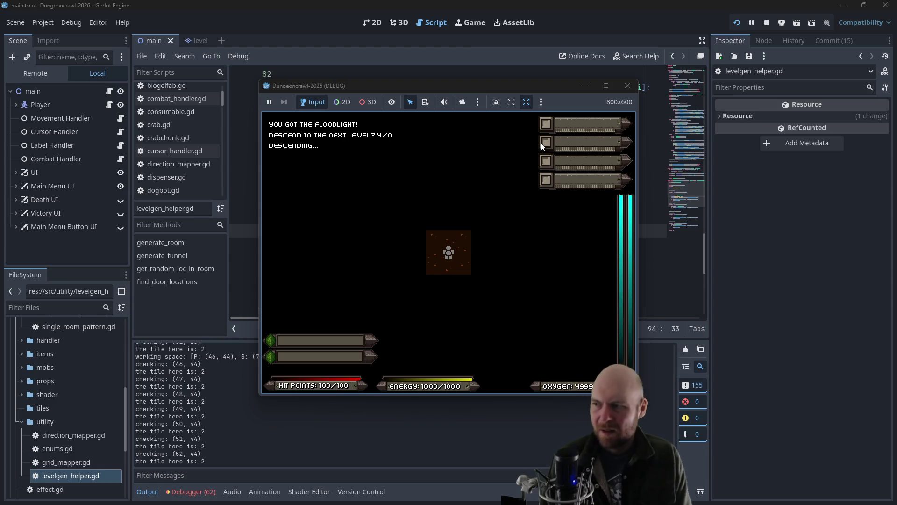
Step: Review the Output log, which again shows source id 2 everywhere, and close the game
scroll(194, 425, "up", 4)
scroll(210, 418, "down", 2)
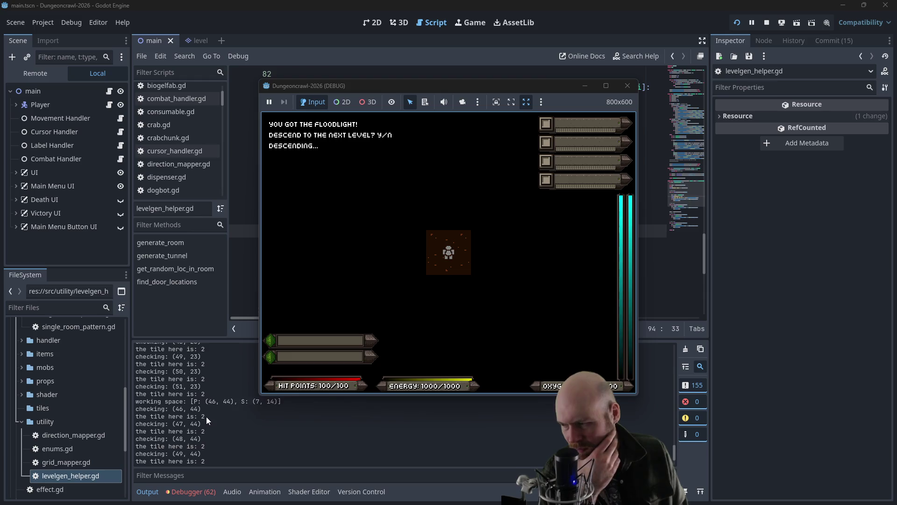
scroll(204, 412, "down", 1)
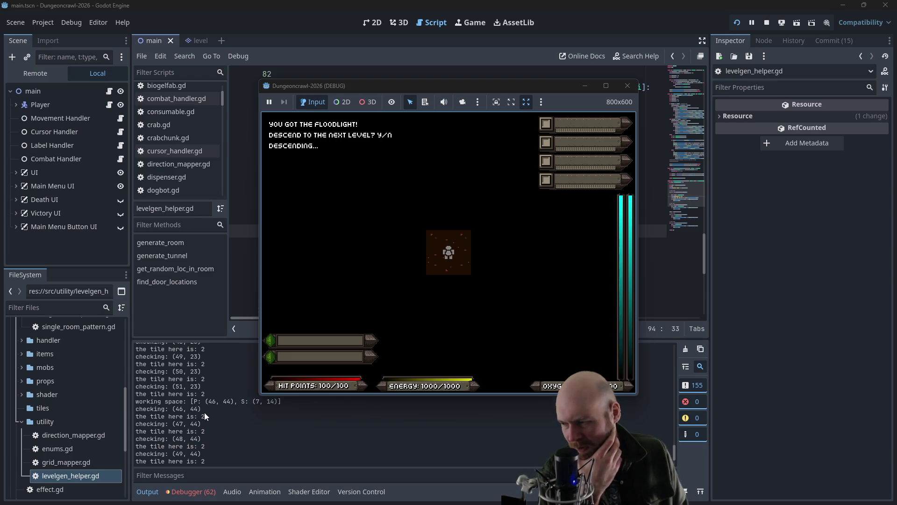
scroll(194, 418, "down", 5)
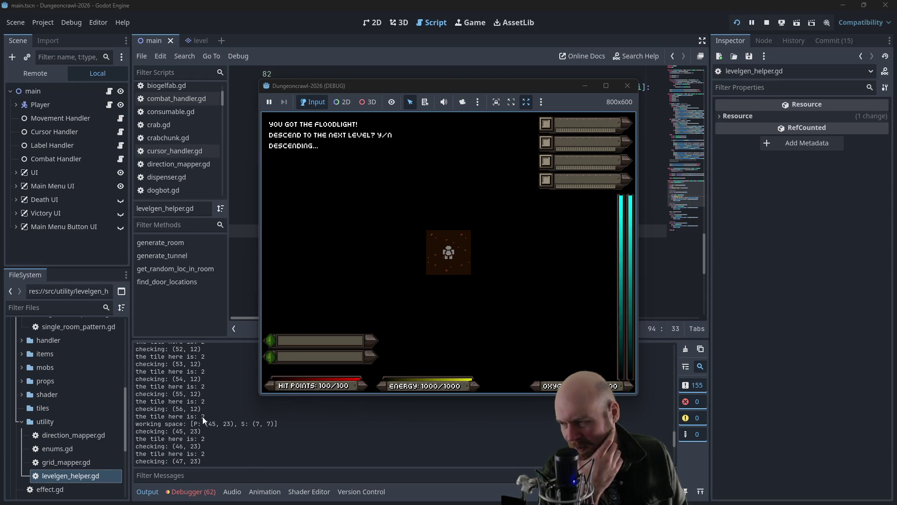
scroll(201, 414, "down", 5)
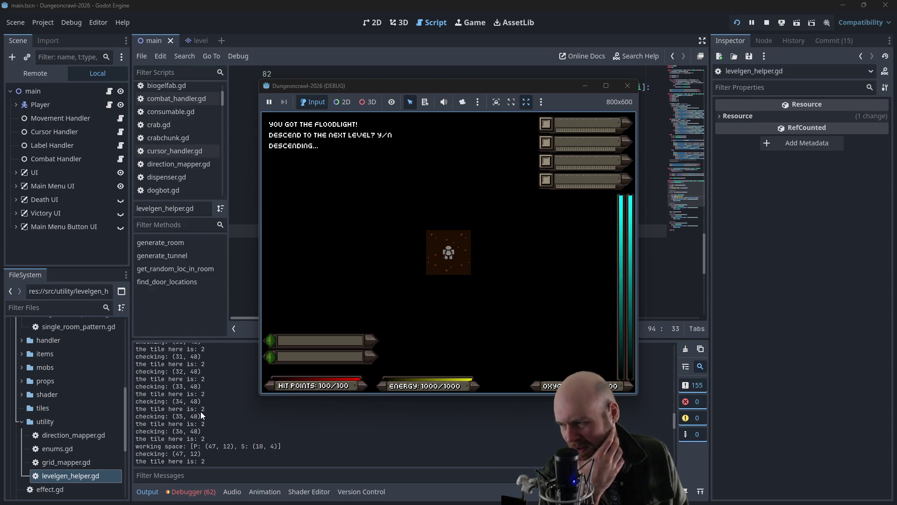
scroll(207, 408, "down", 4)
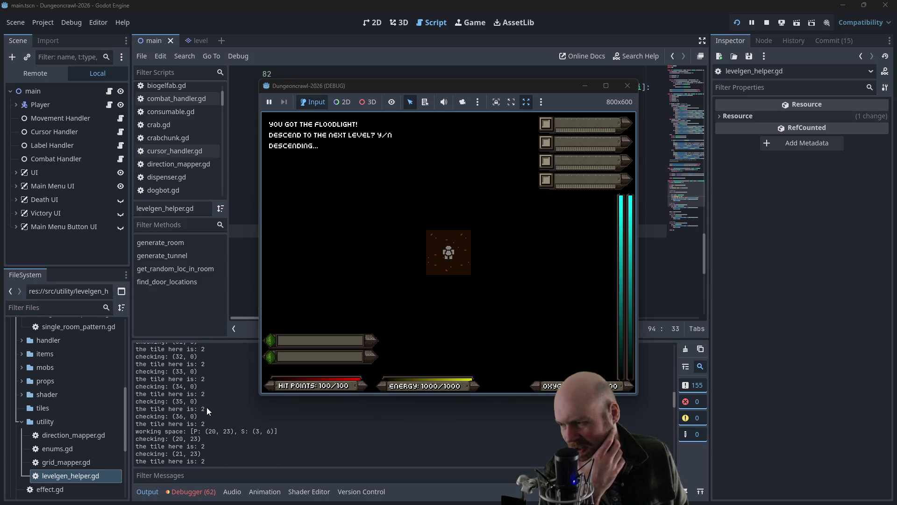
scroll(208, 406, "down", 5)
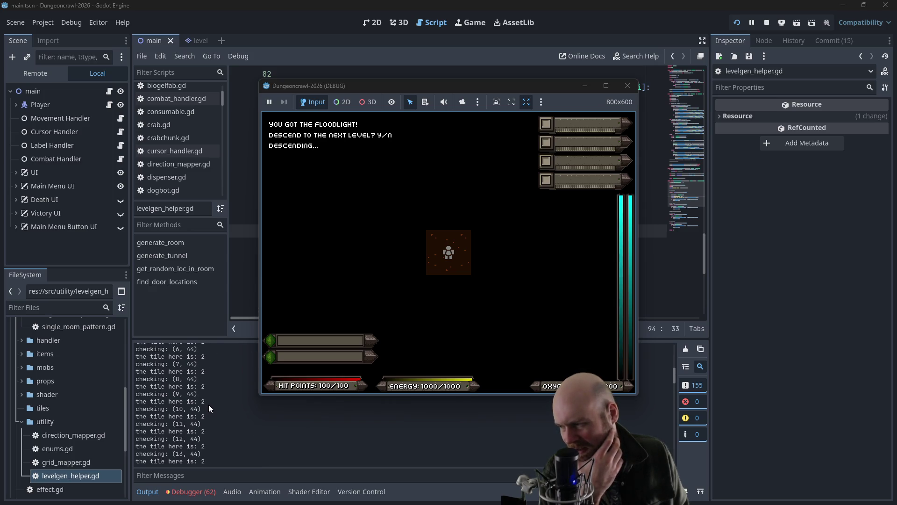
scroll(213, 403, "up", 15)
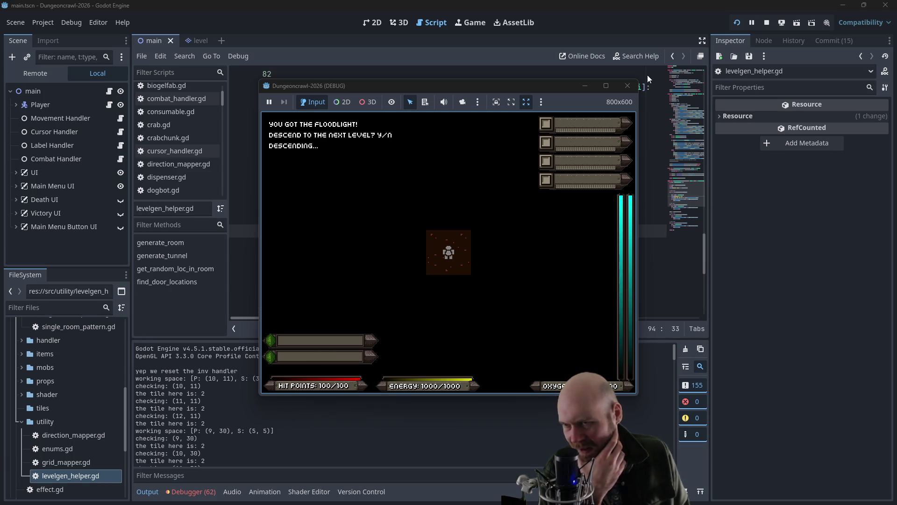
left_click(374, 258)
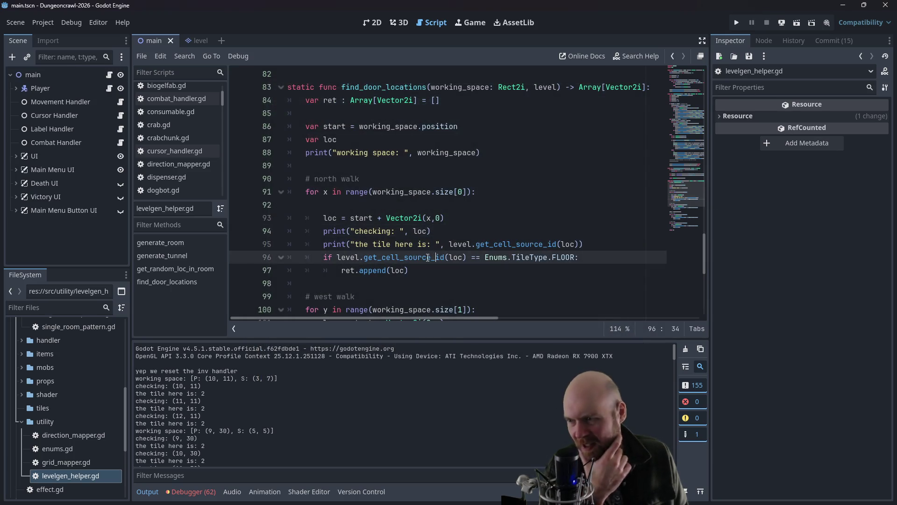
Step: Search the script for get_cell_source_id
key("alt+Left")
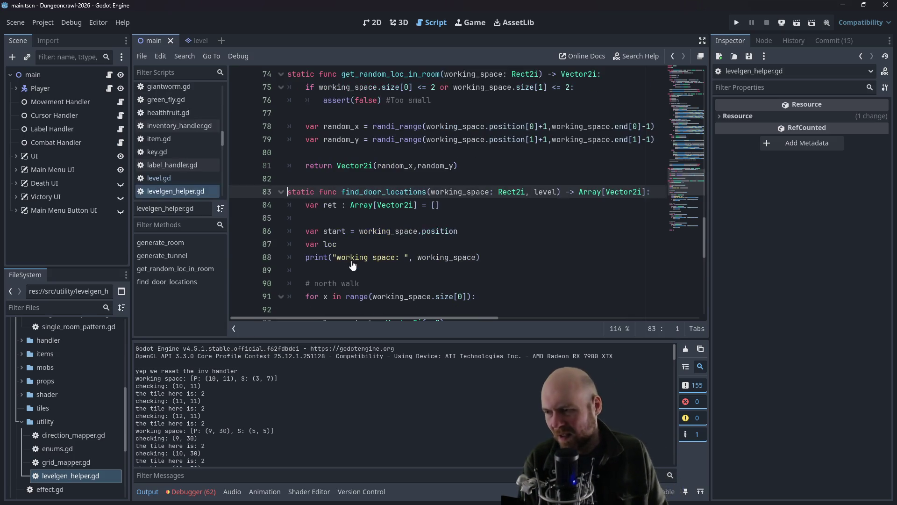
scroll(387, 245, "down", 3)
scroll(388, 245, "down", 5)
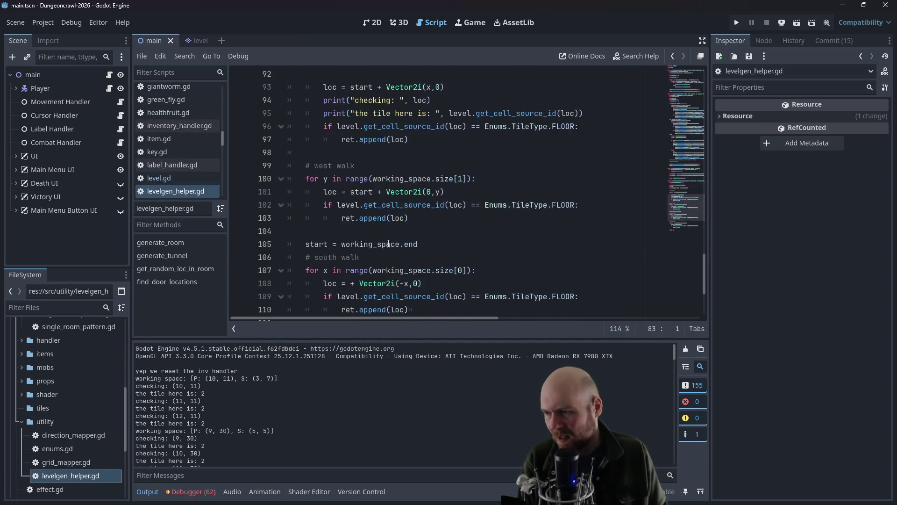
key("ctrl+f")
type("get_cell_source_id")
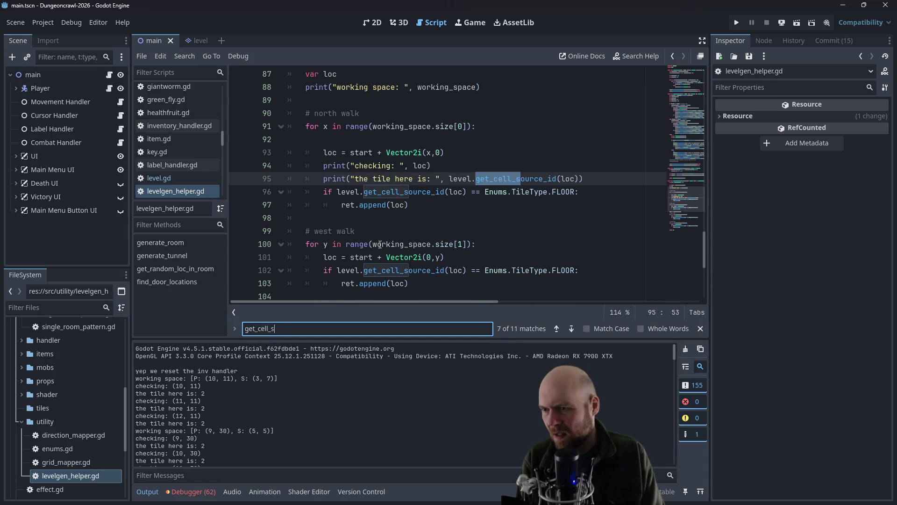
key("Return")
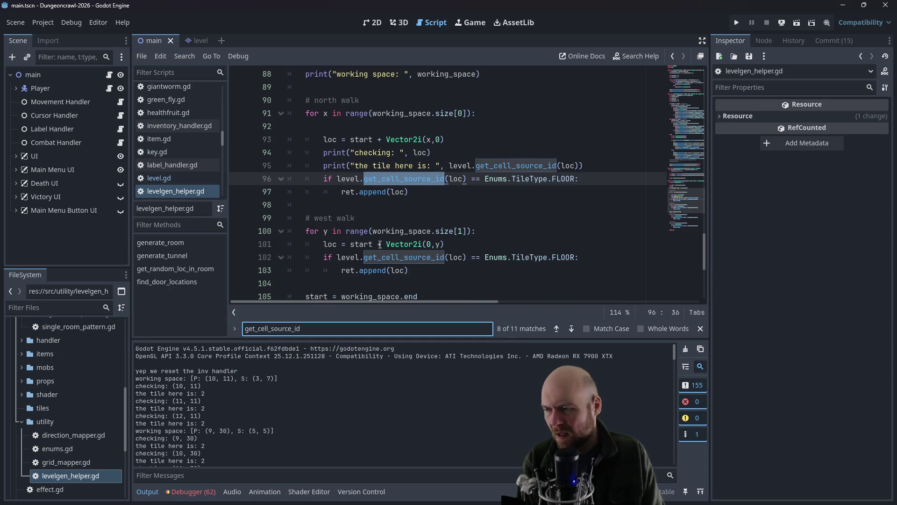
Step: Open the Level class definition in level.gd
scroll(477, 159, "up", 1)
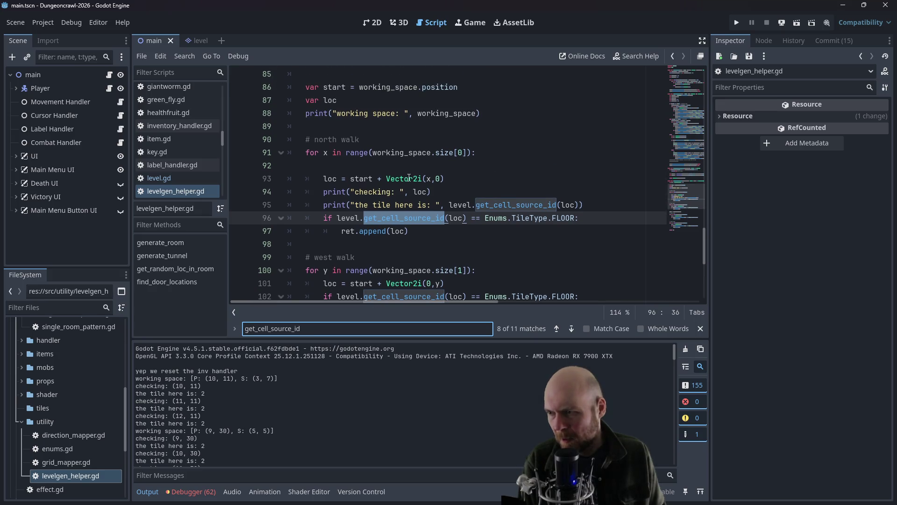
scroll(409, 178, "up", 3)
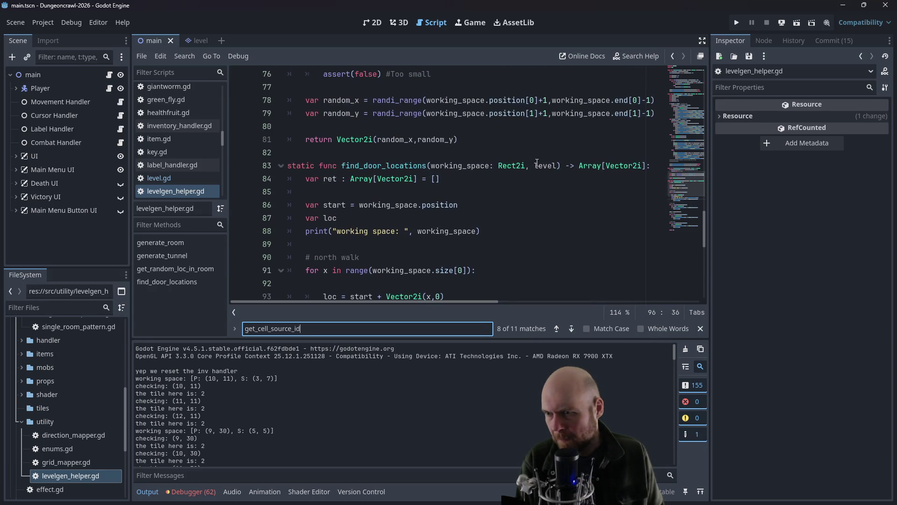
scroll(548, 167, "up", 3)
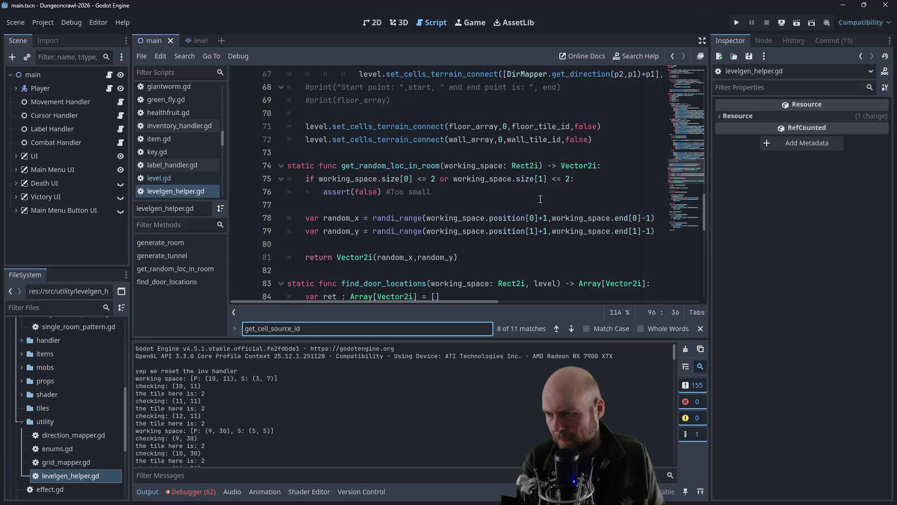
scroll(541, 199, "up", 15)
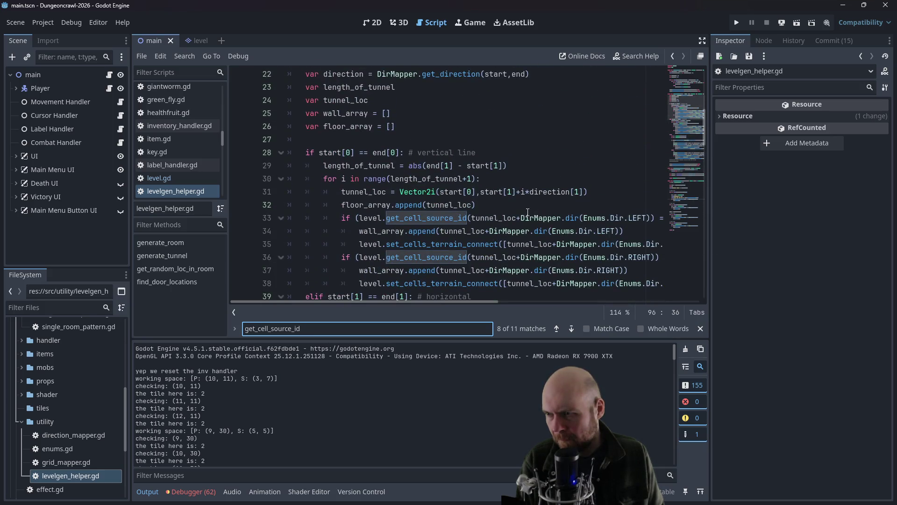
scroll(492, 176, "up", 2)
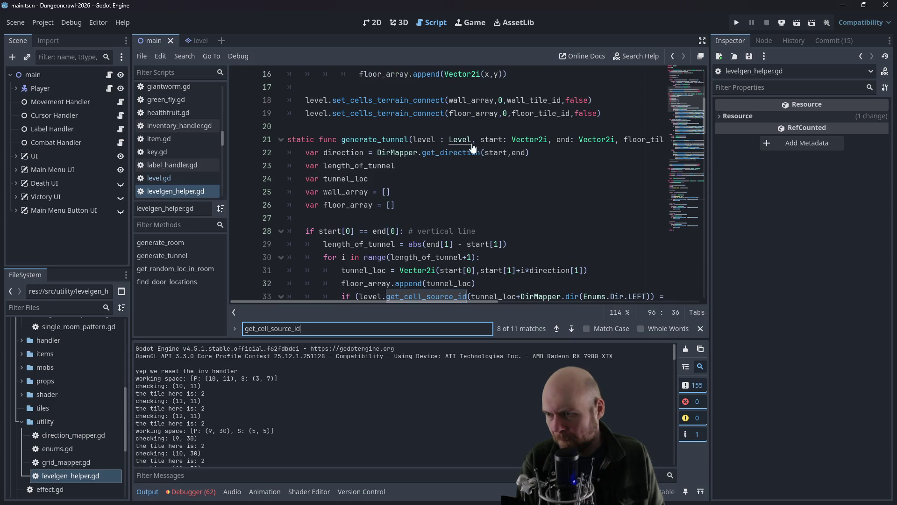
left_click(460, 140, "ctrl")
Step: Clear the search text and open the TileMapLayer class reference from level.gd
left_click(309, 329)
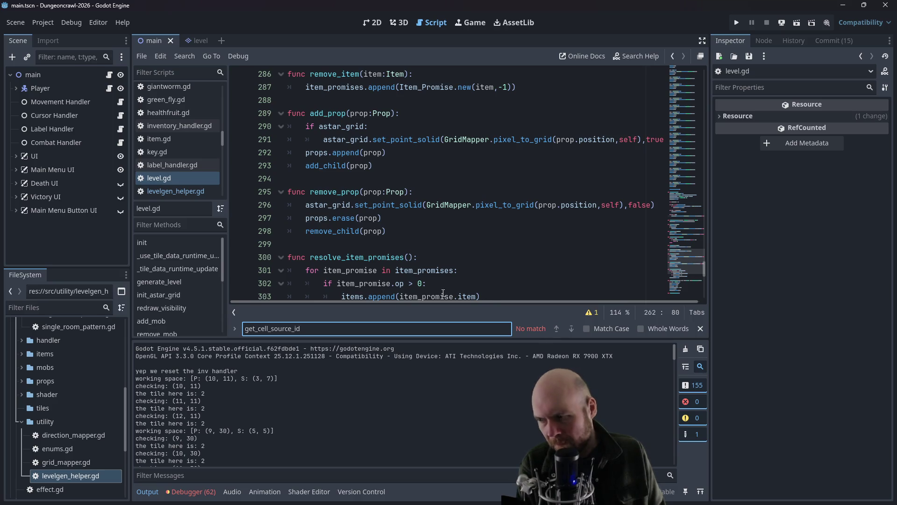
scroll(443, 293, "down", 5)
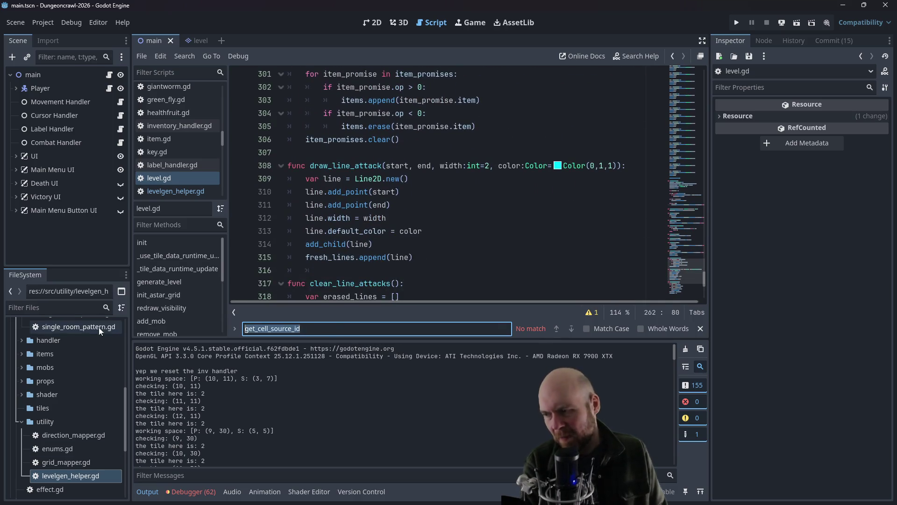
key("BackSpace")
left_click_drag(706, 282, 684, 37)
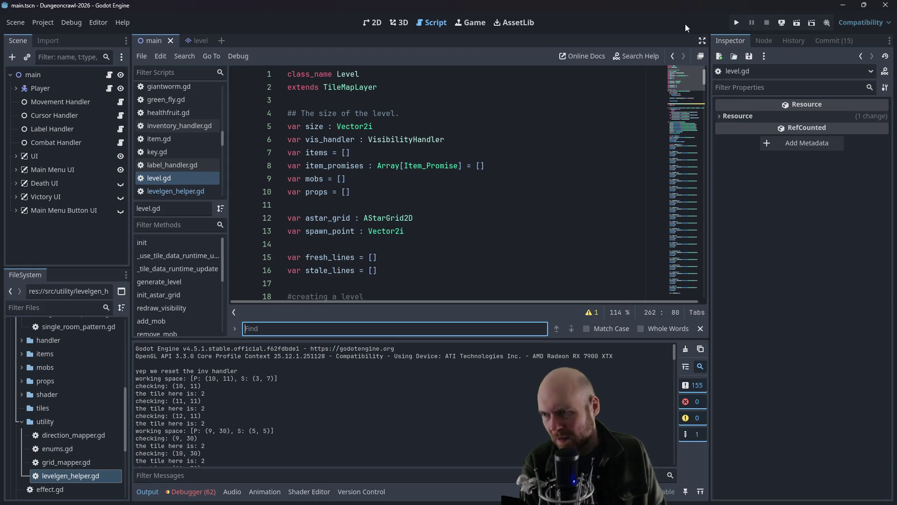
left_click(345, 89, "ctrl")
Step: Read the get_cell_source_id and get_cell_tile_data docs in TileMapLayer, then reopen levelgen_helper.gd
scroll(346, 193, "down", 10)
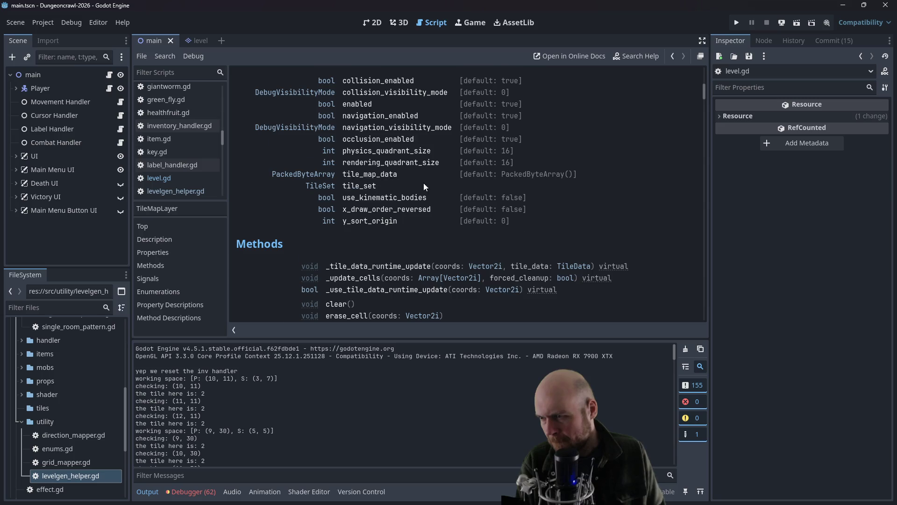
scroll(424, 183, "down", 3)
left_click(370, 240)
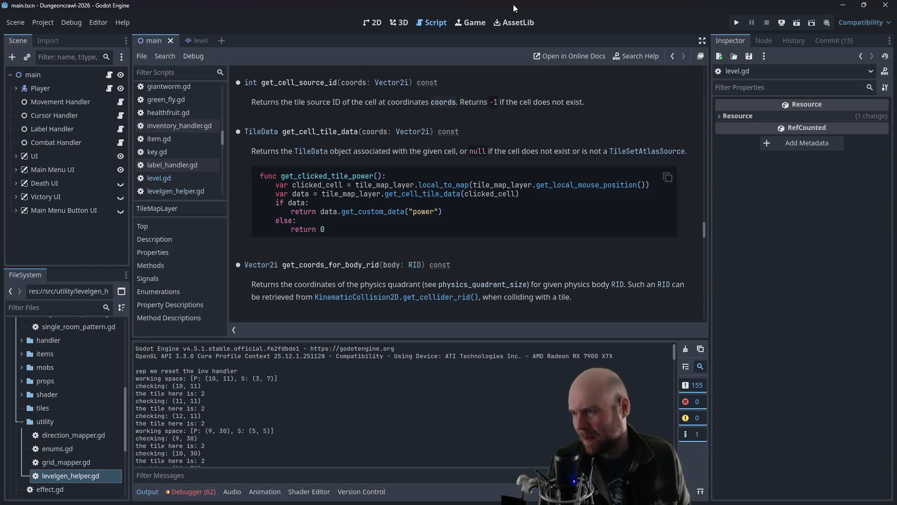
scroll(439, 123, "up", 2)
scroll(432, 134, "up", 5)
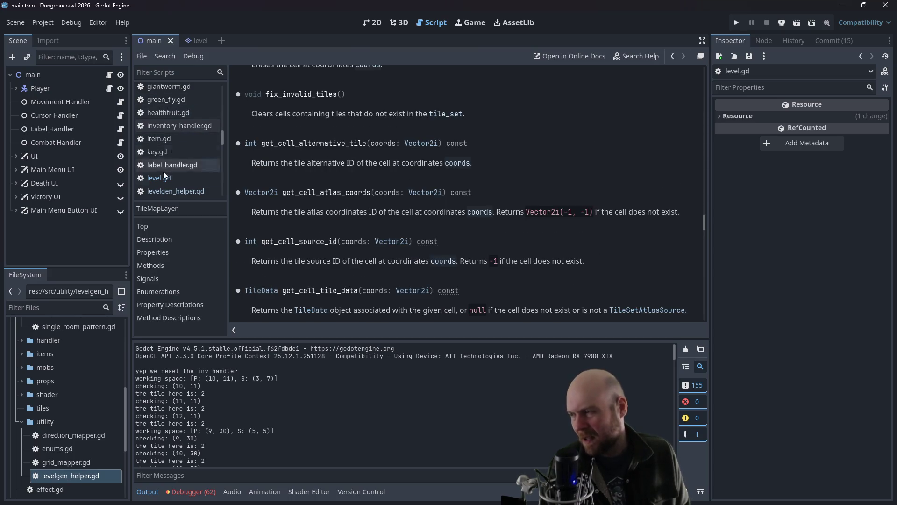
double_click(66, 476)
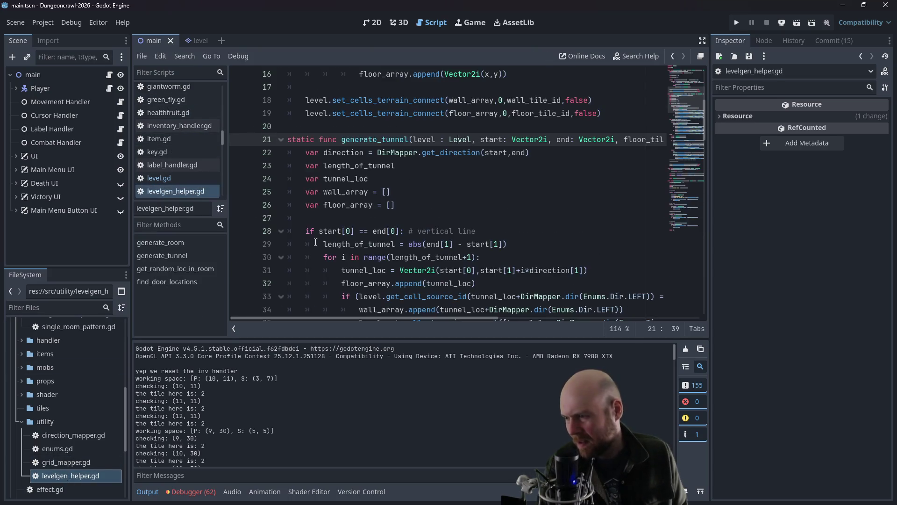
Step: Add 'var astar = level.astar_grid' on a new line after ret in find_door_locations
scroll(348, 203, "down", 1)
mouse_move(708, 133)
left_mouse_down()
mouse_move(698, 285)
mouse_move(682, 243)
mouse_move(669, 246)
left_mouse_up()
scroll(669, 245, "down", 1)
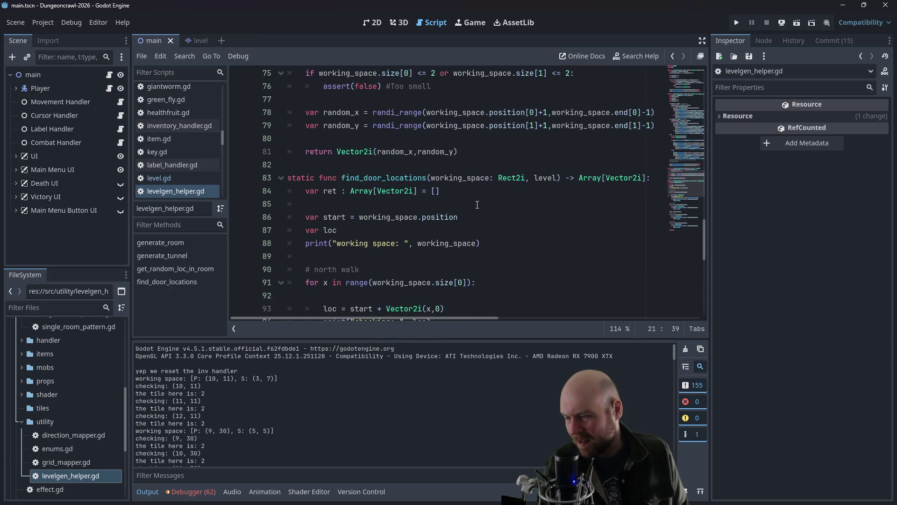
left_click(474, 209)
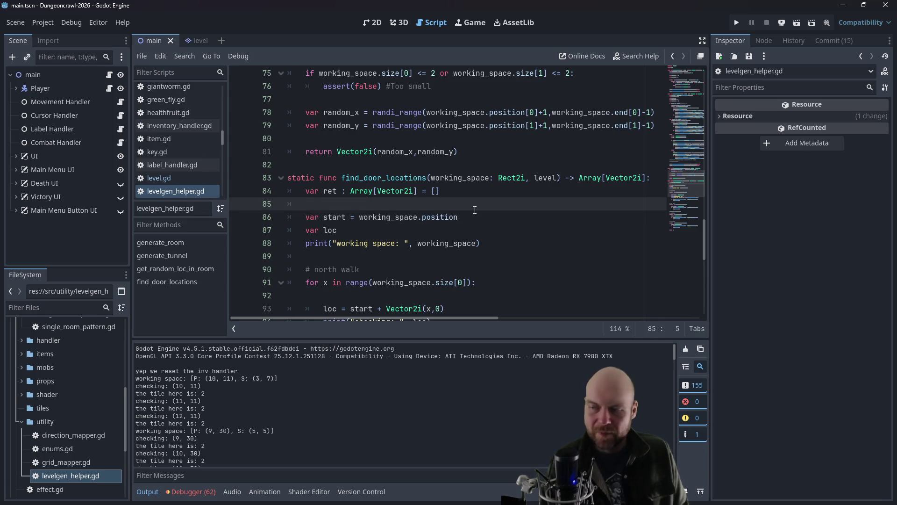
key("Return")
key("Return")
key("Up")
key("Up")
type("ar astar = ")
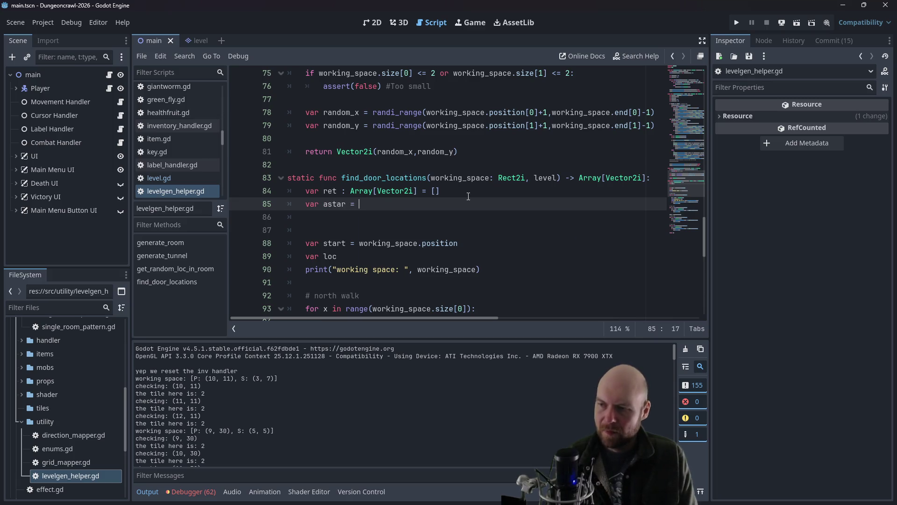
type("level.astar")
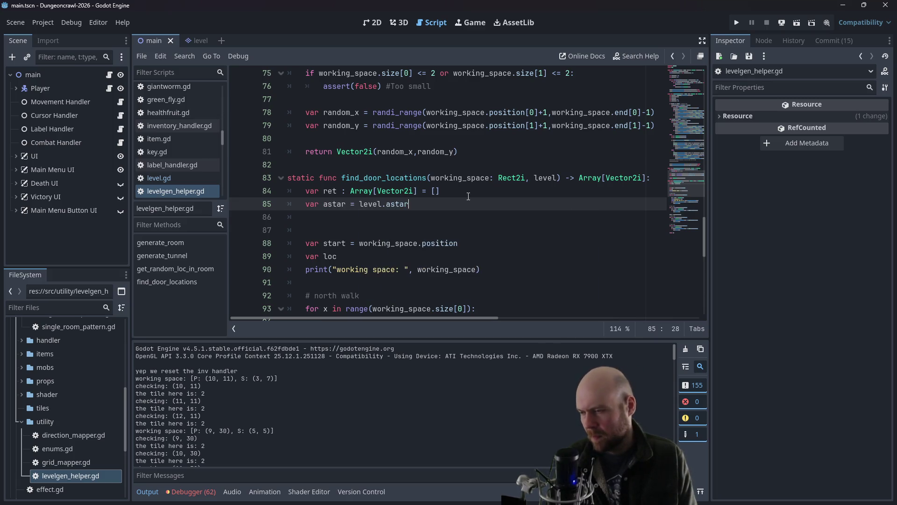
type("_grid")
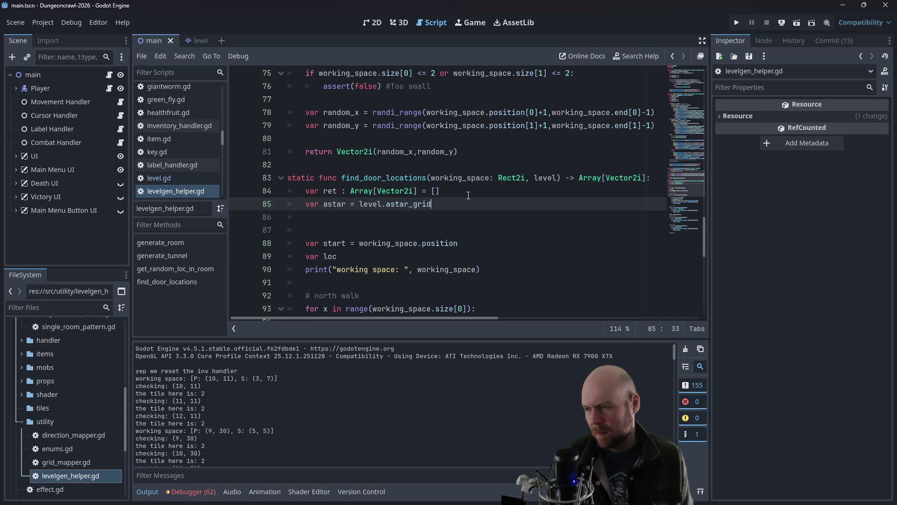
left_click(469, 196)
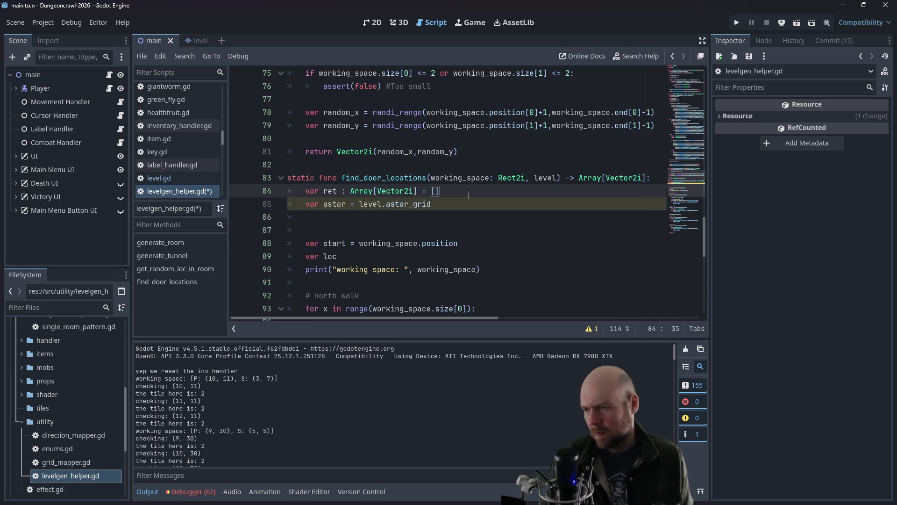
Step: Copy self.get_cell_tile_data(tile).terrain from level.gd's init_astar_grid, then select the astar line
left_click(170, 182)
scroll(419, 169, "down", 7)
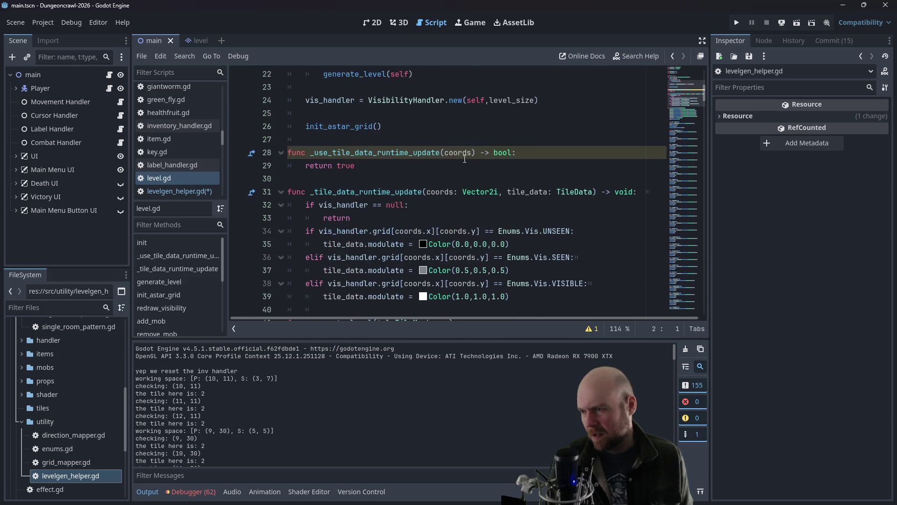
scroll(400, 167, "down", 7)
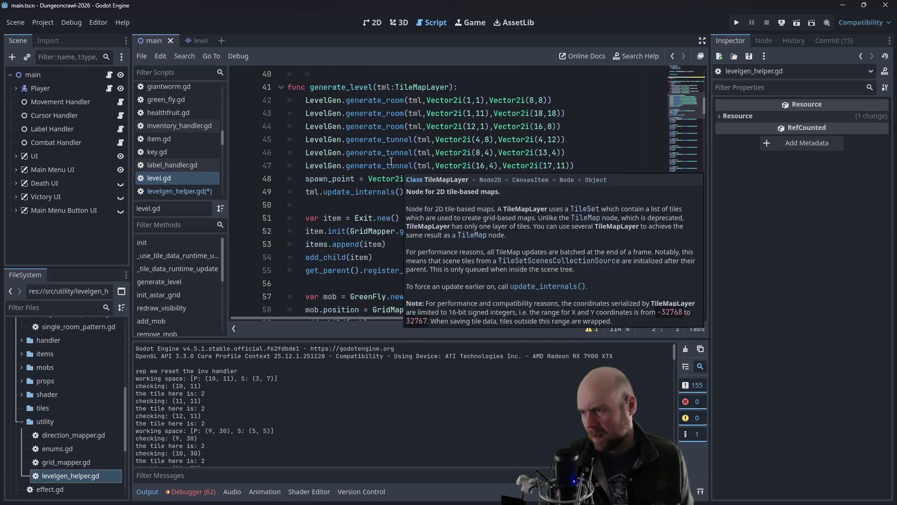
scroll(381, 150, "down", 13)
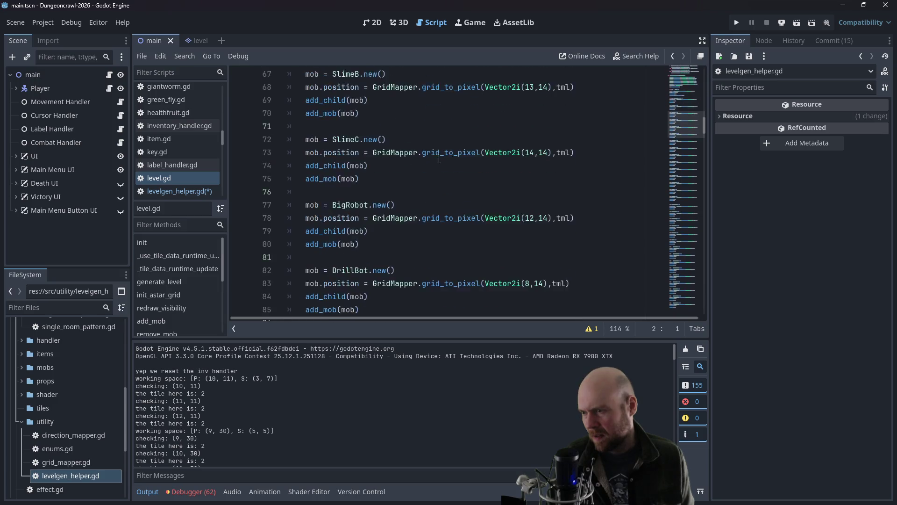
left_click_drag(705, 142, 713, 262)
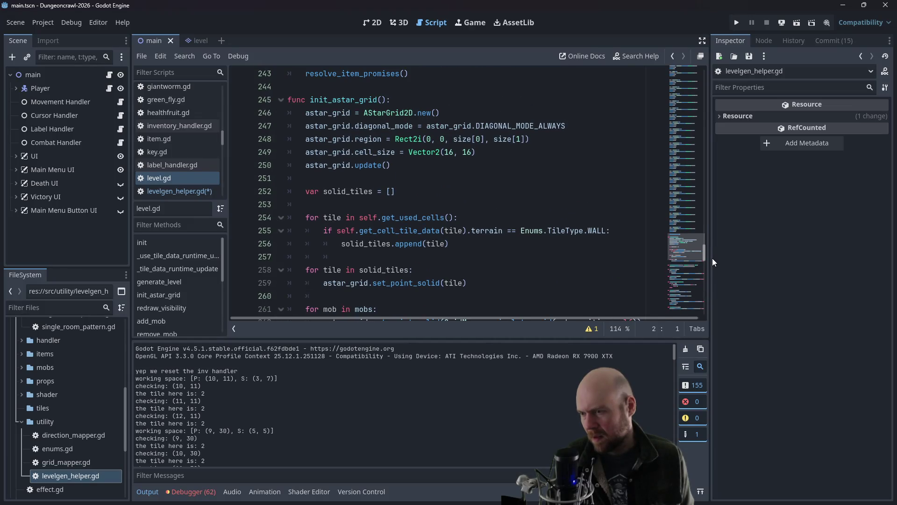
left_click(371, 231)
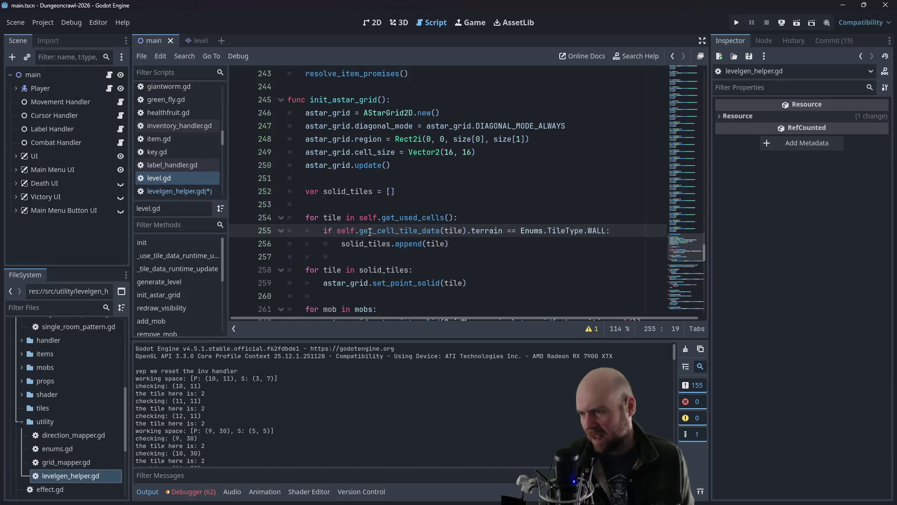
mouse_move(339, 230)
left_mouse_down()
mouse_move(551, 232)
mouse_move(502, 234)
left_mouse_up()
key("ctrl+c")
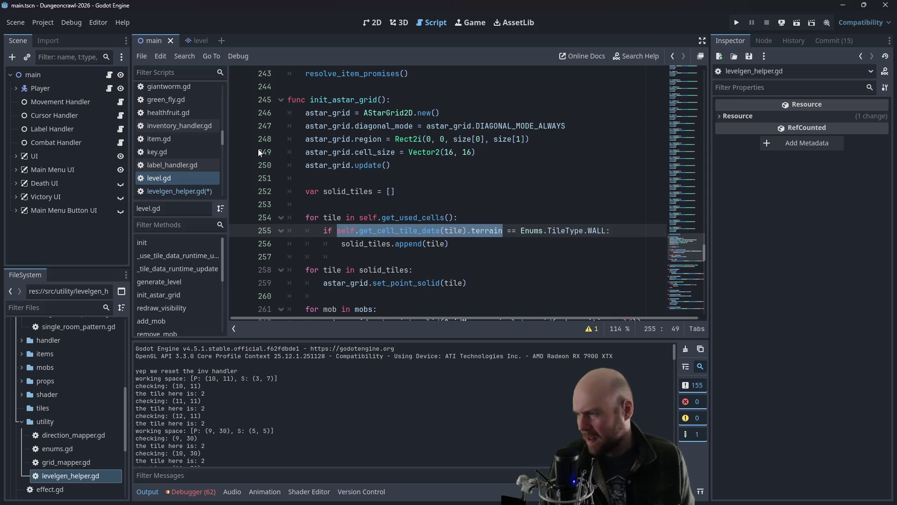
left_click(173, 191)
left_click_drag(434, 206, 439, 197)
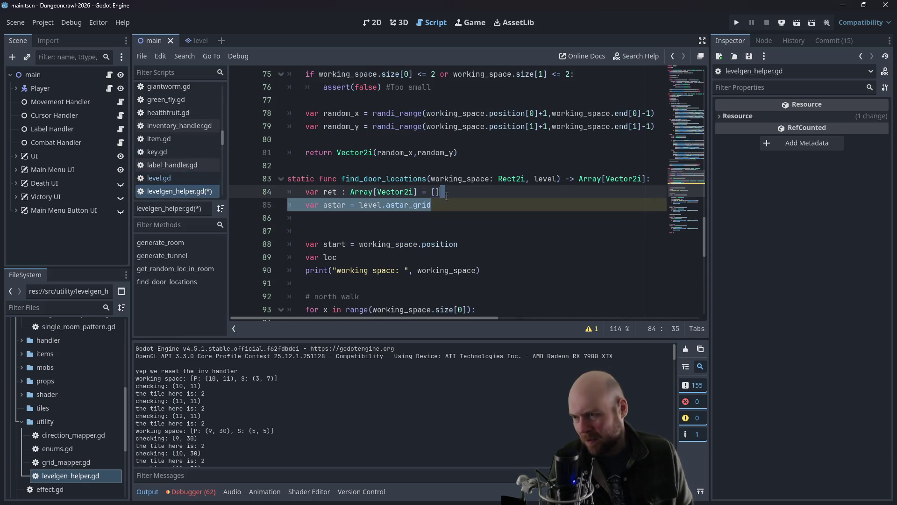
Step: Delete the astar line and replace get_cell_source_id(loc) on line 96 with get_cell_tile_data(tile).terrain
key("BackSpace")
scroll(438, 201, "down", 3)
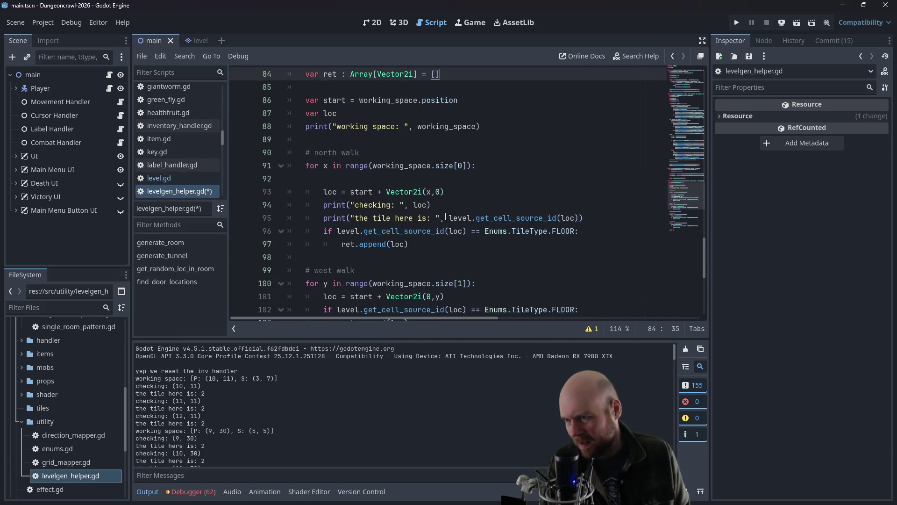
left_click_drag(364, 233, 466, 232)
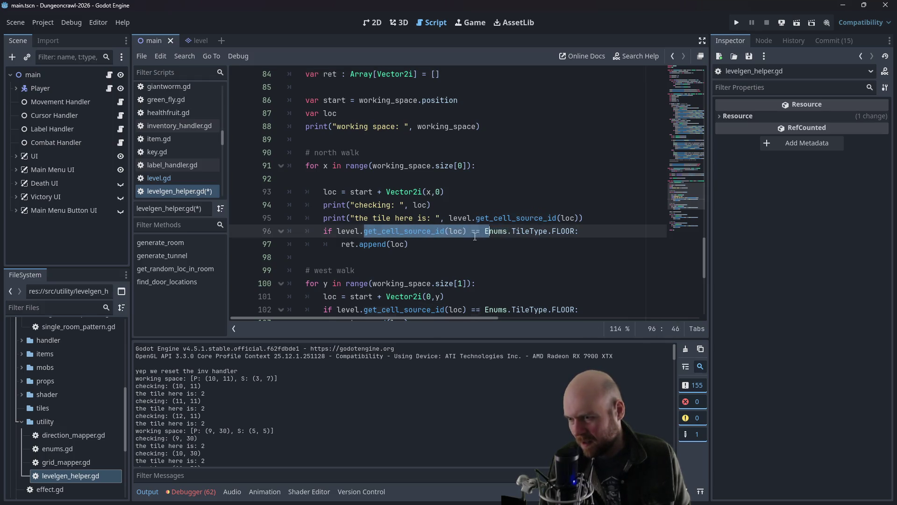
key("ctrl+v")
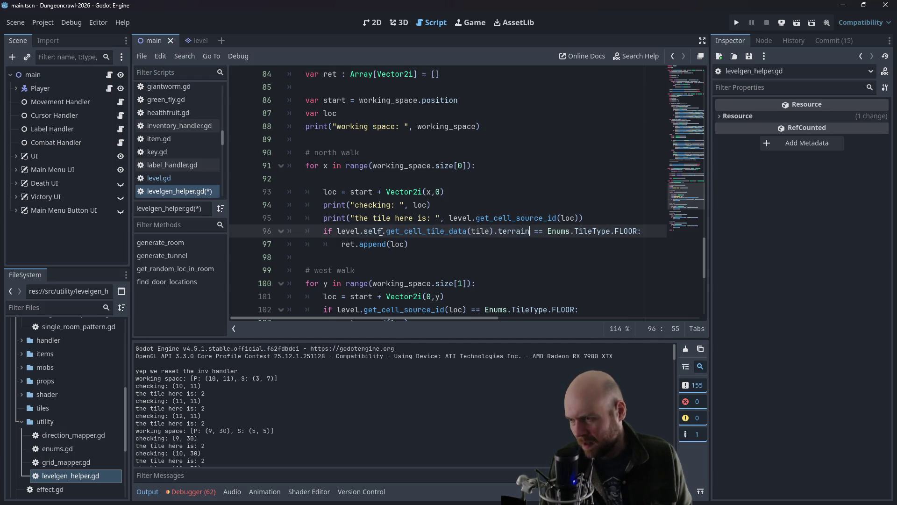
left_click_drag(386, 231, 363, 231)
key("BackSpace")
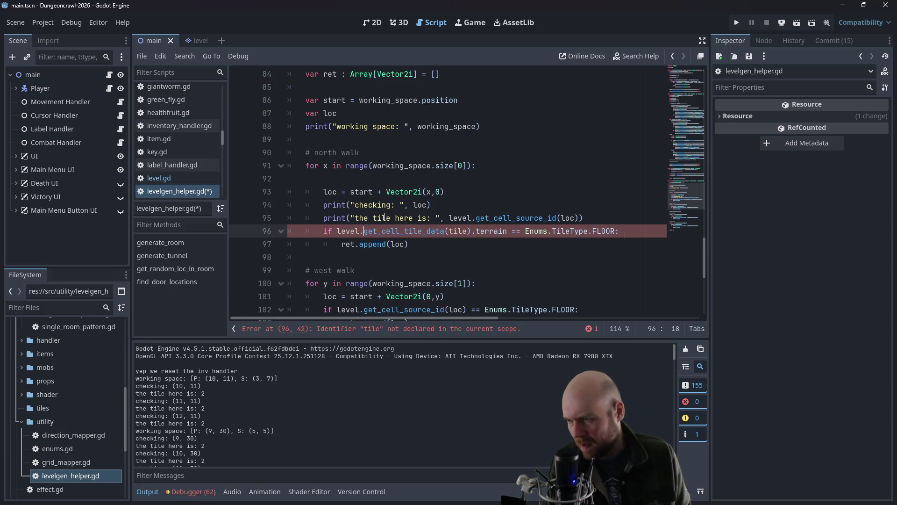
left_click_drag(507, 232, 360, 230)
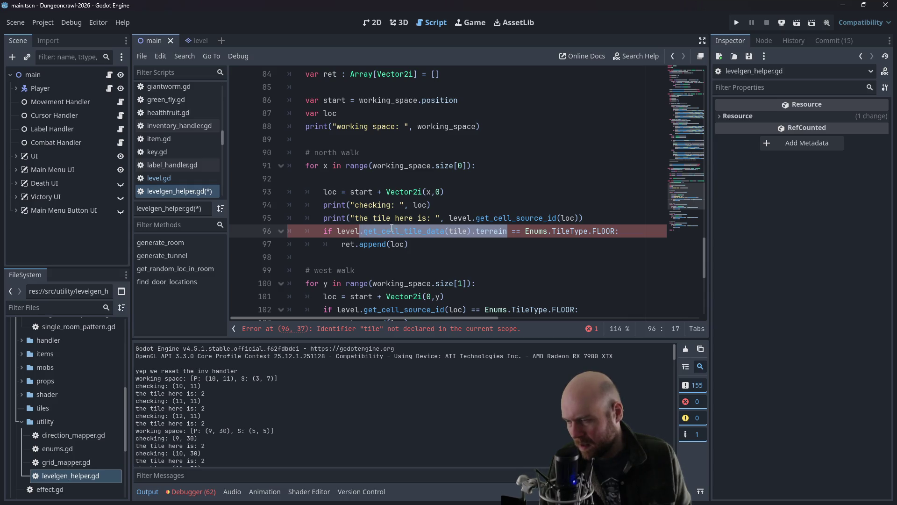
left_click(449, 231)
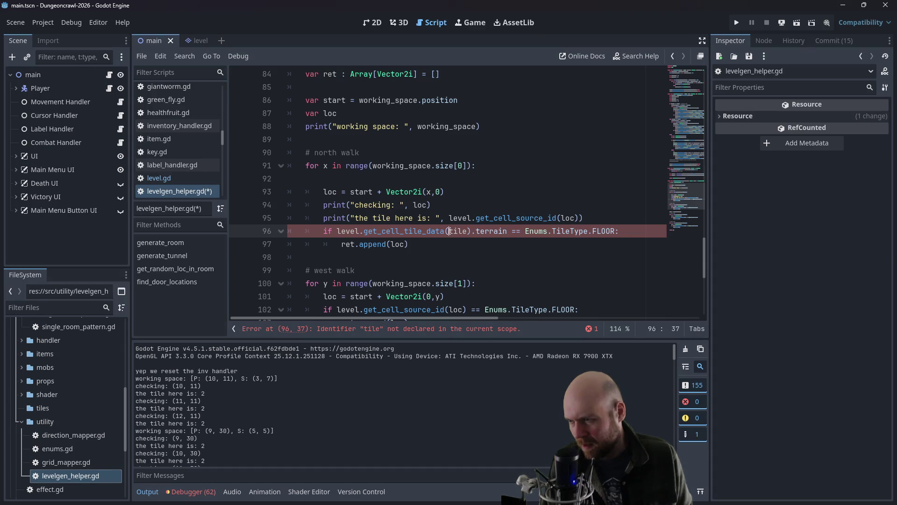
left_click(159, 178)
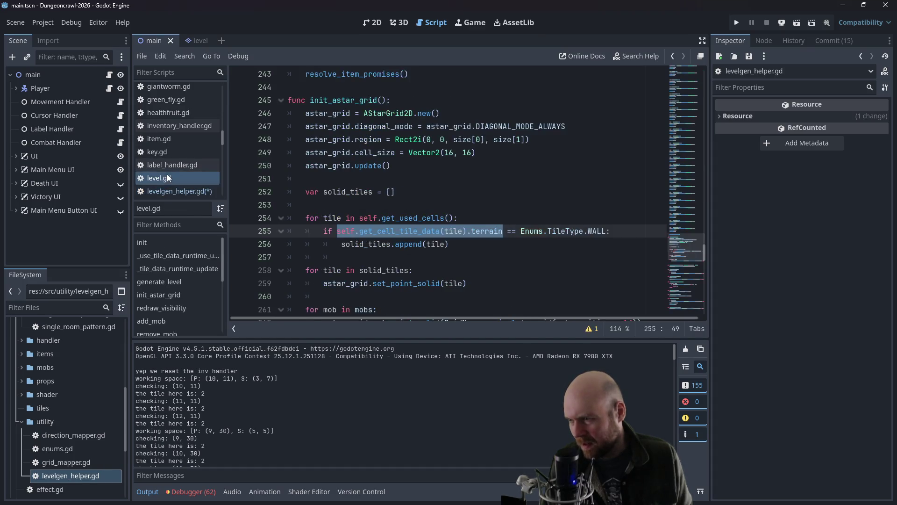
Step: Re-add 'var astar = level.astar_grid' right after ret in find_door_locations on line 85
left_click(390, 192)
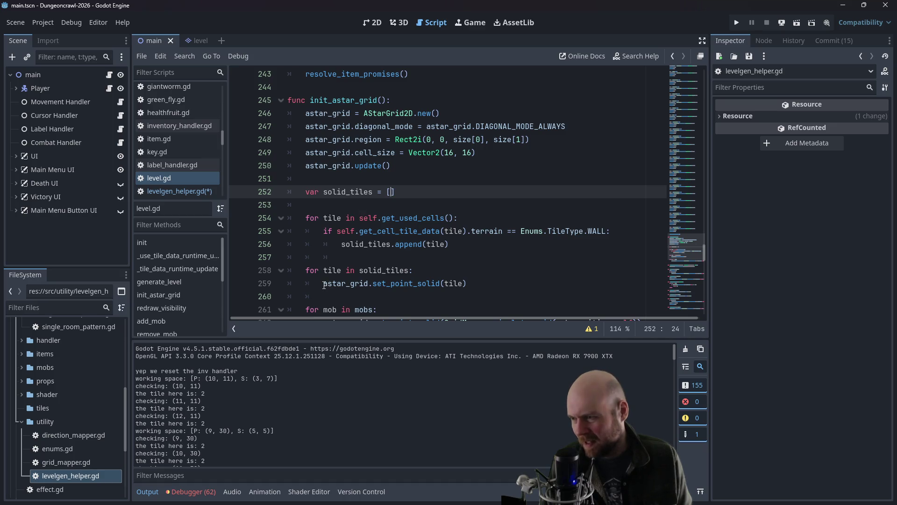
left_click_drag(324, 285, 373, 284)
left_click(176, 192)
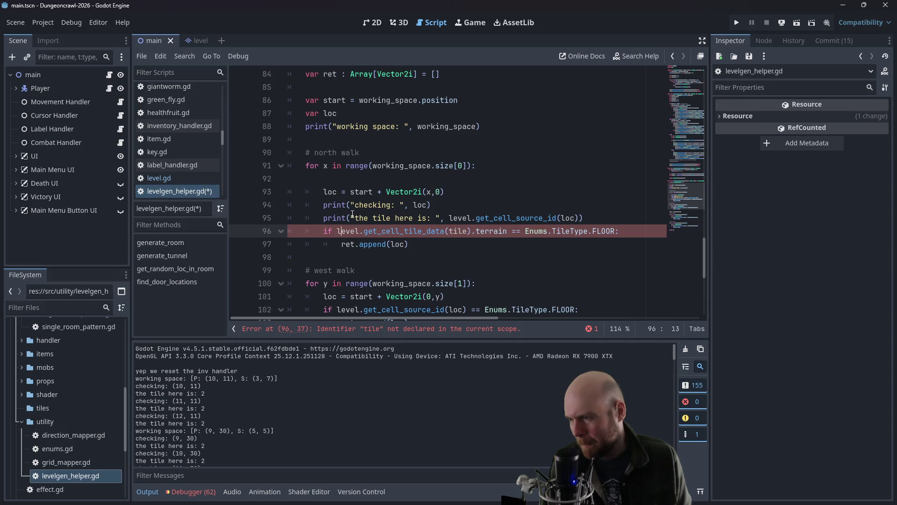
left_click(355, 178)
key("Up")
key("Up")
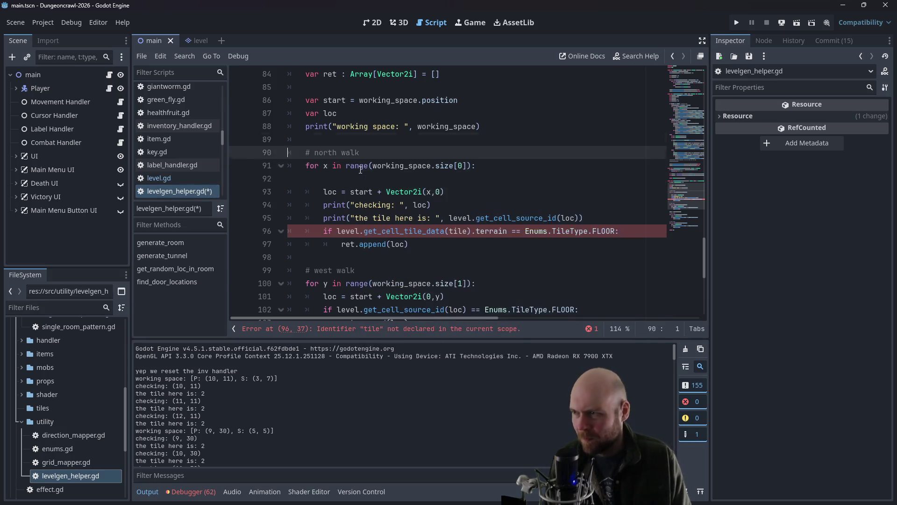
key("Up")
key("Up")
key("Up")
key("Return")
key("Up")
type("var astar = level.astar_")
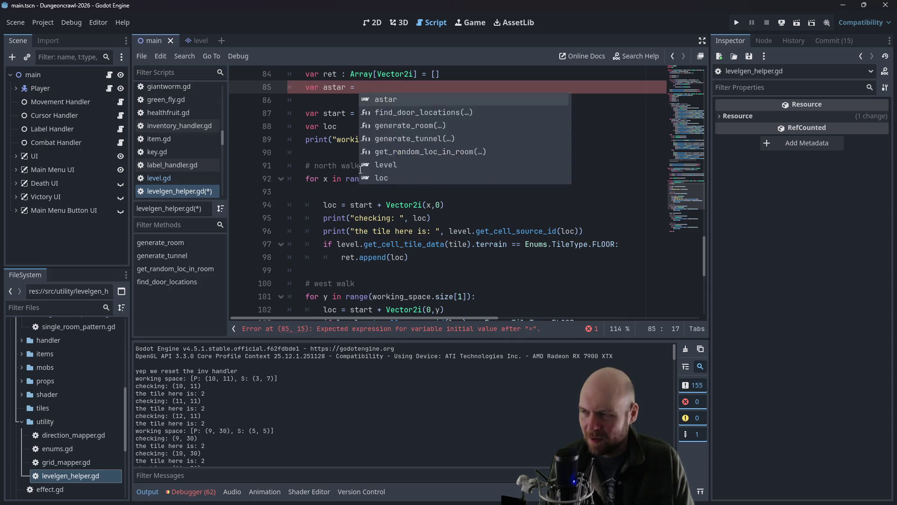
type("grid")
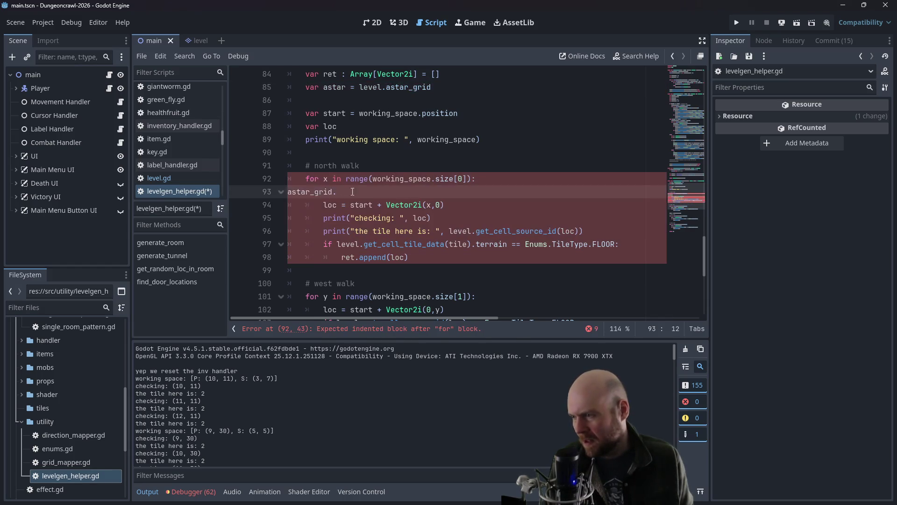
Step: In level.gd, copy remove_mob's astar_grid set_point_solid call on line 275
left_click(172, 178)
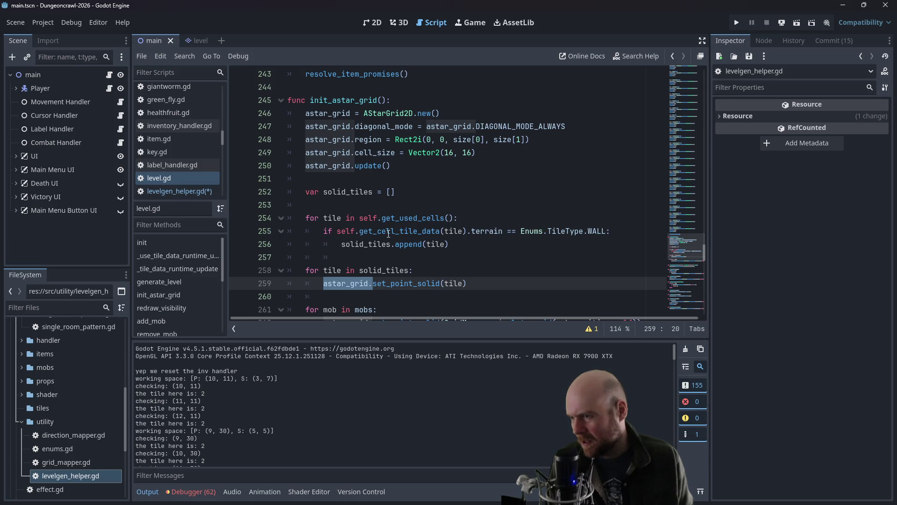
scroll(389, 234, "down", 4)
scroll(421, 231, "down", 4)
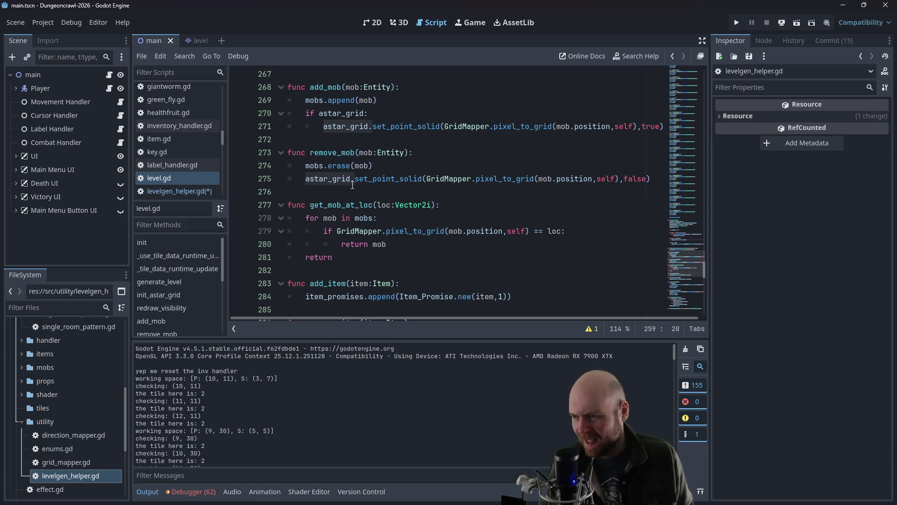
left_click_drag(306, 179, 657, 177)
key("ctrl+c")
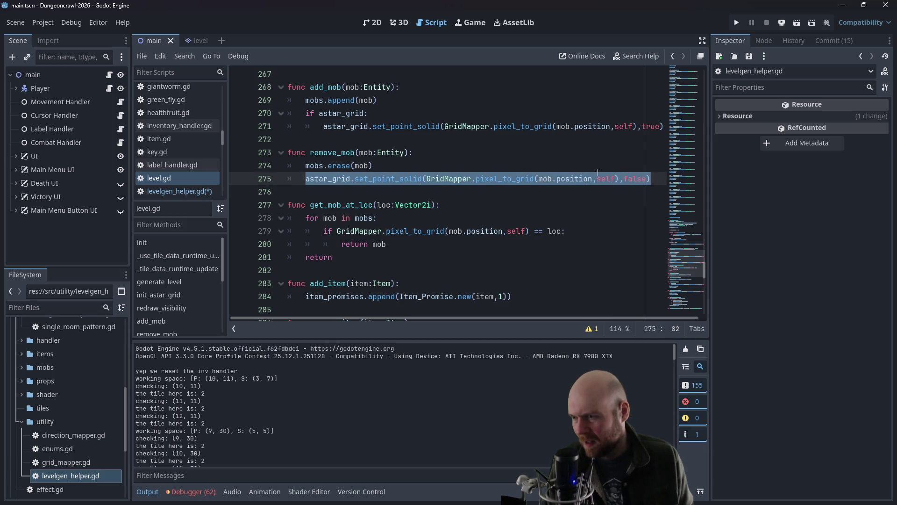
Step: Paste the set_point_solid call as line 97, changed to get_point_solid(loc)
left_click(167, 193)
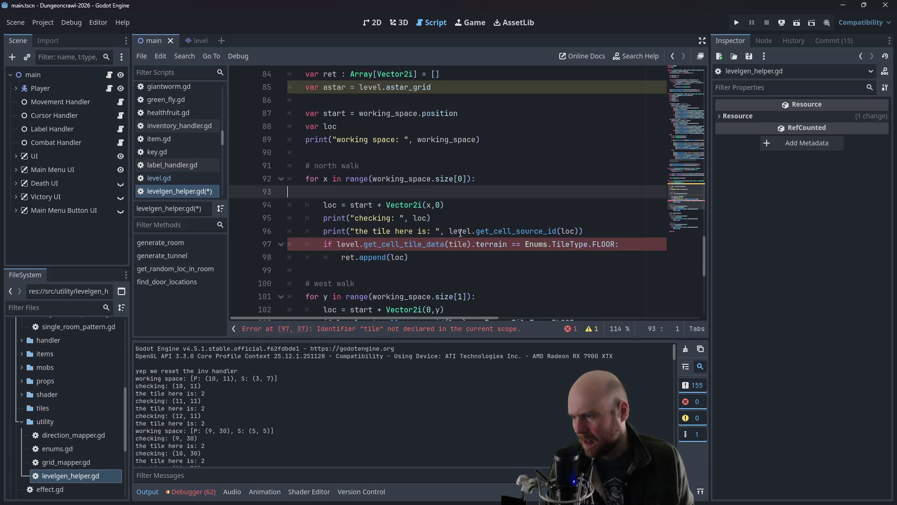
left_click(617, 227)
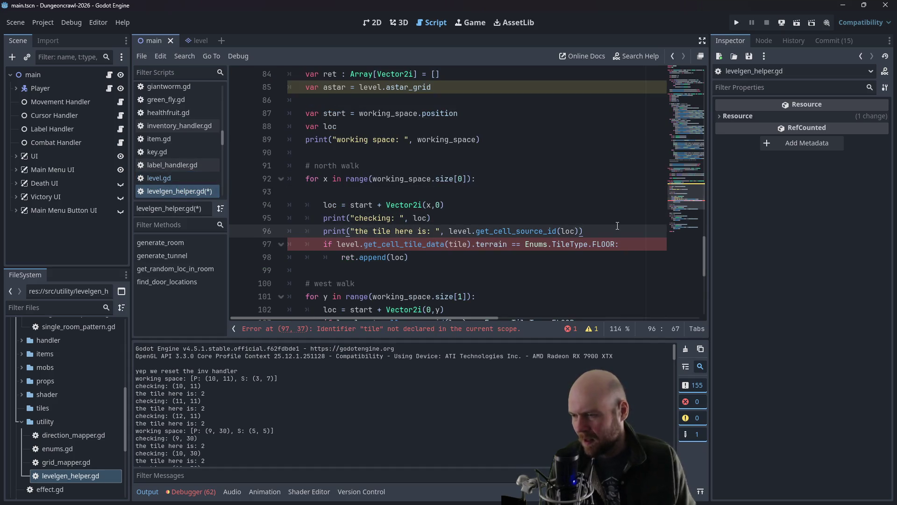
key("Return")
key("ctrl+v")
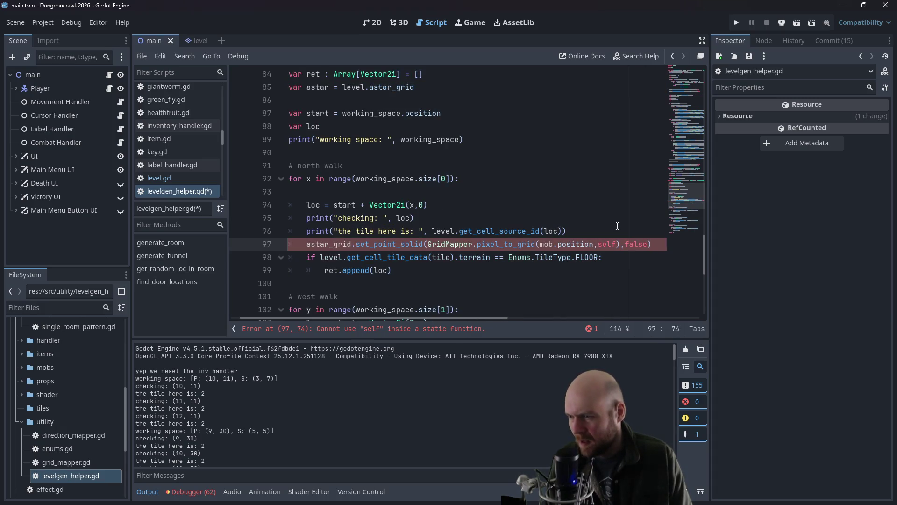
key("Left")
key("Left")
key("Left")
key("BackSpace")
key("BackSpace")
key("BackSpace")
type("get")
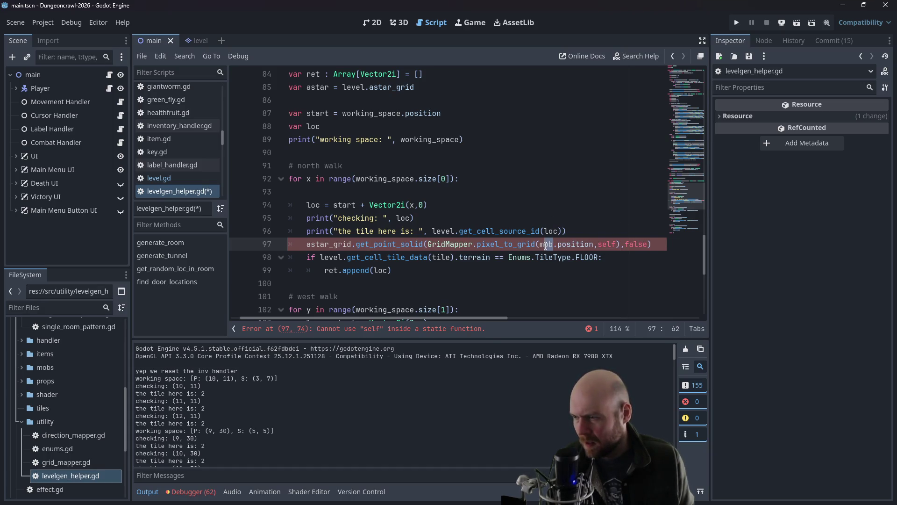
left_click_drag(546, 246, 542, 244)
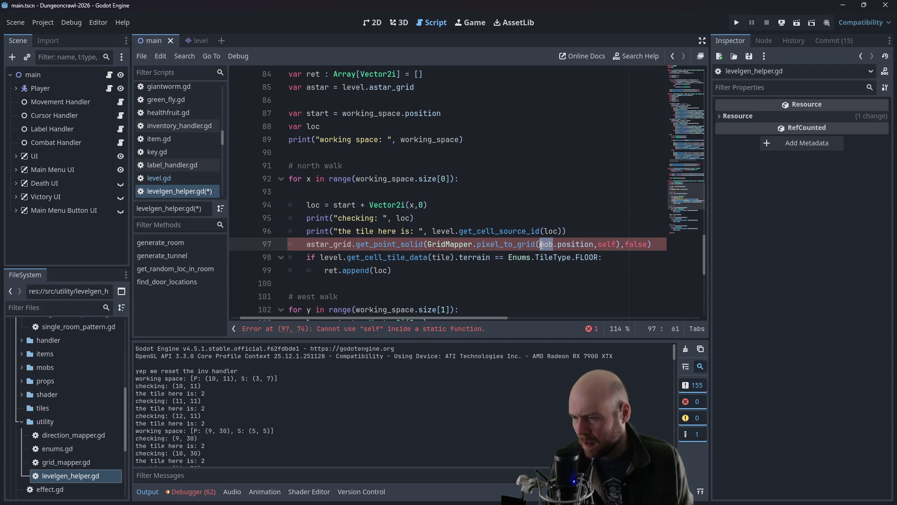
left_click_drag(426, 243, 622, 244)
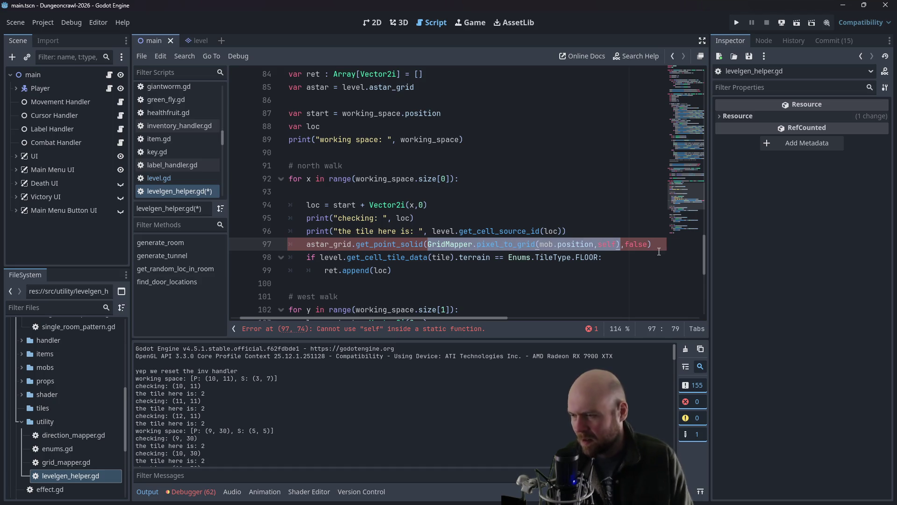
type("loc")
key("Delete")
key("Delete")
key("Delete")
key("Delete")
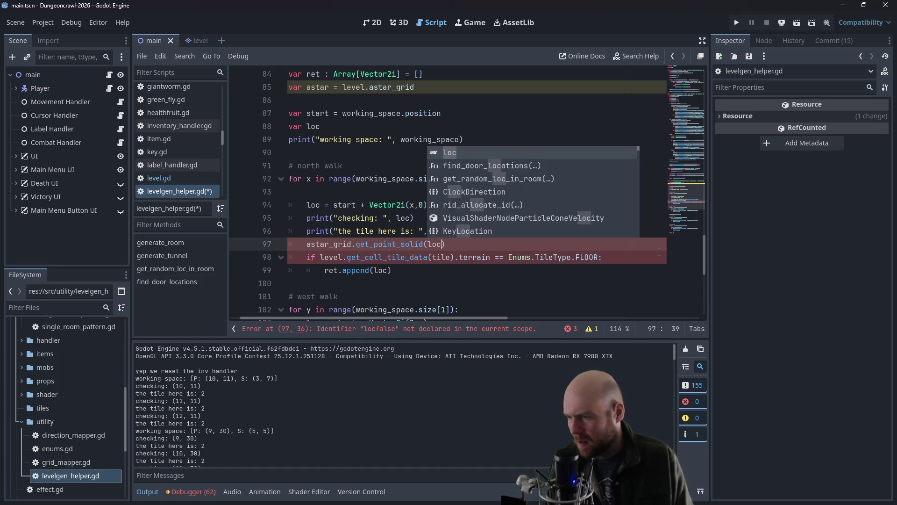
Step: Turn line 97 into astar.is_point_solid(loc), dropping the get prefix and the _grid suffix
left_click(368, 244)
key("BackSpace")
key("BackSpace")
key("BackSpace")
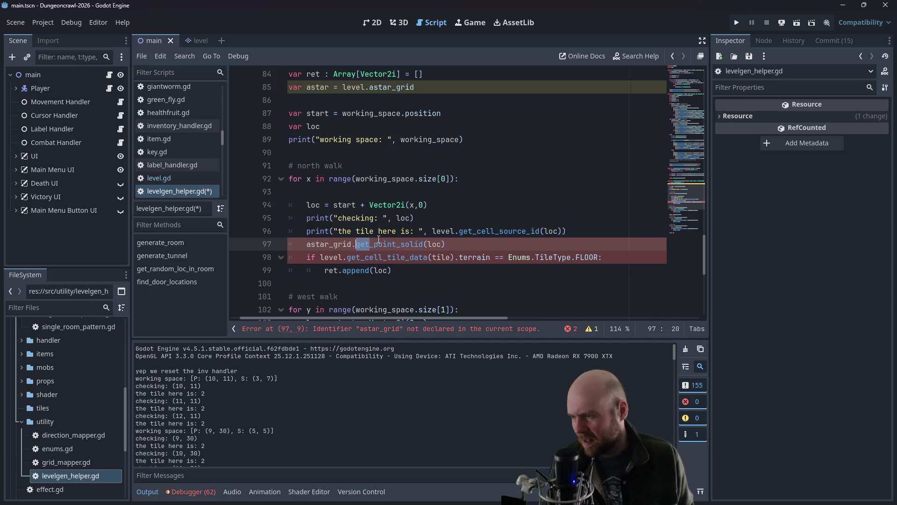
type("is")
key("Up")
key("Up")
key("Up")
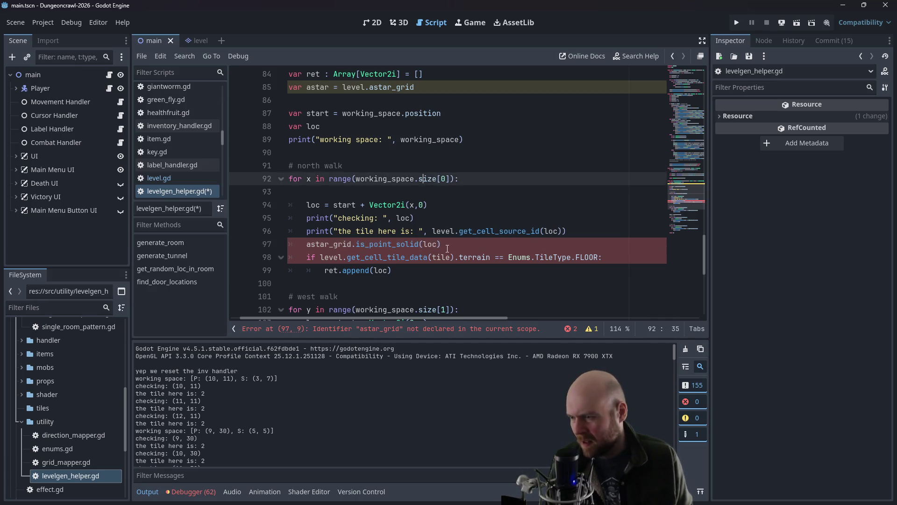
left_click(444, 244)
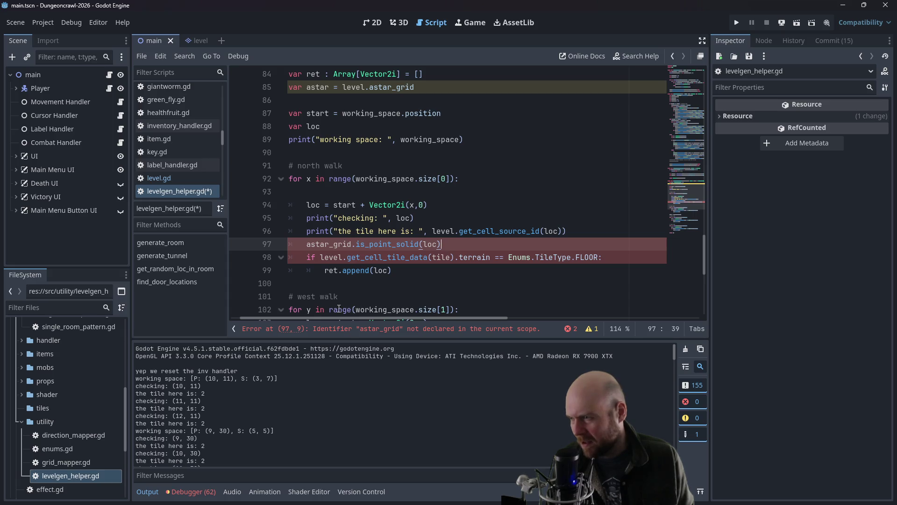
left_click_drag(329, 243, 351, 244)
key("BackSpace")
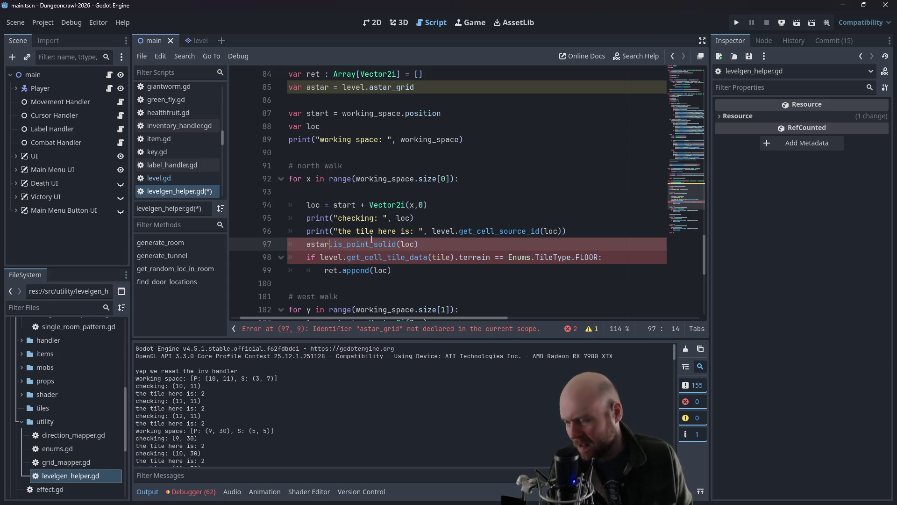
left_click(406, 244)
Step: Move the call into line 98's condition as !astar.is_point_solid(loc)
mouse_move(419, 244)
left_mouse_down()
mouse_move(306, 244)
mouse_move(322, 258)
mouse_move(600, 258)
left_mouse_up()
key("BackSpace")
type("astar.is_point_solid(loc)")
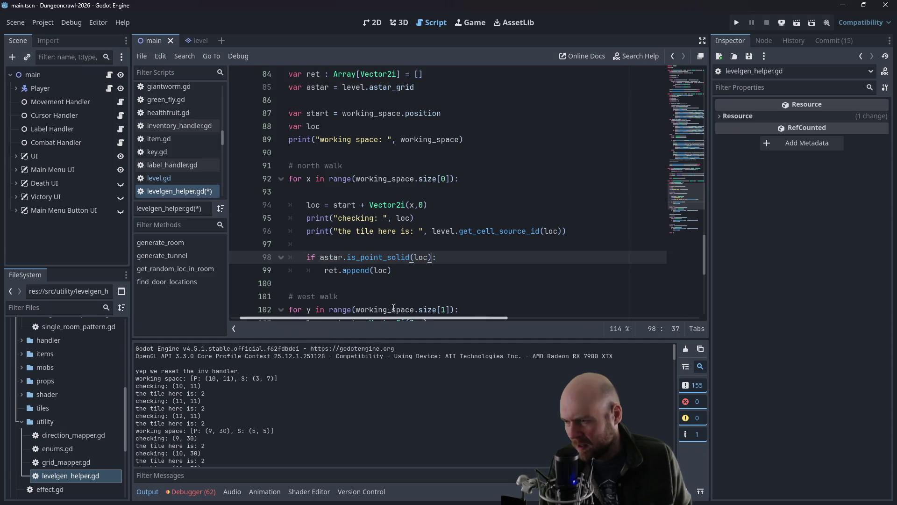
left_click(320, 260)
type("!")
left_click_drag(321, 257, 435, 255)
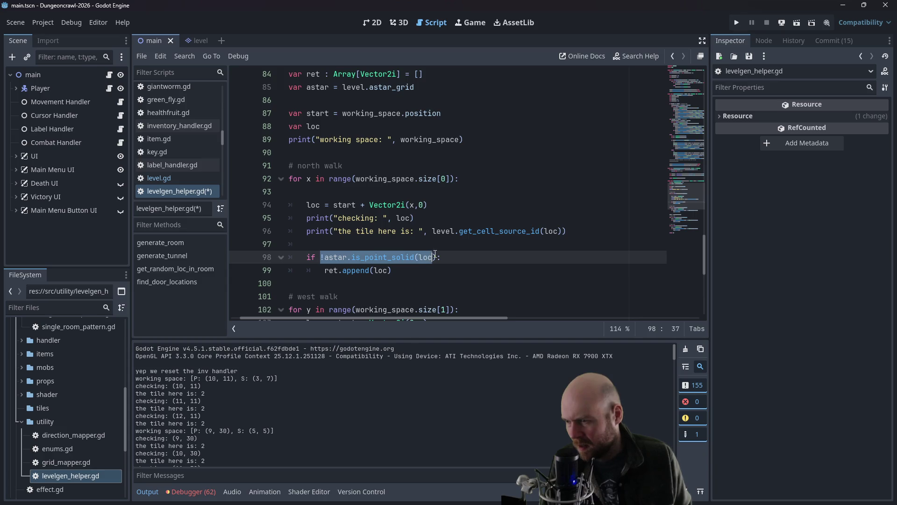
Step: Delete the tile-type debug print line from find_door_locations
left_click(329, 231)
left_click(575, 231)
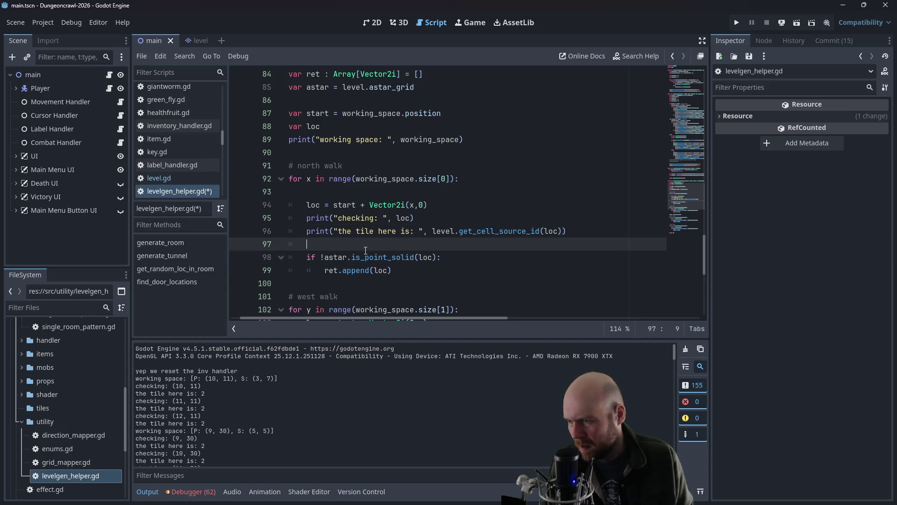
scroll(574, 186, "down", 1)
key("BackSpace")
mouse_move(575, 186)
left_mouse_down()
mouse_move(439, 180)
mouse_move(426, 167)
left_mouse_up()
left_click(426, 167)
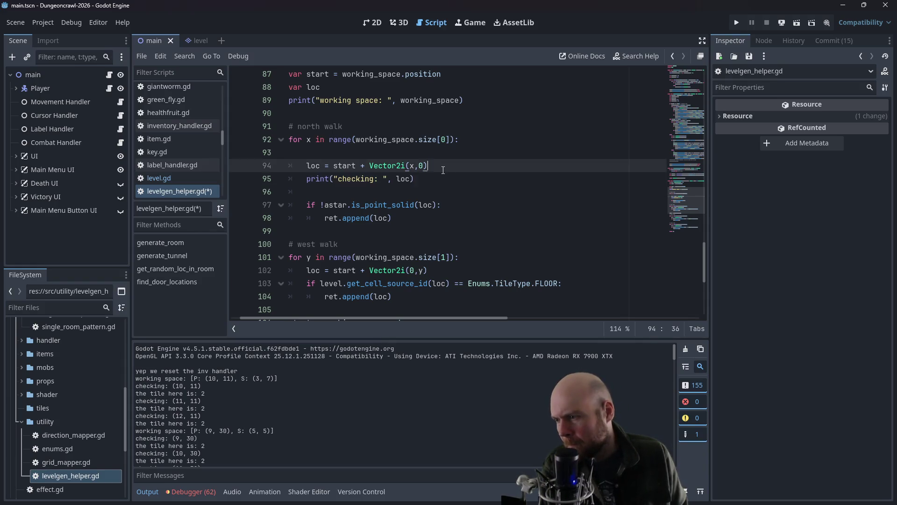
scroll(436, 200, "down", 1)
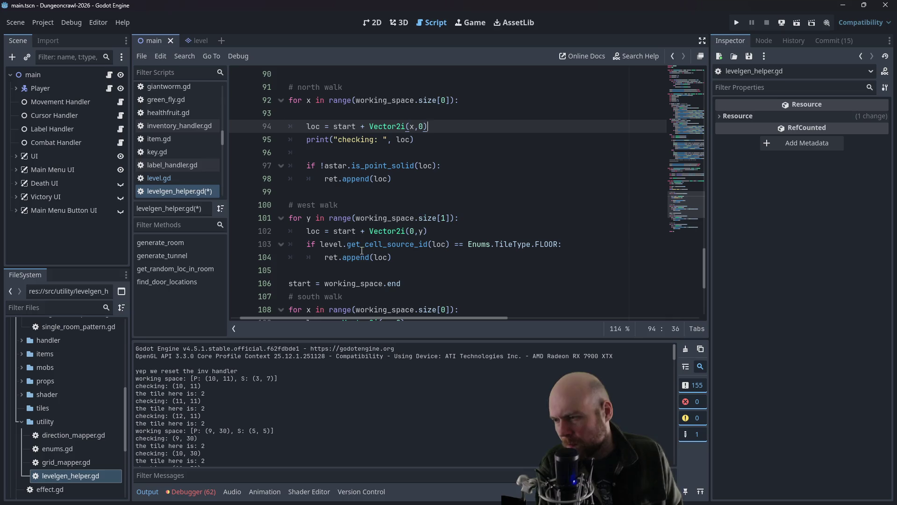
Step: Replace the west, south and last walks' FLOOR conditions with !astar.is_point_solid(loc), then save and run
left_click_drag(322, 245, 557, 243)
type("!astar.is_point_solid(loc)")
scroll(337, 257, "down", 2)
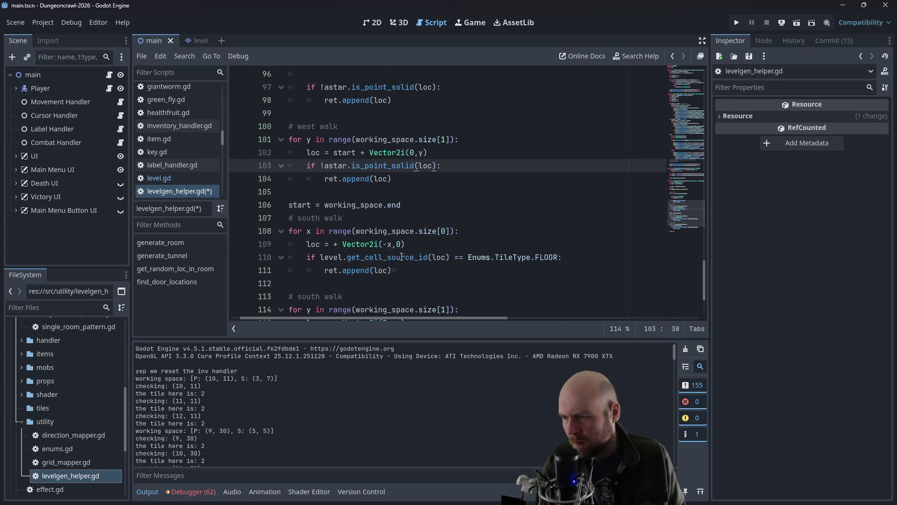
left_click_drag(320, 257, 562, 257)
type("!astar.is_point_solid(loc)")
scroll(381, 262, "down", 2)
left_click_drag(322, 258, 558, 253)
type("!astar.is_point_solid(loc)")
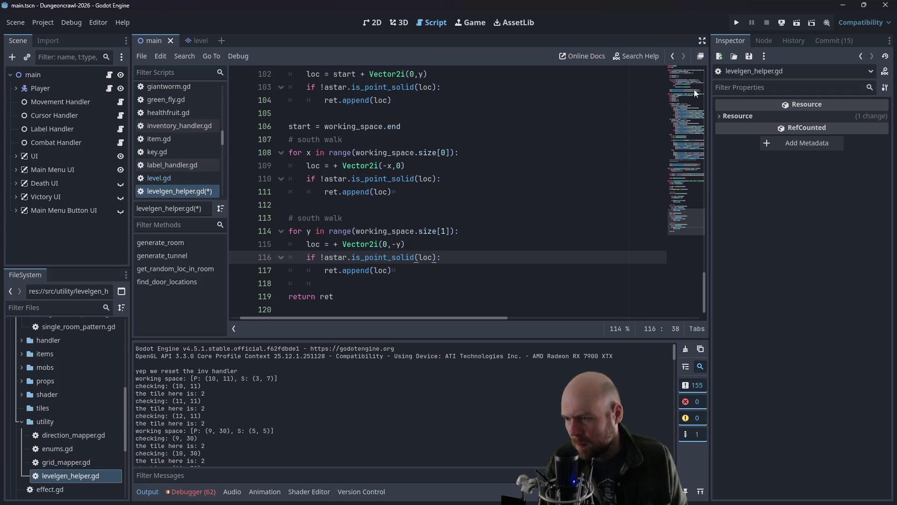
left_click(737, 22)
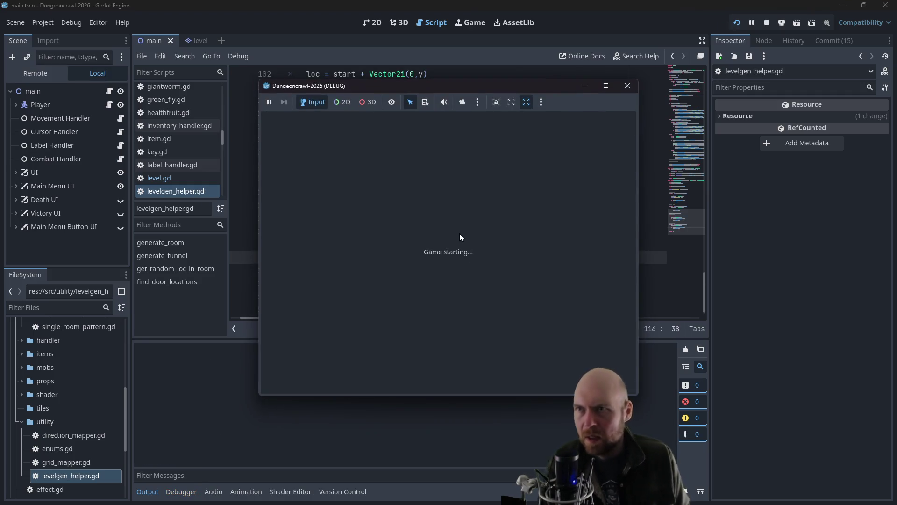
Step: Start a New Game, step onto the exit and answer Y; the debugger halts at line 97
left_click(416, 248)
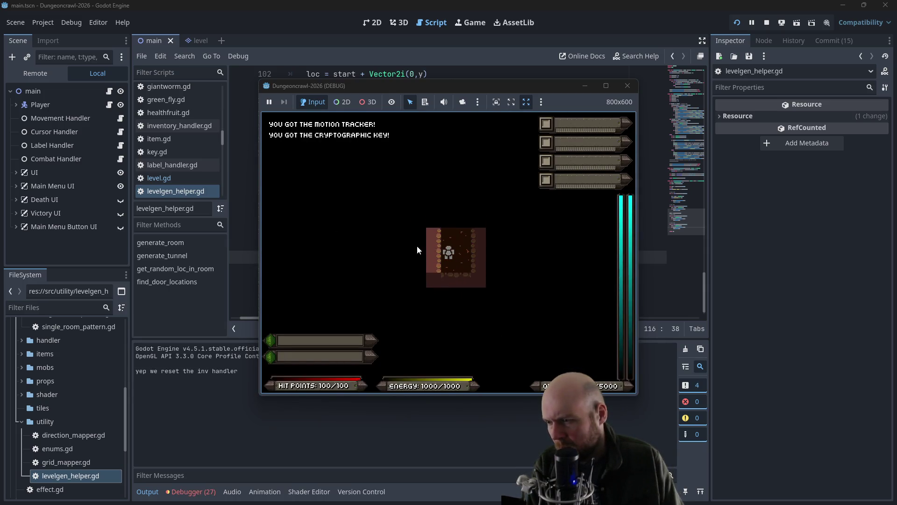
key("Up")
key("y")
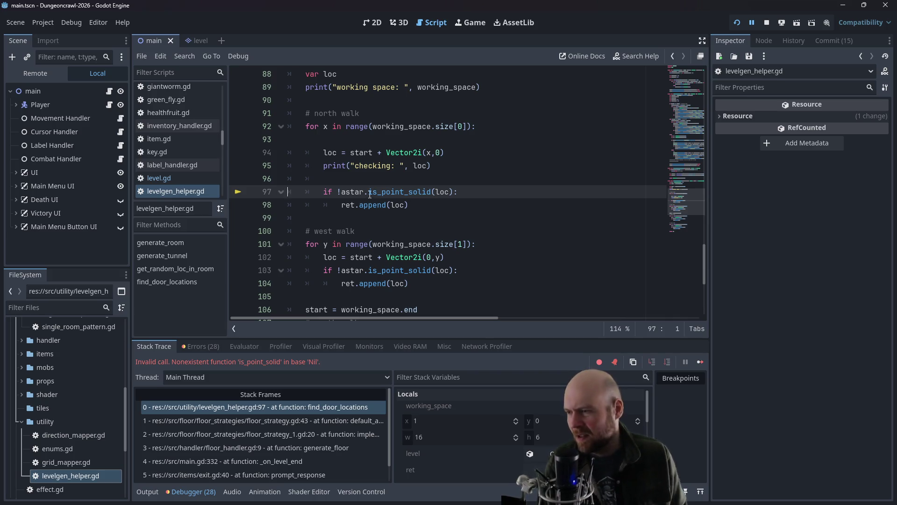
Step: Read the AStarGrid2D class documentation from level.gd's astar_grid declaration
scroll(350, 195, "up", 2)
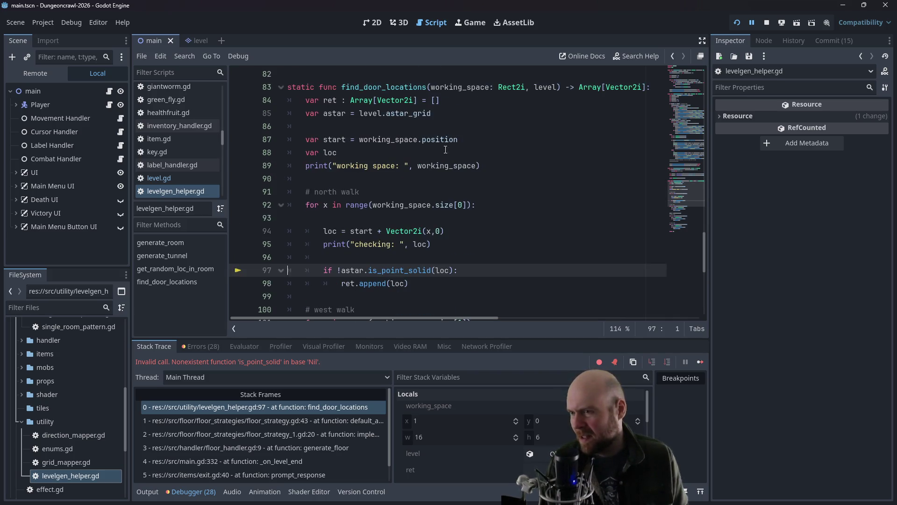
left_click(159, 178)
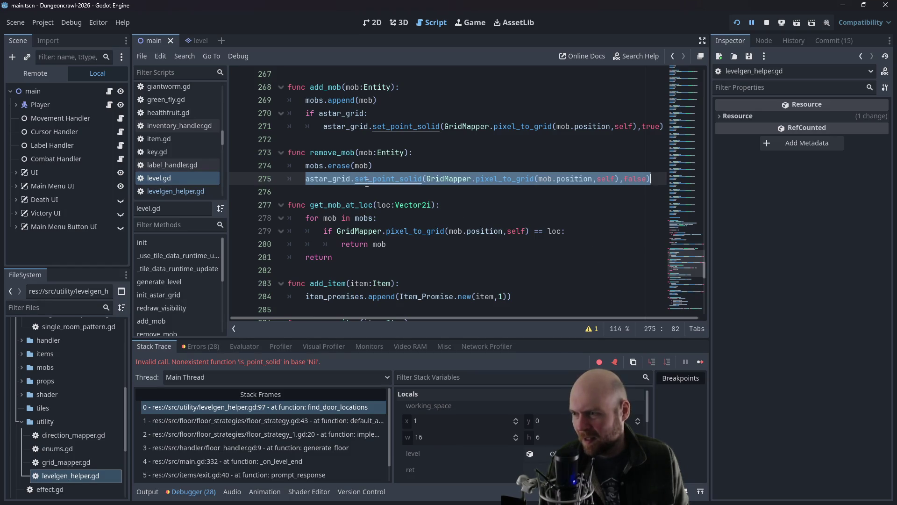
left_click(343, 179, "ctrl")
left_click(384, 196, "ctrl")
scroll(394, 226, "down", 10)
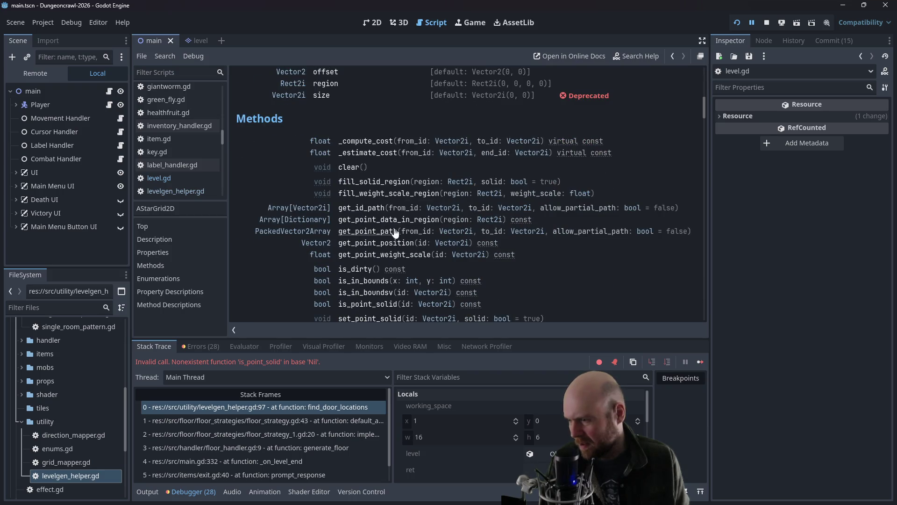
scroll(383, 255, "down", 2)
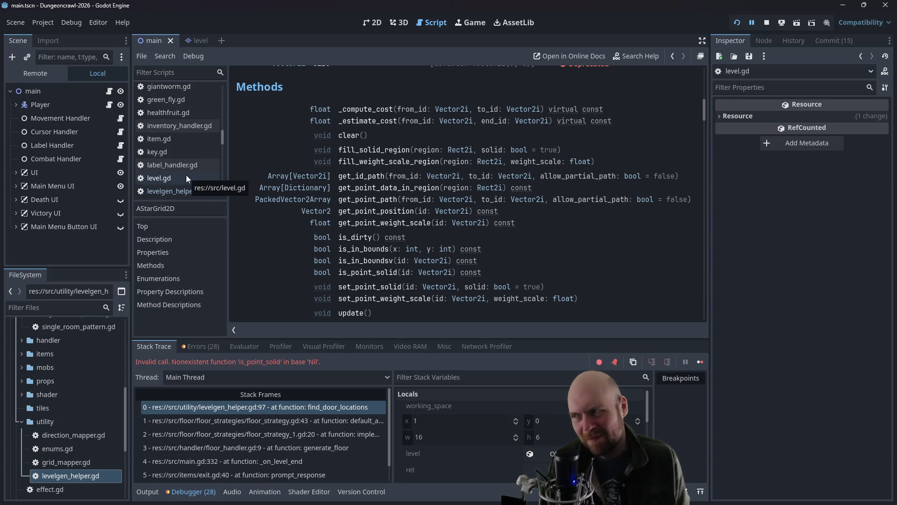
Step: Return to find_door_locations in levelgen_helper.gd and undo the is_point_solid edits
left_click(183, 190)
left_click(181, 136)
left_click(175, 190)
left_click(373, 178)
left_click(373, 123)
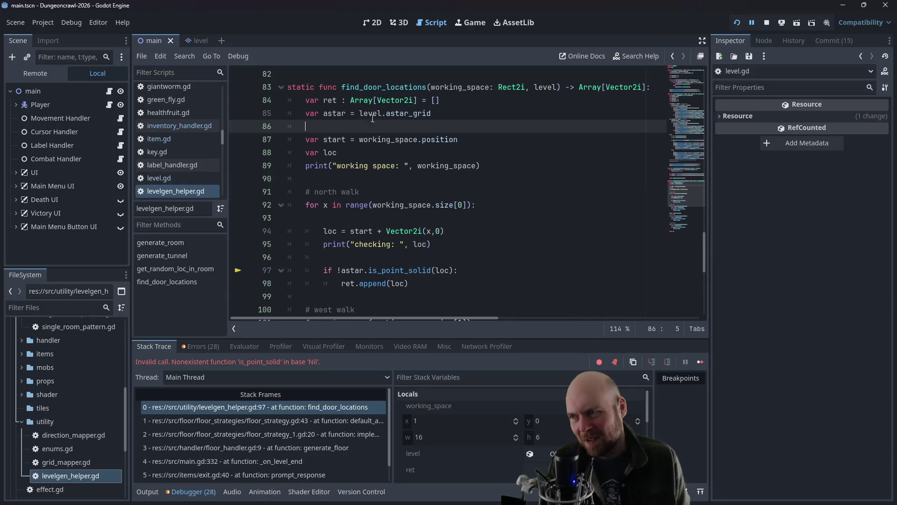
left_click(423, 113)
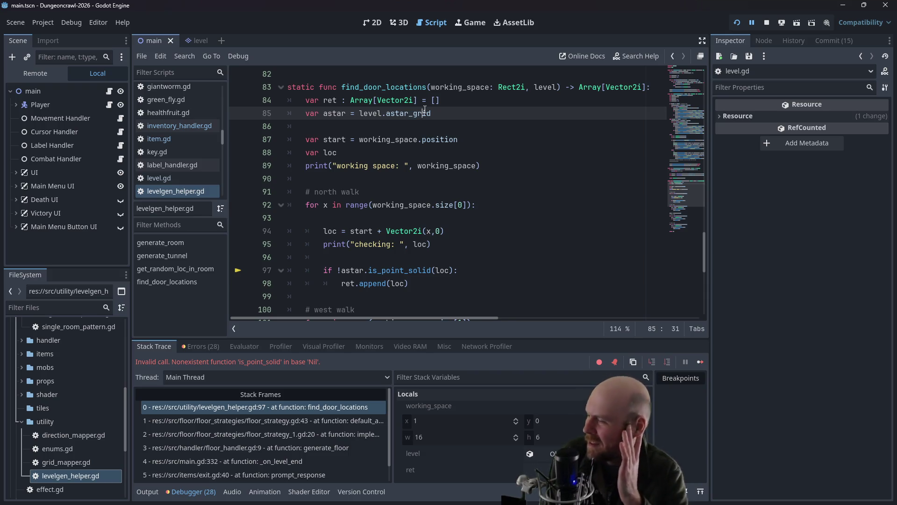
key("ctrl+z")
key("ctrl+z")
key("ctrl+z")
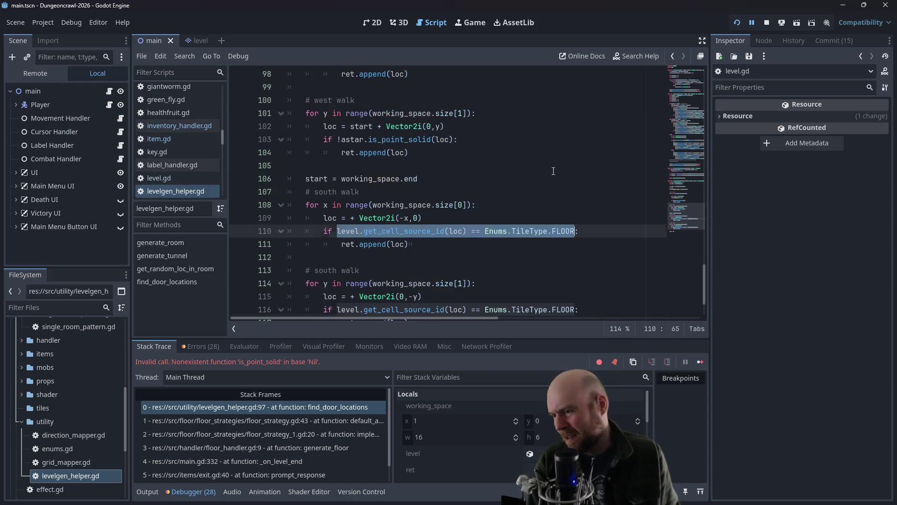
Step: Undo further, back to the FLOOR checks and removing the added astar line
scroll(554, 172, "up", 1)
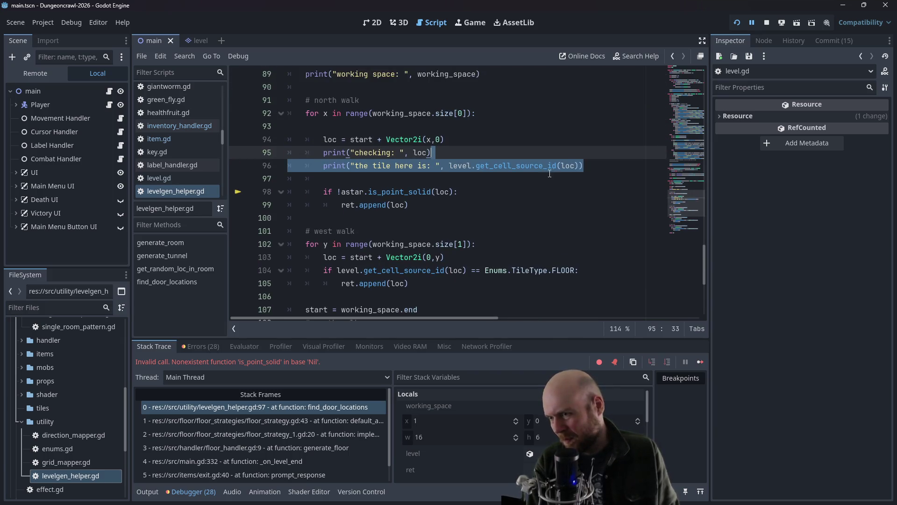
key("ctrl+z")
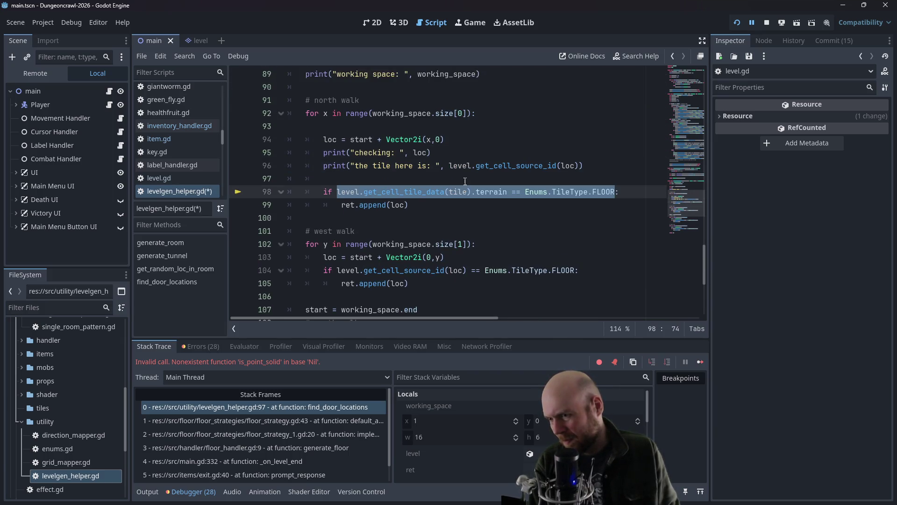
scroll(469, 178, "up", 3)
key("ctrl+z")
key("ctrl+z")
key("ctrl+z")
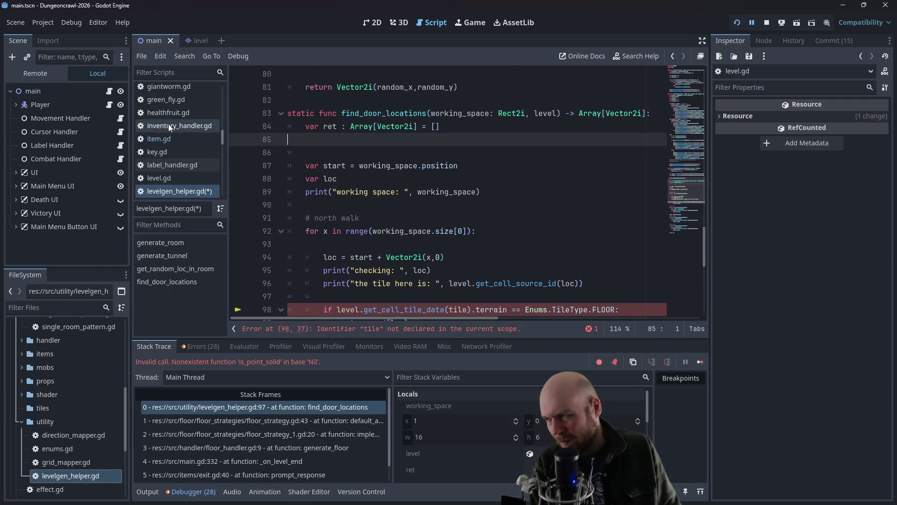
left_click(164, 191)
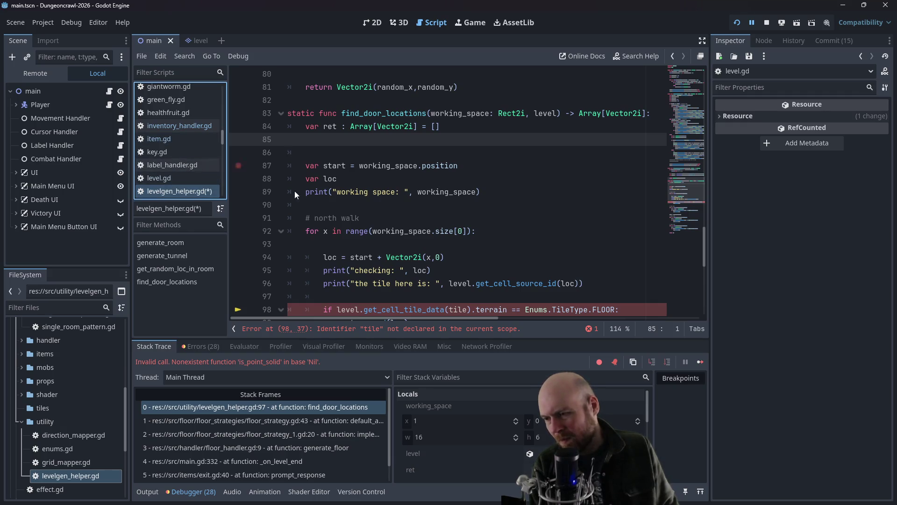
Step: Begin a 'var tile =' assignment on empty line 97, removing the autocompleted level, then scroll up
scroll(436, 243, "down", 2)
left_click(417, 231)
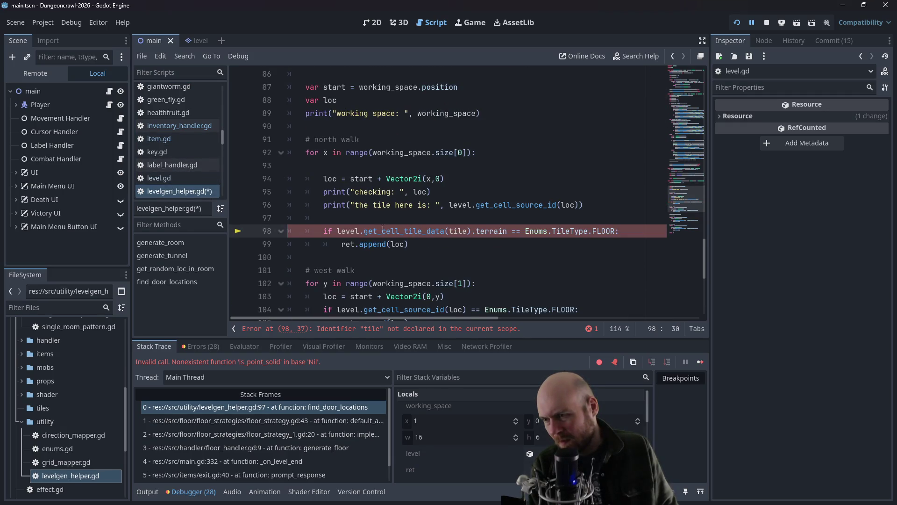
left_click(364, 223)
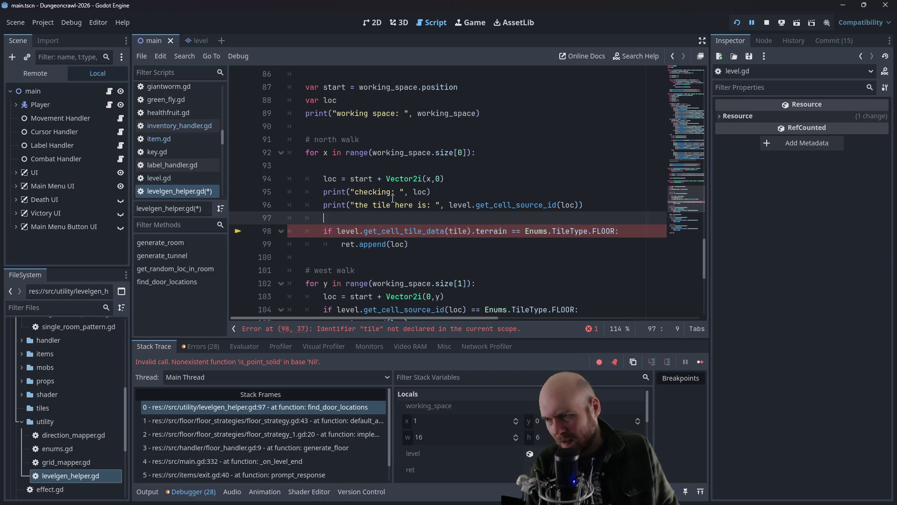
type("var til")
key("BackSpace")
key("BackSpace")
key("BackSpace")
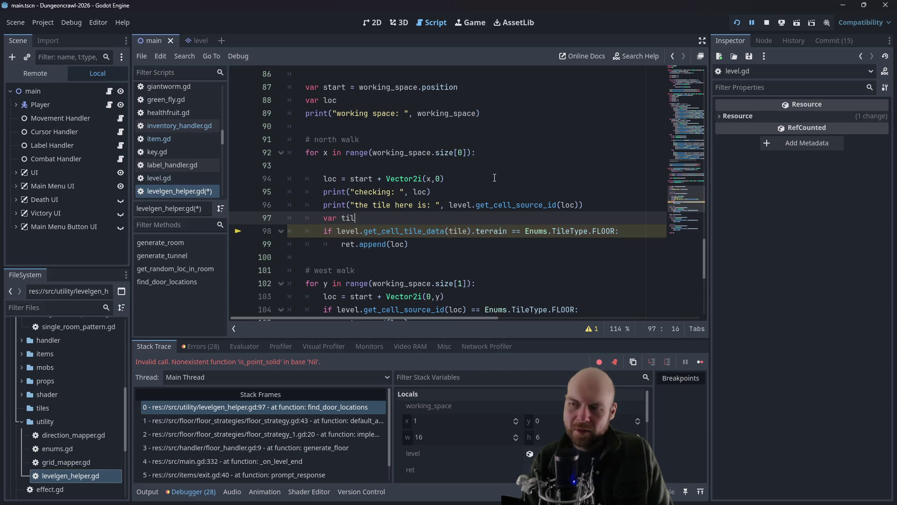
type("var tile")
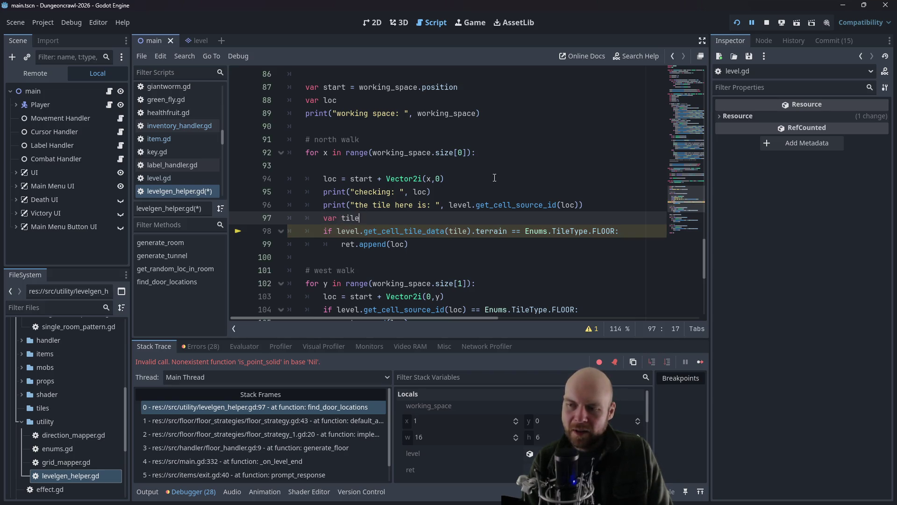
type("level.")
key("BackSpace")
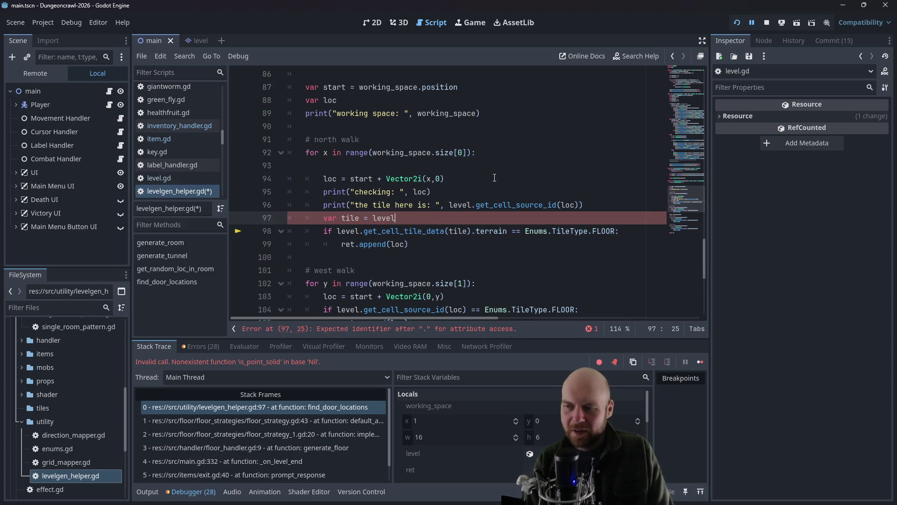
key("BackSpace")
key("BackSpace")
key("BackSpace")
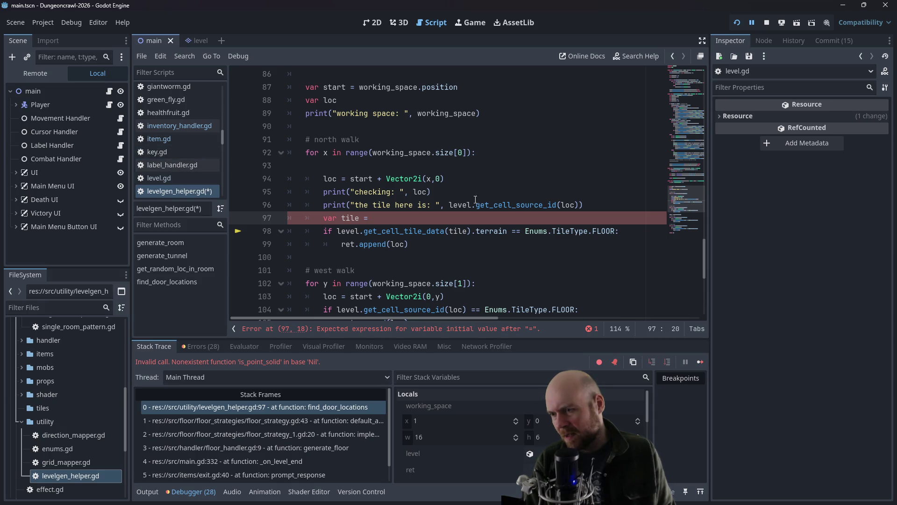
scroll(705, 258, "up", 1)
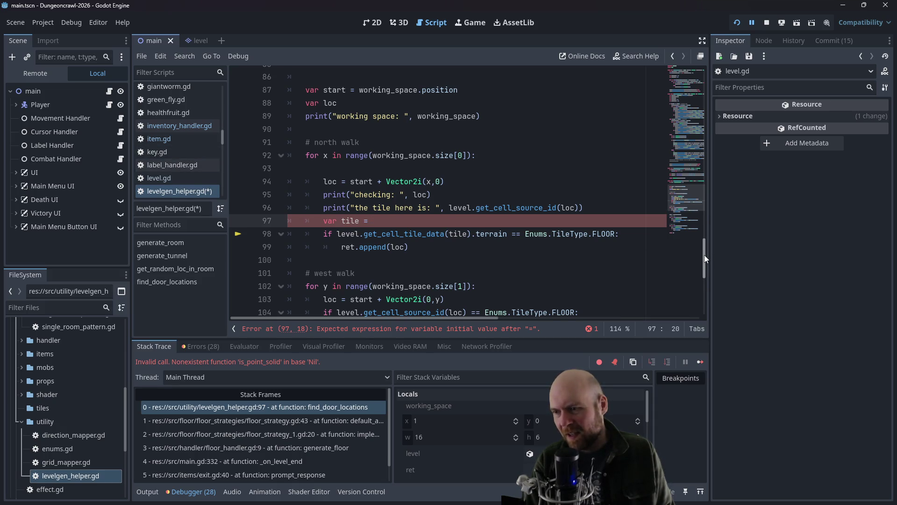
mouse_move(705, 254)
left_mouse_down()
mouse_move(706, 64)
mouse_move(697, 271)
left_mouse_up()
scroll(698, 271, "up", 15)
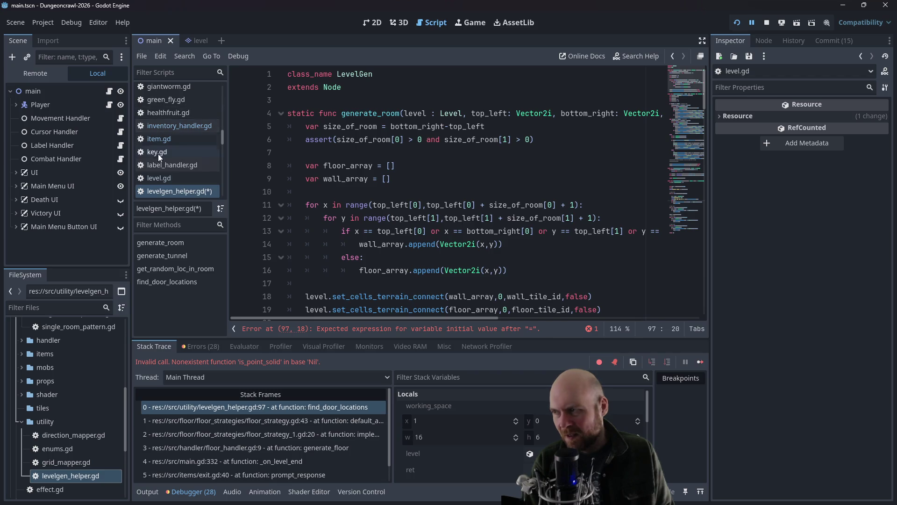
left_click(159, 178)
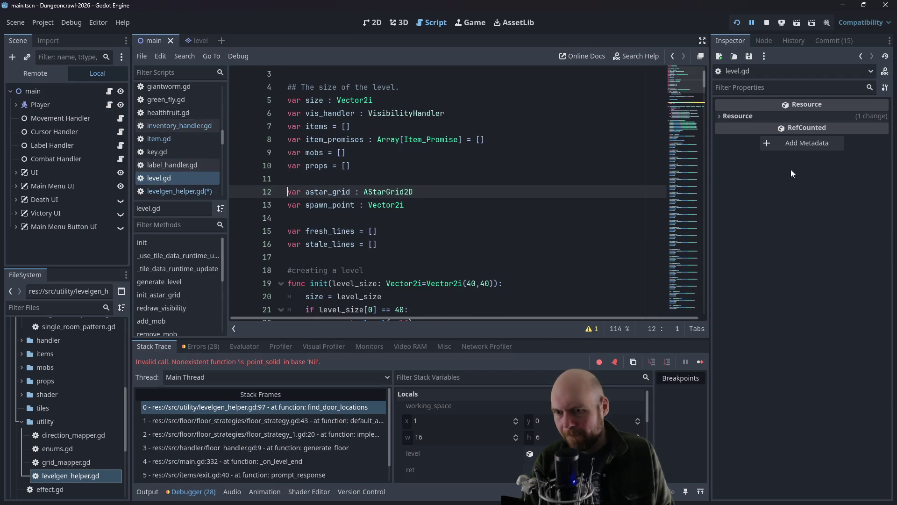
scroll(697, 82, "up", 1)
left_click(345, 90, "ctrl")
scroll(402, 193, "down", 10)
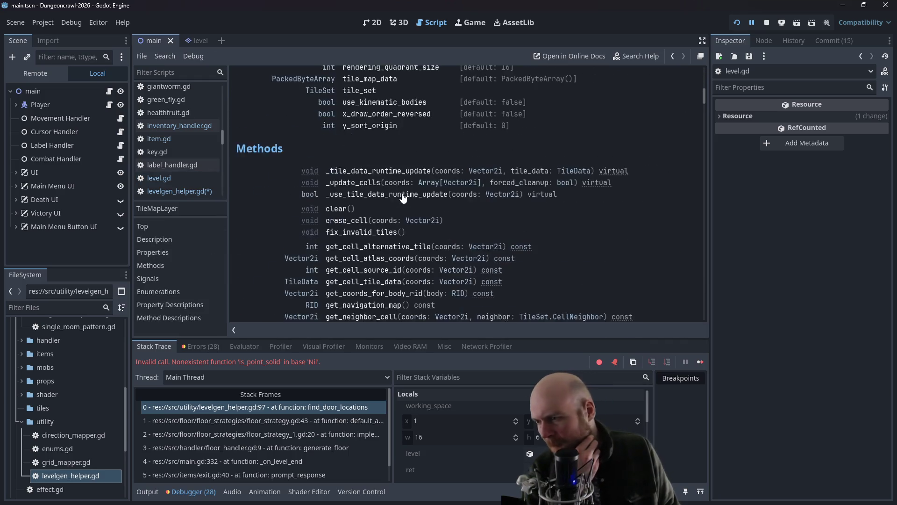
scroll(402, 196, "down", 1)
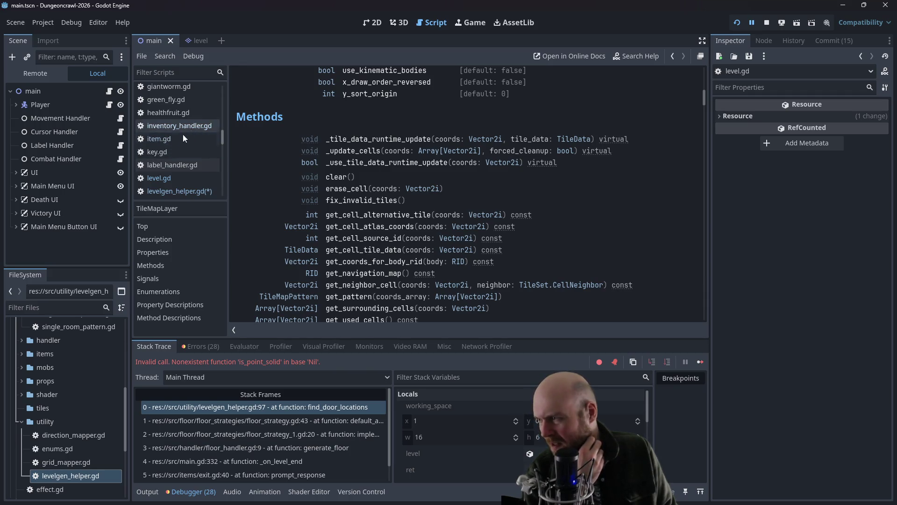
left_click(161, 189)
scroll(384, 193, "down", 5)
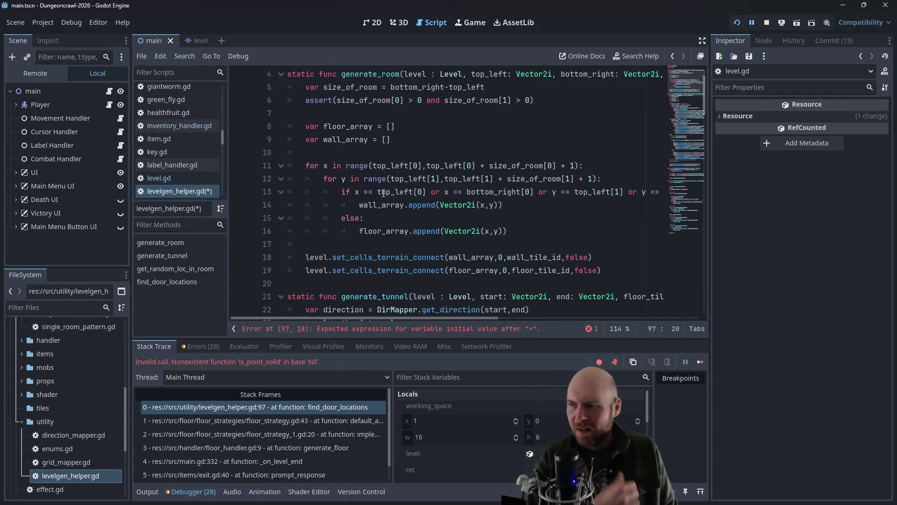
scroll(685, 121, "down", 4)
left_click_drag(704, 127, 713, 245)
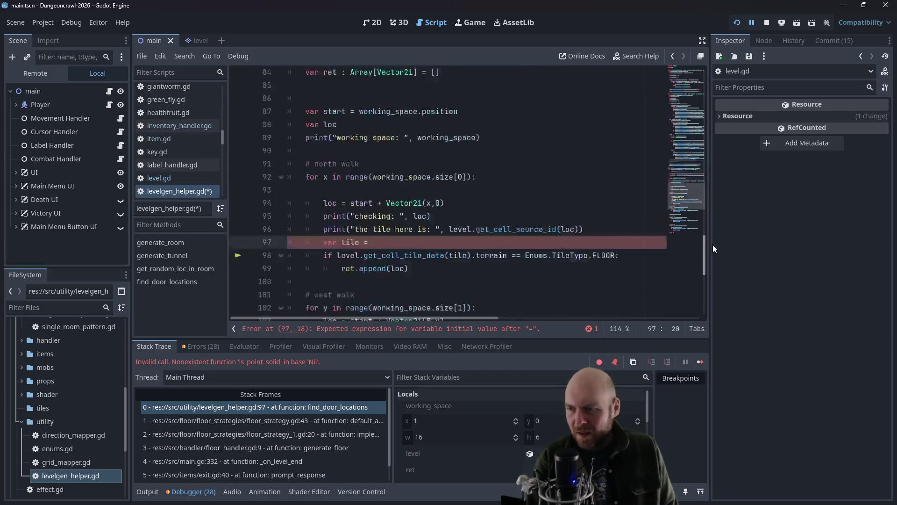
Step: Delete the temporary tile line and change the floor check's argument from tile to loc
type("vel.getcel")
key("BackSpace")
key("BackSpace")
key("BackSpace")
type("_")
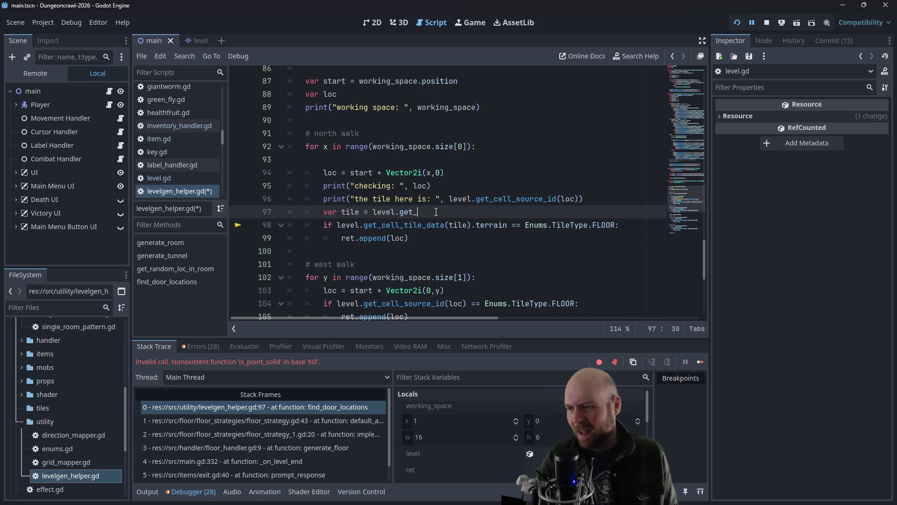
left_click_drag(436, 212, 285, 214)
key("BackSpace")
key("BackSpace")
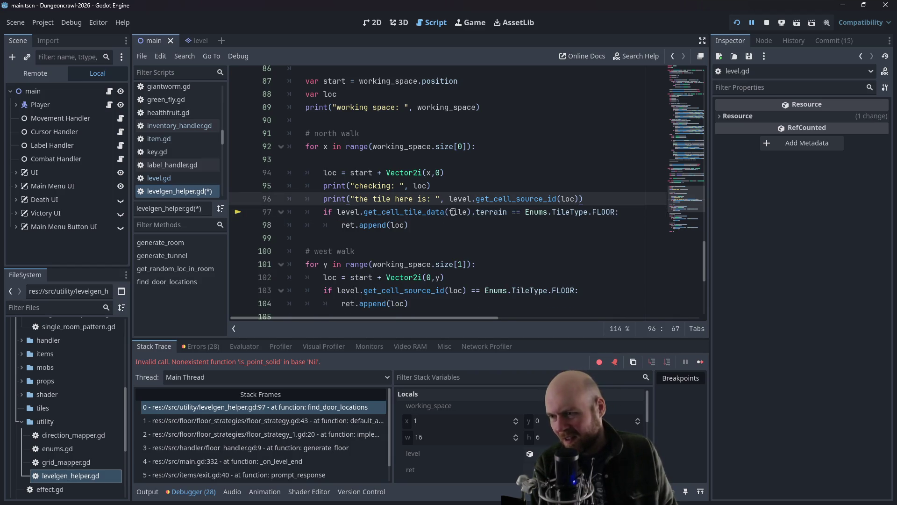
double_click(453, 212)
type("l")
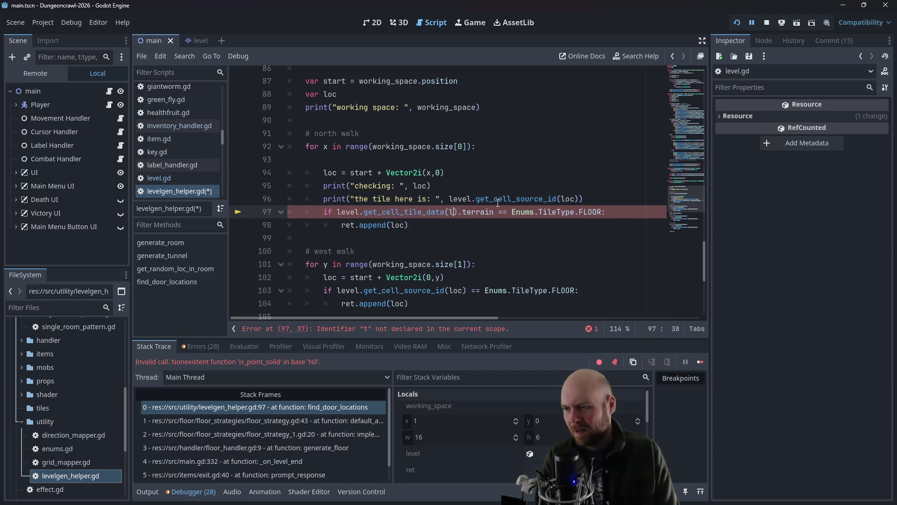
key("Return")
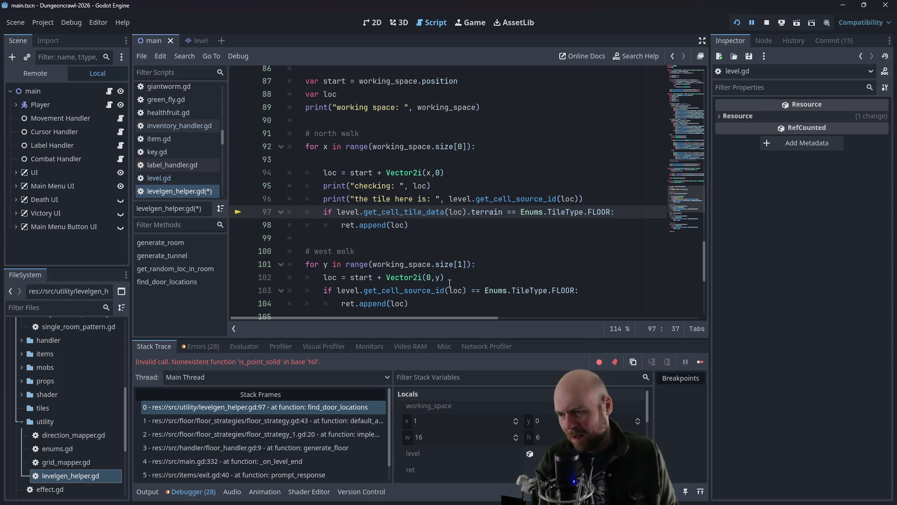
Step: Paste the get_cell_tile_data(loc).terrain FLOOR condition over lines 103, 110 and 116, then save and run
left_click_drag(622, 213, 323, 214)
key("ctrl+c")
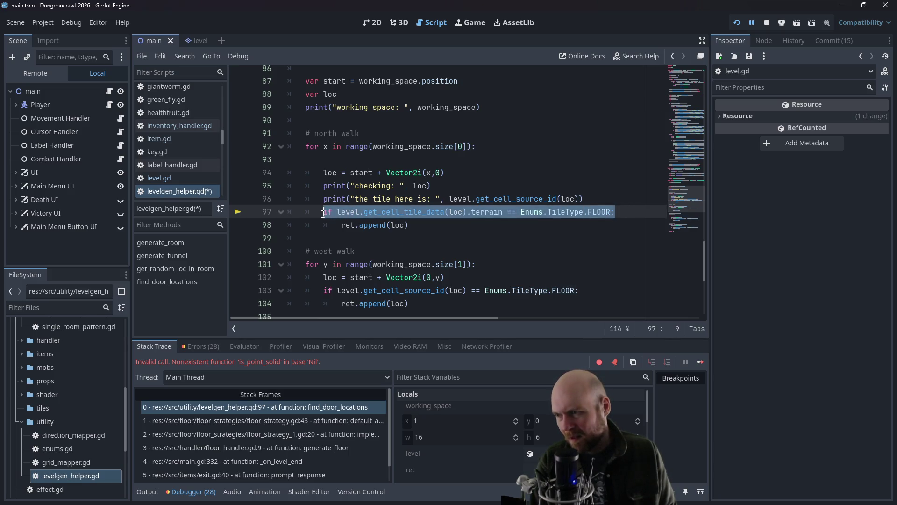
scroll(324, 266, "down", 1)
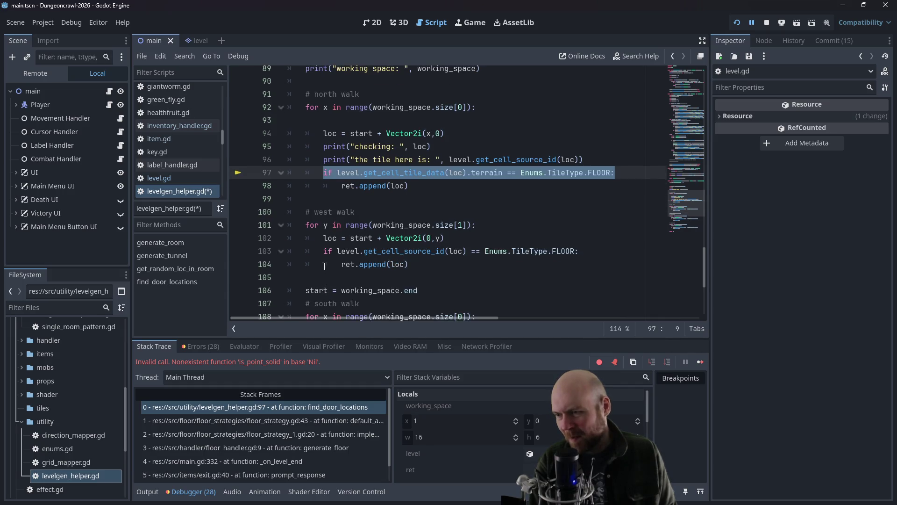
mouse_move(321, 254)
left_mouse_down()
mouse_move(381, 253)
mouse_move(299, 239)
mouse_move(596, 252)
left_mouse_up()
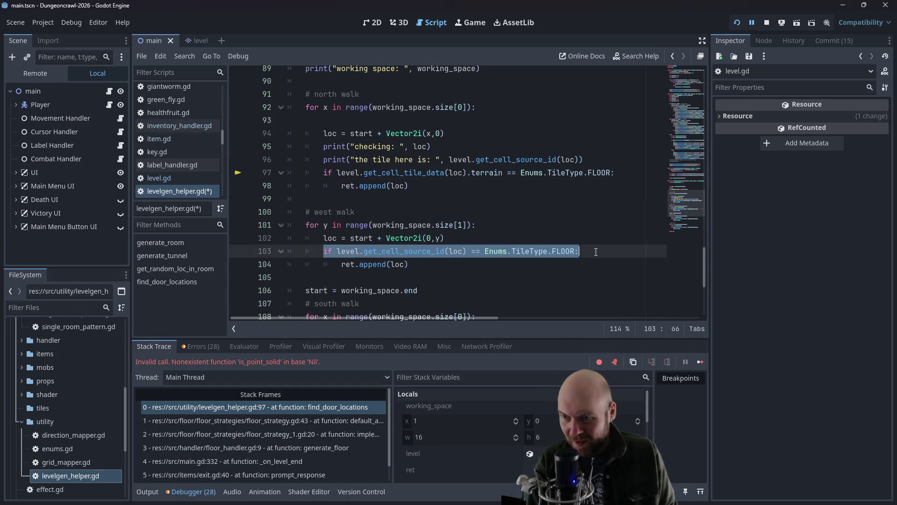
key("ctrl+v")
scroll(395, 285, "down", 2)
mouse_move(323, 264)
left_mouse_down()
mouse_move(579, 264)
mouse_move(324, 264)
left_mouse_up()
key("ctrl+v")
scroll(558, 278, "down", 2)
key("ctrl+v")
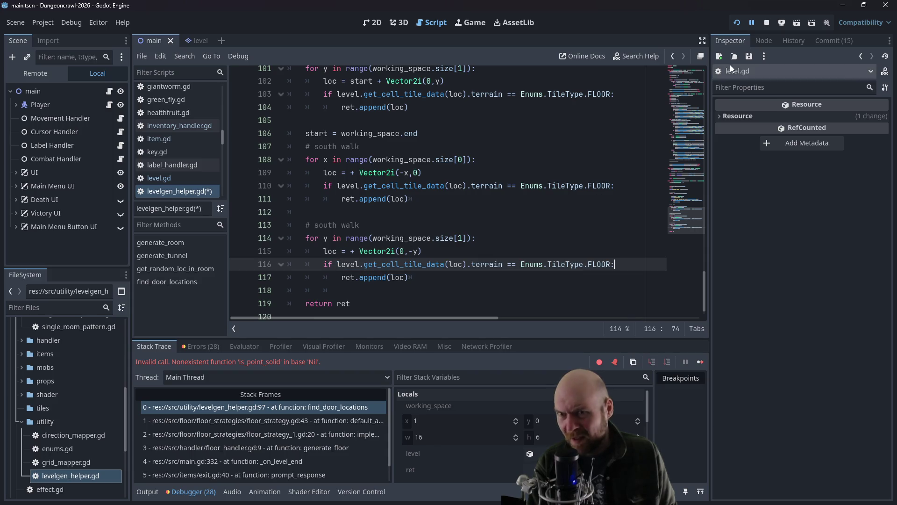
left_click(737, 22)
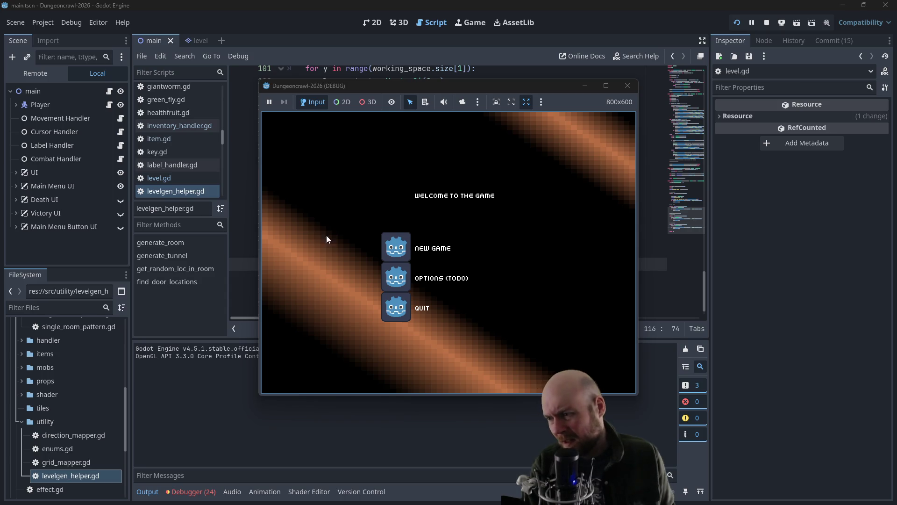
Step: Start a New Game, walk up, right, up and left to the exit, and confirm descending with Y
left_click(398, 248)
key("Up")
key("Up")
key("Right")
key("Right")
key("Right")
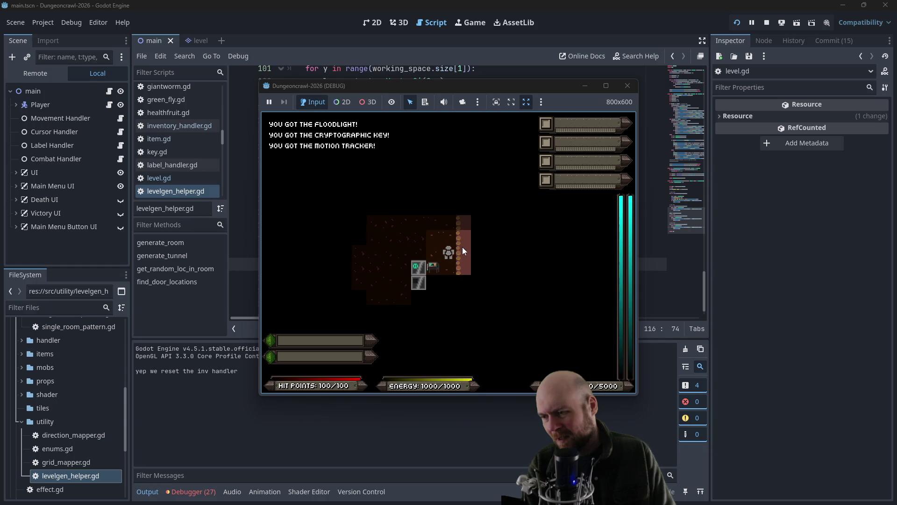
key("Up")
key("Up")
key("Up")
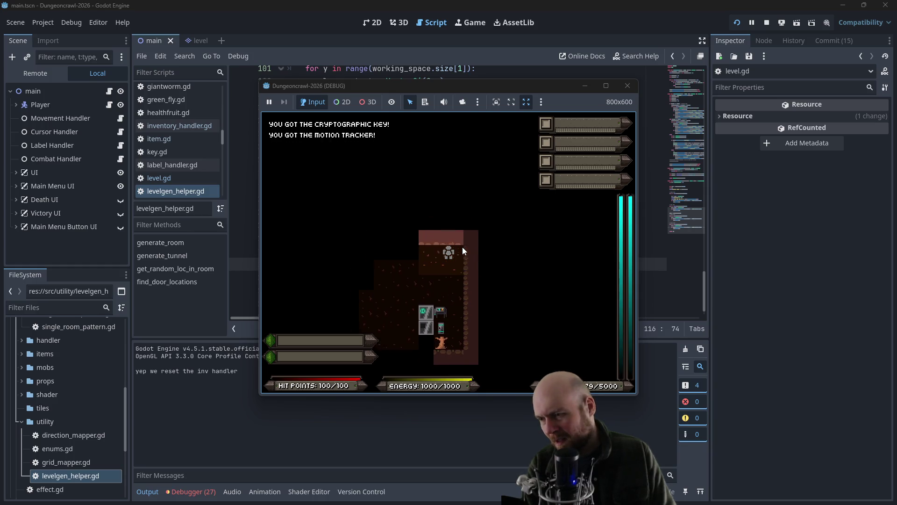
key("Left")
key("Left")
key("Left")
key("n")
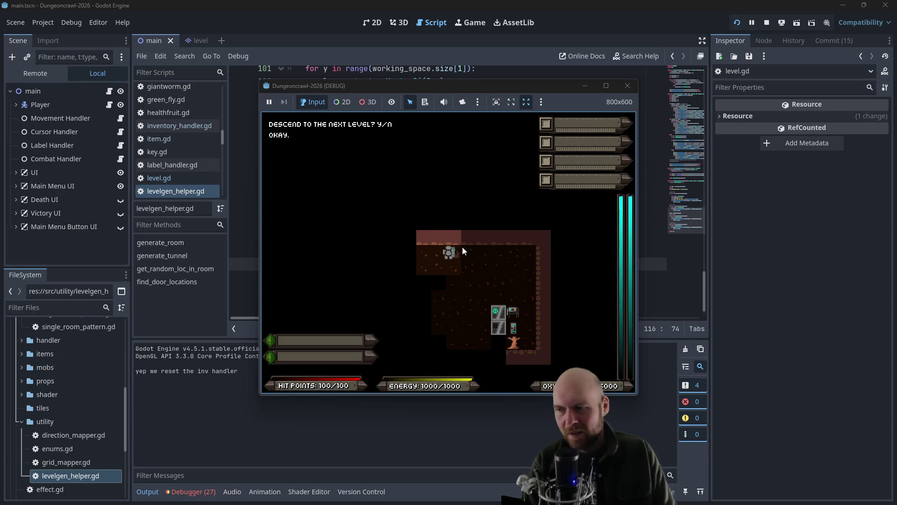
key("y")
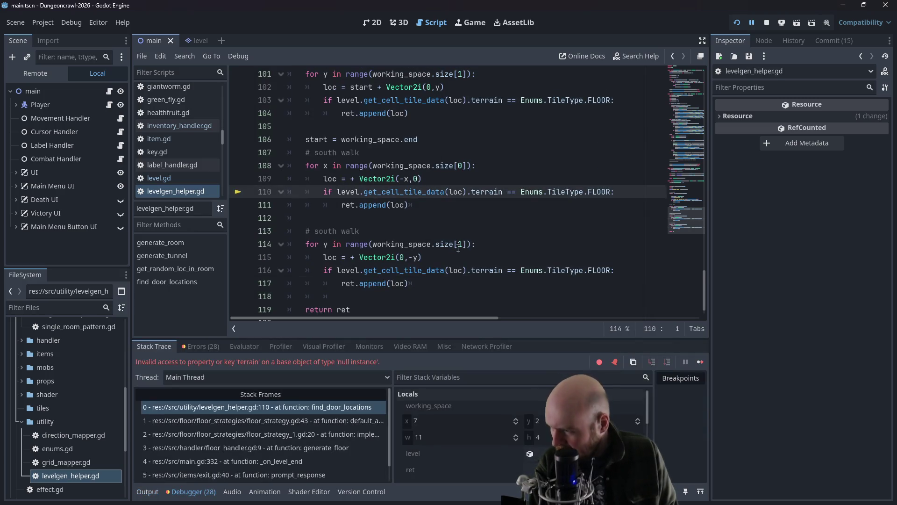
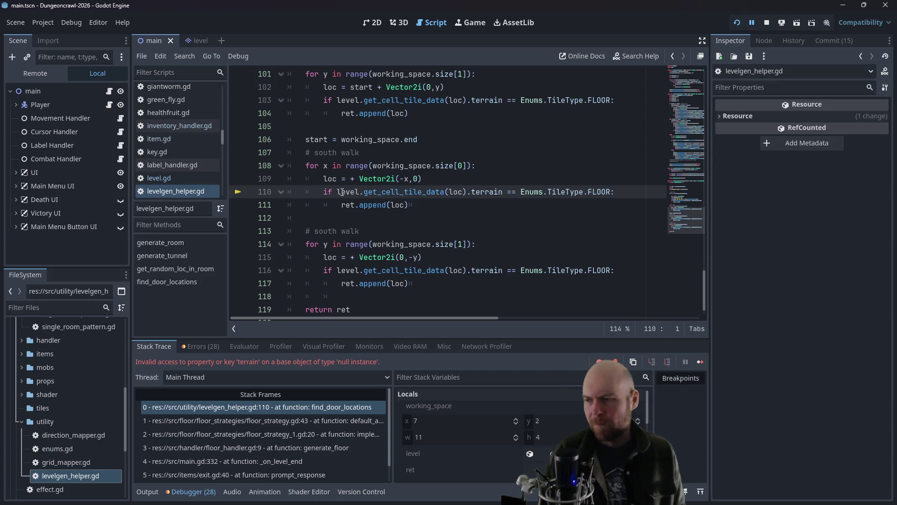
Step: Glance at the run log and stack trace, then try and revert a -1 on the south walk range
mouse_move(338, 178)
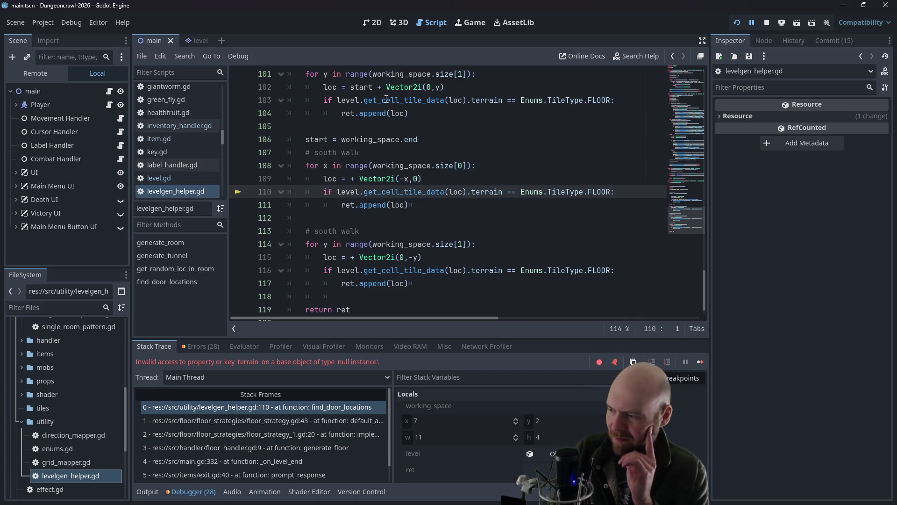
left_click(148, 492)
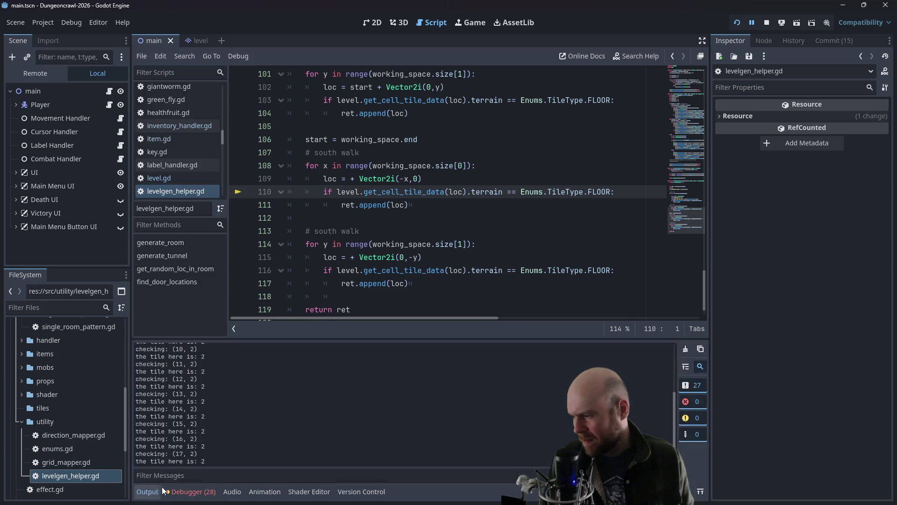
left_click(189, 492)
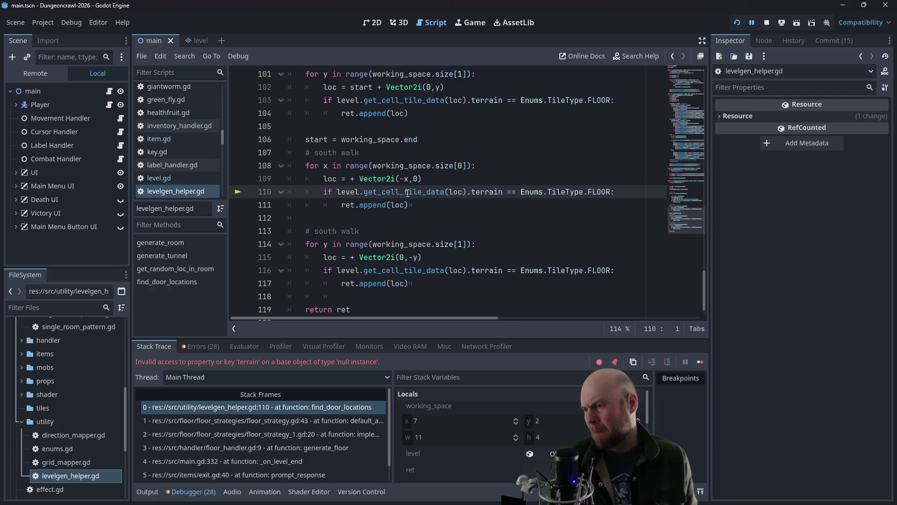
left_click(459, 162)
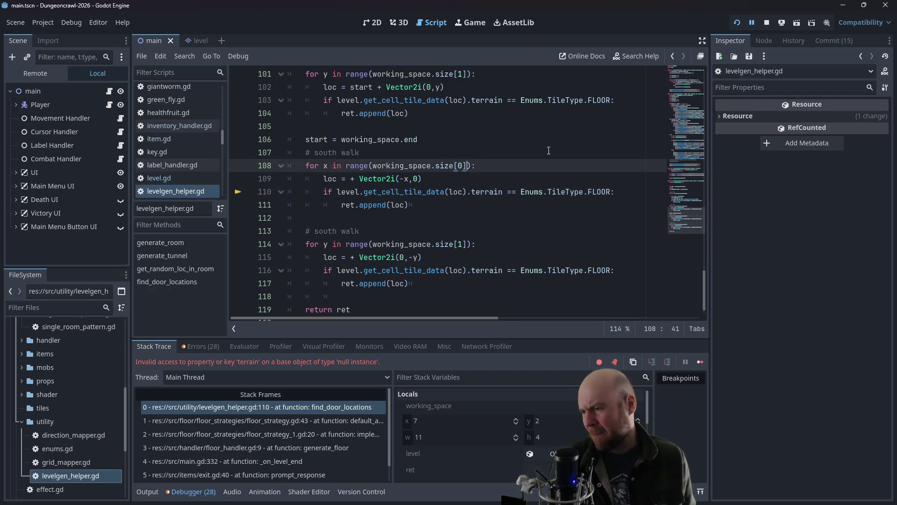
scroll(549, 150, "up", 1)
scroll(548, 150, "up", 1)
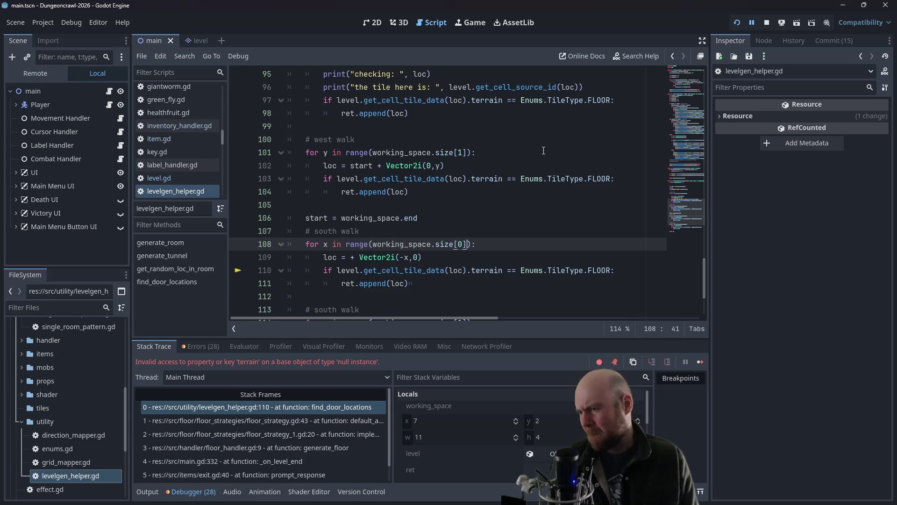
type("-1")
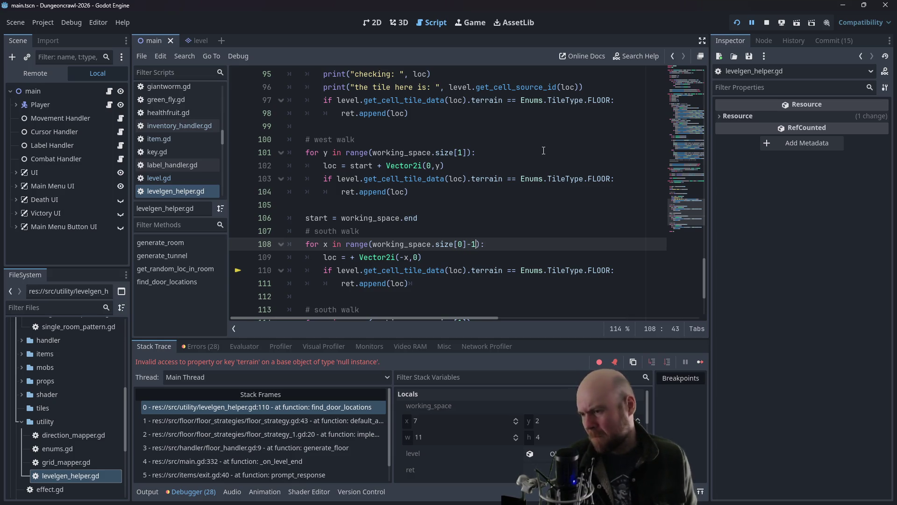
key("BackSpace")
key("BackSpace")
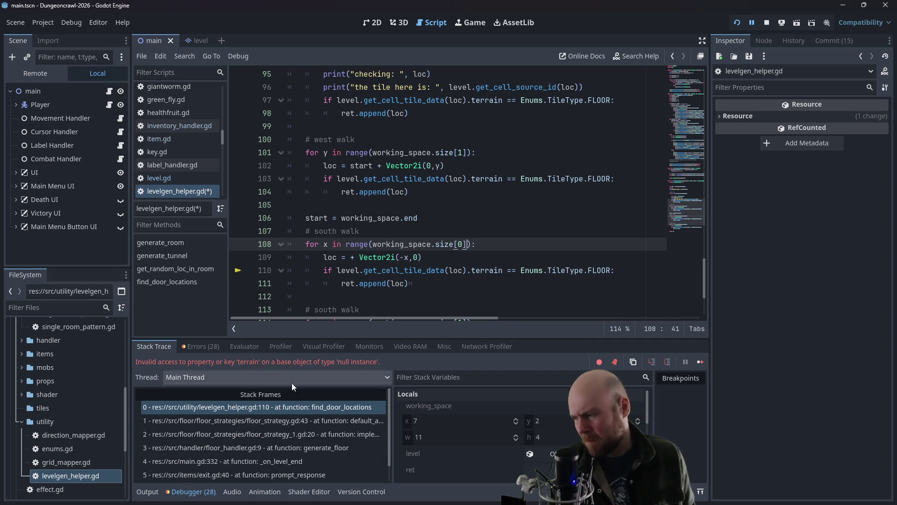
Step: Scroll the Output log for working space P: (7, 2), S: (11, 4) and its checked tiles
left_click(149, 495)
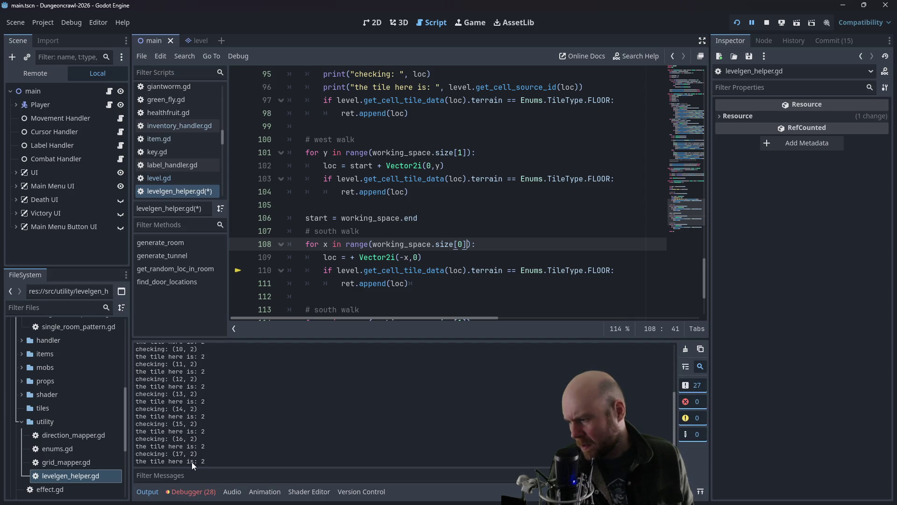
scroll(178, 457, "up", 5)
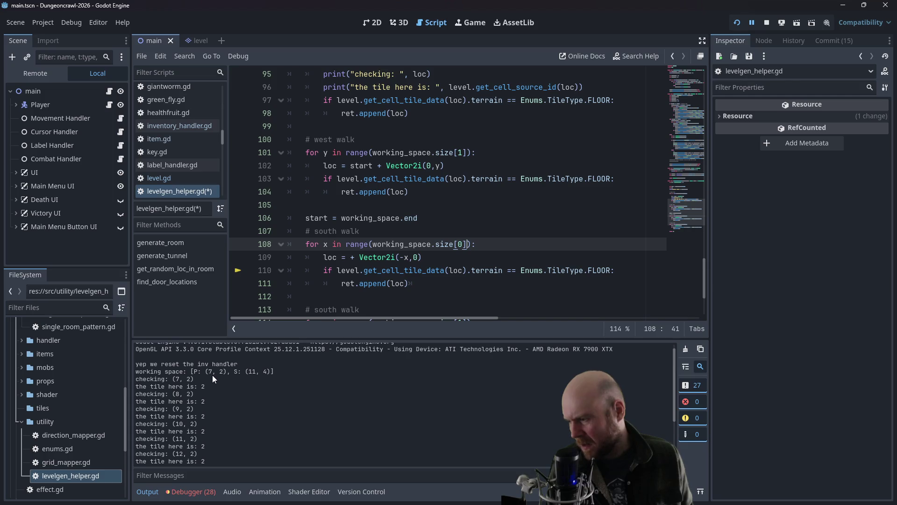
scroll(238, 402, "down", 2)
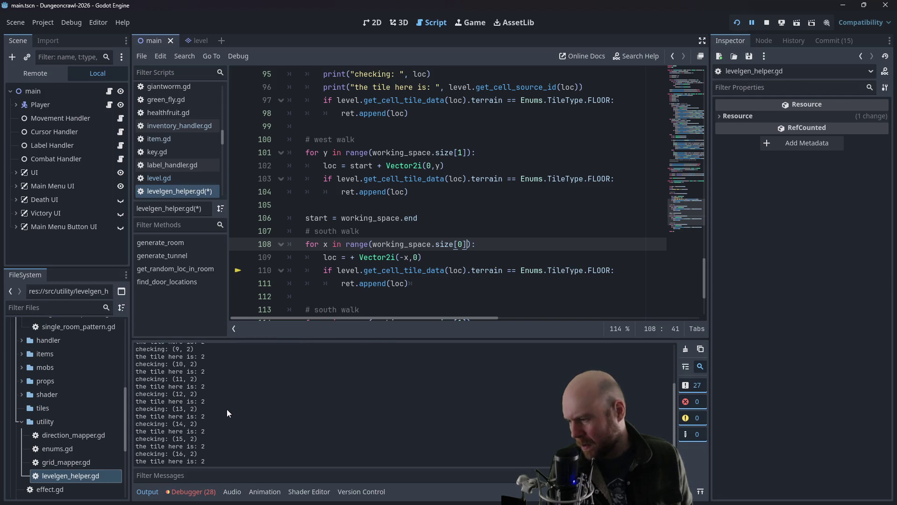
scroll(206, 423, "up", 2)
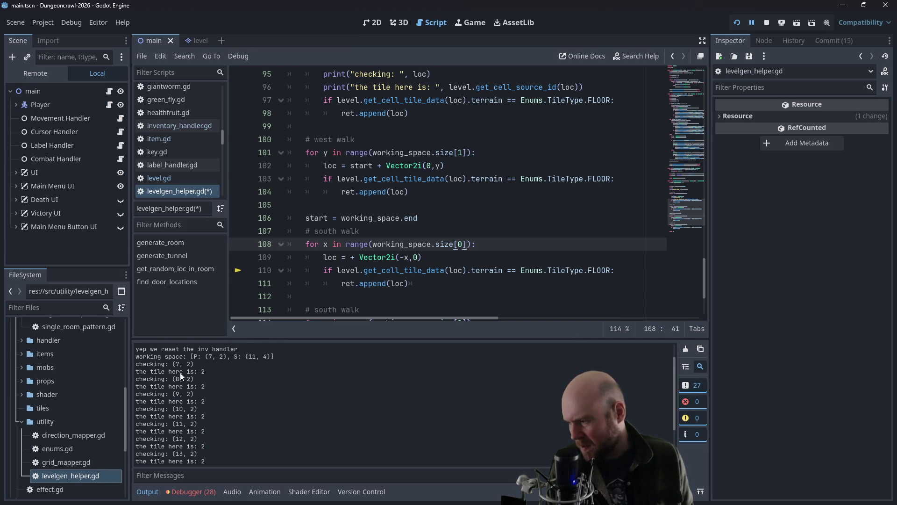
scroll(181, 423, "down", 3)
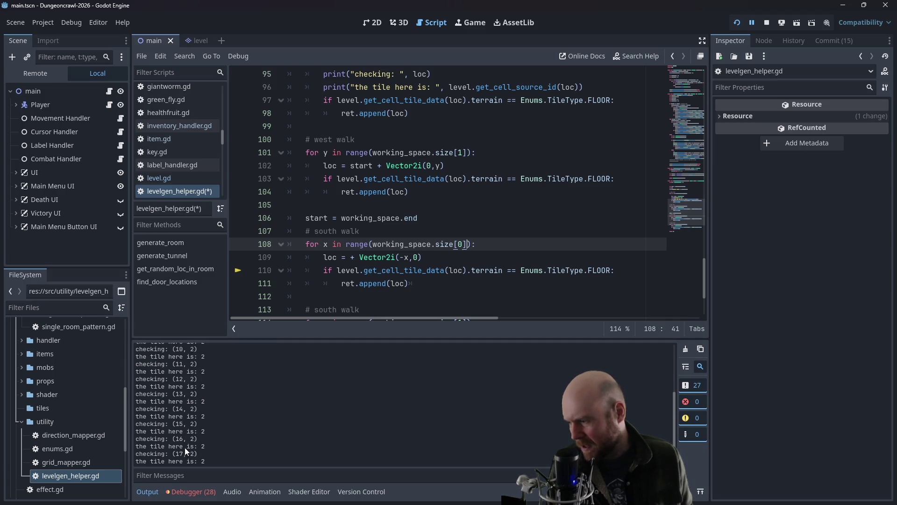
scroll(189, 450, "up", 3)
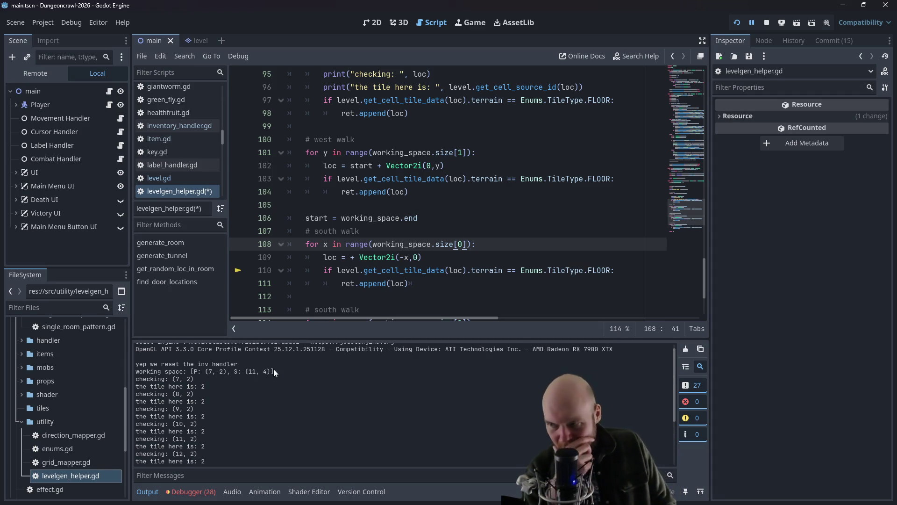
scroll(398, 251, "up", 3)
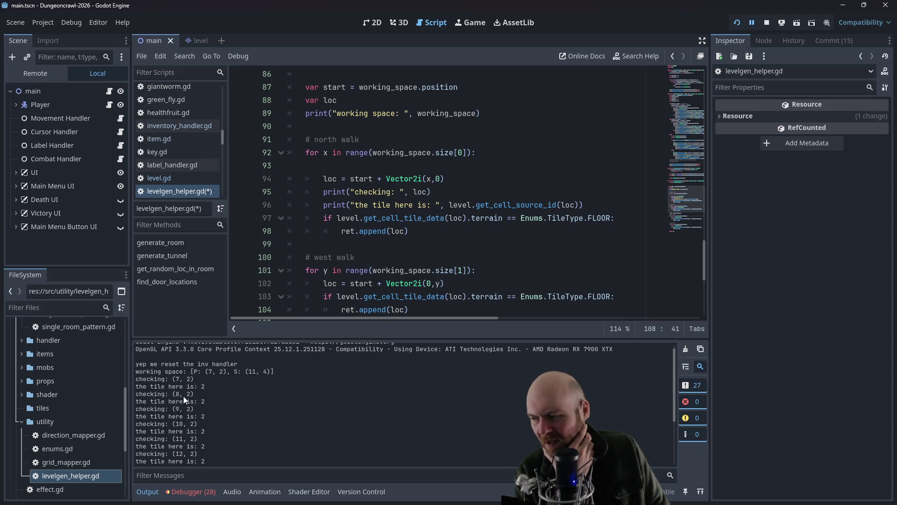
scroll(183, 396, "down", 1)
scroll(194, 377, "up", 1)
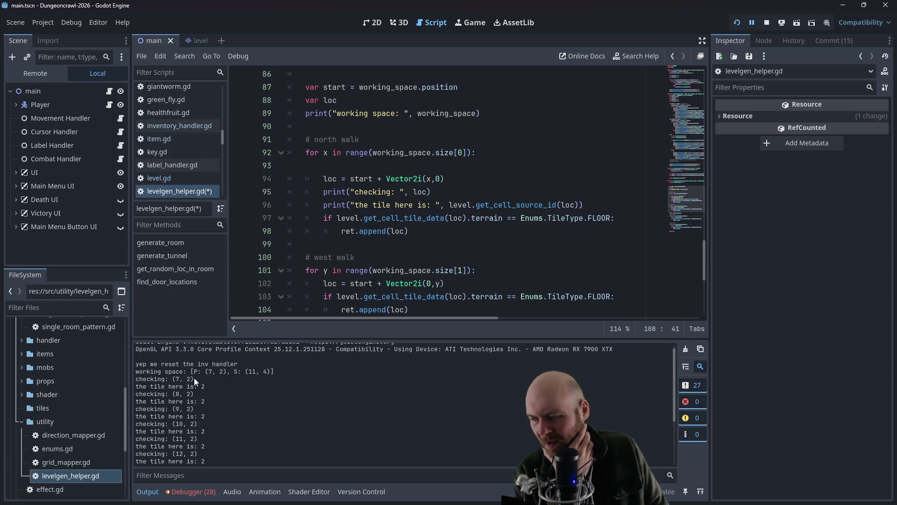
scroll(252, 371, "down", 4)
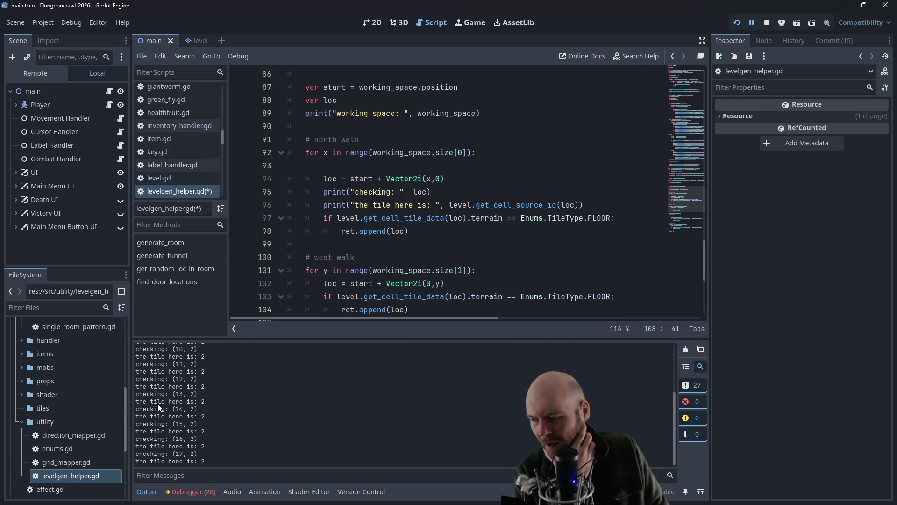
scroll(167, 401, "up", 3)
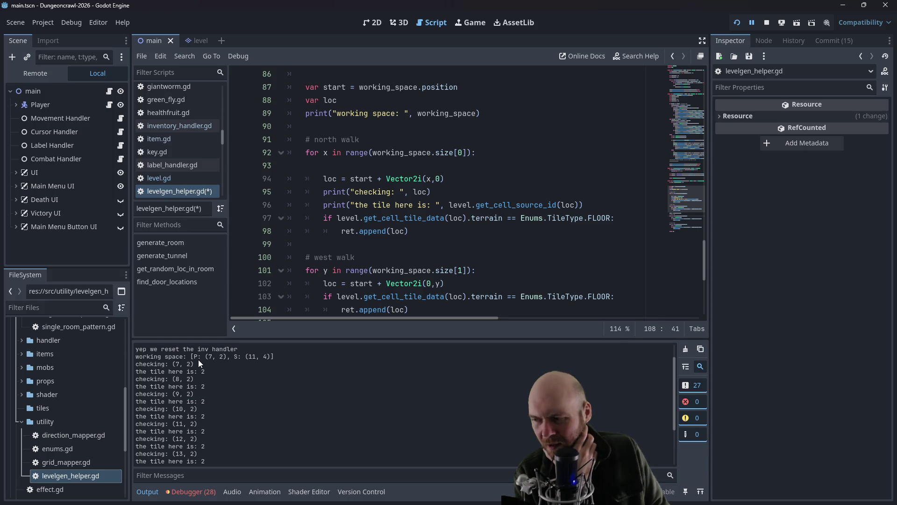
scroll(224, 397, "down", 3)
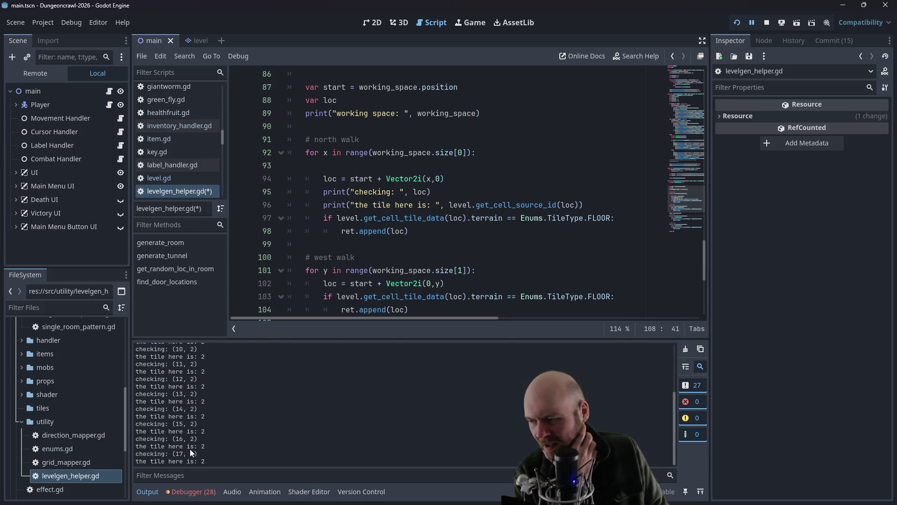
scroll(182, 453, "up", 5)
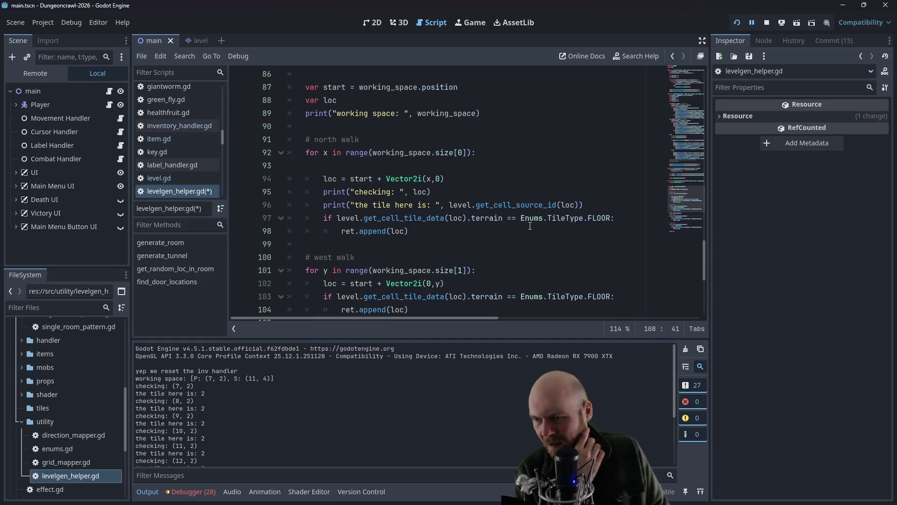
Step: Delete the tile-id print line and stop the paused game session
left_click(593, 205)
left_click(593, 197, "shift")
key("BackSpace")
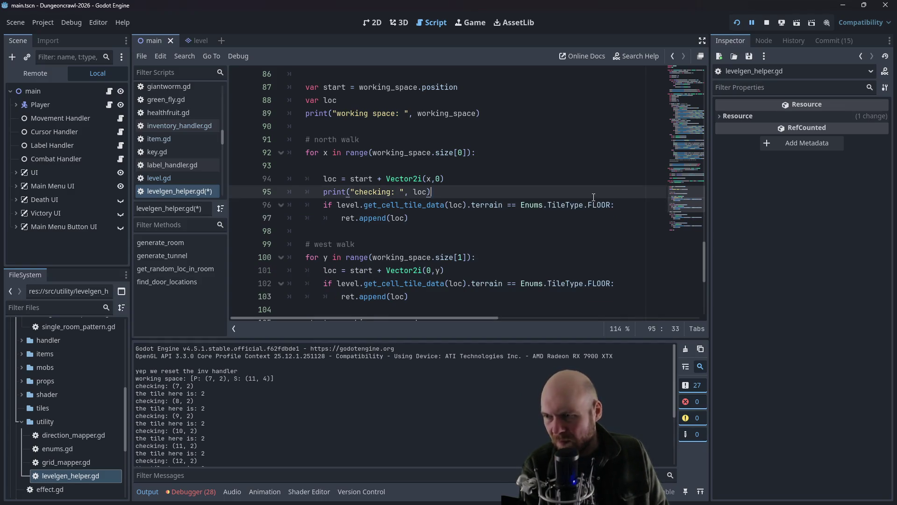
left_click(740, 22)
left_click(767, 23)
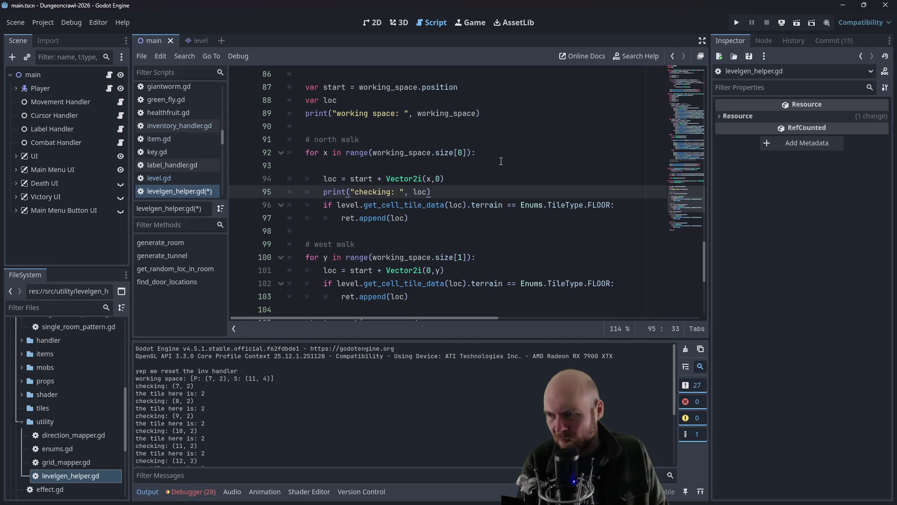
scroll(471, 196, "down", 2)
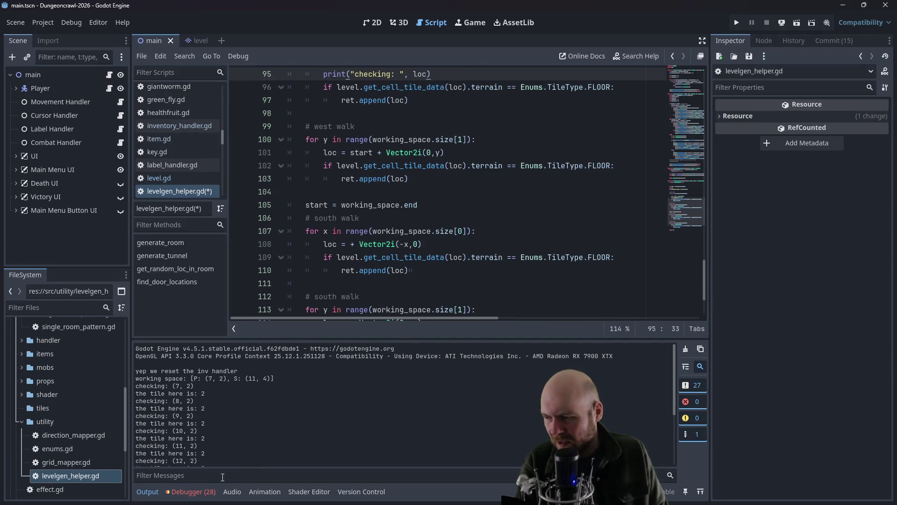
left_click(192, 492)
left_click(147, 492)
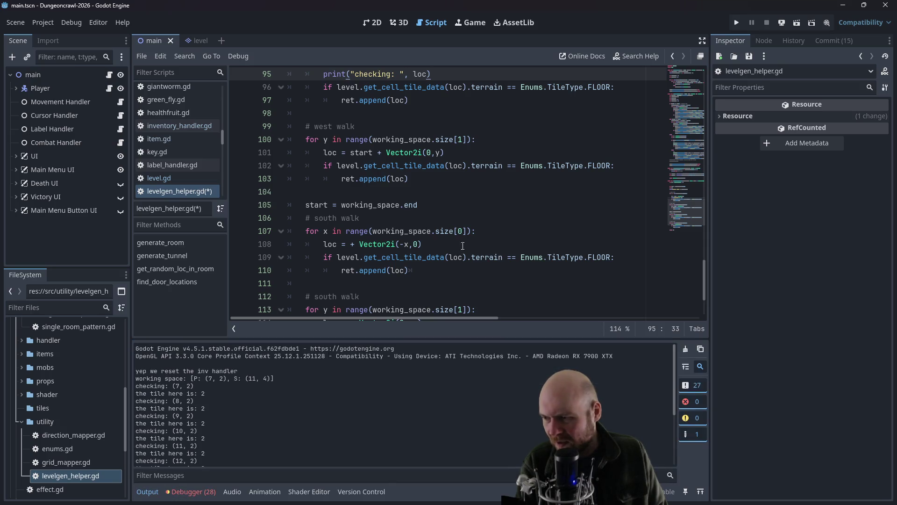
scroll(458, 181, "up", 1)
Step: Copy the print("checking: ", loc) statement into the west walk loop
left_click_drag(444, 109, 322, 113)
left_click(465, 192)
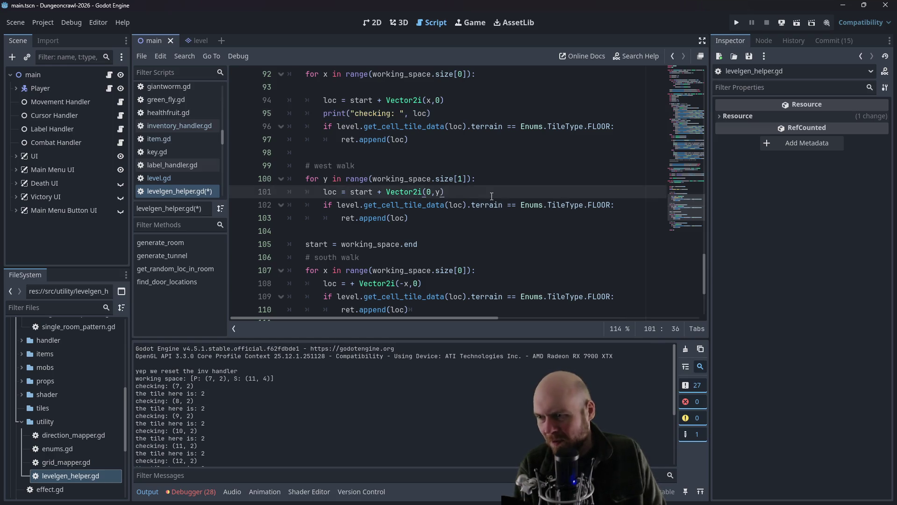
key("Return")
type("print(\"checking: \", loc)")
Step: Paste the checking print into both south walk loops, save the script and rerun the game
scroll(508, 252, "down", 1)
left_click(430, 261)
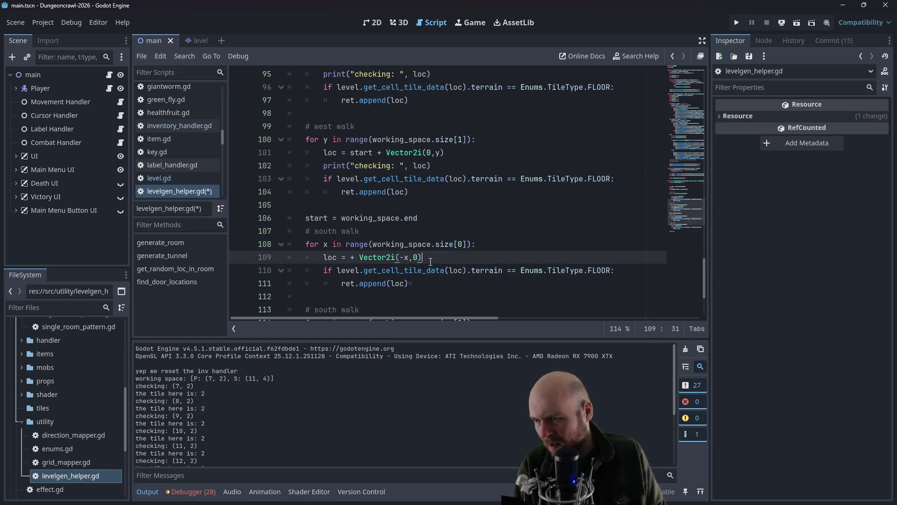
key("Return")
type("print(\"checking: \", loc)")
scroll(434, 243, "down", 3)
left_click(441, 230)
key("Return")
type("print(\"checking: \", loc)")
key("ctrl+s")
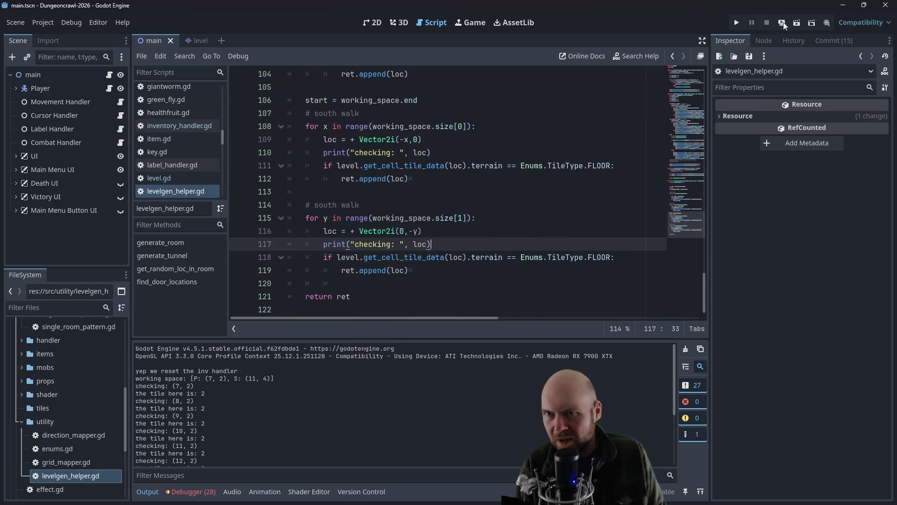
left_click(738, 23)
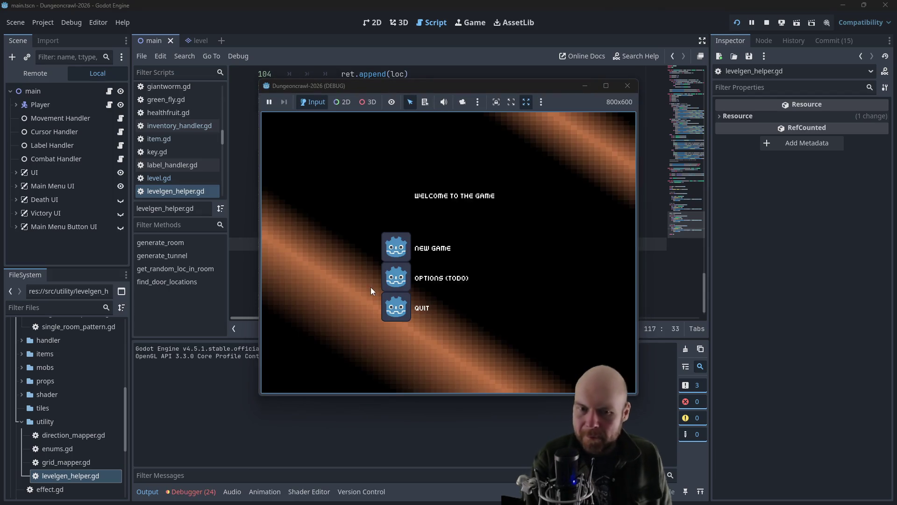
Step: Start a new game, descend a floor and read the logged checks for working space P: (1, 8), S: (14, 11)
left_click(395, 253)
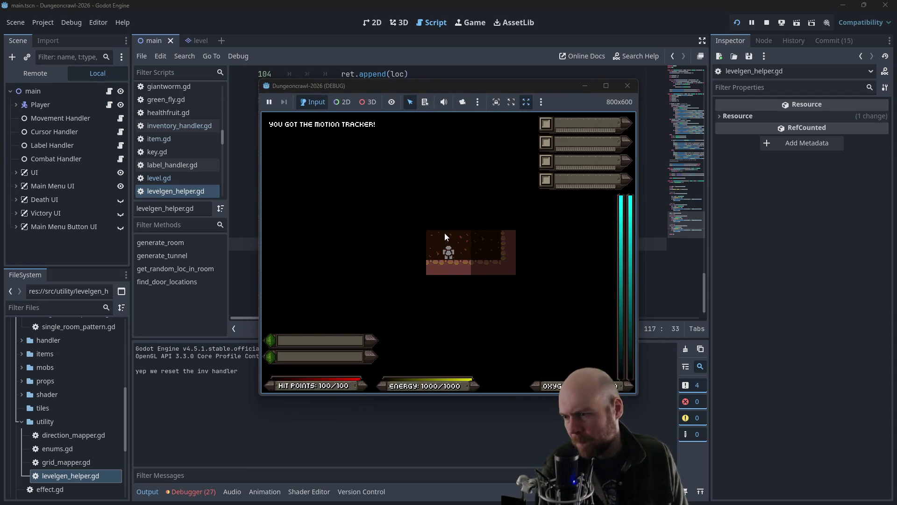
key("y")
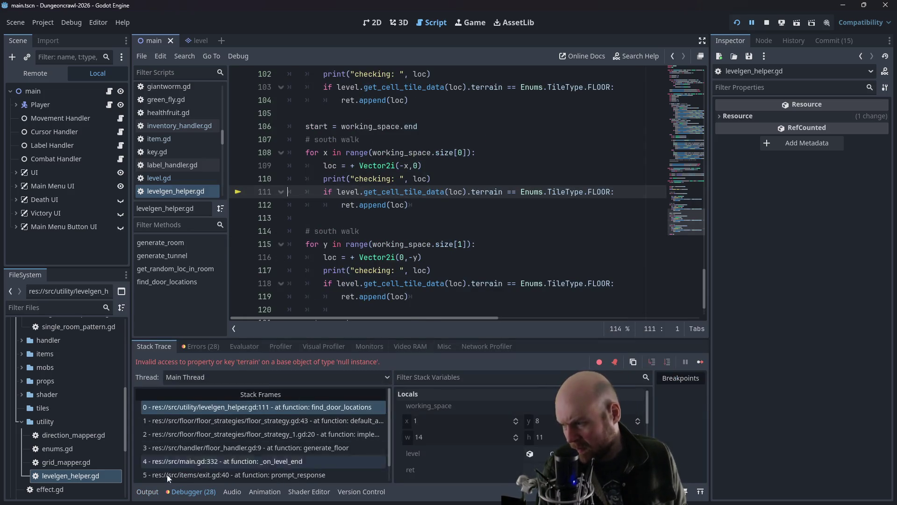
left_click(148, 491)
scroll(198, 420, "up", 5)
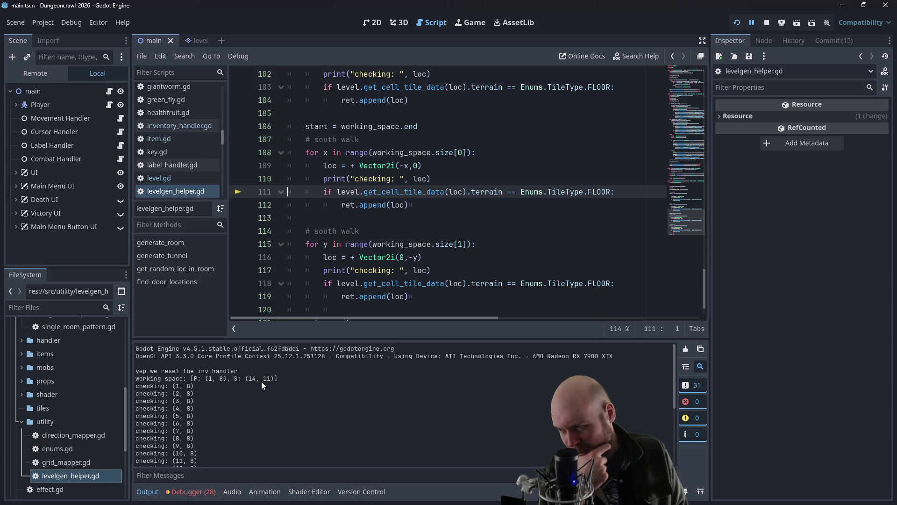
scroll(218, 380, "down", 5)
scroll(218, 380, "down", 1)
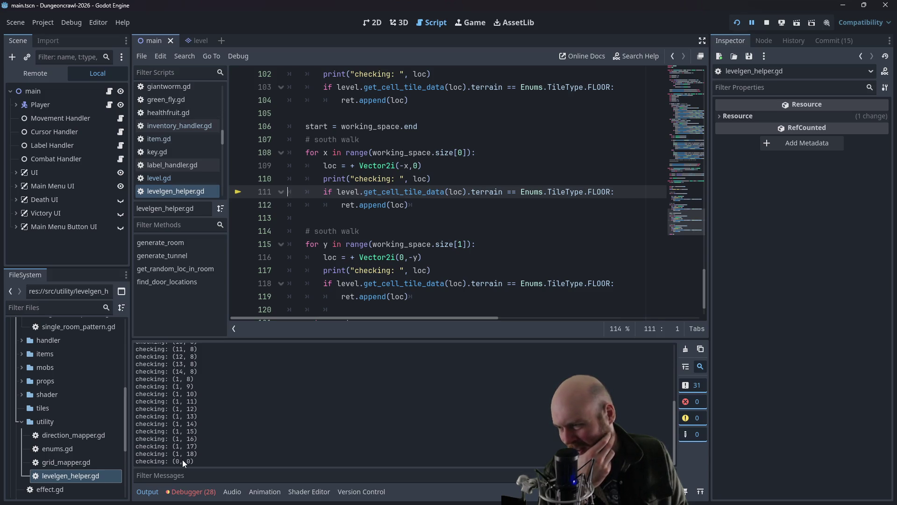
Step: Inspect the south walk loops, placing the caret on line 116 and then before the plus sign on line 109
left_click(347, 258)
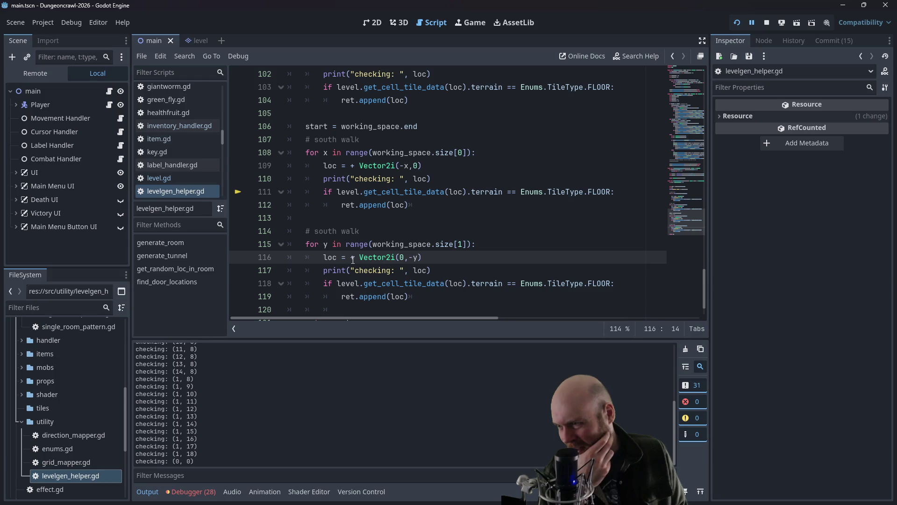
scroll(373, 174, "up", 2)
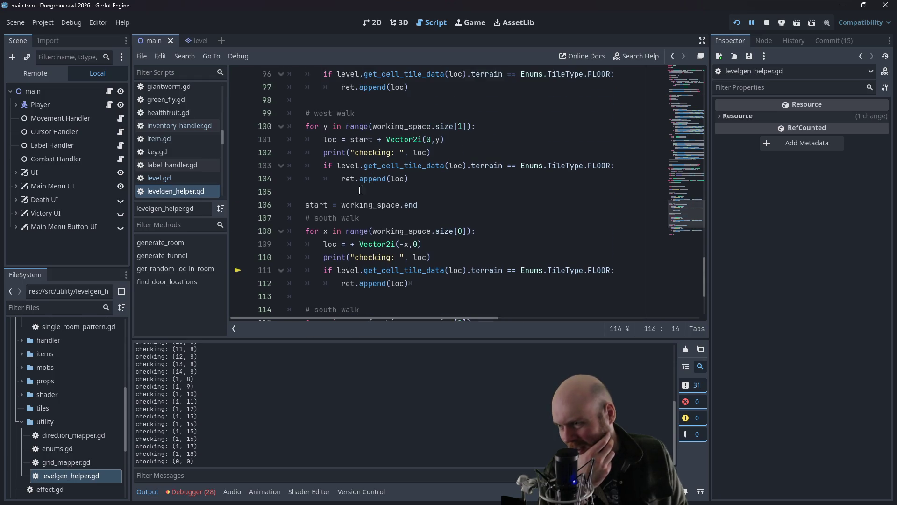
left_click(350, 243)
Step: Prefix the loc offsets on lines 109 and 116 with start, e.g. start + Vector2i(0,-y)
type("start")
scroll(359, 264, "down", 2)
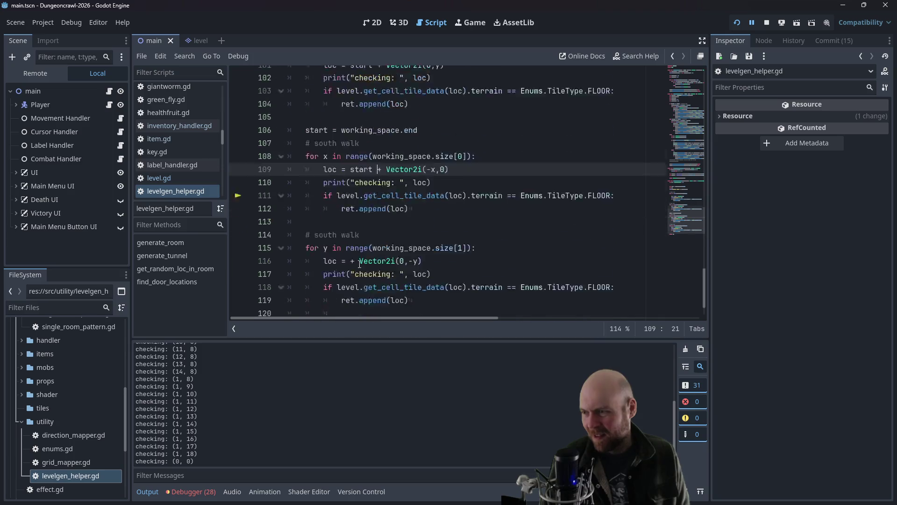
scroll(360, 264, "down", 1)
left_click(351, 218)
type("sta")
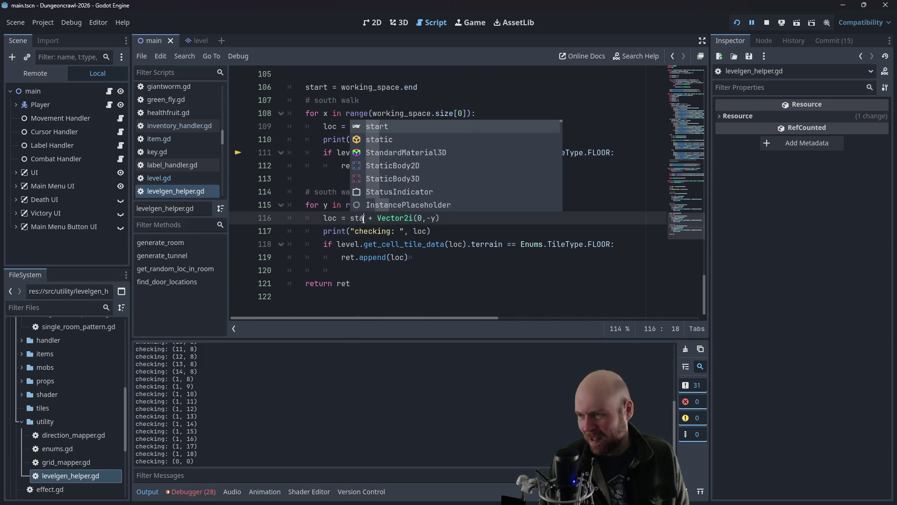
type("rt")
left_click(482, 224)
Step: Relaunch the project, start a new game, descend to the next floor, then stop it
left_click(766, 22)
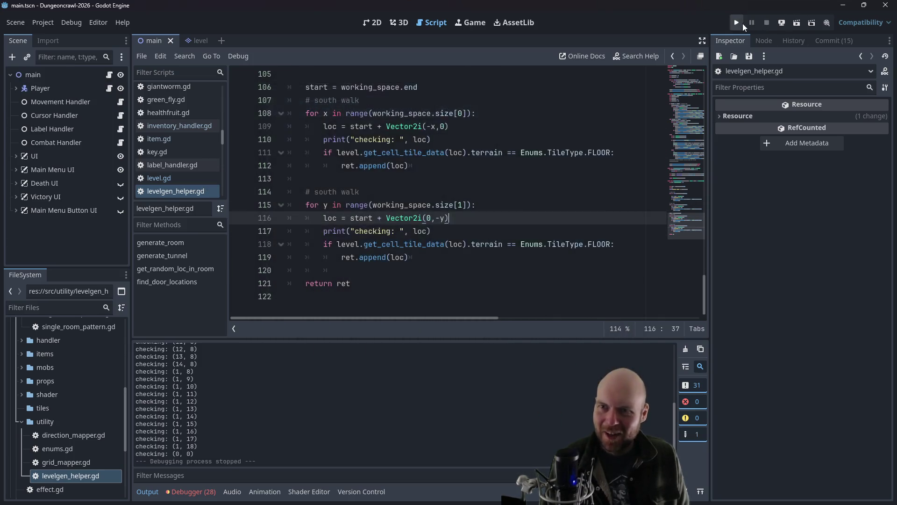
left_click(737, 22)
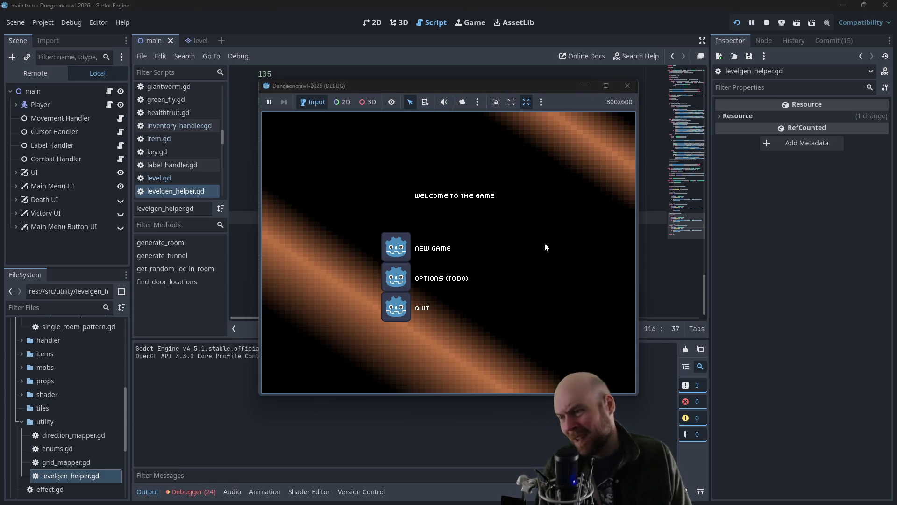
left_click(392, 243)
key("Down")
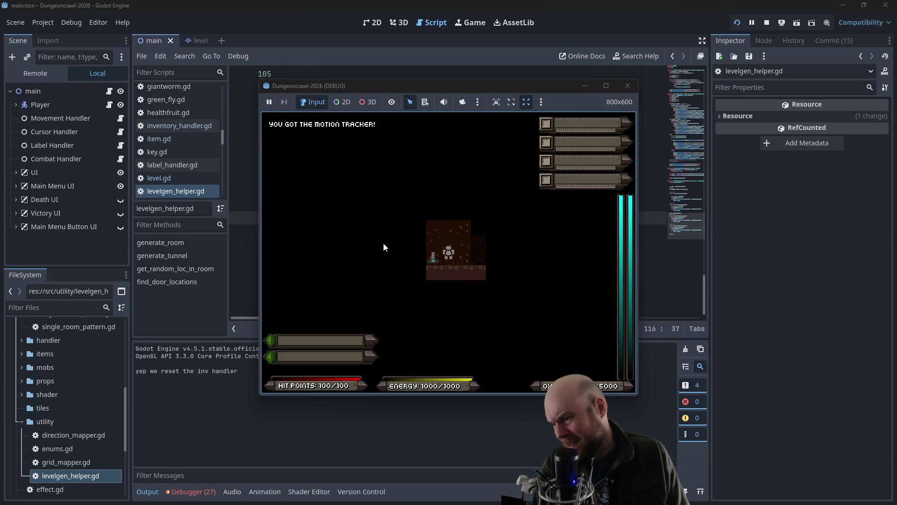
key("y")
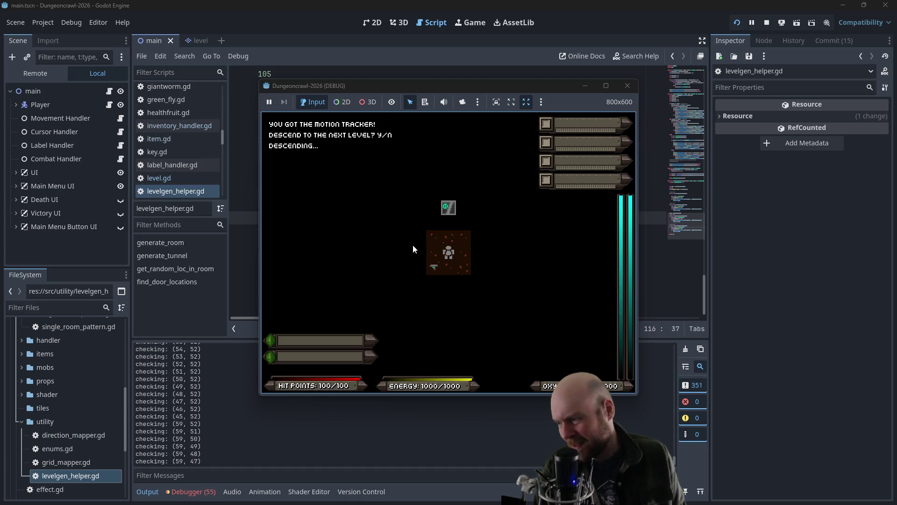
key("F8")
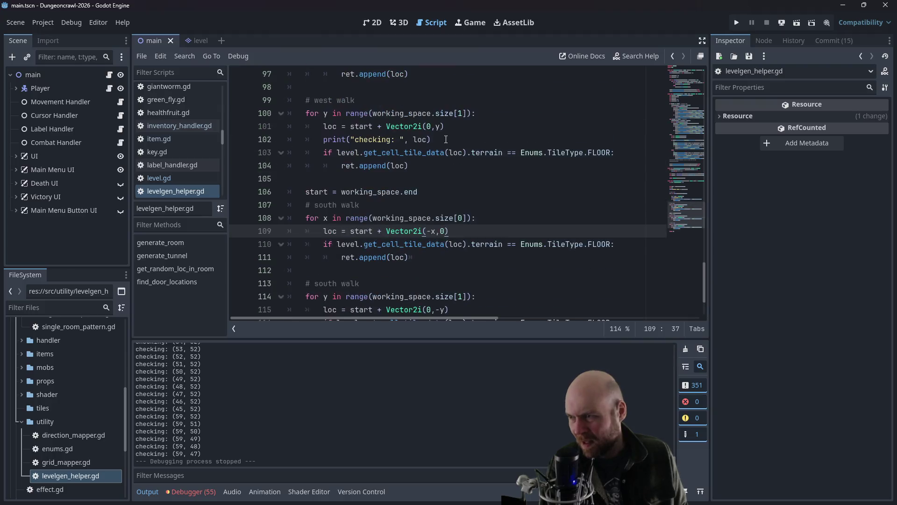
Step: Delete the remaining print("checking: ", loc) lines and save levelgen_helper.gd
triple_click(454, 131)
key("BackSpace")
triple_click(453, 132)
key("BackSpace")
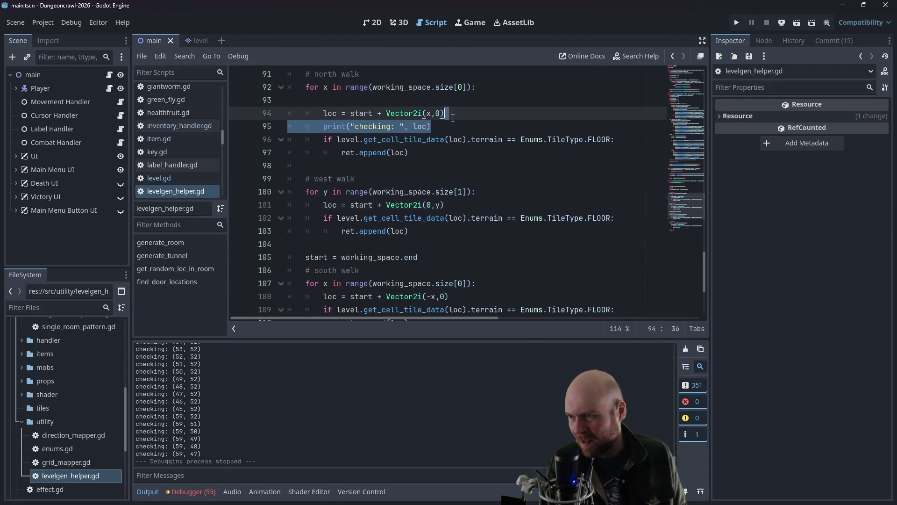
scroll(451, 133, "up", 3)
scroll(448, 136, "down", 3)
key("ctrl+s")
Step: Open level.gd and scroll to its add_prop function
scroll(441, 140, "down", 3)
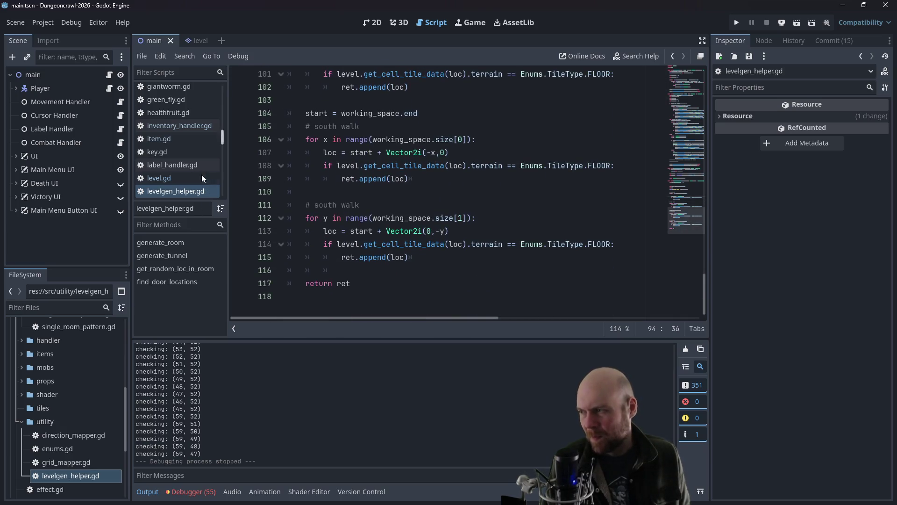
left_click(185, 169)
mouse_move(702, 82)
left_mouse_down()
mouse_move(644, 319)
mouse_move(671, 298)
left_mouse_up()
scroll(671, 298, "up", 5)
Step: Add prop.visible = false after add_child(prop) in add_prop
left_click(448, 221)
left_click(495, 236)
key("Return")
type("prop.visible = false")
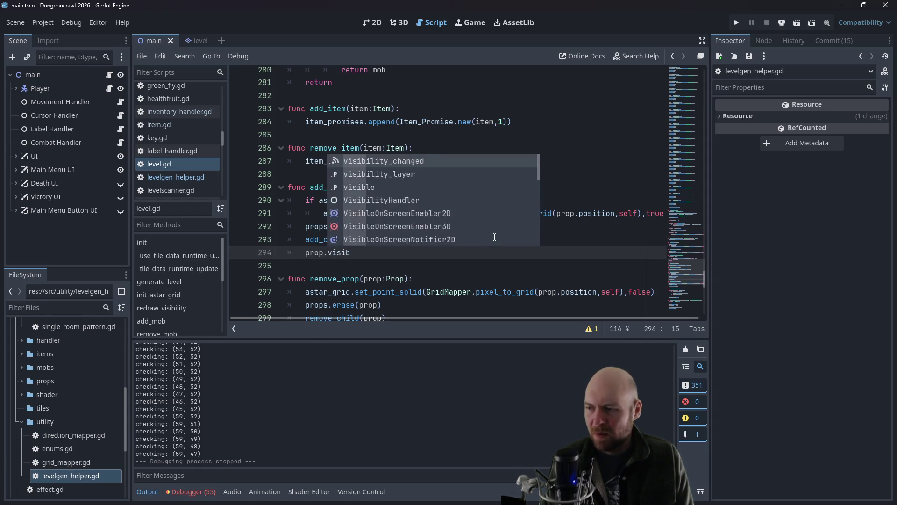
Step: Run the project with F5, start a new game, descend a floor and activate the Floodlight
key("F5")
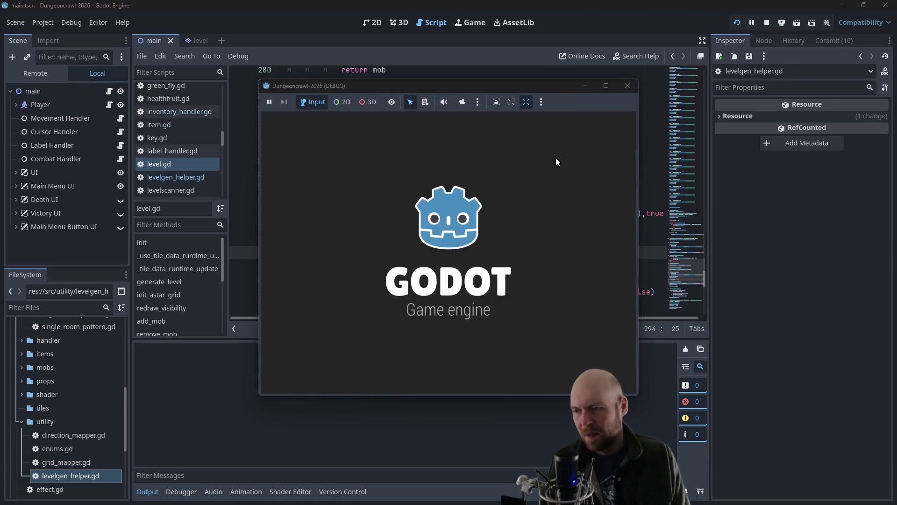
left_click(397, 249)
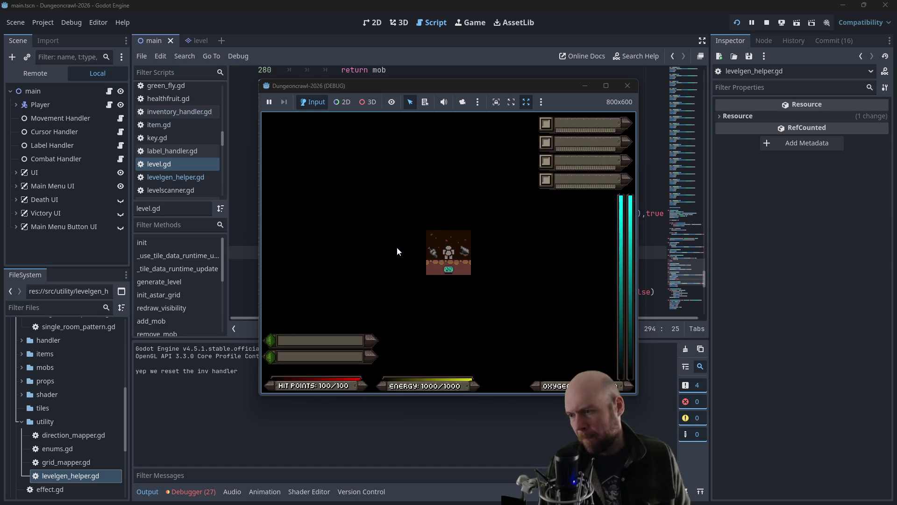
key("Right")
key("Right")
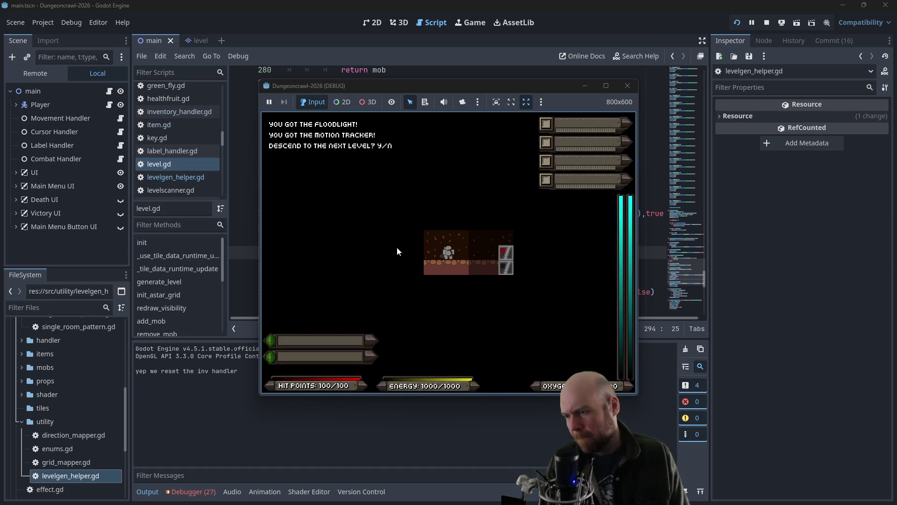
key("y")
key("i")
key("1")
Step: Walk around the room, through the gate into the corridor and back, then stop the game
key("Up")
key("Left")
key("Left")
key("Left")
key("Up")
key("Up")
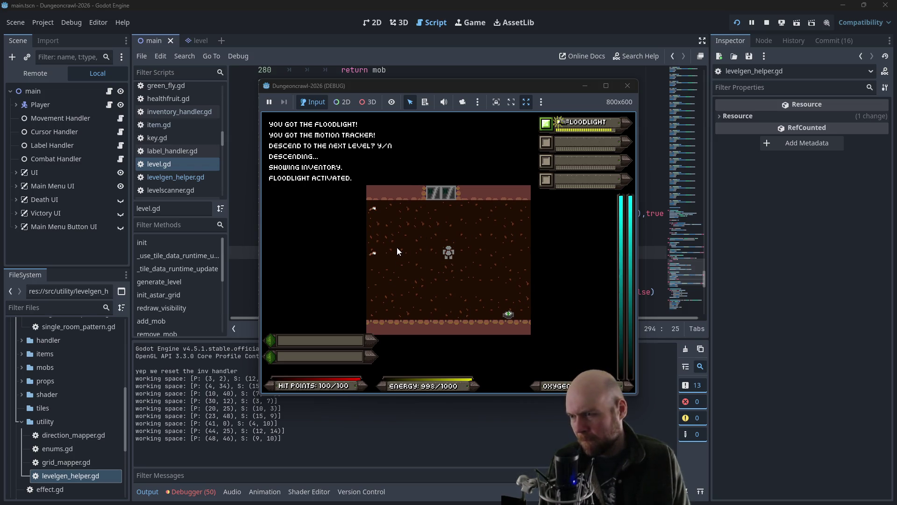
key("Right")
key("Right")
key("Right")
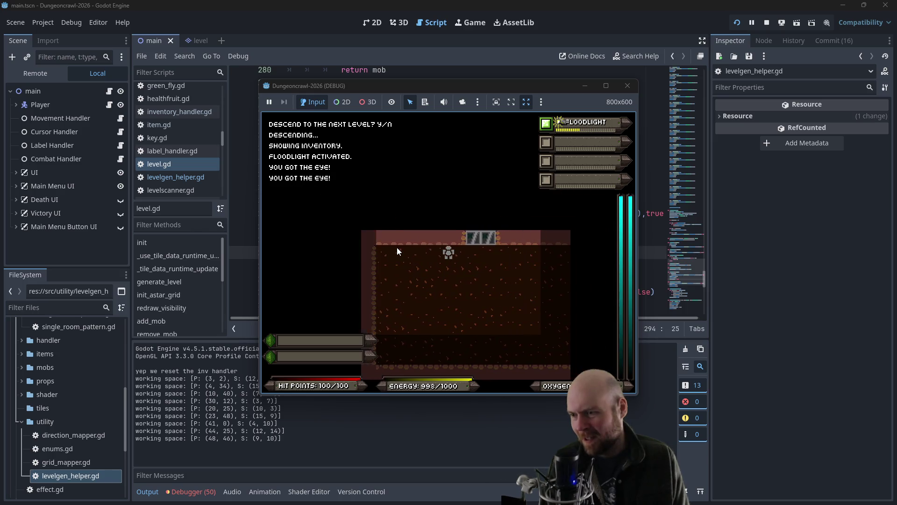
key("Down")
key("Left")
key("Left")
key("Left")
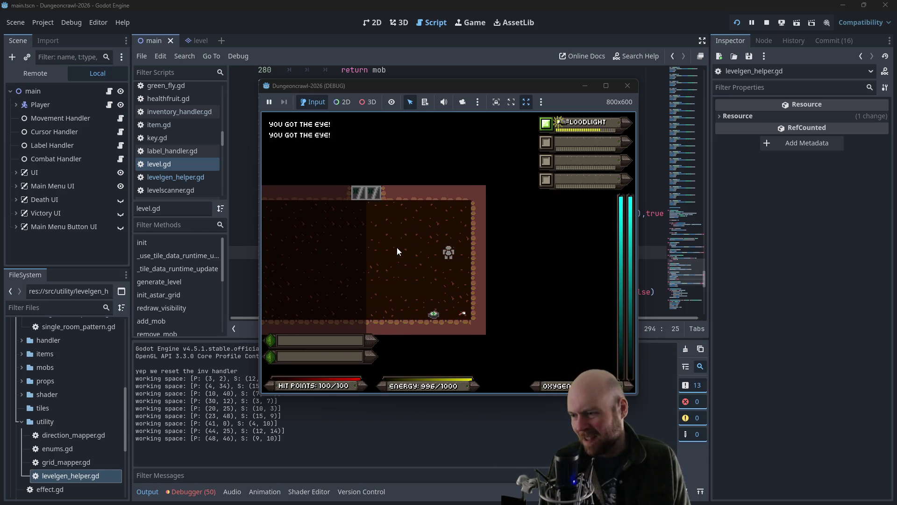
key("Up")
key("Up")
key("Up")
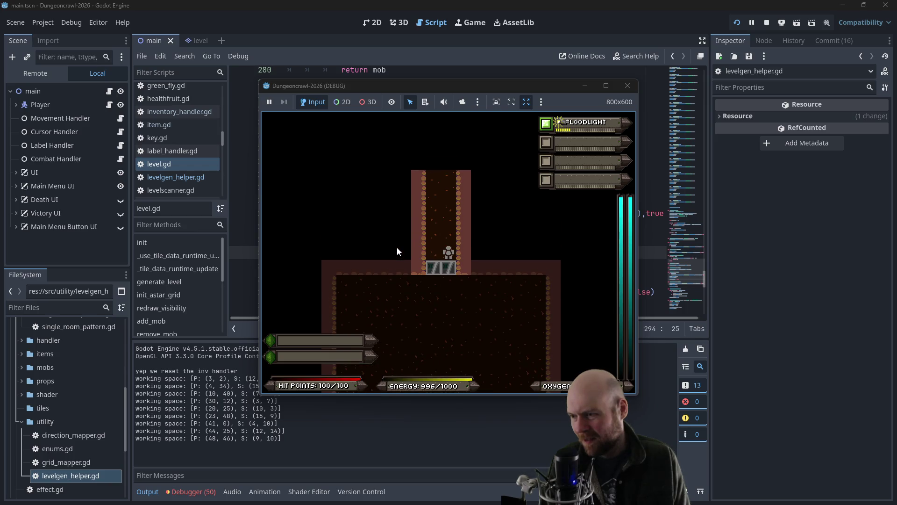
key("Down")
key("Left")
key("Up")
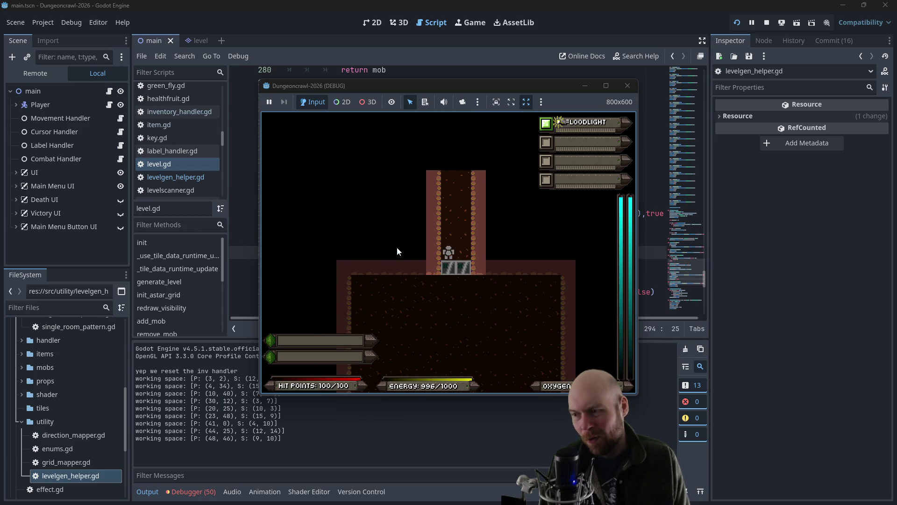
key("Down")
key("Down")
key("Right")
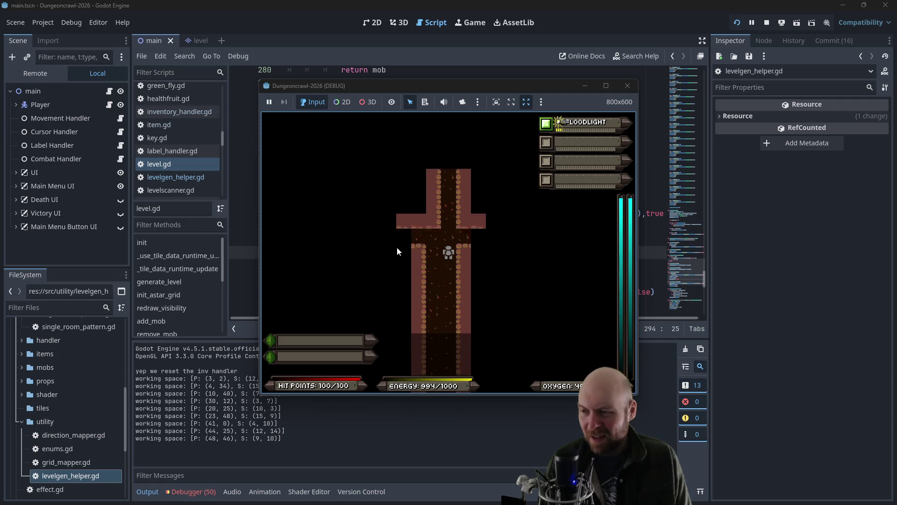
left_click(627, 85)
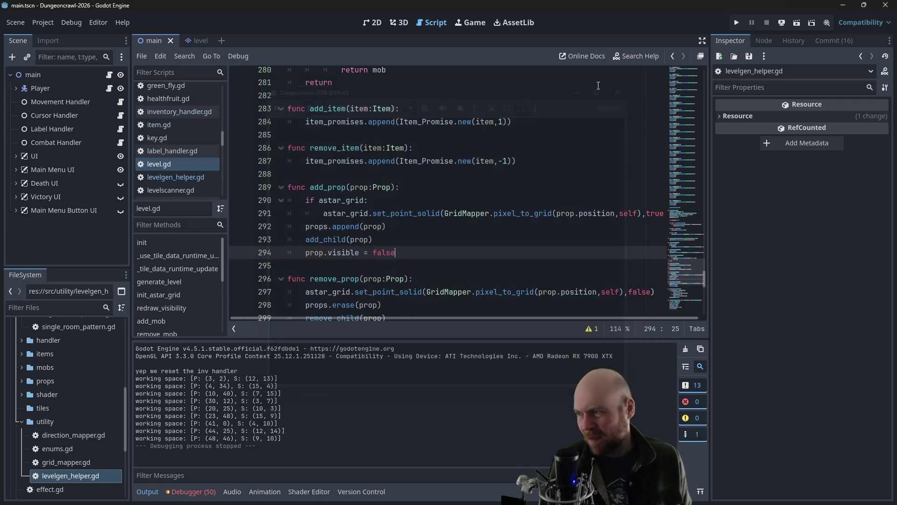
scroll(205, 157, "up", 4)
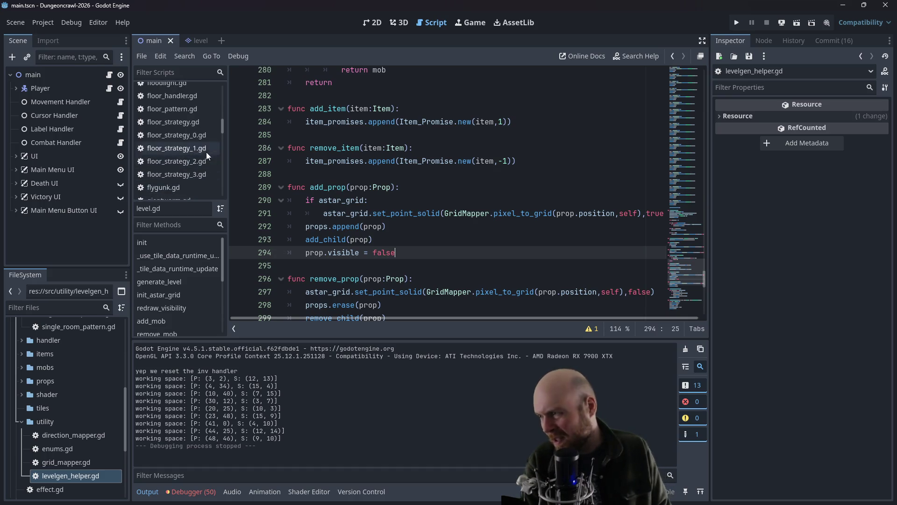
left_click(198, 136)
left_click(390, 173)
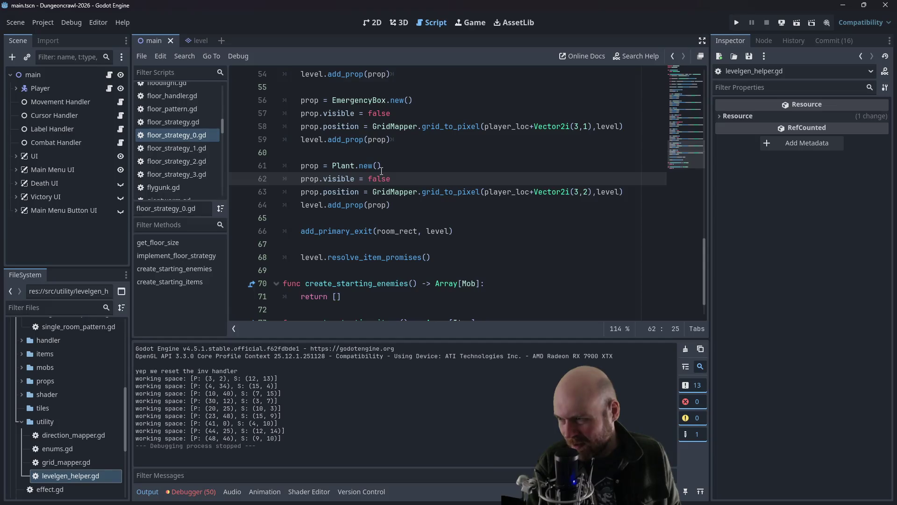
scroll(348, 198, "up", 2)
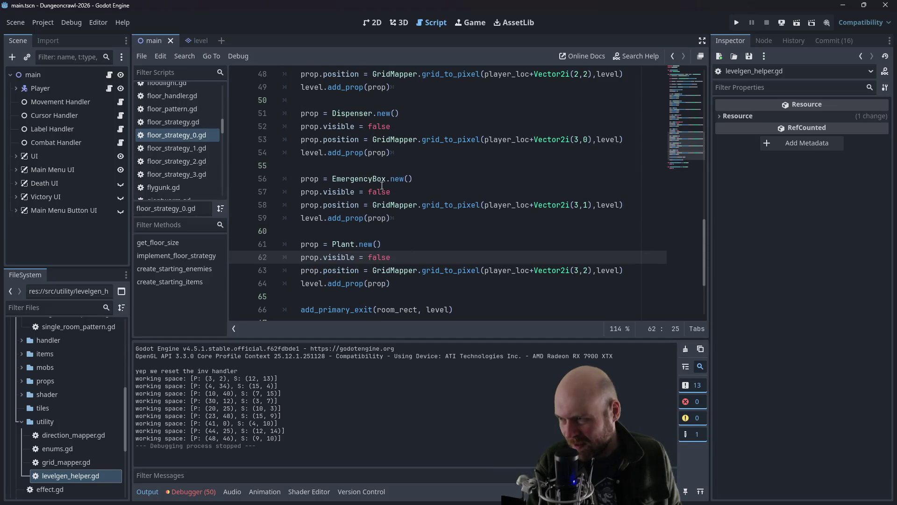
scroll(176, 177, "down", 5)
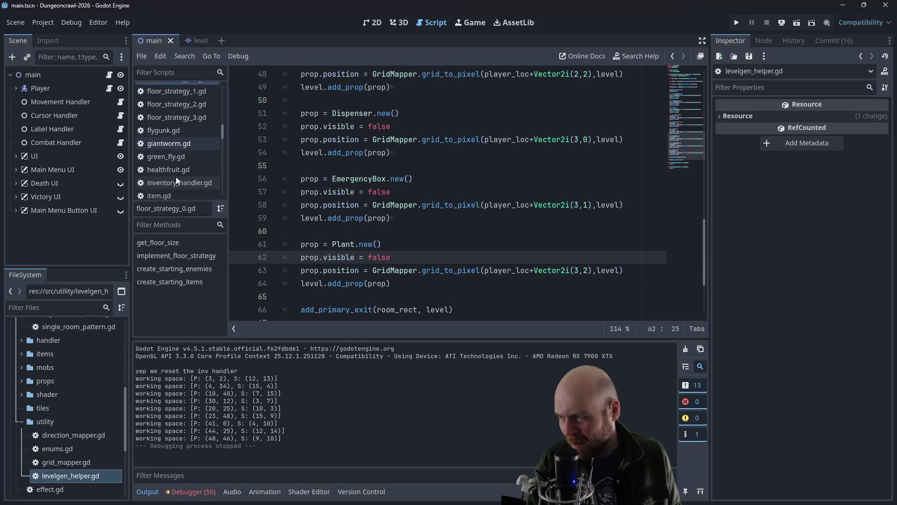
left_click(163, 183)
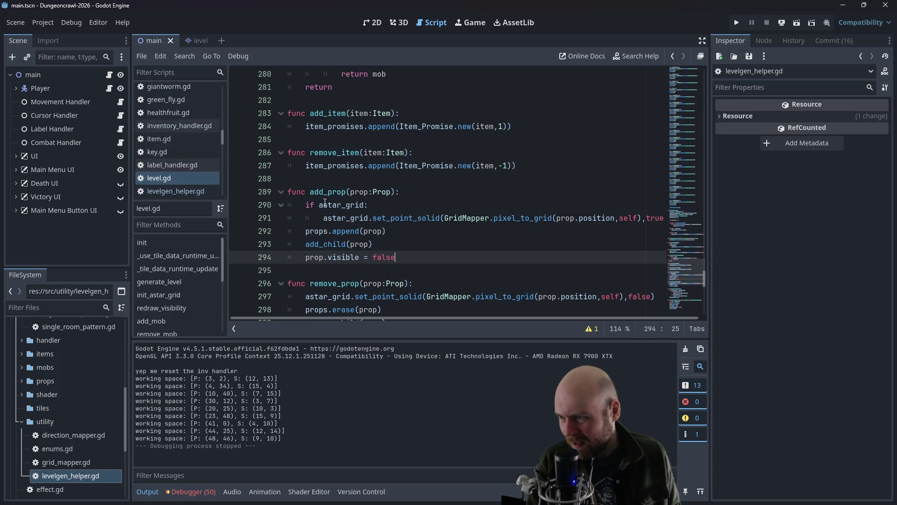
left_click(395, 216)
left_click(392, 211)
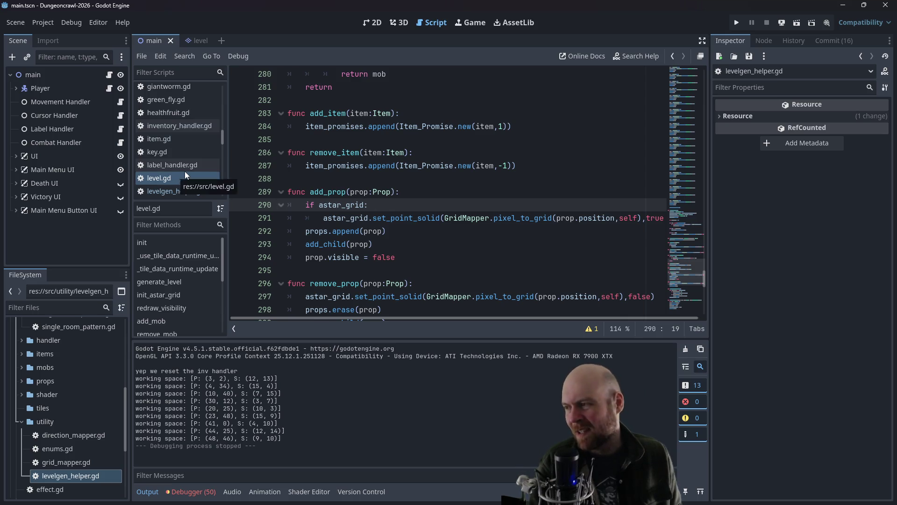
scroll(200, 157, "up", 5)
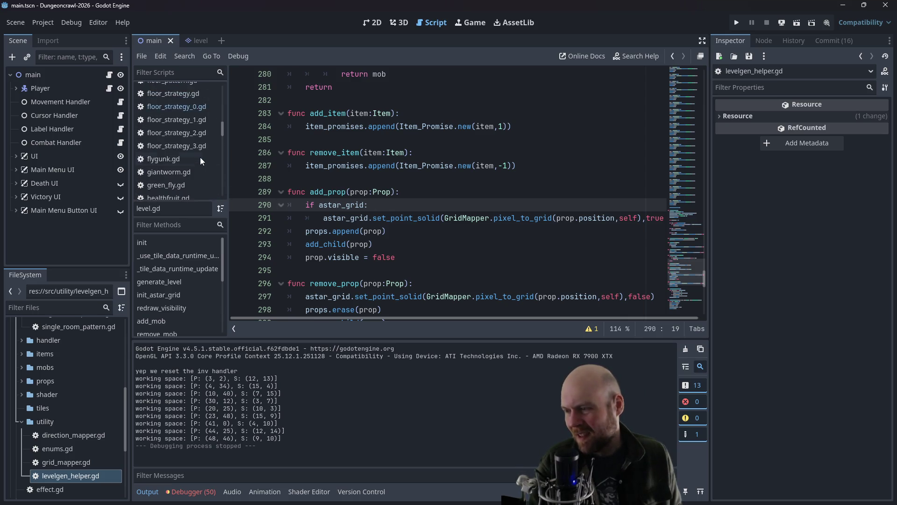
left_click_drag(682, 226, 690, 89)
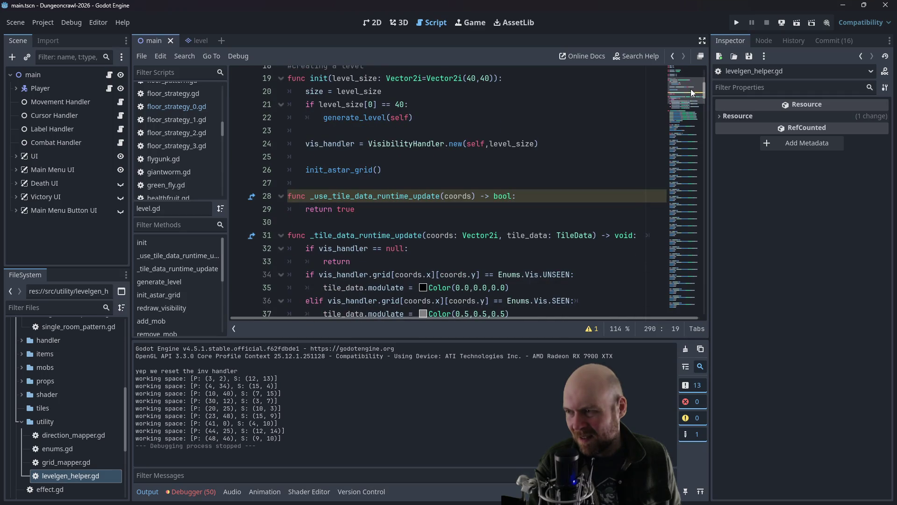
left_click_drag(691, 89, 690, 86)
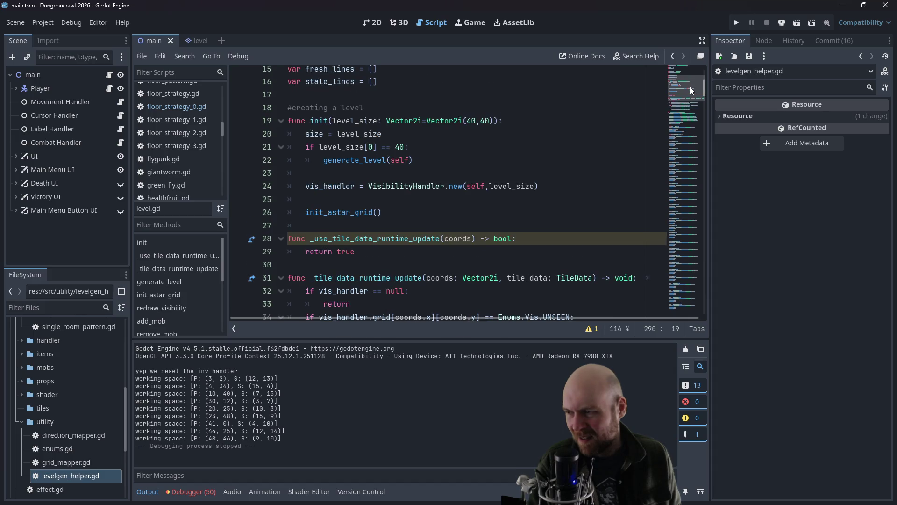
left_click(383, 213)
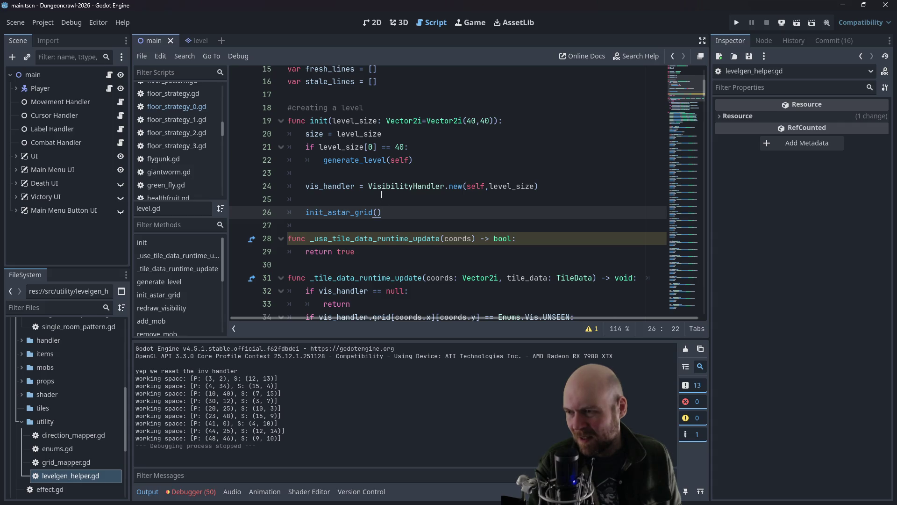
left_click_drag(704, 85, 702, 281)
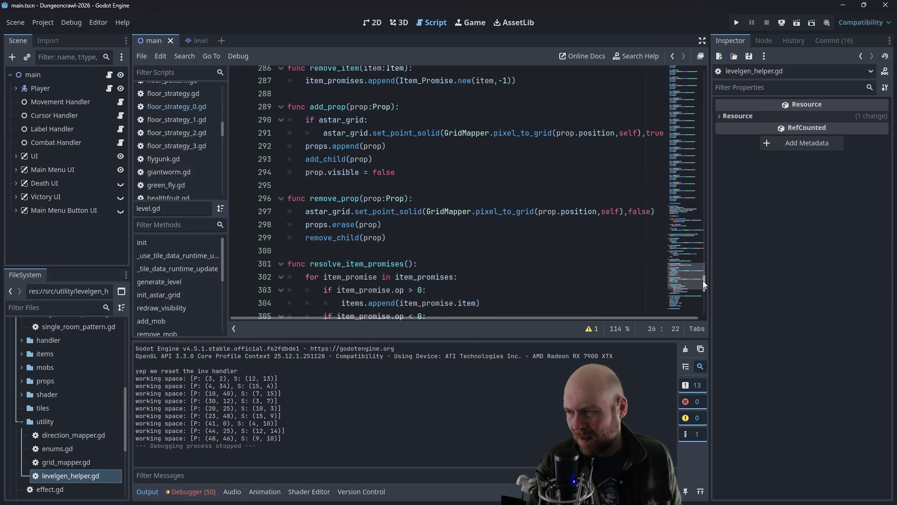
left_click_drag(703, 281, 694, 87)
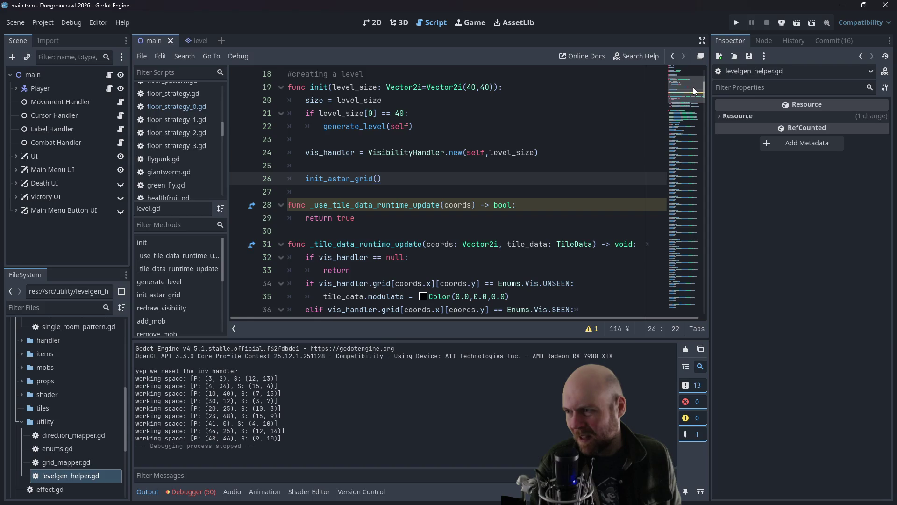
scroll(525, 175, "down", 9)
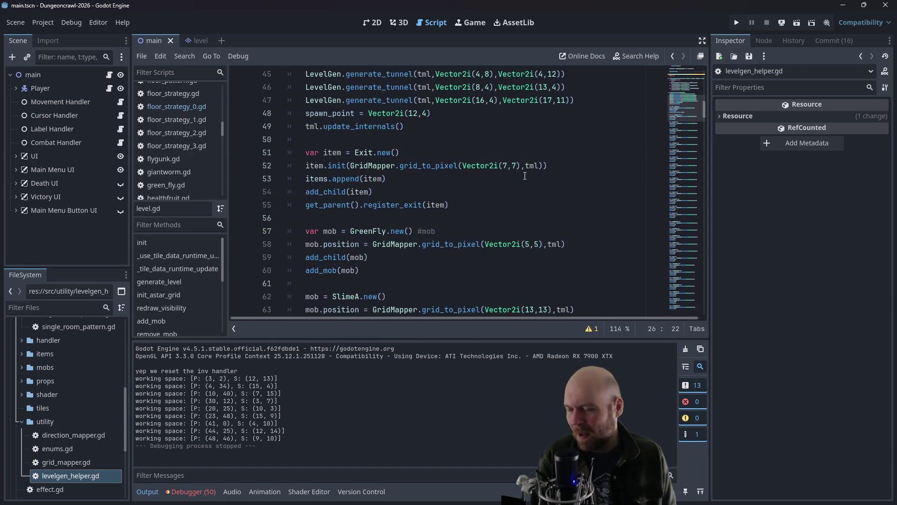
Step: Search level.gd for init_astar to reach the init_astar_grid function
left_click(525, 178)
key("ctrl+f")
type("init_astar")
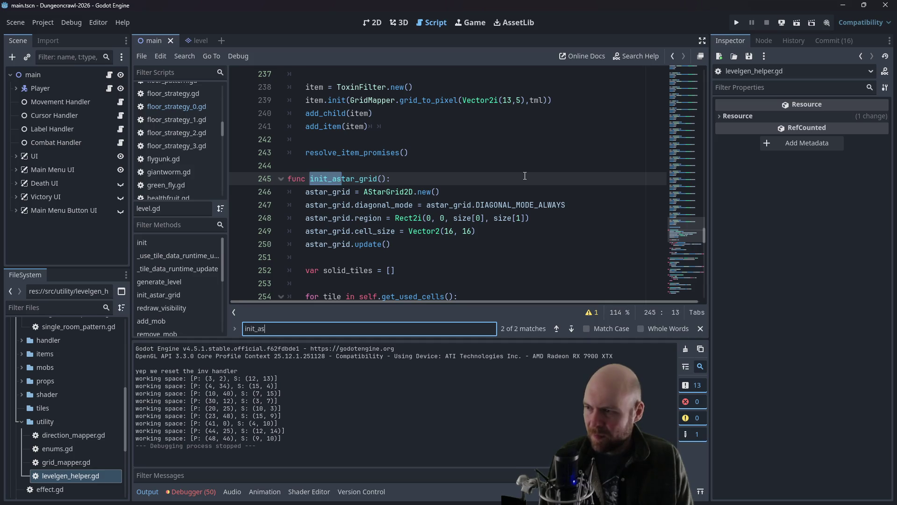
left_click(525, 177)
scroll(504, 180, "down", 6)
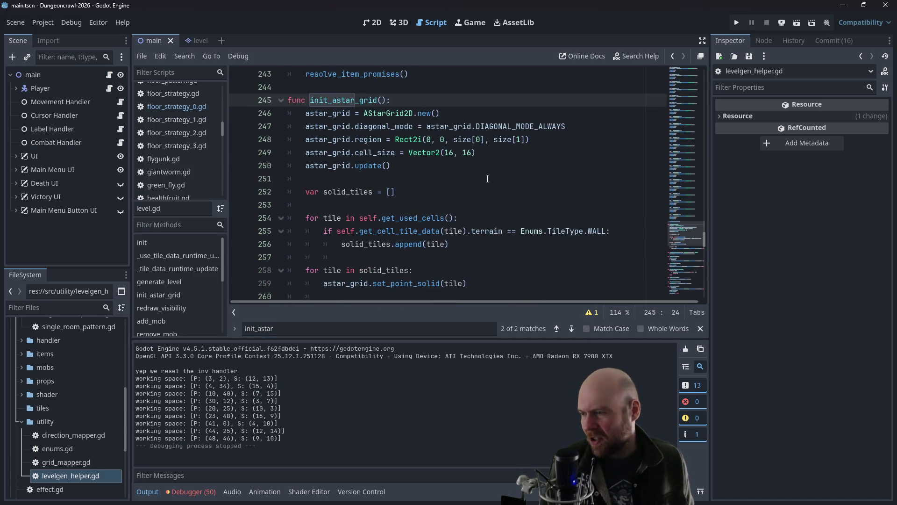
scroll(451, 180, "up", 1)
Step: Add a props loop calling astar_grid.set_point_solid(GridMapper.pixel_to_grid(prop.position, self)), then save and run
left_click(336, 219)
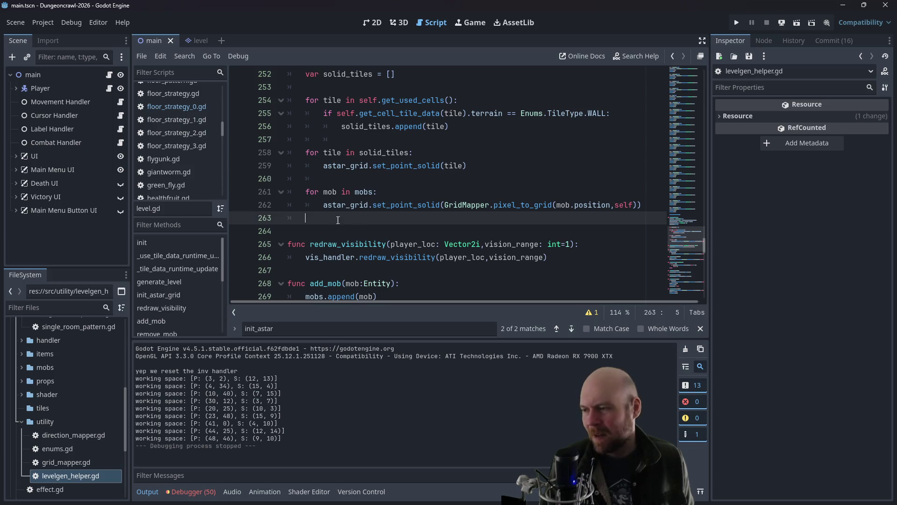
key("Return")
type("for prop")
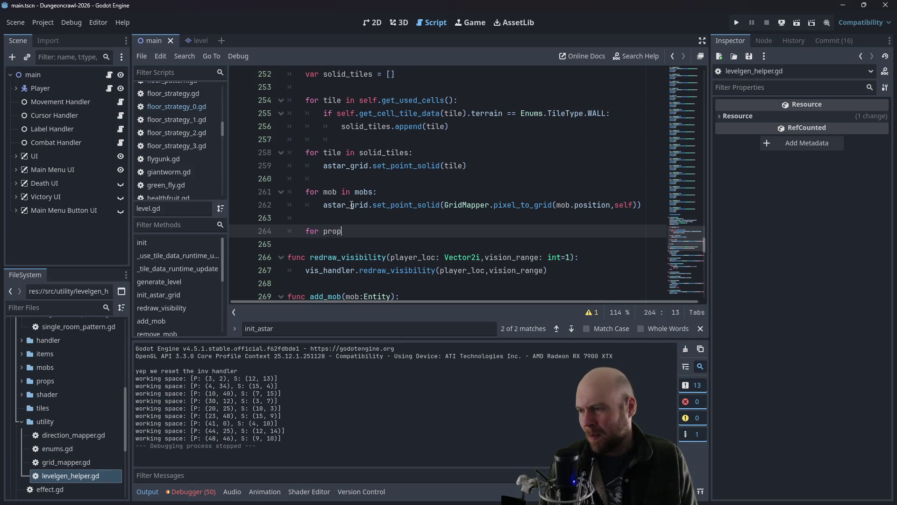
type(":")
key("Return")
type("as")
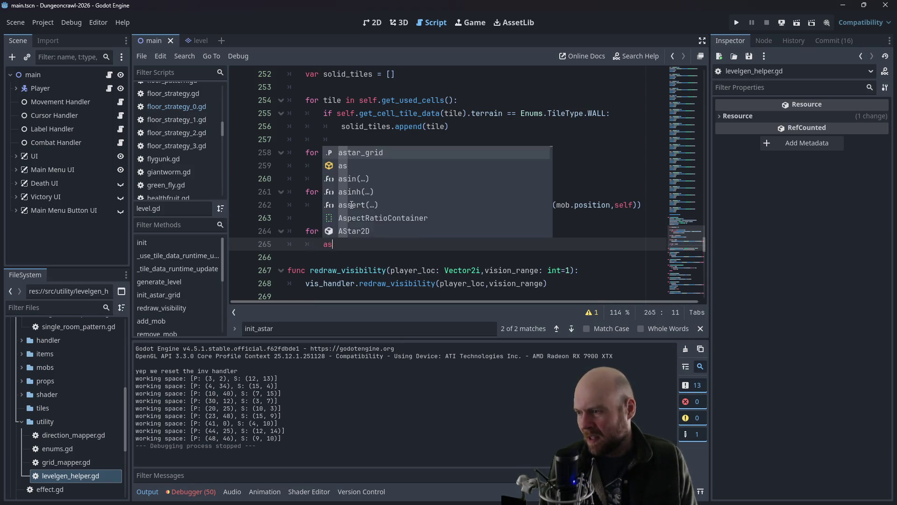
type("tar_grid.set_")
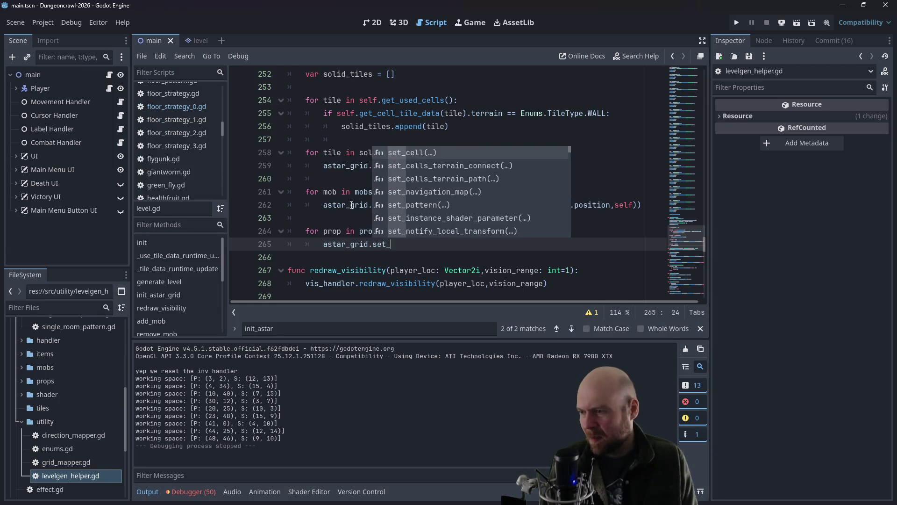
type("point_solid(GridMa")
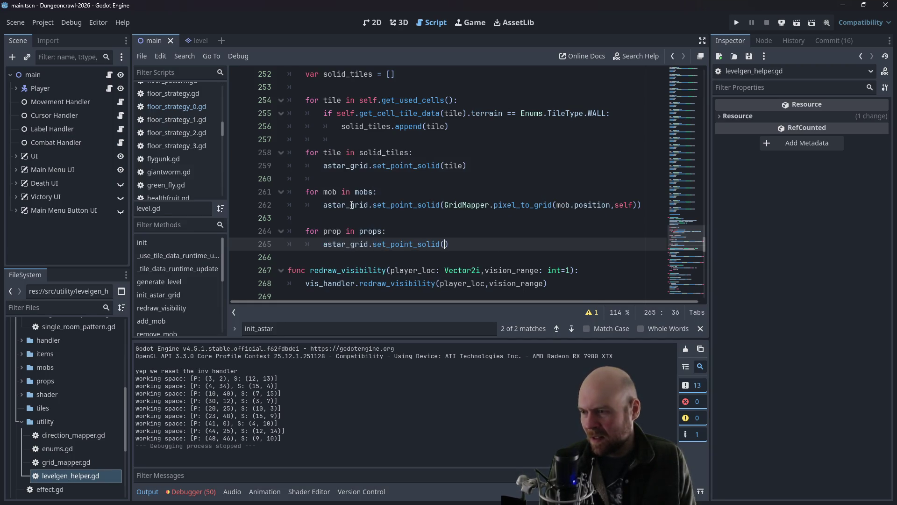
type("pper.pixel")
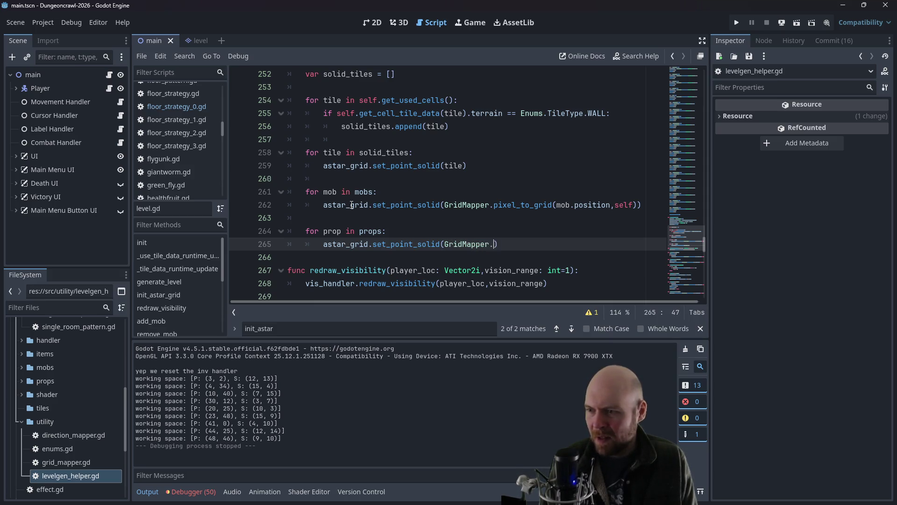
type("_to_grid(prop.po")
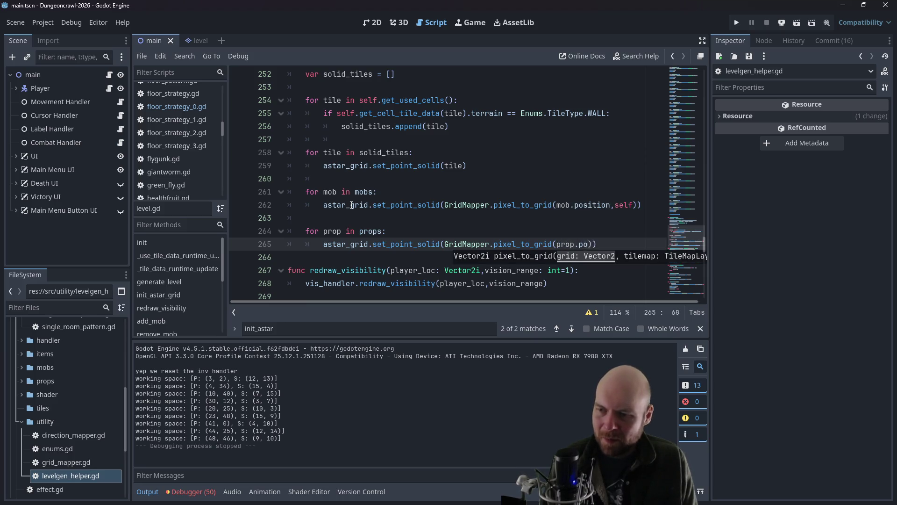
key("BackSpace")
key("BackSpace")
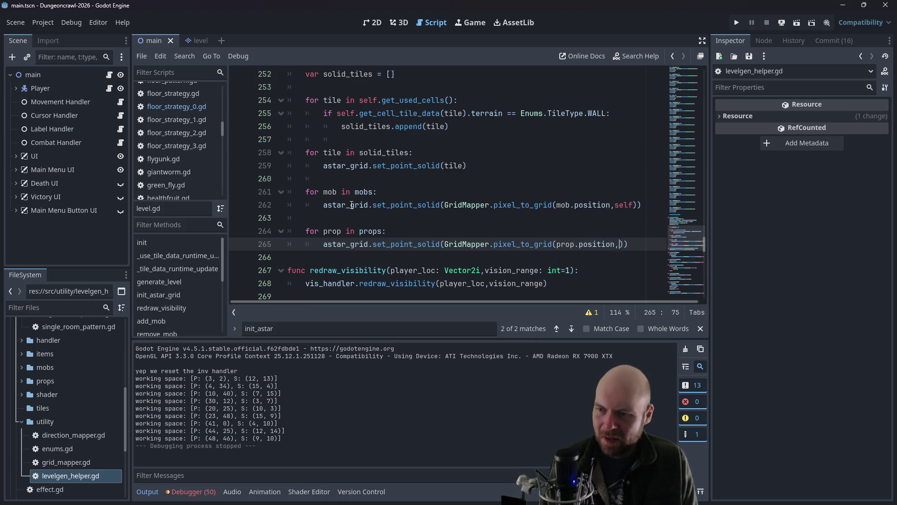
key("F5")
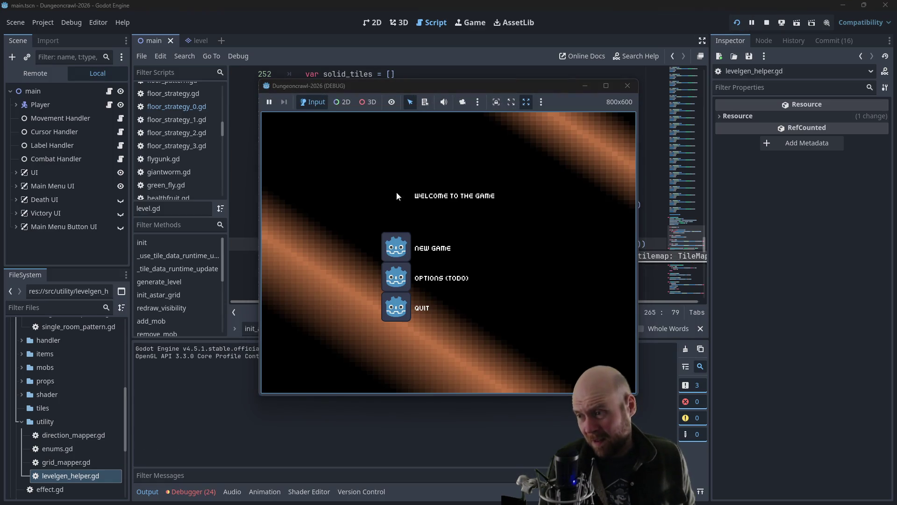
Step: Start a new game, connect the power cable, walk to the exit and descend a floor
left_click(400, 240)
left_click(510, 238)
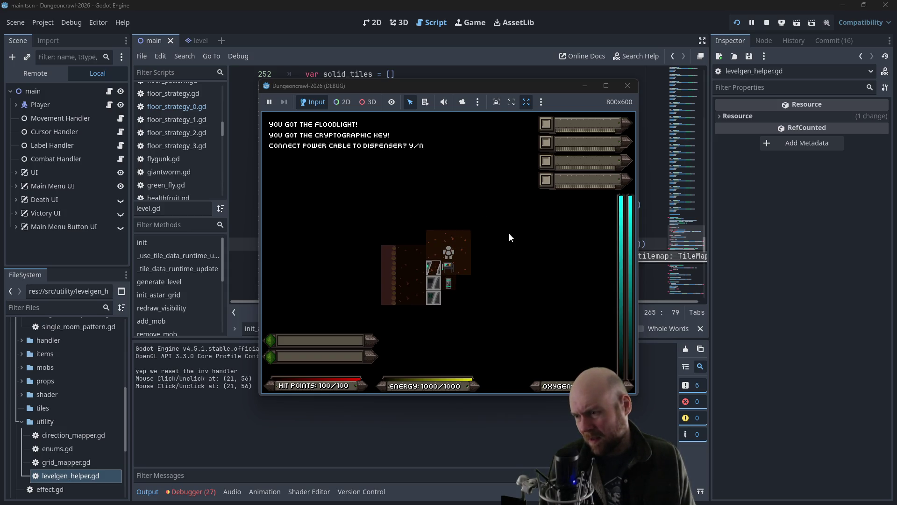
key("y")
key("Left")
key("Left")
key("Left")
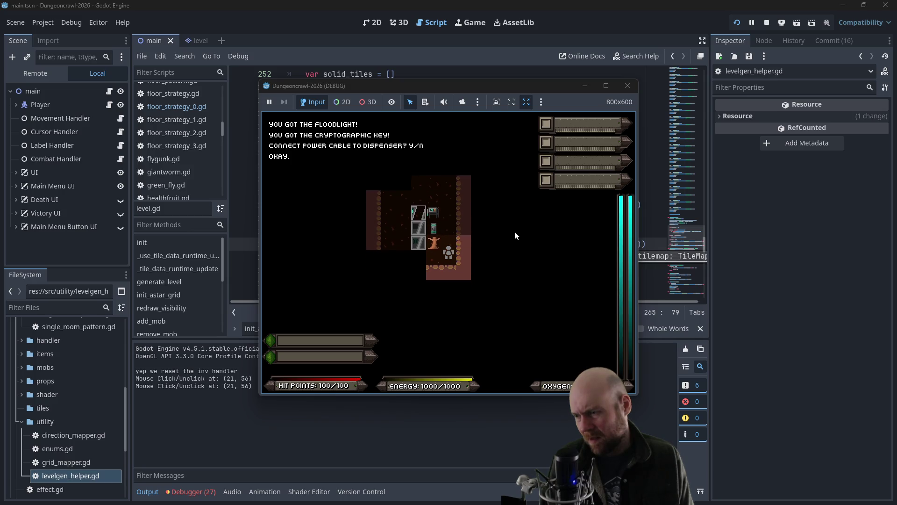
key("Up")
key("Up")
key("Up")
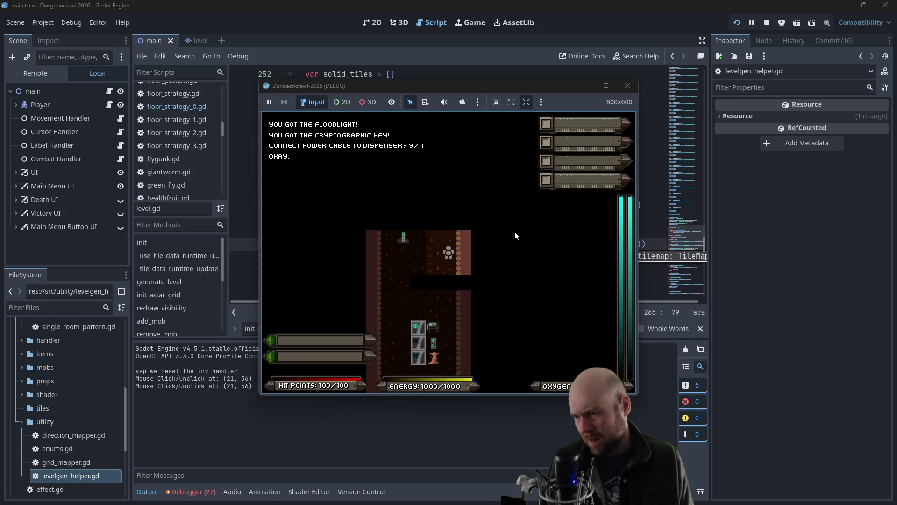
key("y")
key("Up")
key("y")
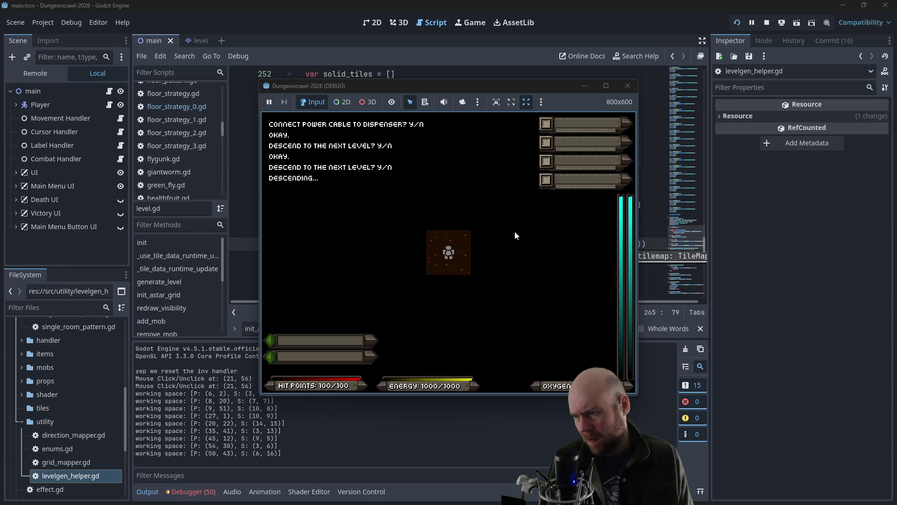
Step: Activate the Floodlight, exit left up the corridor, punch the martian butterfly and pass the door
key("i")
key("1")
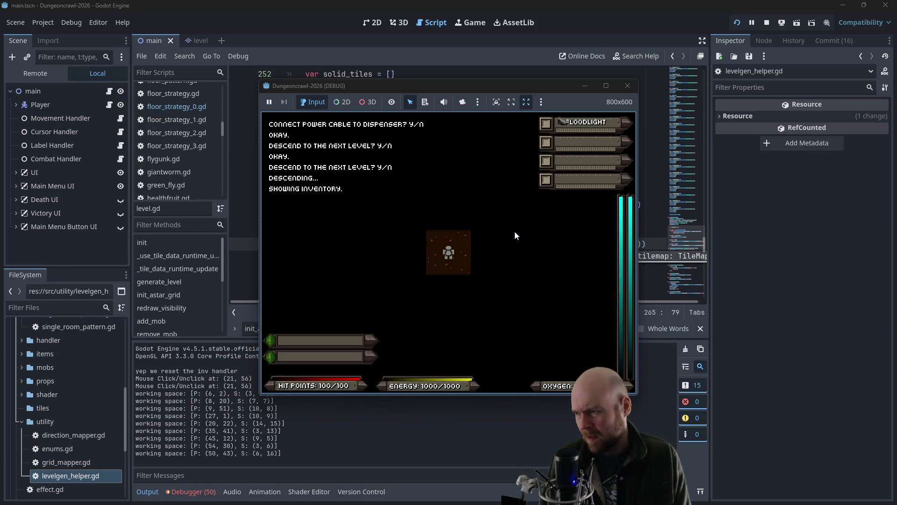
key("Left")
key("Left")
key("Left")
key("Up")
key("Up")
key("Up")
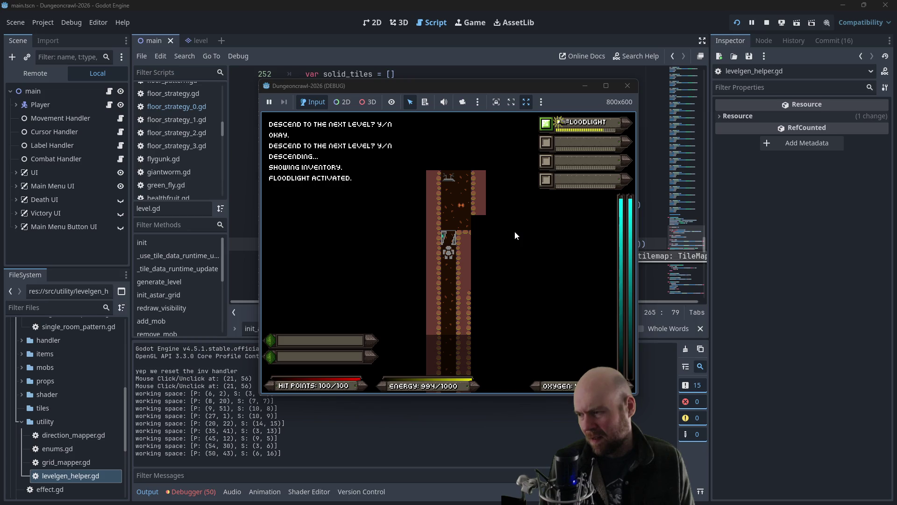
key("Up")
key("Up")
key("Up")
key("Up")
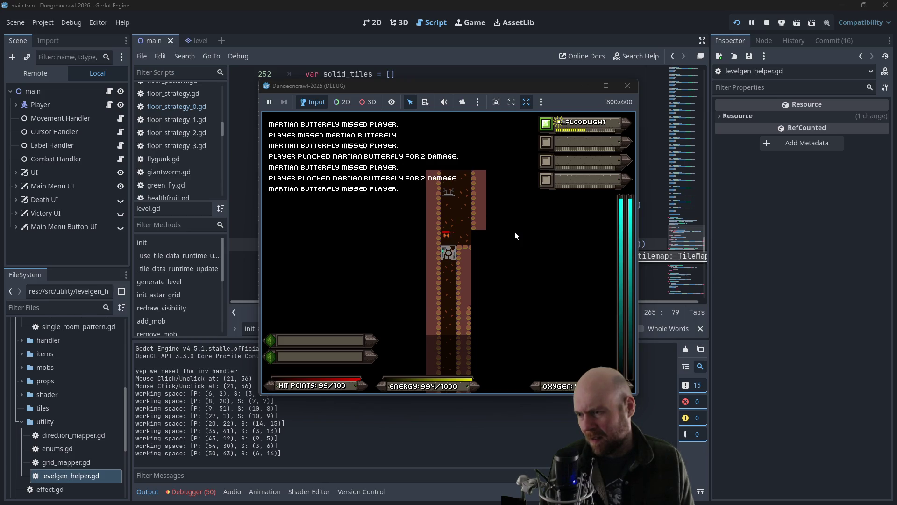
key("Down")
key("Down")
key("Down")
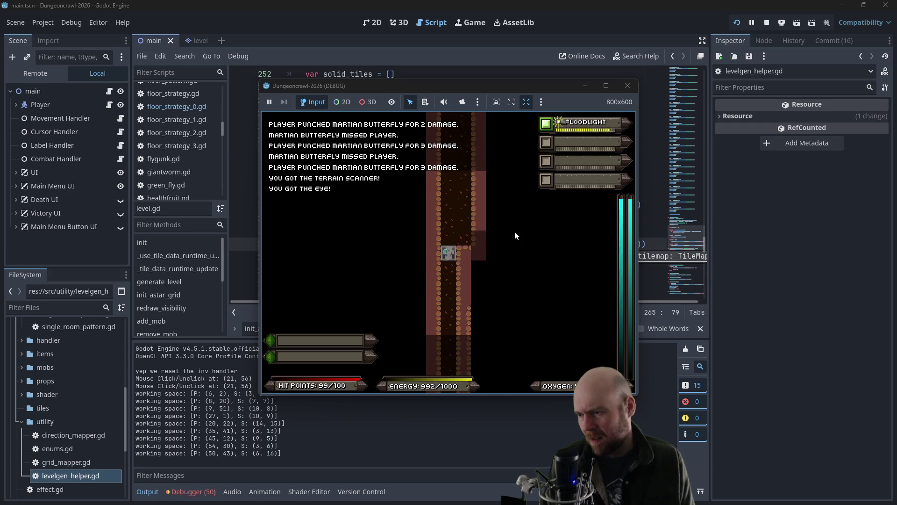
key("Up")
key("Up")
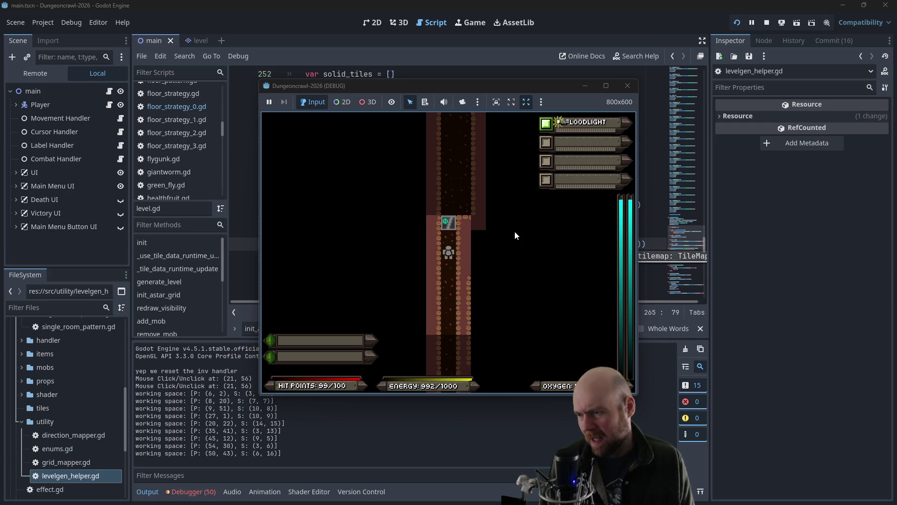
key("Up")
key("Up")
key("Up")
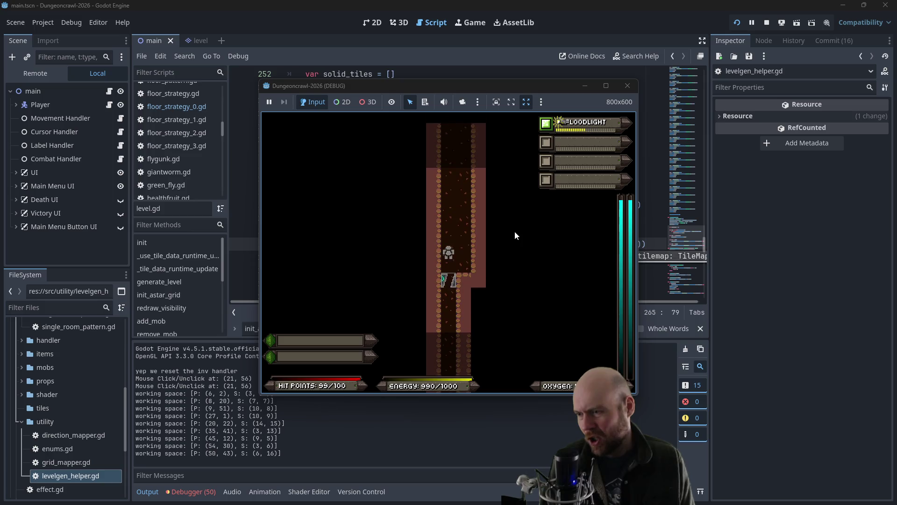
key("Down")
key("Down")
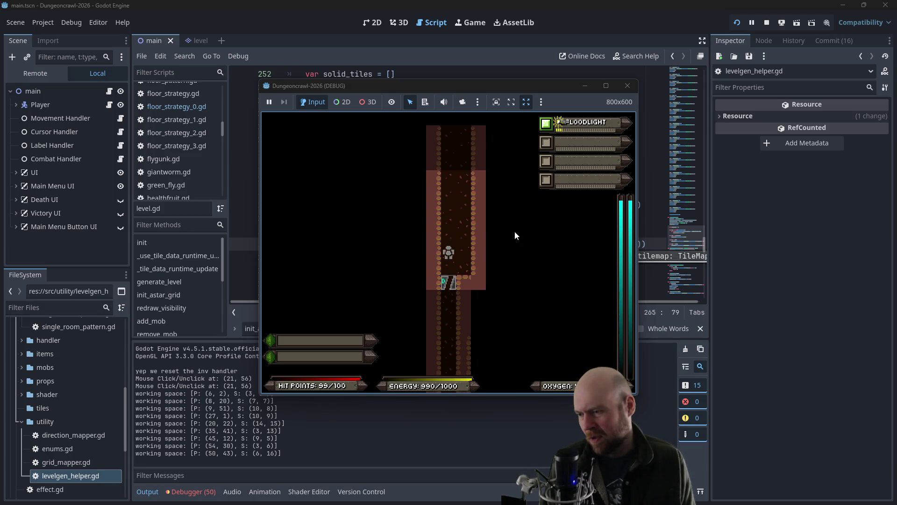
Step: Open and walk through further doors into another room and up into a new passage
key("Down")
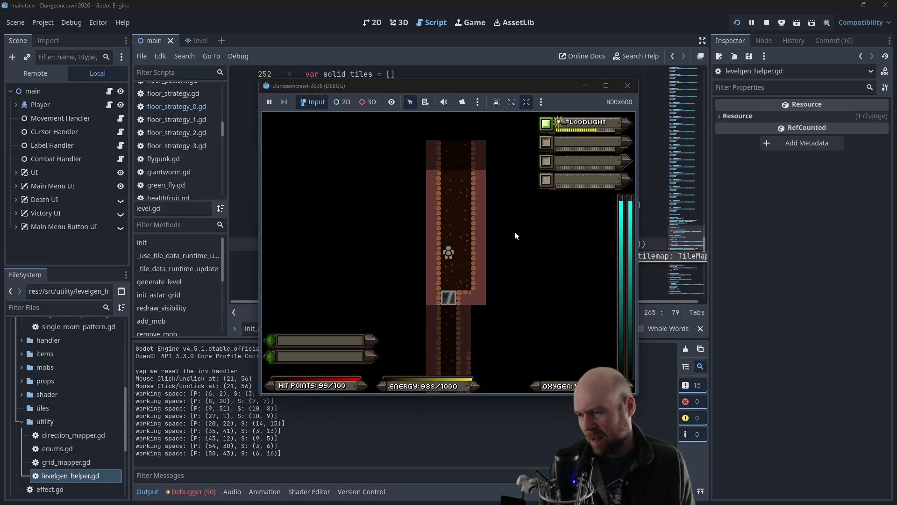
key("Up")
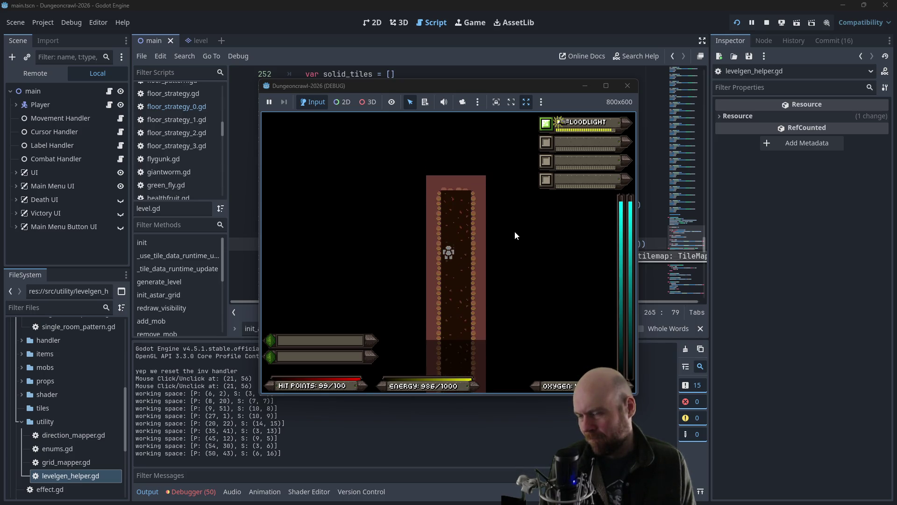
key("Up")
key("Down")
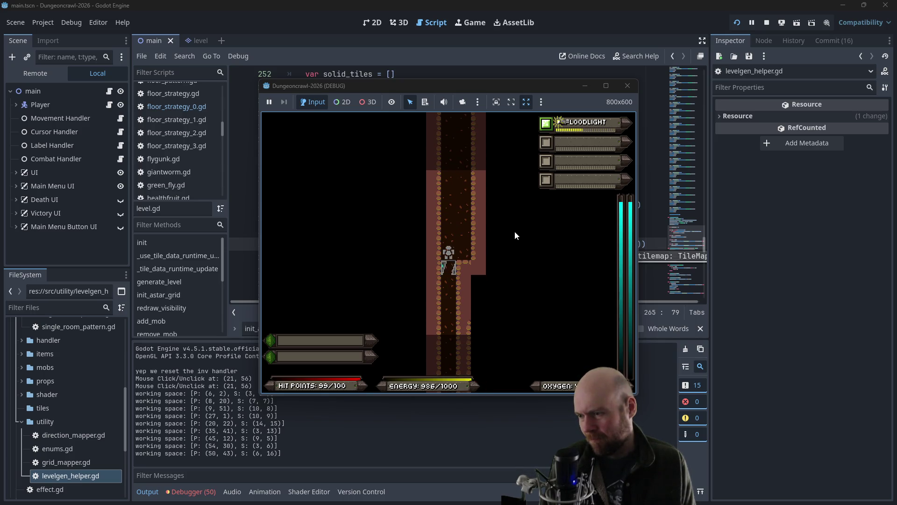
key("Down")
key("Down")
key("Down")
key("Down")
key("Down")
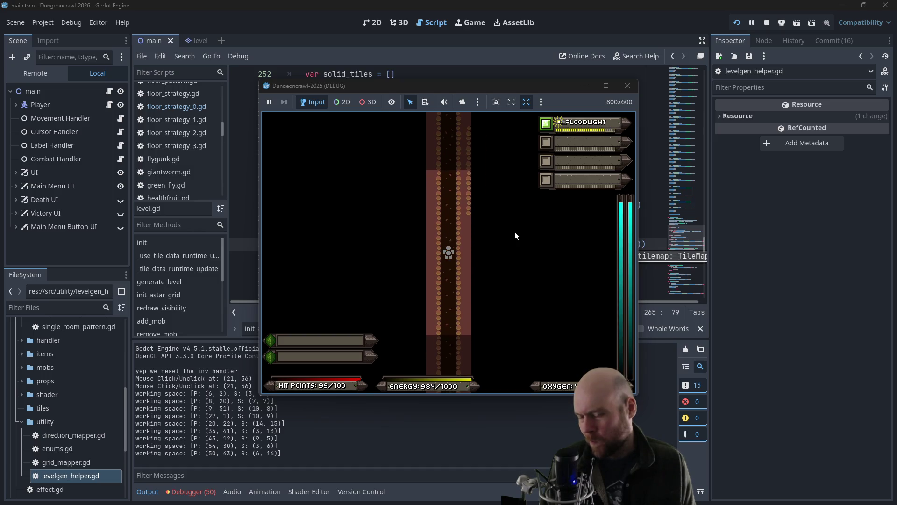
key("Down")
key("Down")
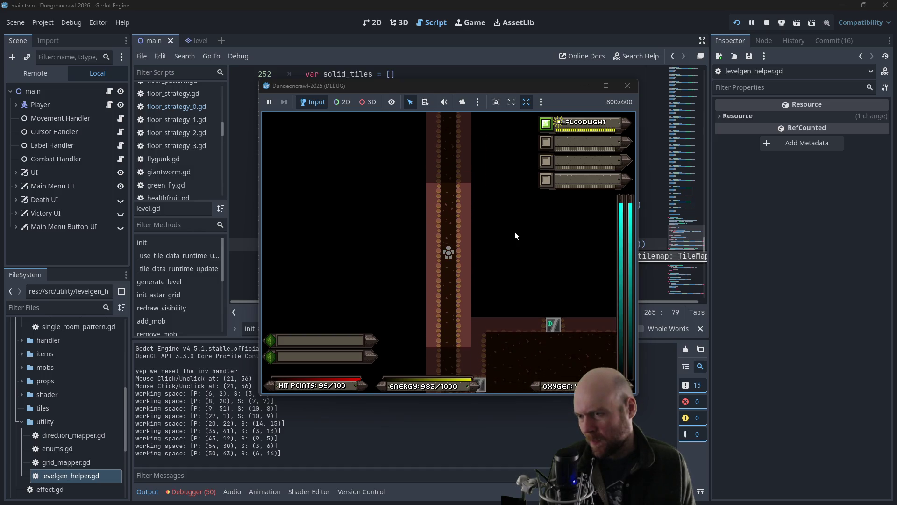
key("Right")
key("Right")
key("Right")
key("Right")
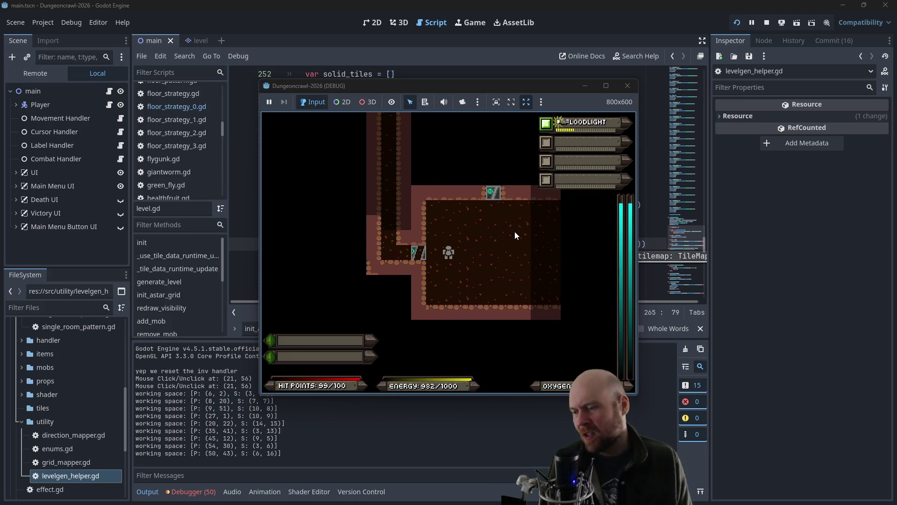
key("Up")
key("Up")
key("Up")
key("Up")
key("Up")
key("Up")
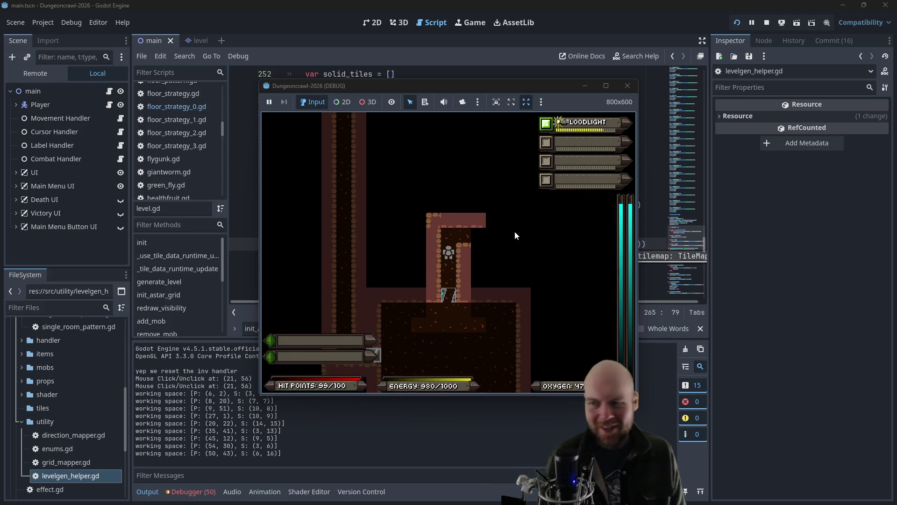
key("Right")
key("Right")
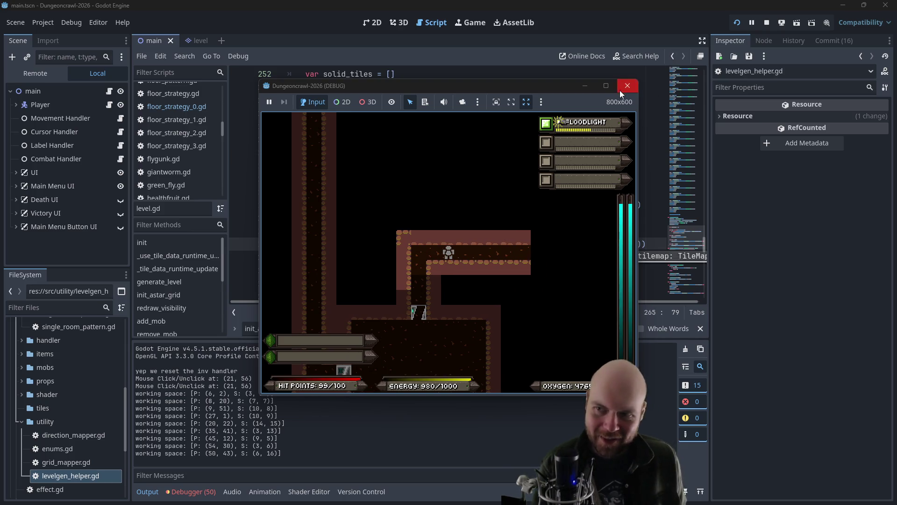
Step: Stop the running game and bring up floor_strategy.gd scrolled to default_add_enemies
left_click(627, 86)
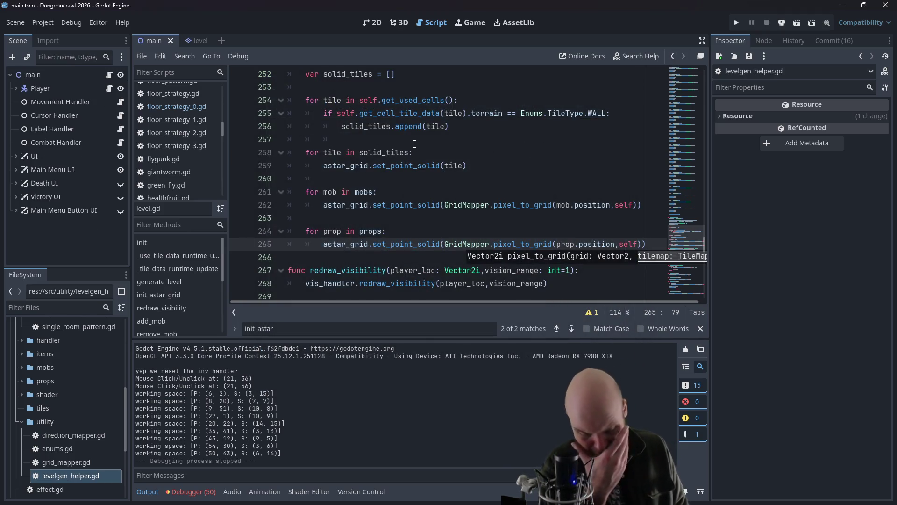
scroll(183, 112, "up", 1)
left_click(183, 112)
left_click(349, 152)
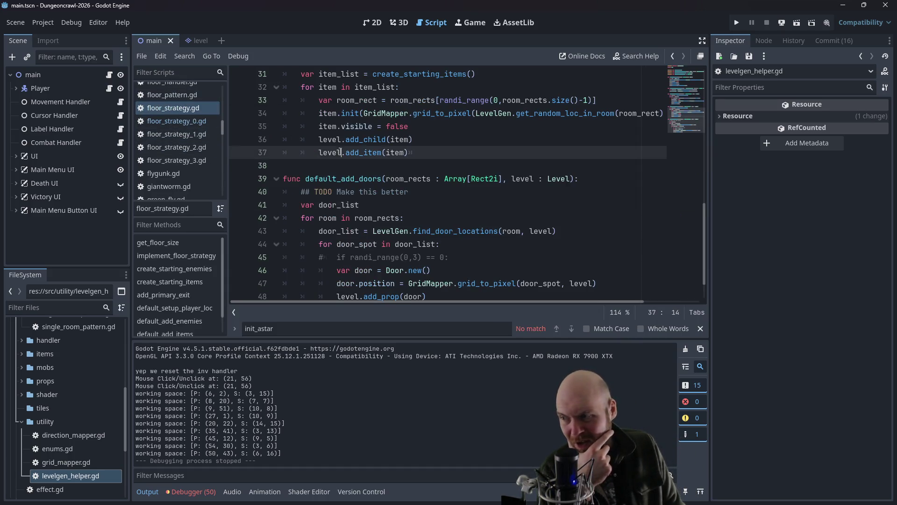
scroll(349, 155, "up", 2)
scroll(353, 157, "up", 1)
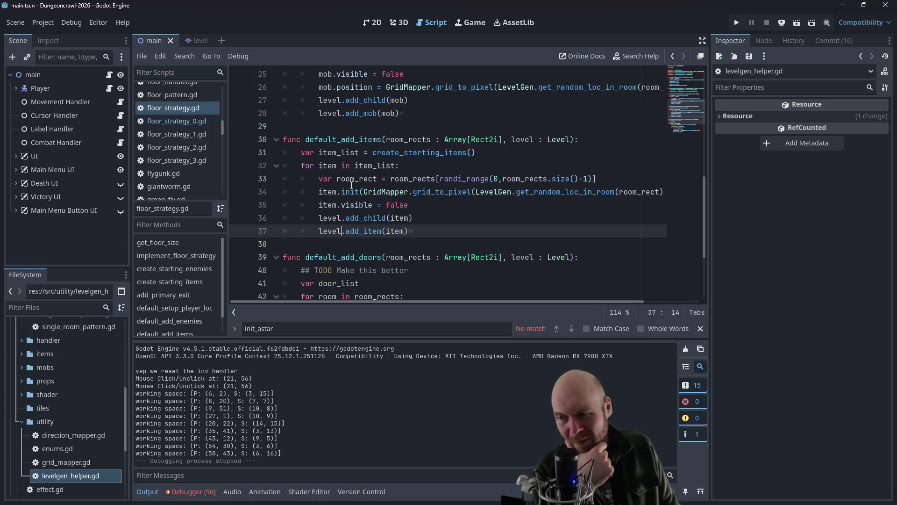
scroll(397, 166, "up", 1)
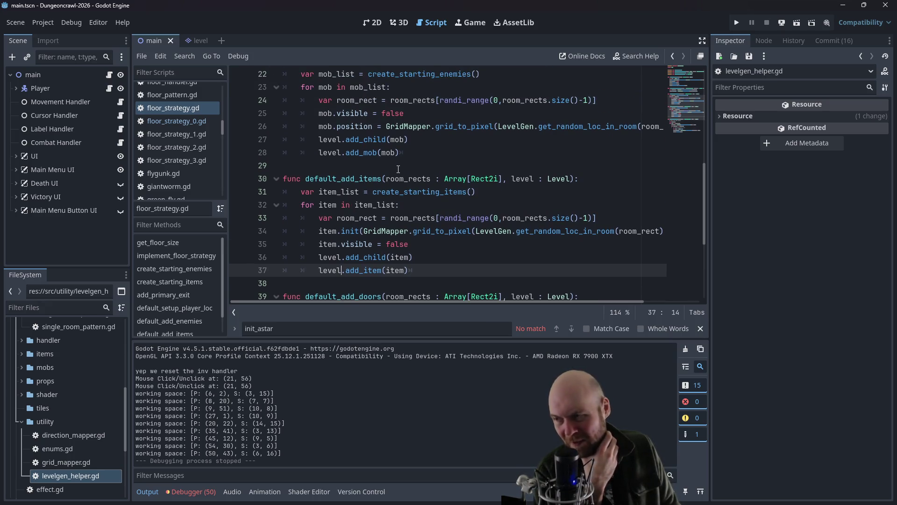
scroll(398, 169, "up", 2)
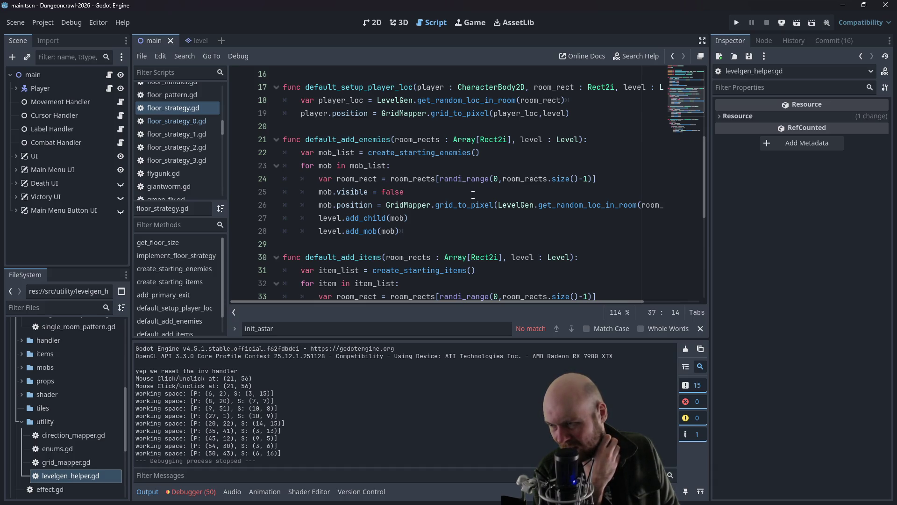
Step: Review default_add_enemies: its parameters, the mob loop, mob position and mob.visible = false lines
left_click(473, 196)
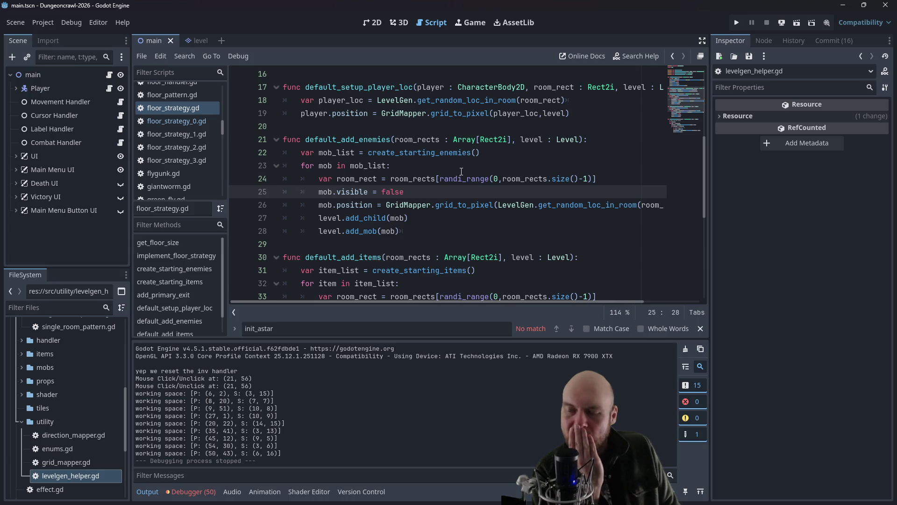
left_click(455, 140)
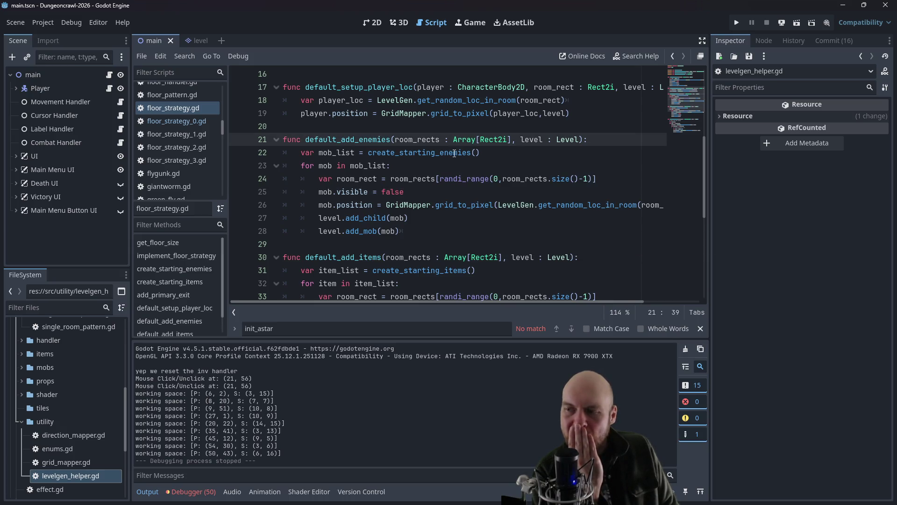
left_click(450, 164)
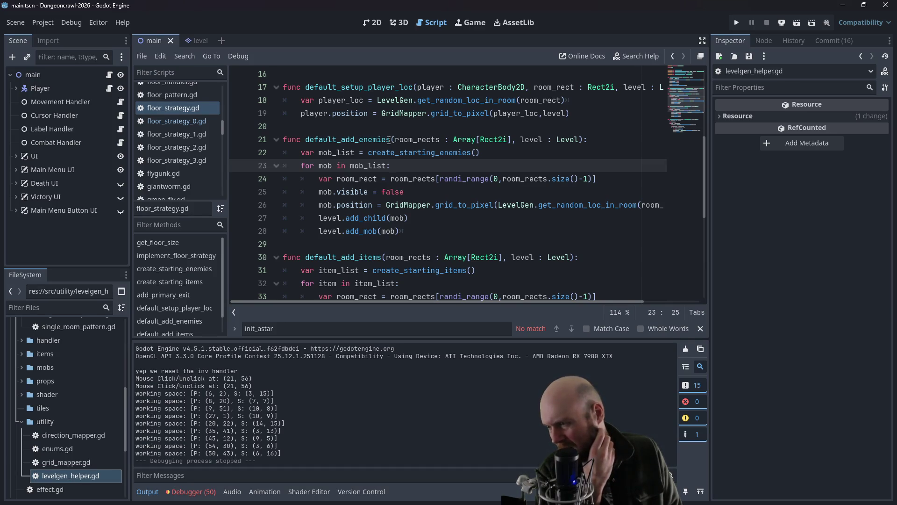
left_click(532, 205)
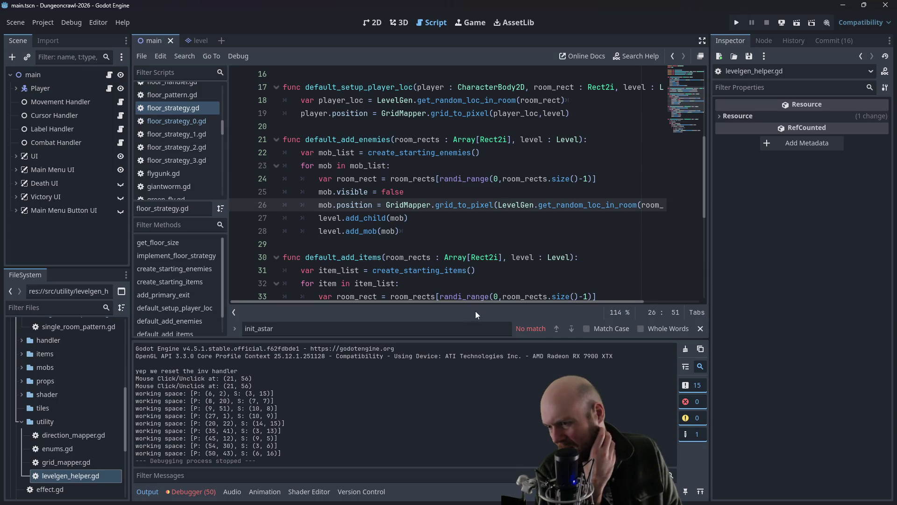
mouse_move(477, 303)
left_mouse_down()
mouse_move(552, 307)
mouse_move(430, 301)
left_mouse_up()
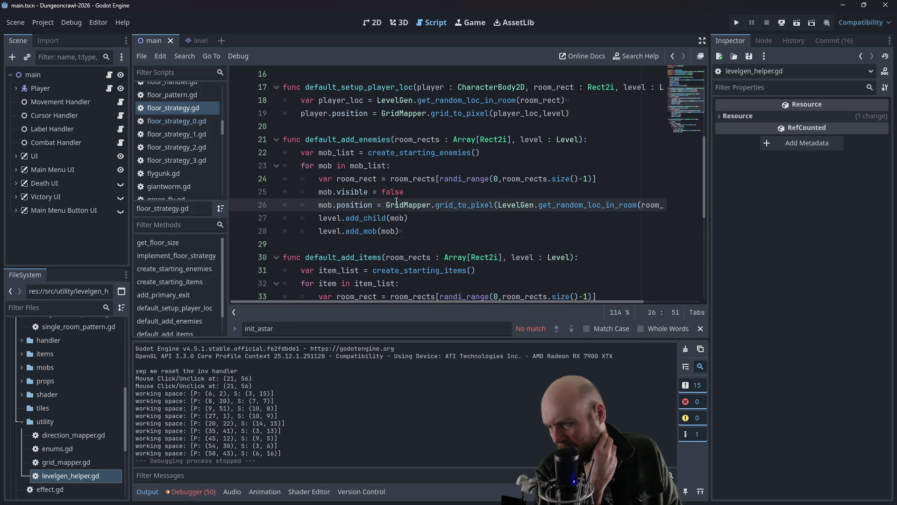
left_click(442, 190)
mouse_move(442, 184)
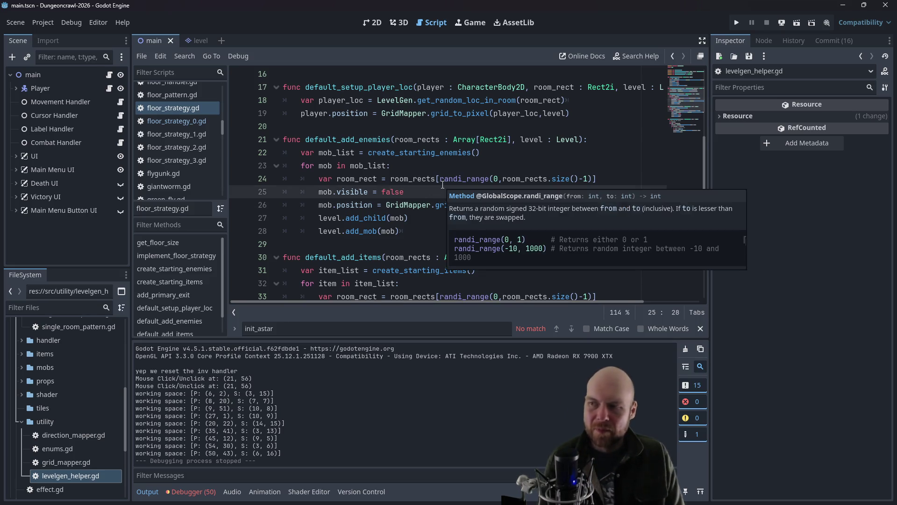
key("Return")
type("var pos")
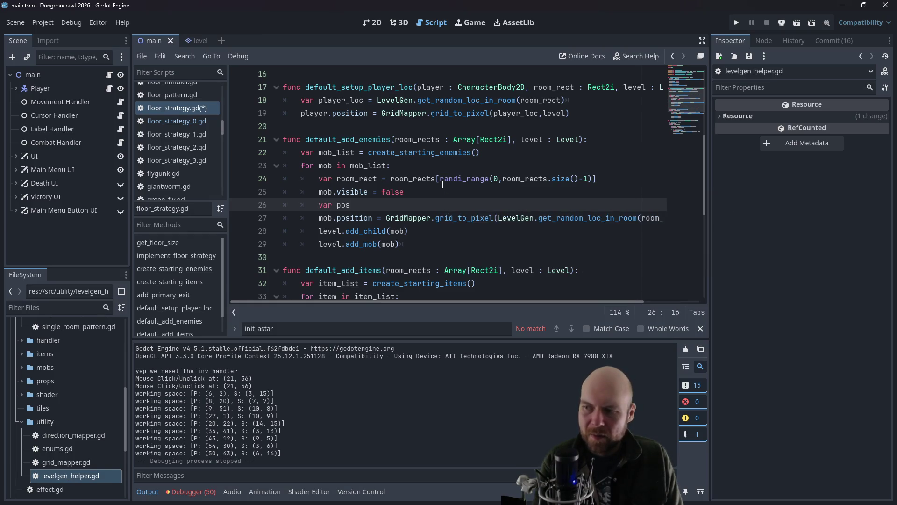
type(" =")
left_click_drag(386, 218, 664, 218)
key("ctrl+c")
left_click(406, 204)
key("ctrl+v")
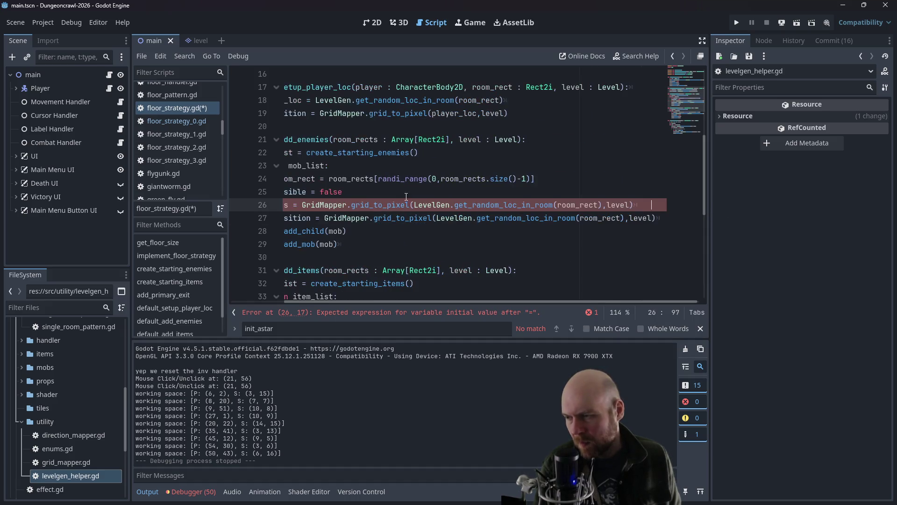
left_click_drag(409, 303, 339, 304)
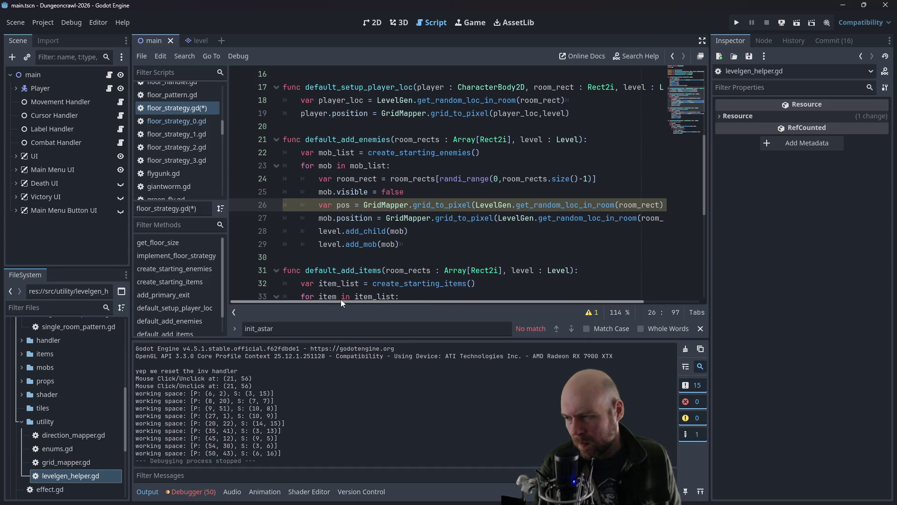
scroll(352, 284, "down", 5)
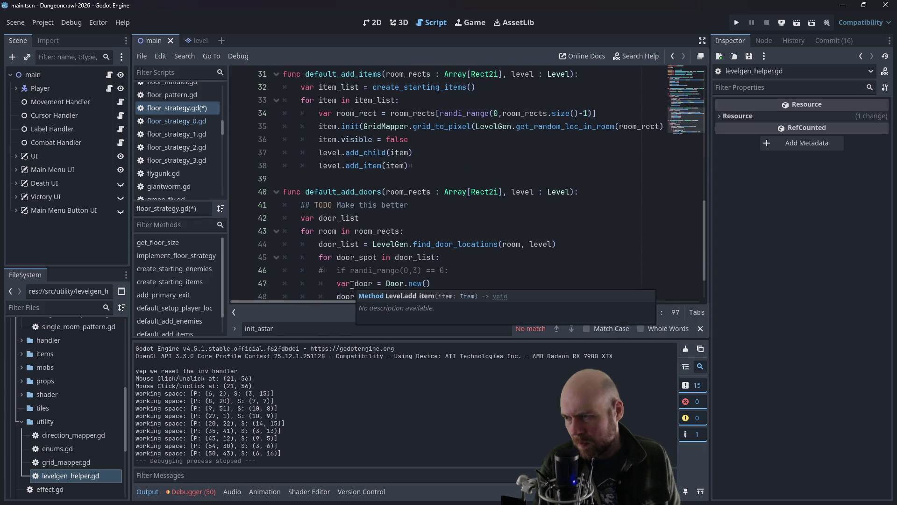
scroll(421, 250, "up", 4)
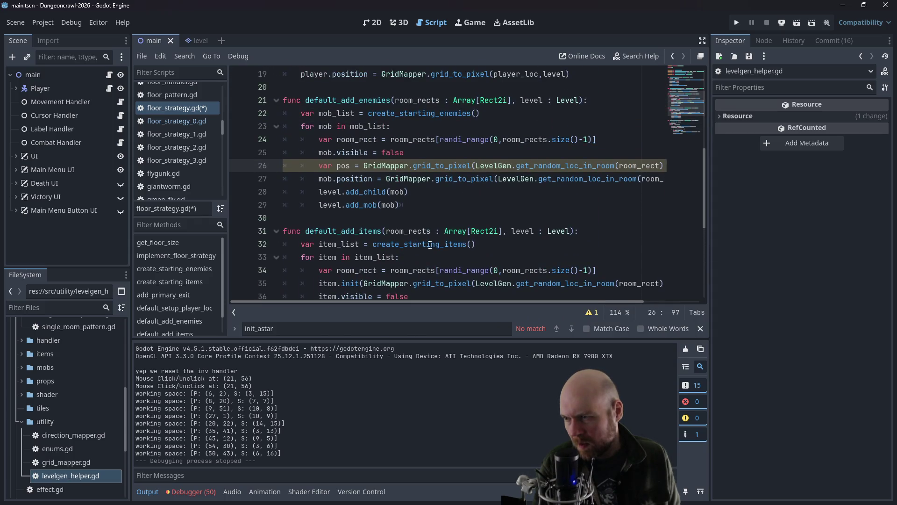
scroll(430, 245, "up", 1)
mouse_move(430, 301)
left_mouse_down()
mouse_move(461, 303)
mouse_move(418, 298)
left_mouse_up()
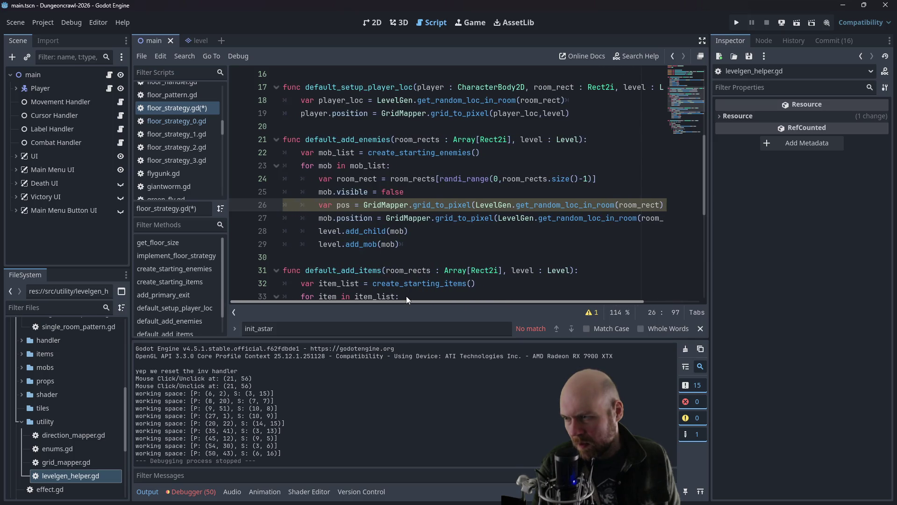
left_click_drag(420, 298, 426, 298)
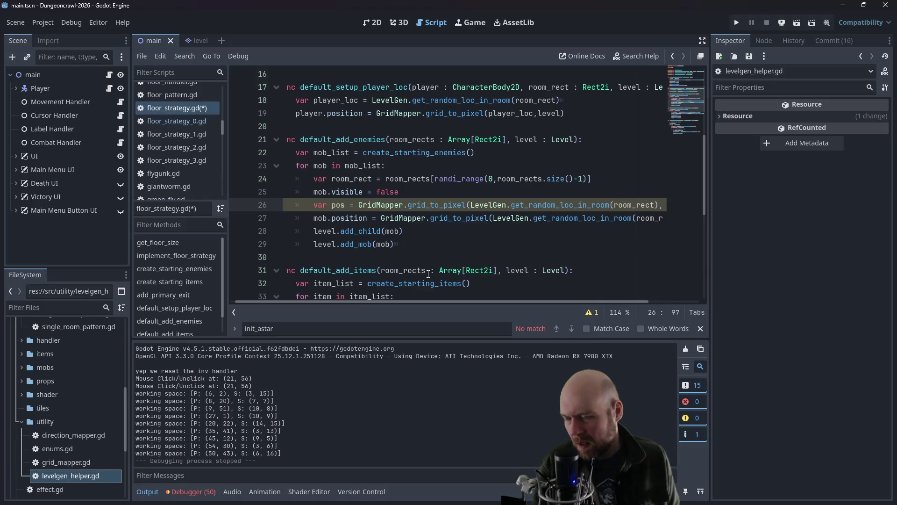
key("ctrl+z")
key("ctrl+z")
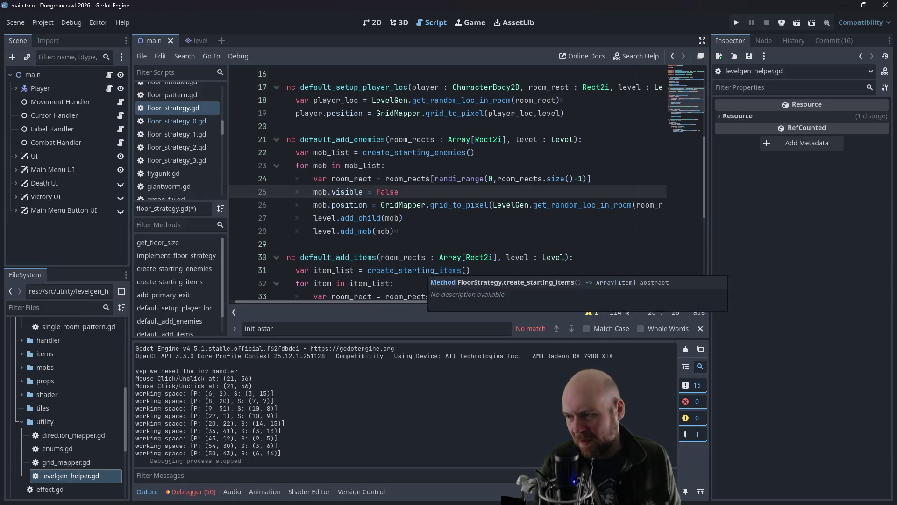
left_click(466, 214)
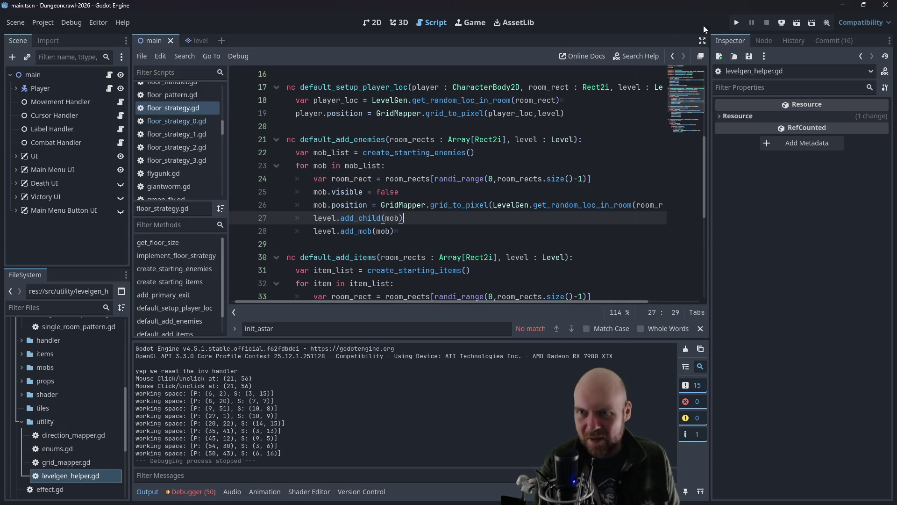
scroll(445, 203, "down", 6)
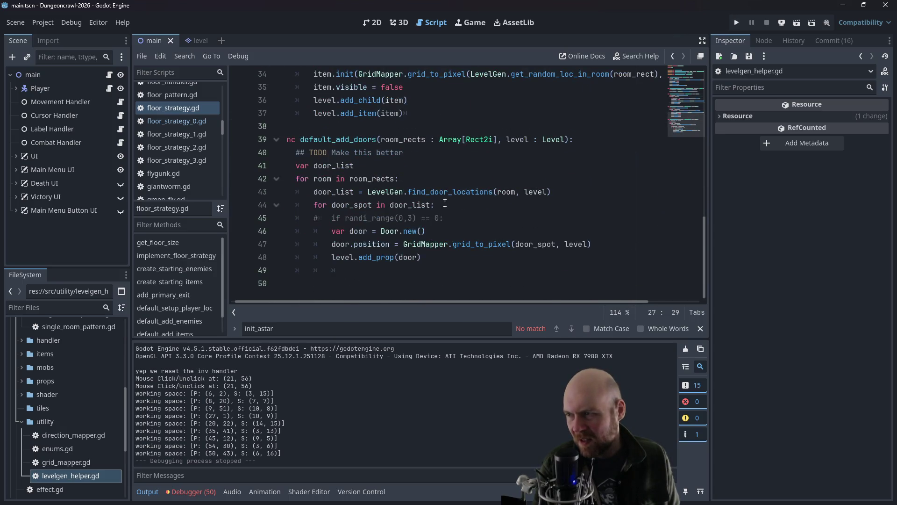
Step: Uncomment the randi_range(0,3) door check with Ctrl+K and launch the game
left_click(378, 218)
key("ctrl+k")
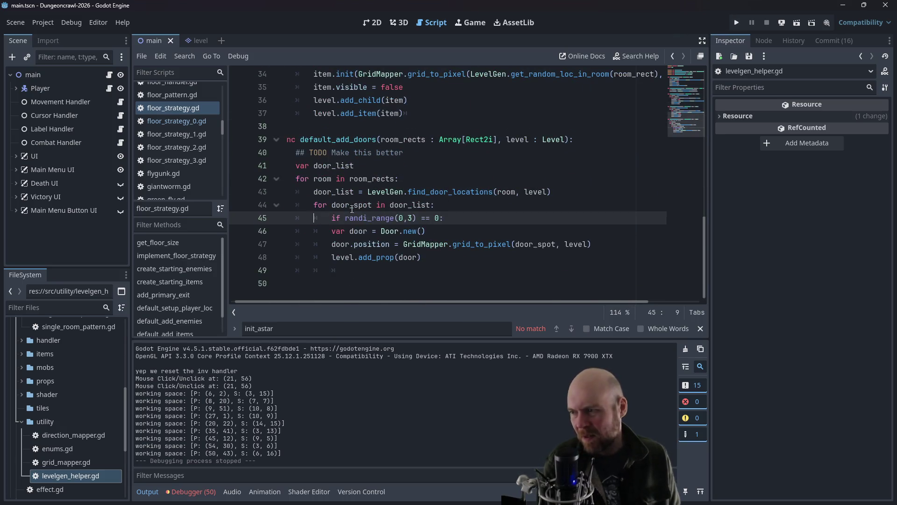
left_click(738, 22)
left_click(738, 22)
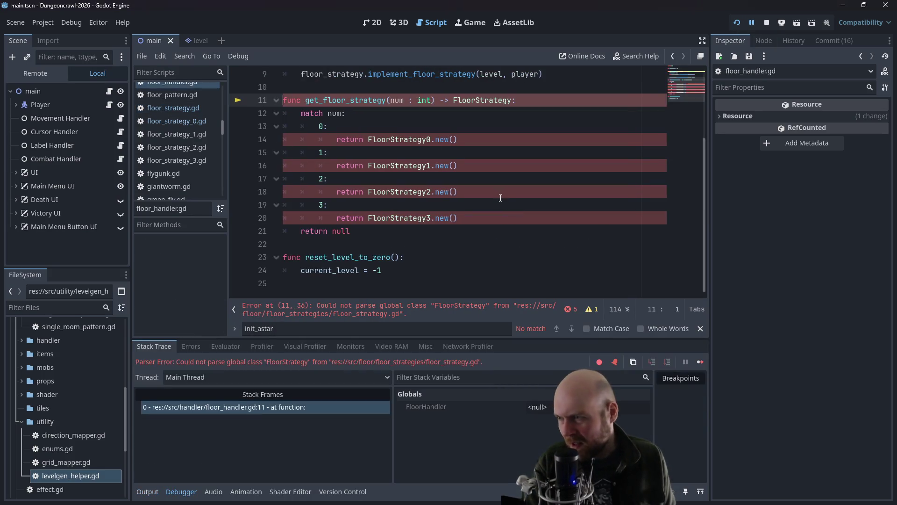
Step: Trace the reported parse error through floor_strategy_0.gd back to floor_strategy.gd
left_click(494, 193)
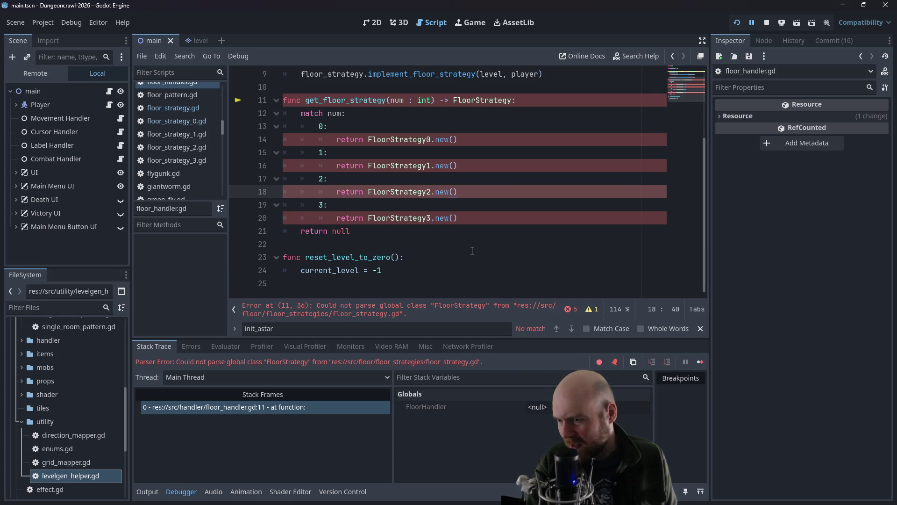
left_click(189, 121)
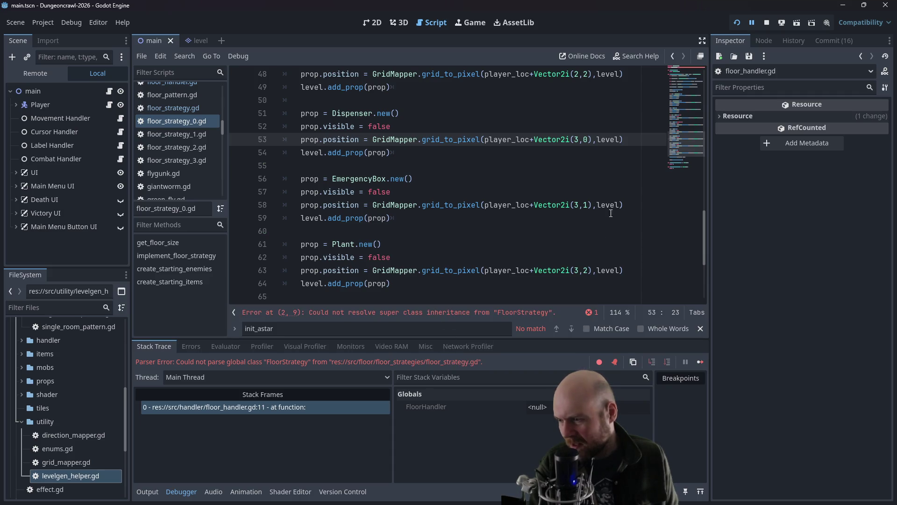
left_click_drag(705, 266, 696, 83)
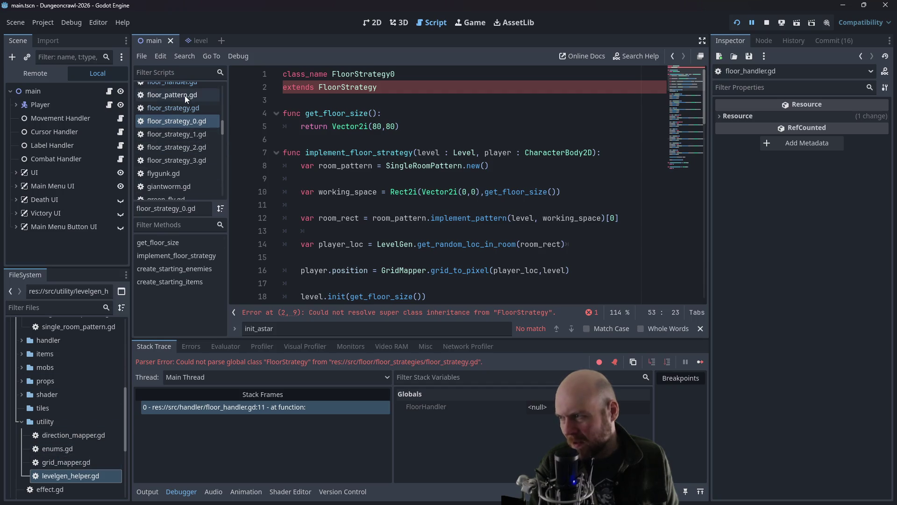
left_click(174, 108)
Step: Indent the three door-creation lines under the random check, save, and relaunch the game
key("End")
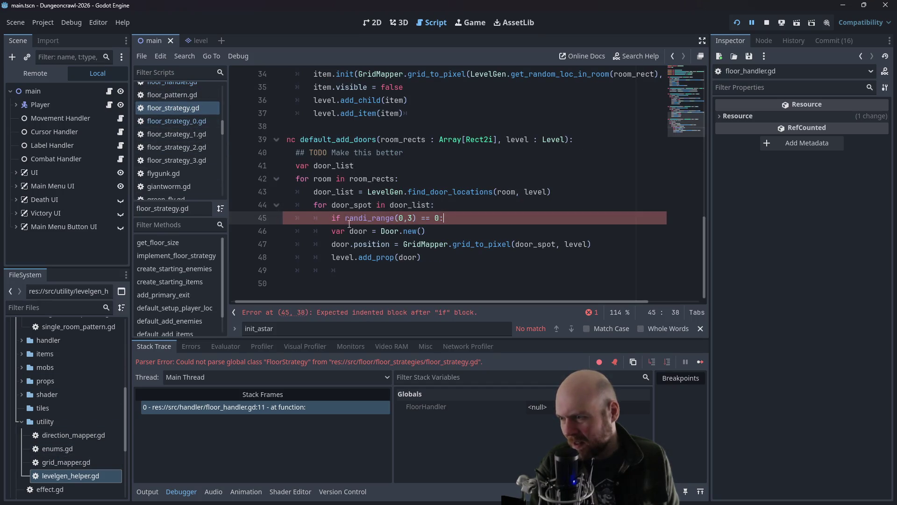
left_click_drag(332, 231, 423, 258)
key("Tab")
key("ctrl+s")
left_click(735, 26)
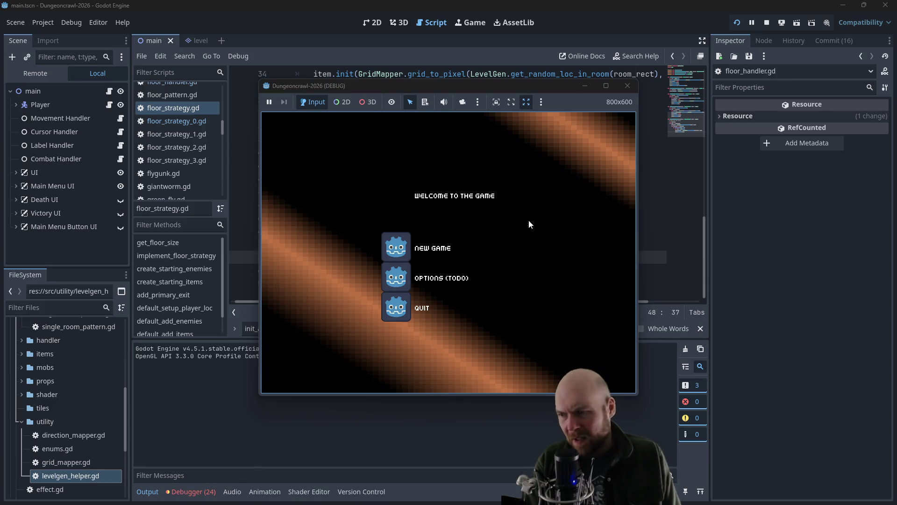
Step: Start a new game, activate the motion tracker, and descend the stairs to the next level
left_click(407, 241)
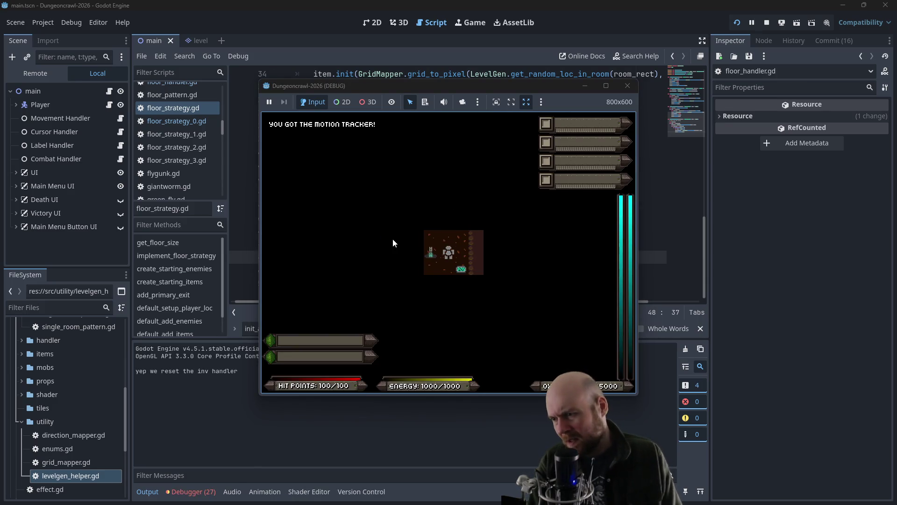
key("1")
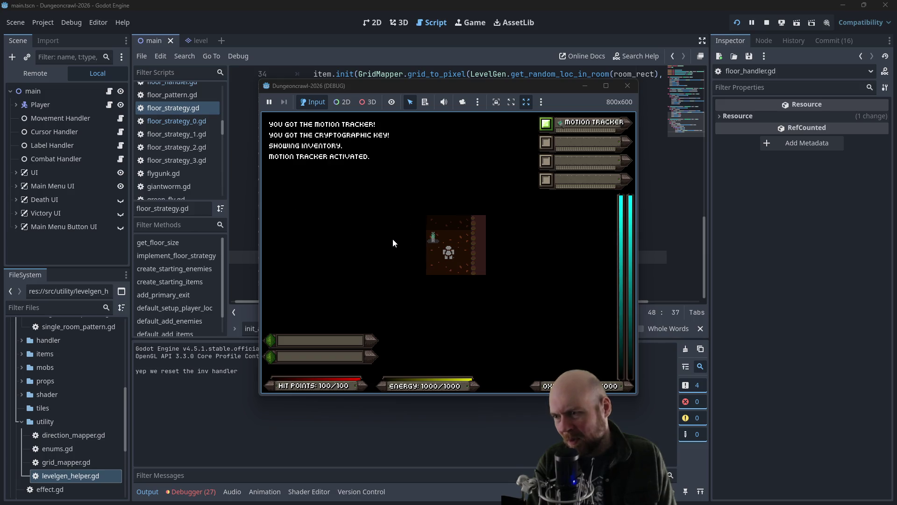
key("Up")
key("y")
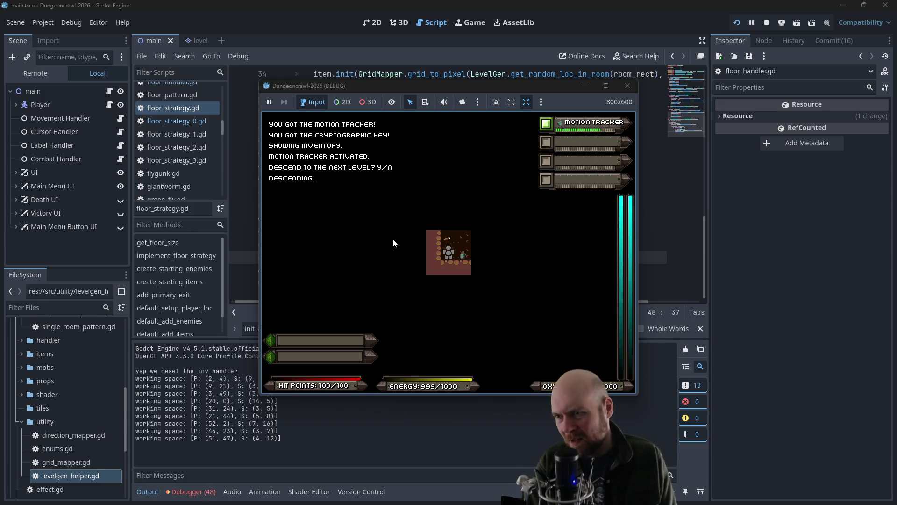
Step: Explore the floor, killing a bat and slime and collecting the oxygen tank, terrain scanner and eye
key("Left")
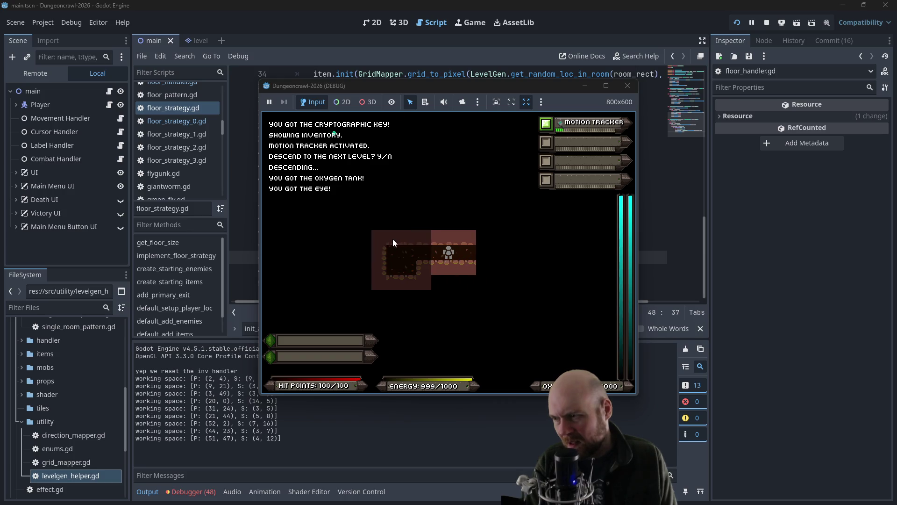
key("Up")
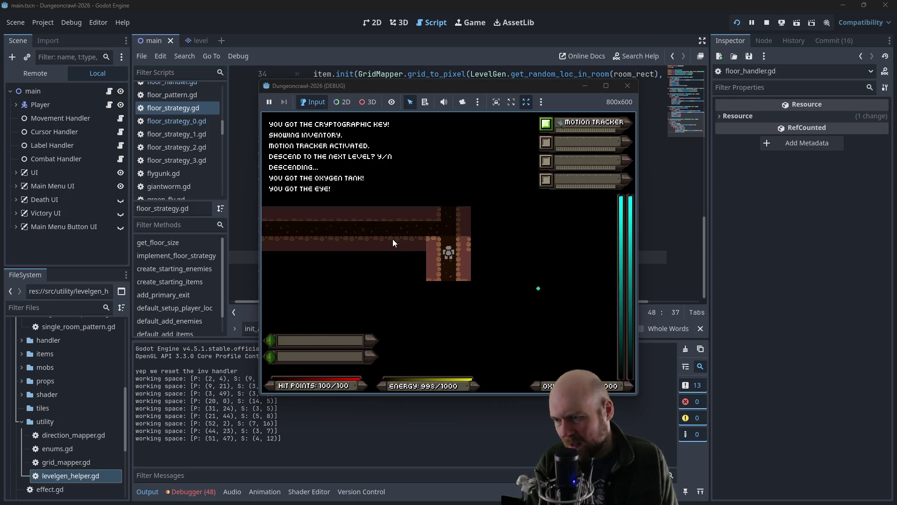
key("Down")
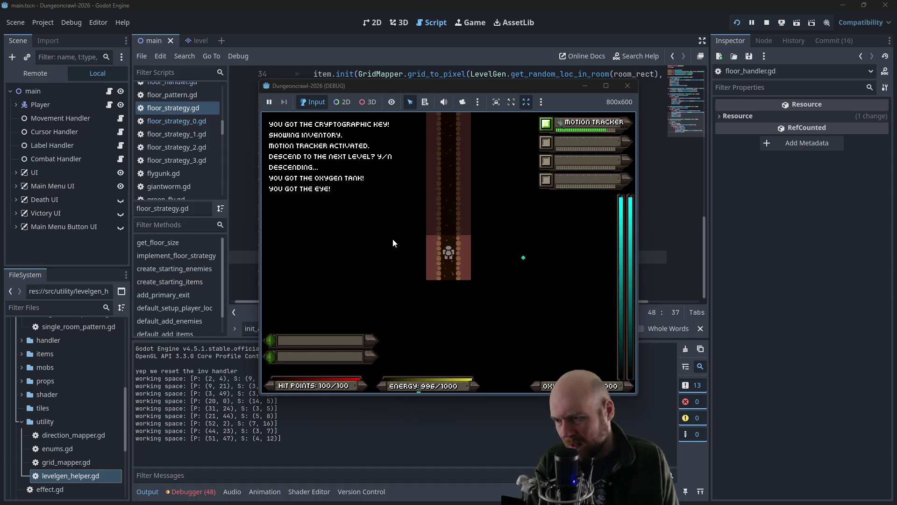
key("Up")
key("Up")
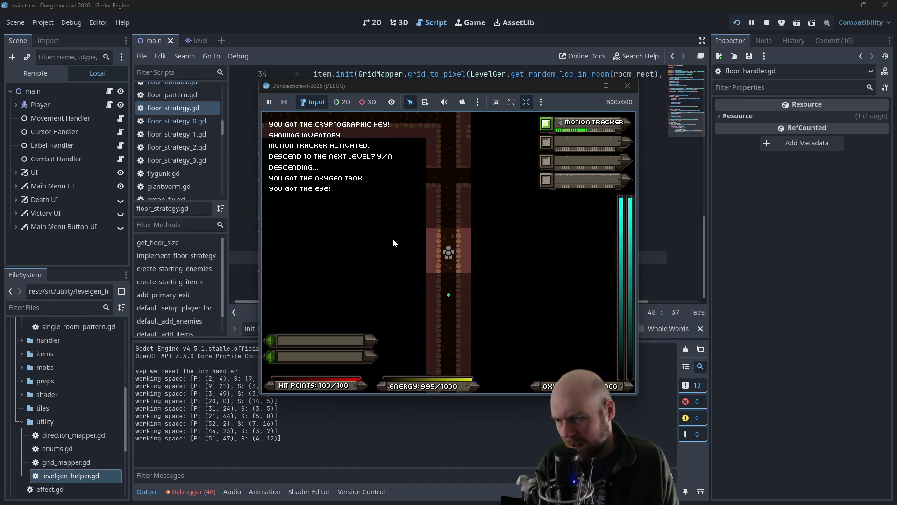
key("Down")
key("Down")
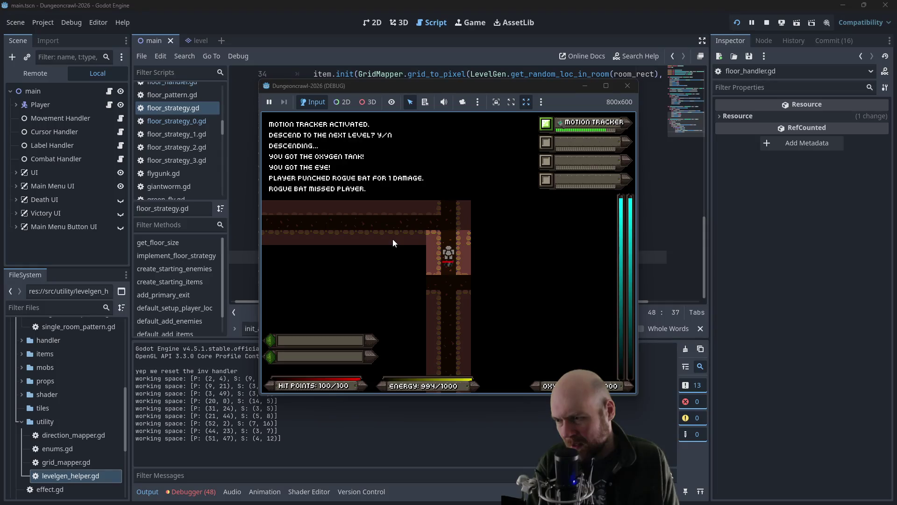
key("Down")
key("Down")
key("Down")
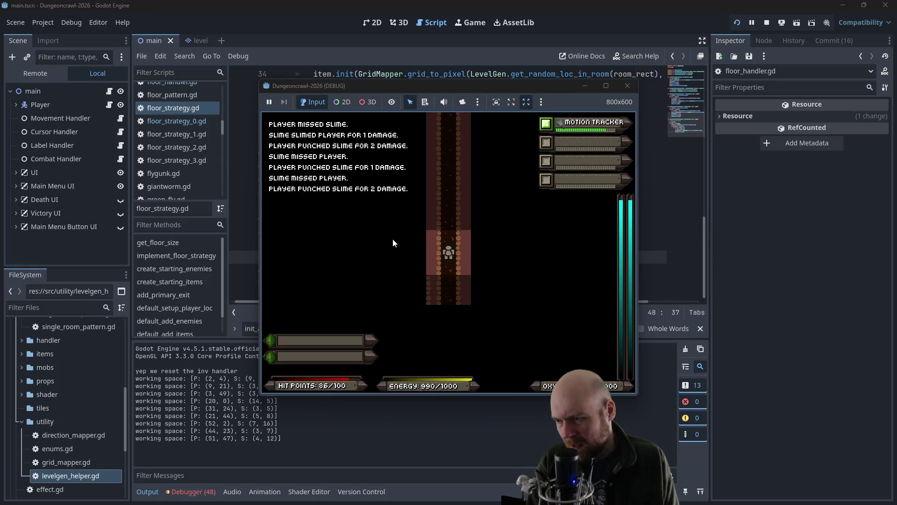
key("Left")
key("Left")
key("Left")
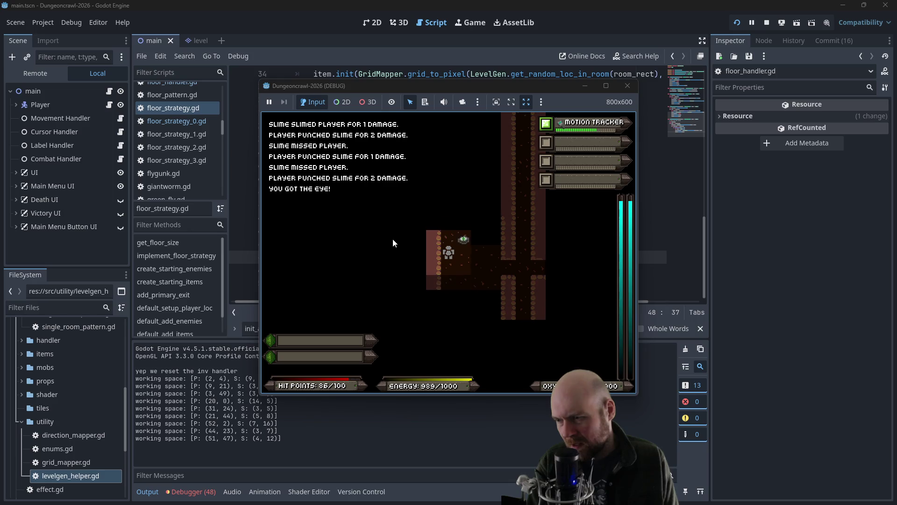
key("Left")
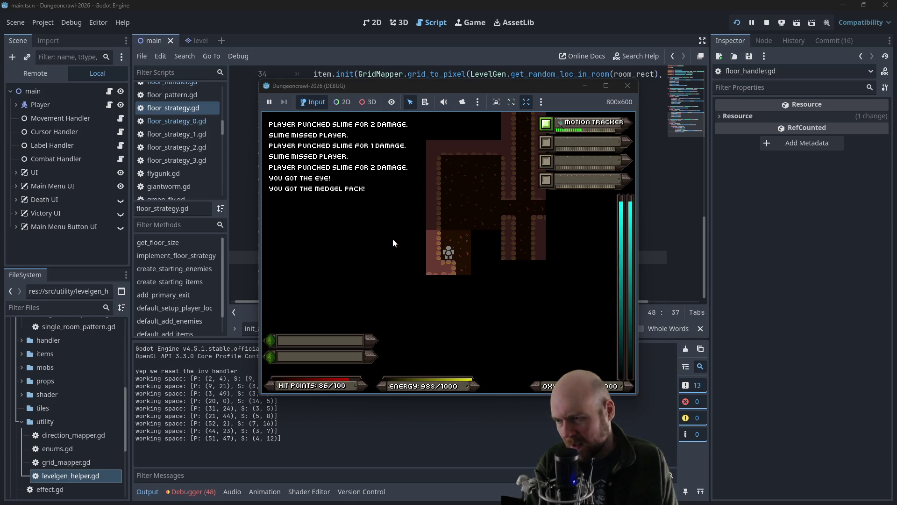
key("Up")
key("Down")
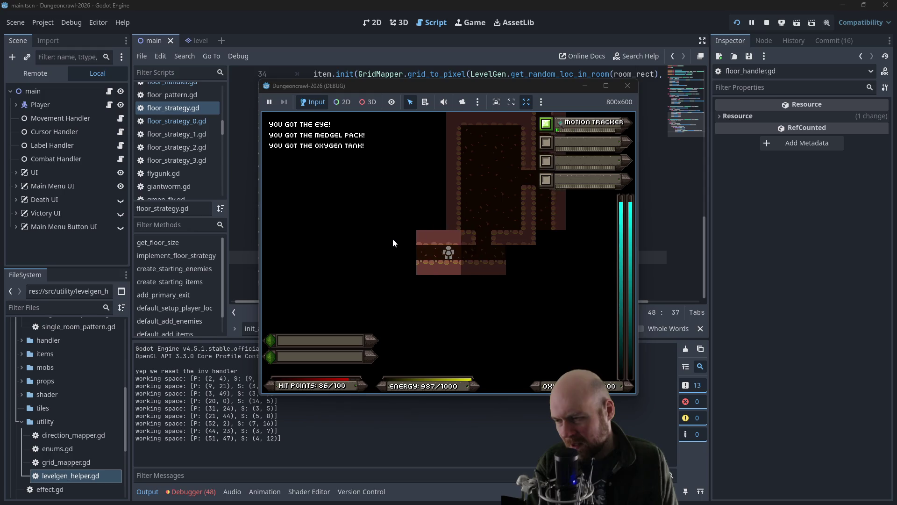
key("Left")
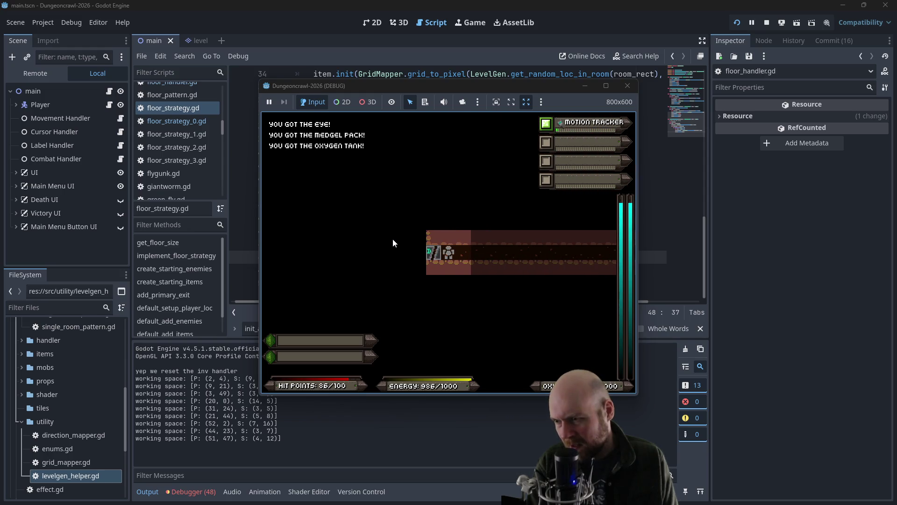
key("Up")
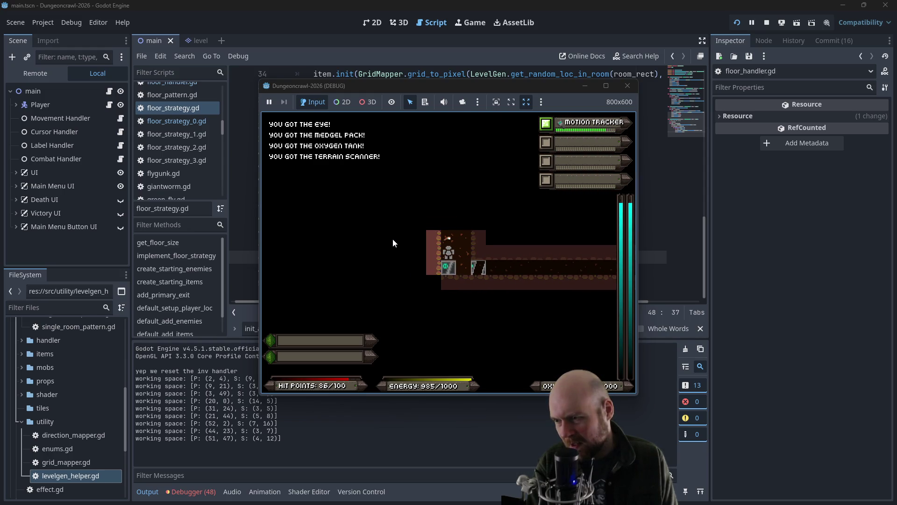
key("Down")
key("Up")
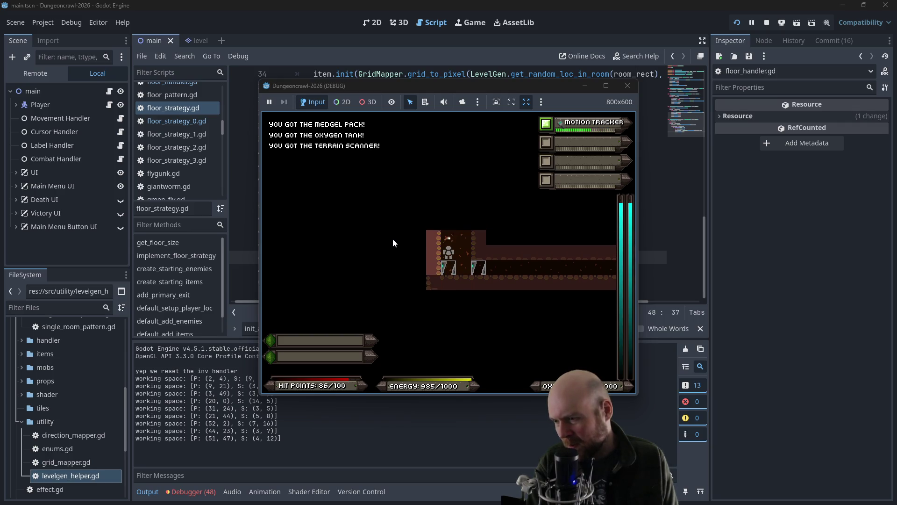
Step: Check the inventory, equip and activate the Terrain Scanner, then fight slimes until the player dies
key("Right")
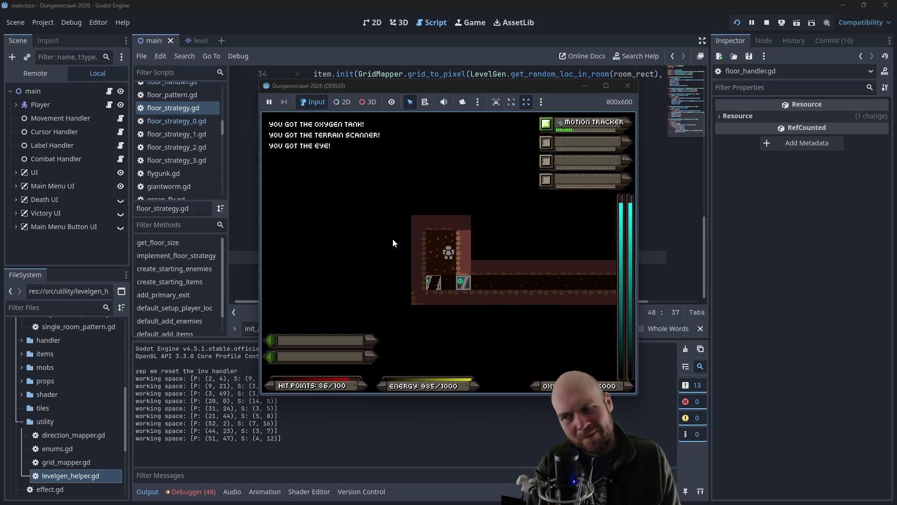
key("i")
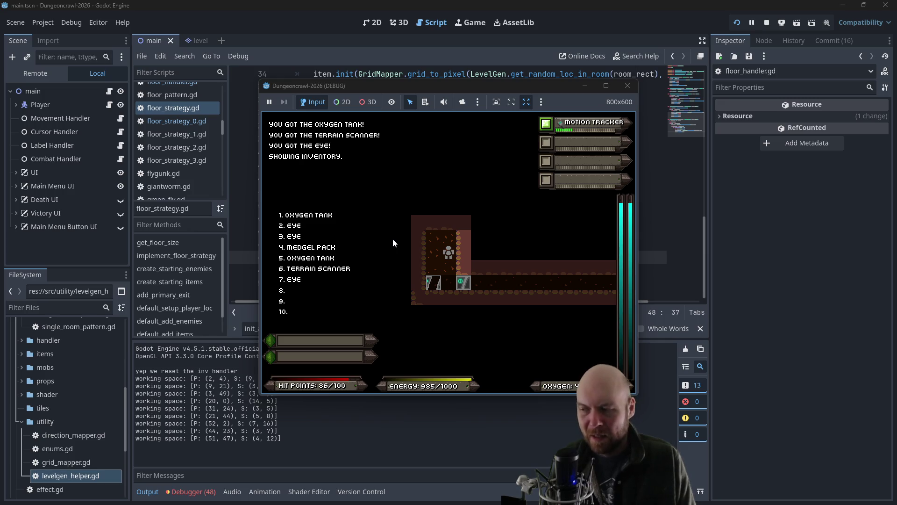
key("6")
key("Down")
key("Up")
key("2")
key("Right")
key("Right")
key("Right")
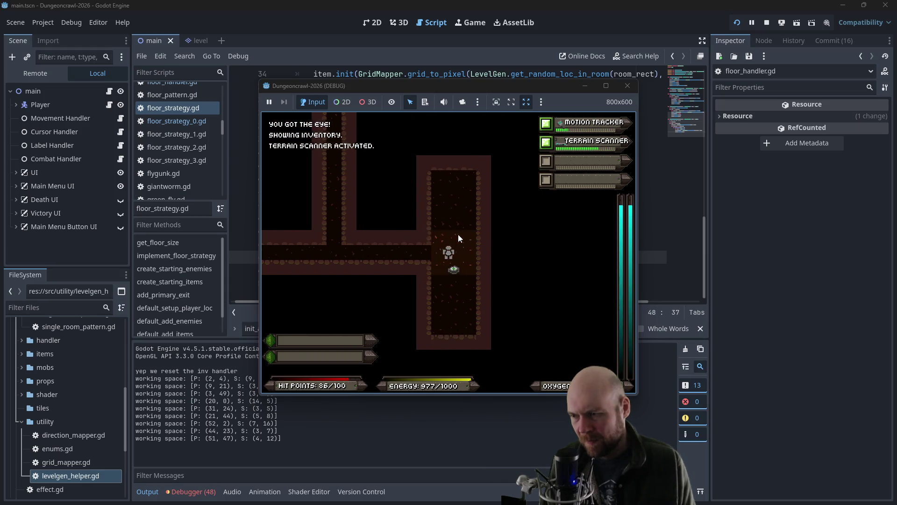
key("Up")
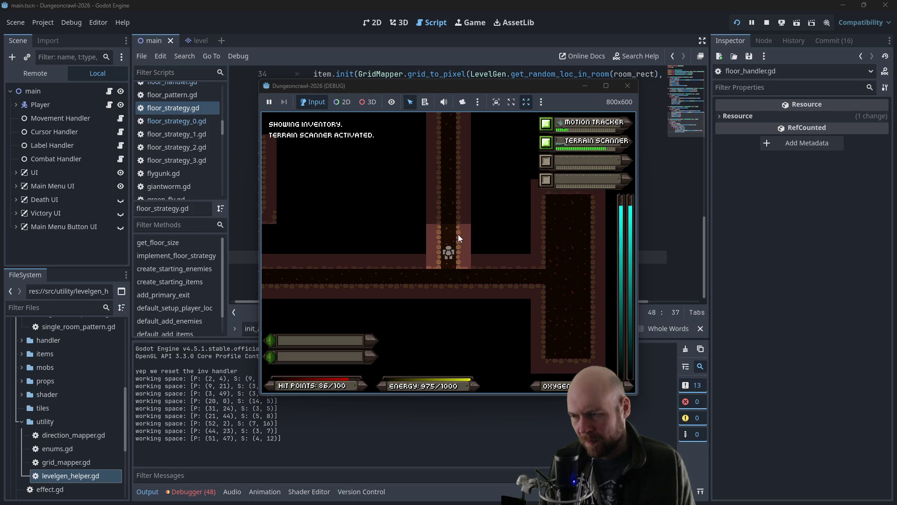
key("Up")
key("Up")
key("Up")
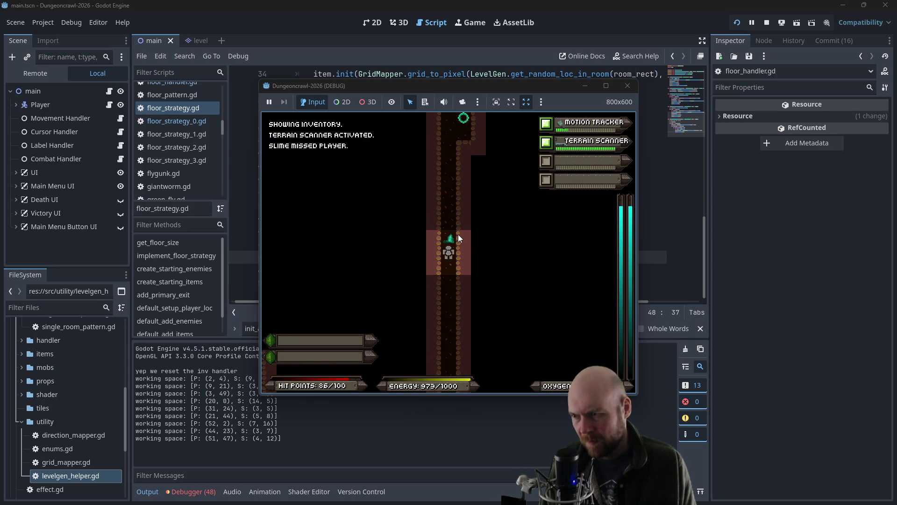
key("Up")
key("Up")
key("Up")
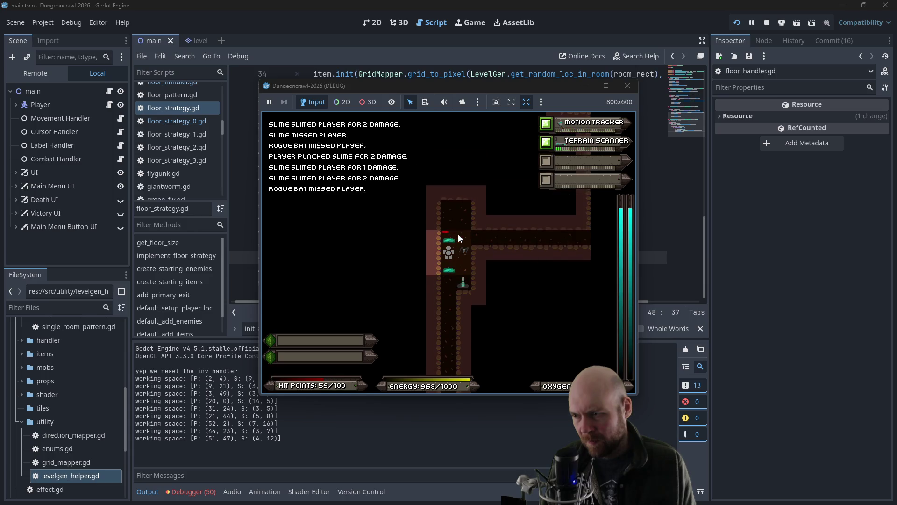
key("Right")
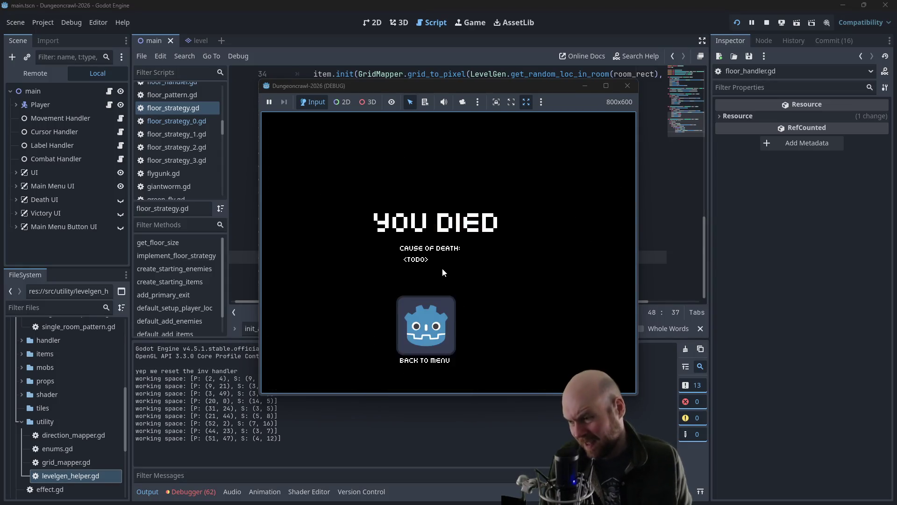
Step: Return to the menu, start a fresh game, grab the motion tracker and cryptographic key, and descend
left_click(441, 327)
left_click(408, 247)
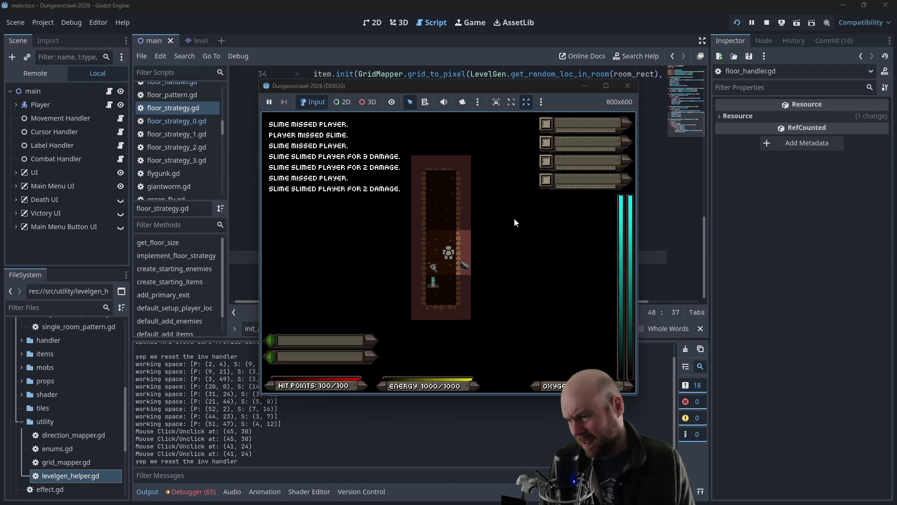
key("Left")
key("Right")
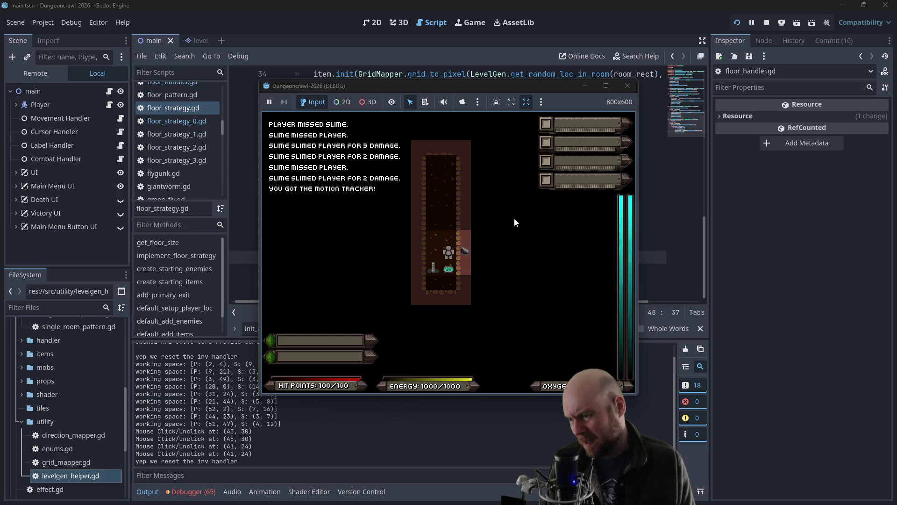
key("Down")
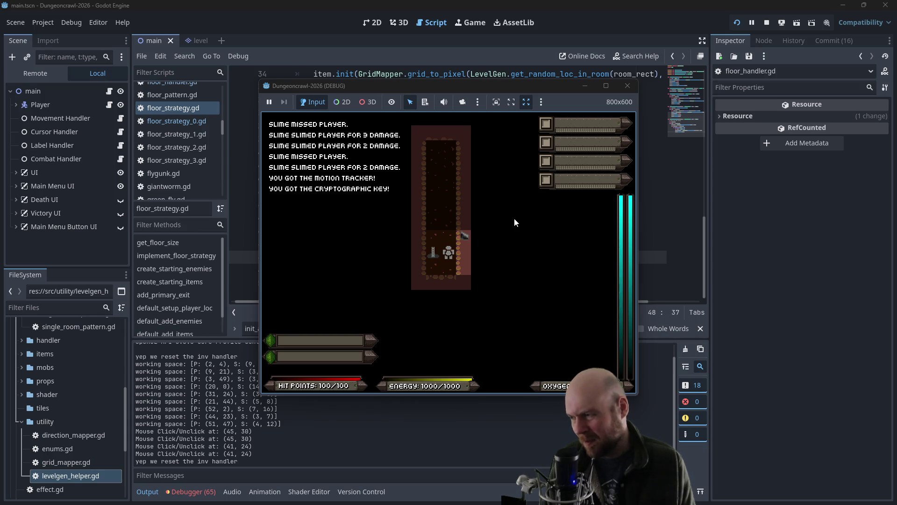
key("Left")
key("y")
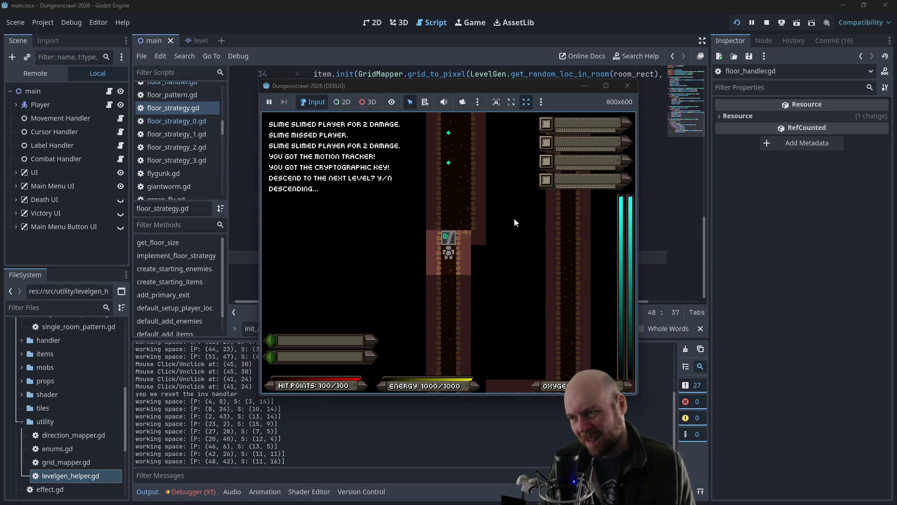
Step: Fight the slimes on the new floor, then stop the running game
key("Up")
key("Up")
key("Up")
key("Up")
key("Up")
key("Up")
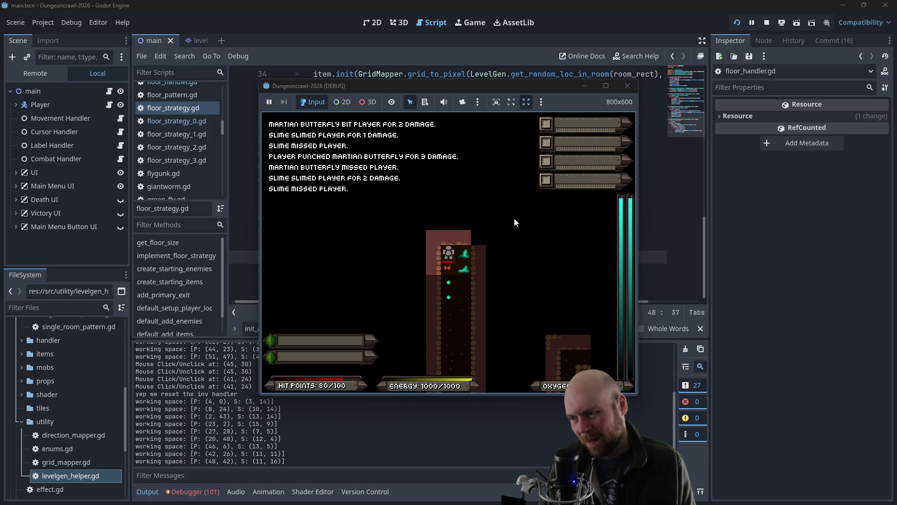
key("Up")
key("Up")
key("Up")
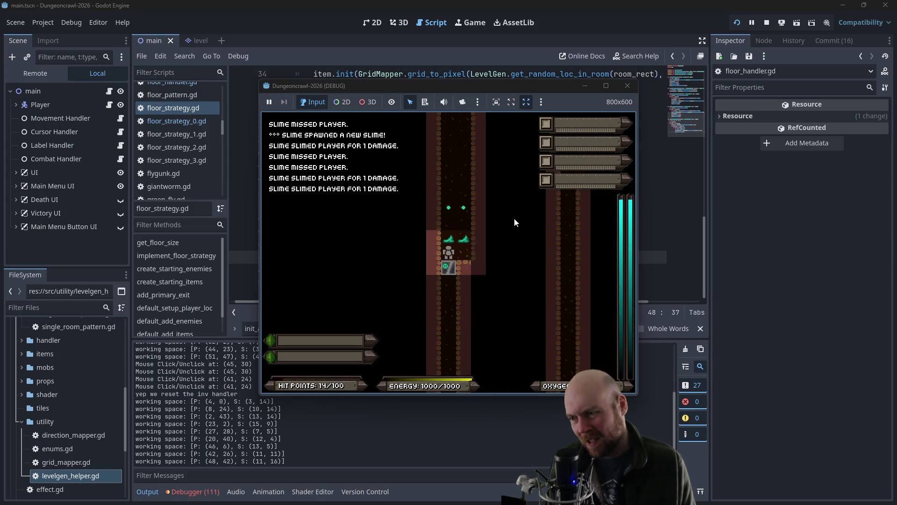
key("Up")
key("Up")
key("Up")
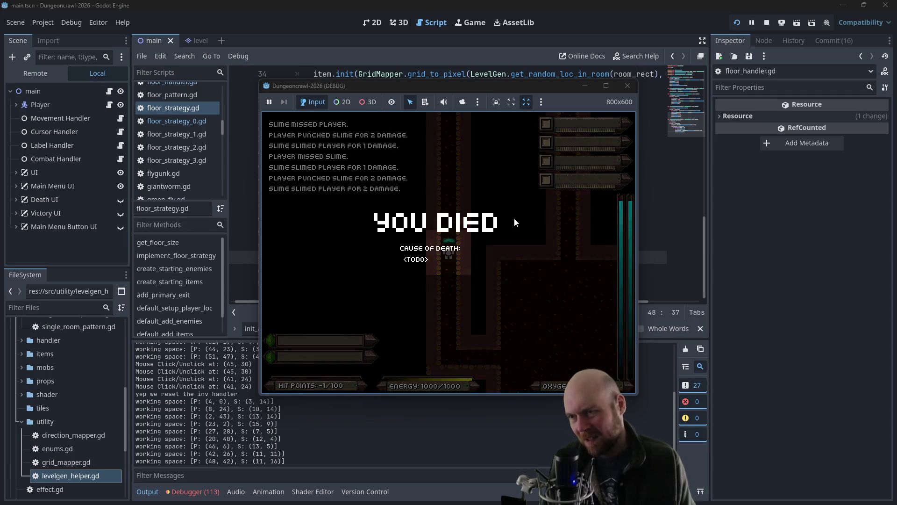
left_click(632, 87)
scroll(150, 170, "down", 5)
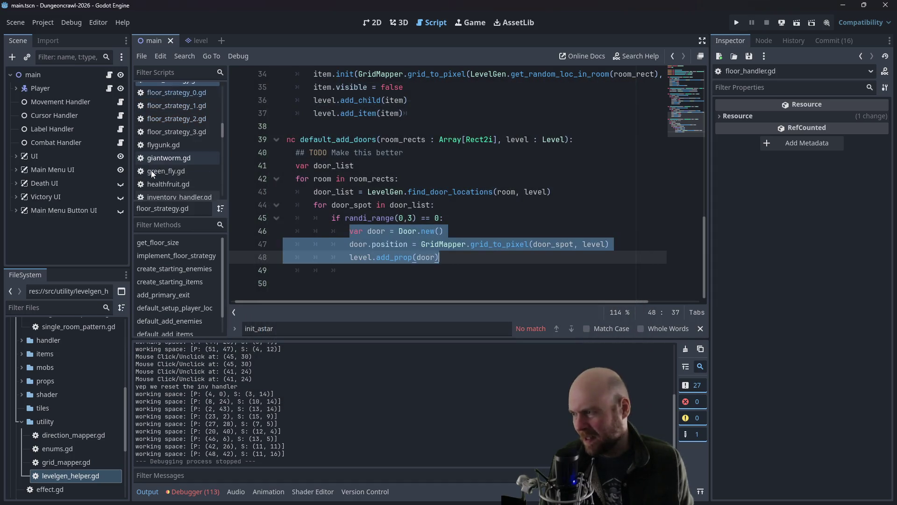
Step: Open player.gd and locate the _init() call in its reset code
scroll(155, 169, "down", 5)
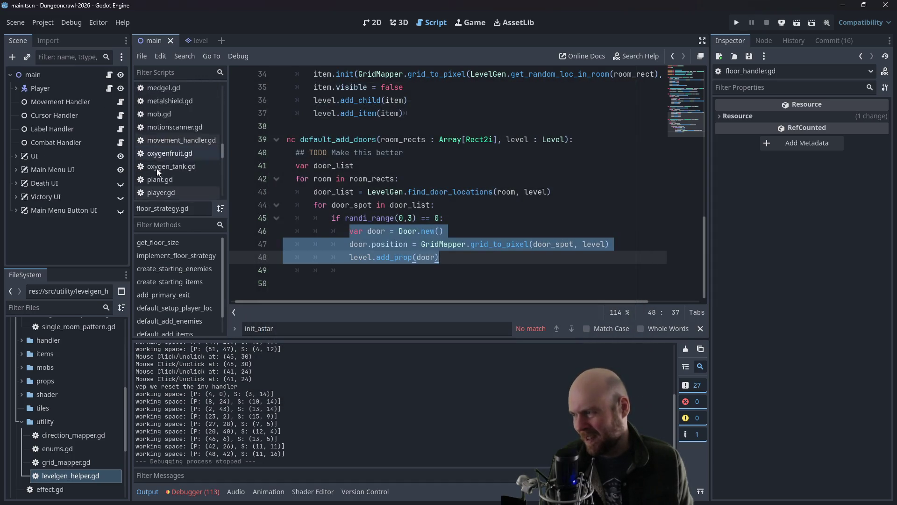
left_click(160, 164)
scroll(428, 210, "up", 10)
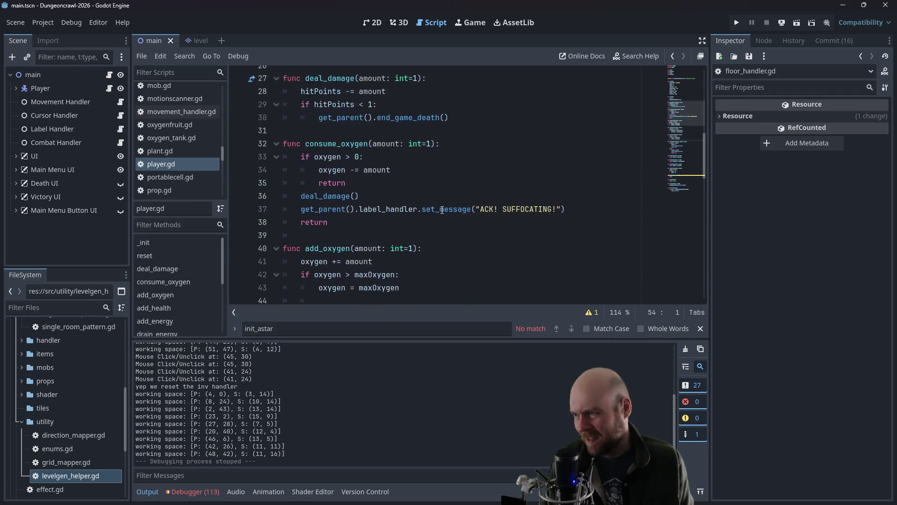
scroll(428, 210, "up", 1)
left_click(384, 232)
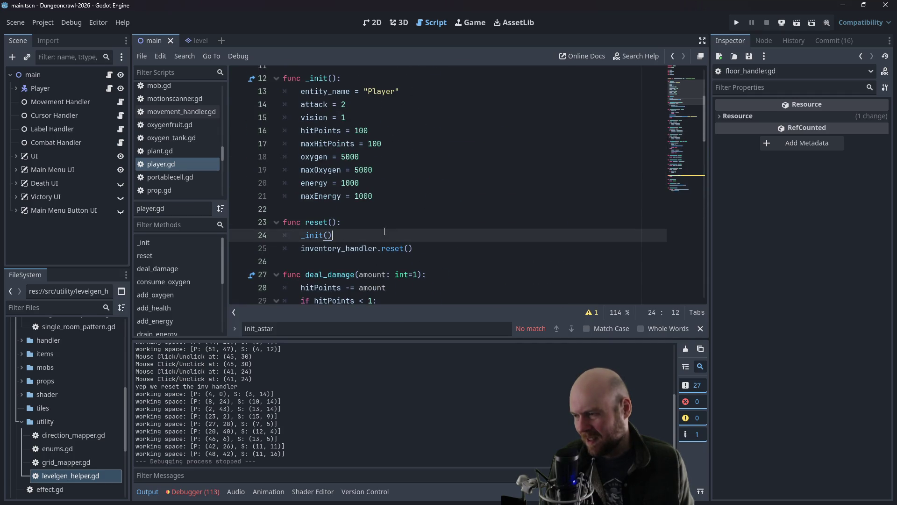
scroll(411, 241, "up", 3)
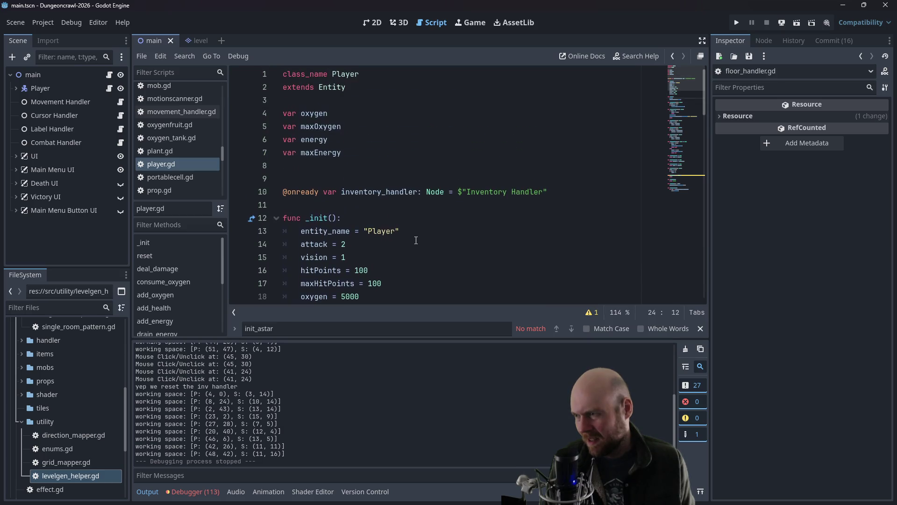
scroll(416, 240, "down", 2)
scroll(416, 241, "up", 2)
scroll(416, 240, "up", 1)
scroll(418, 240, "down", 3)
scroll(164, 171, "up", 5)
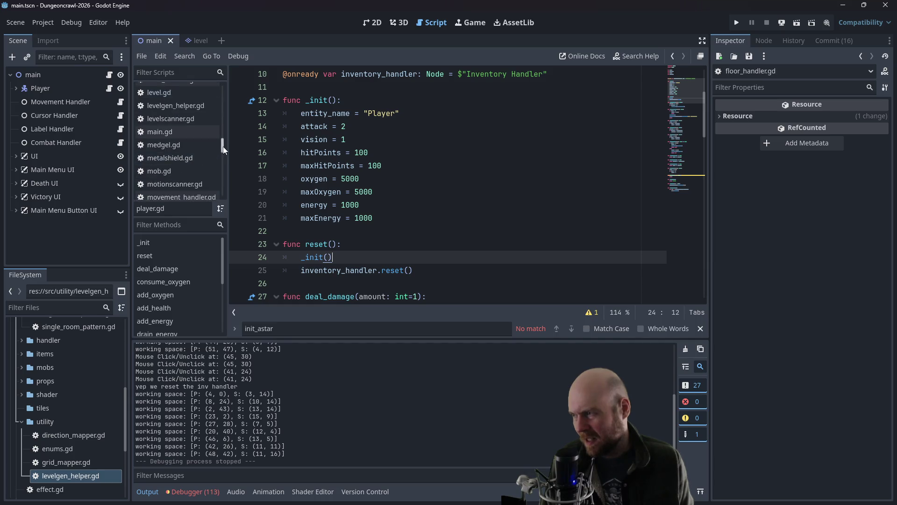
scroll(196, 136, "up", 4)
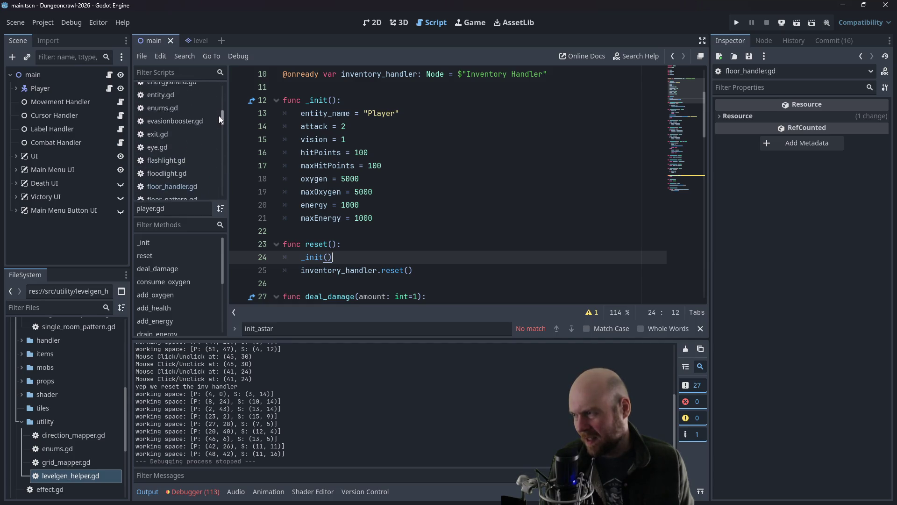
Step: Check the effects variable declared in the entity base script
left_click(177, 115)
left_click(381, 192)
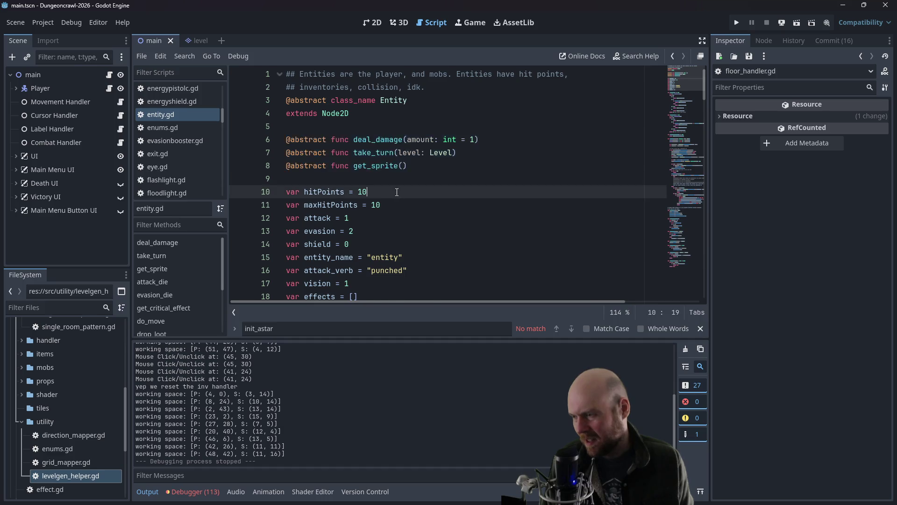
scroll(381, 192, "down", 2)
left_click(368, 217)
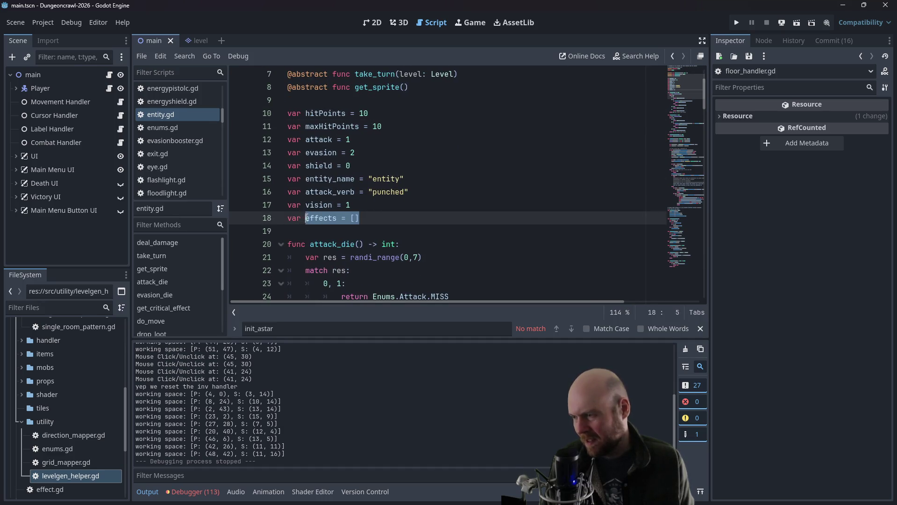
scroll(186, 159, "down", 5)
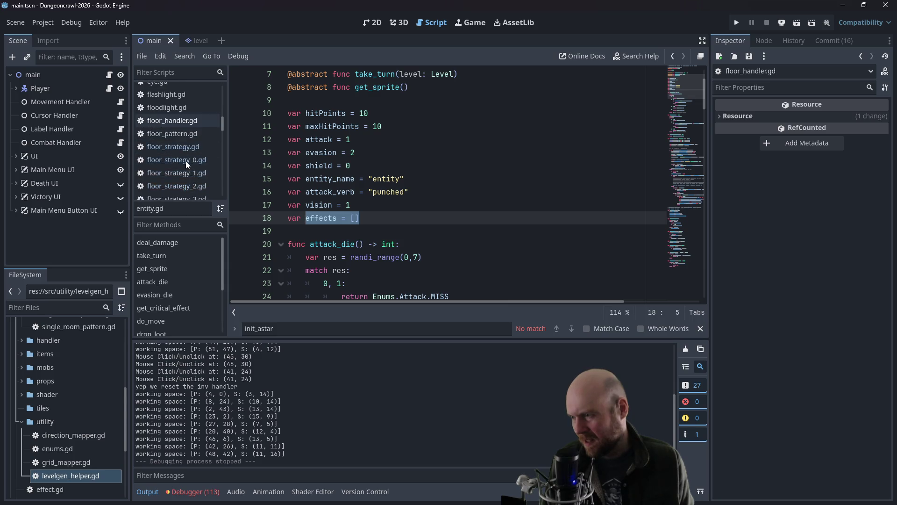
scroll(186, 161, "down", 5)
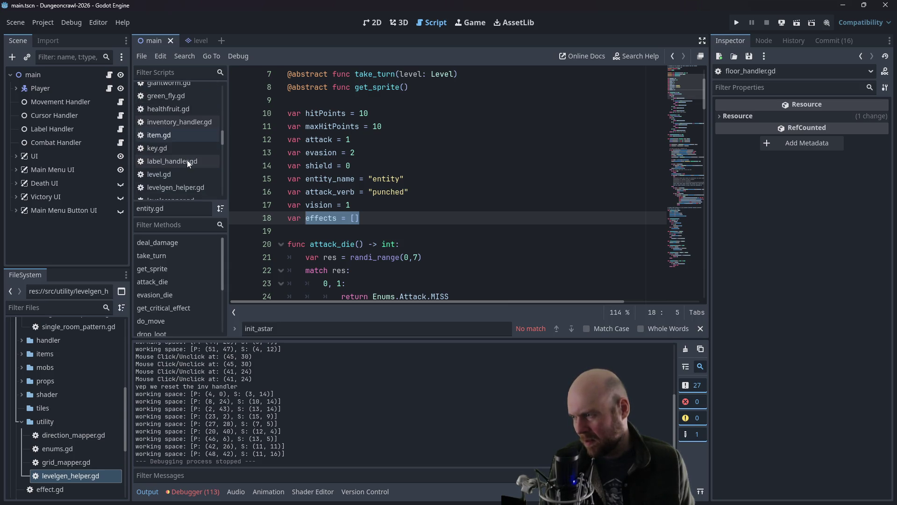
scroll(188, 161, "down", 5)
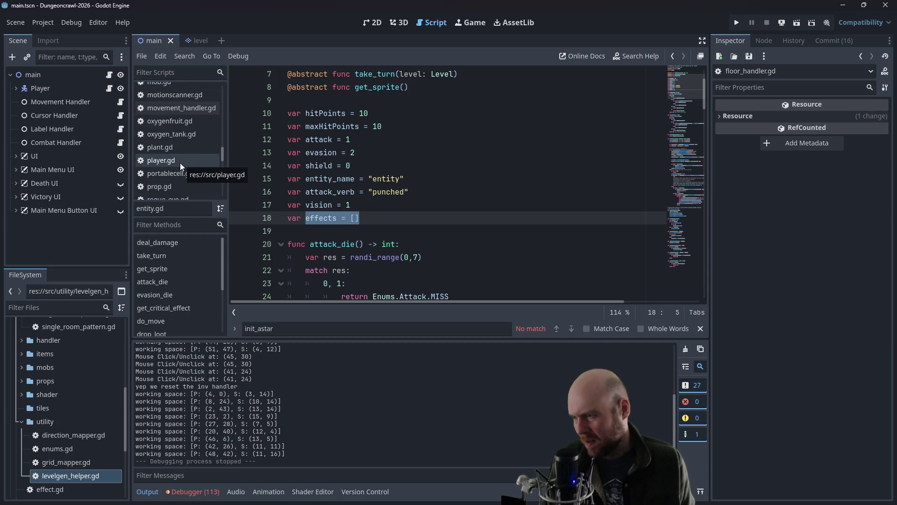
Step: Add 'effects = []' after maxEnergy in player.gd's _init() and run the project with F5
left_click(181, 161)
left_click(393, 228)
left_click(393, 224)
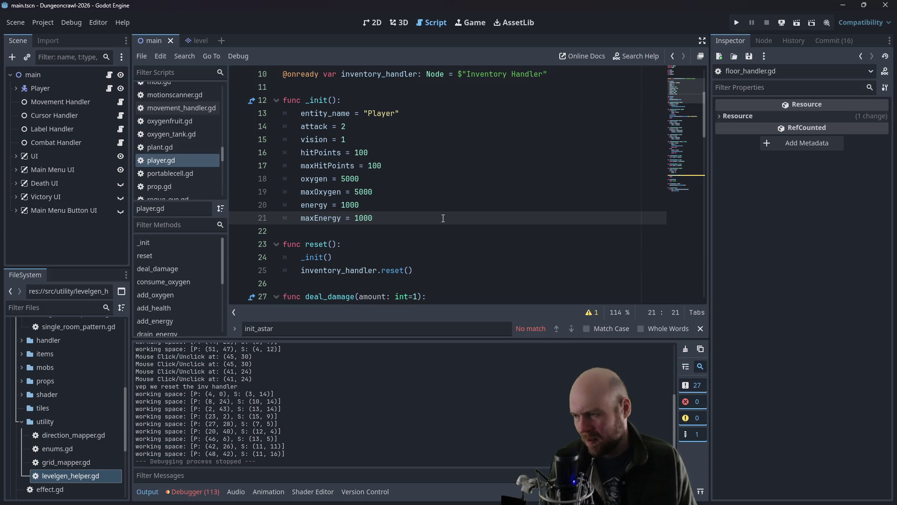
key("Return")
type("effects = []")
key("F5")
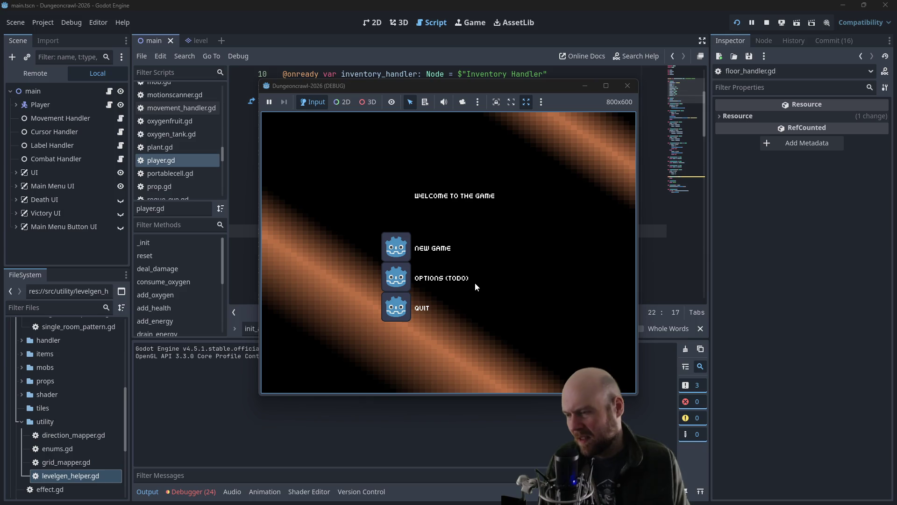
Step: Start a new game, grab the cryptographic key, activate the floodlight and descend the ladder
left_click(403, 250)
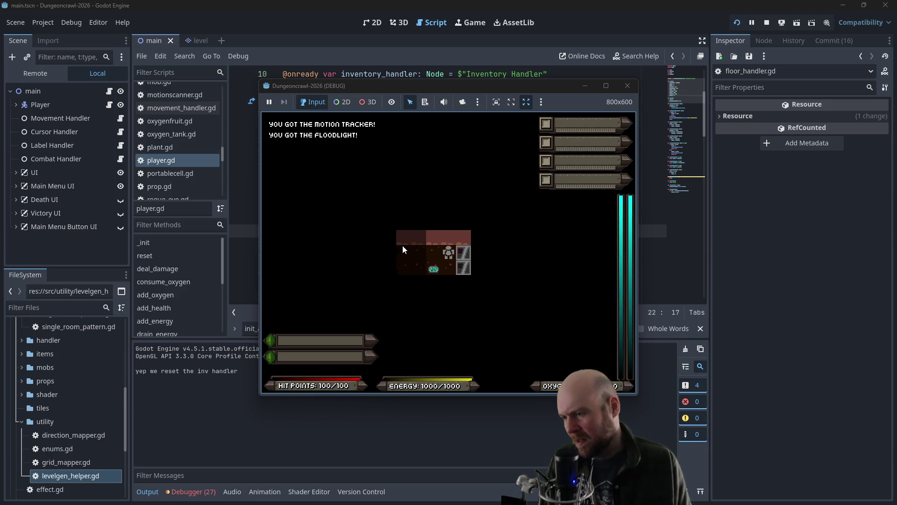
key("KP_1")
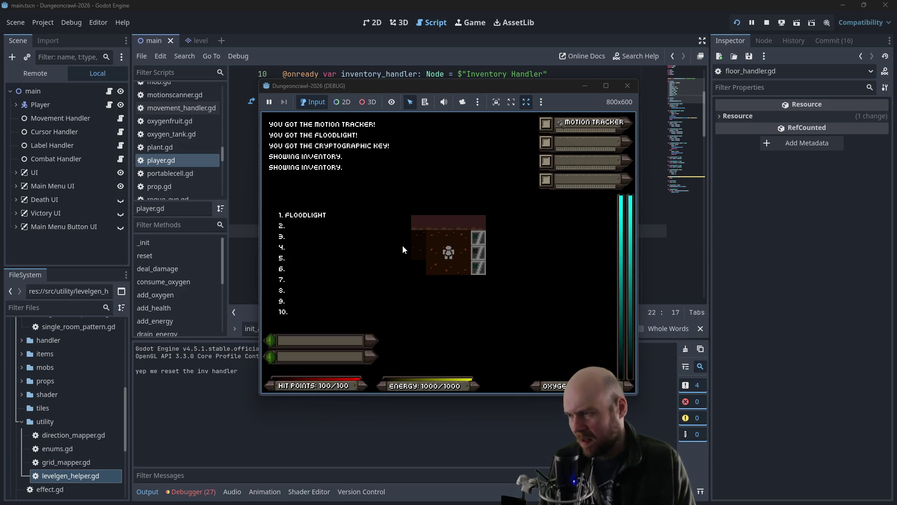
key("KP_4")
key("KP_4")
key("KP_4")
key("2")
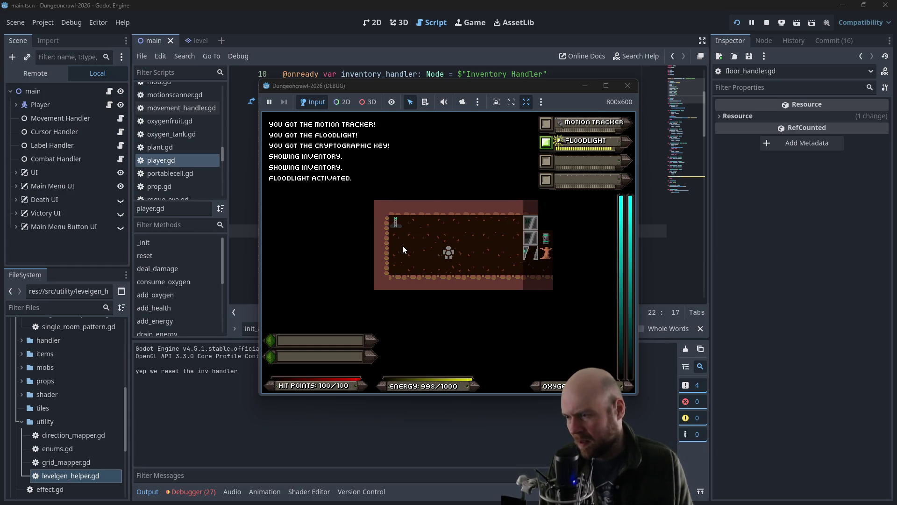
key("KP_7")
key("KP_7")
key("KP_4")
key("KP_4")
key("y")
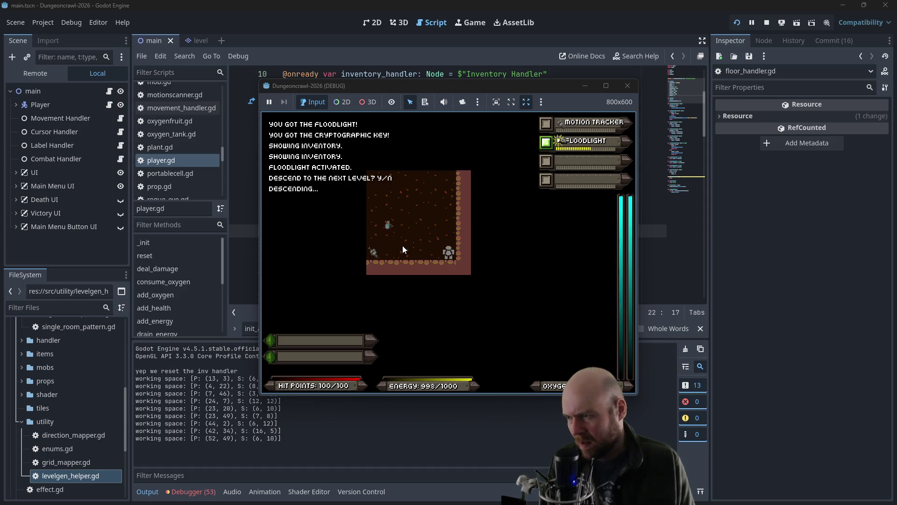
Step: Pick up the motion tracker and oxygen tank, go through the door and attack the Martian butterfly
key("KP_4")
key("KP_4")
key("KP_4")
key("KP_9")
key("KP_9")
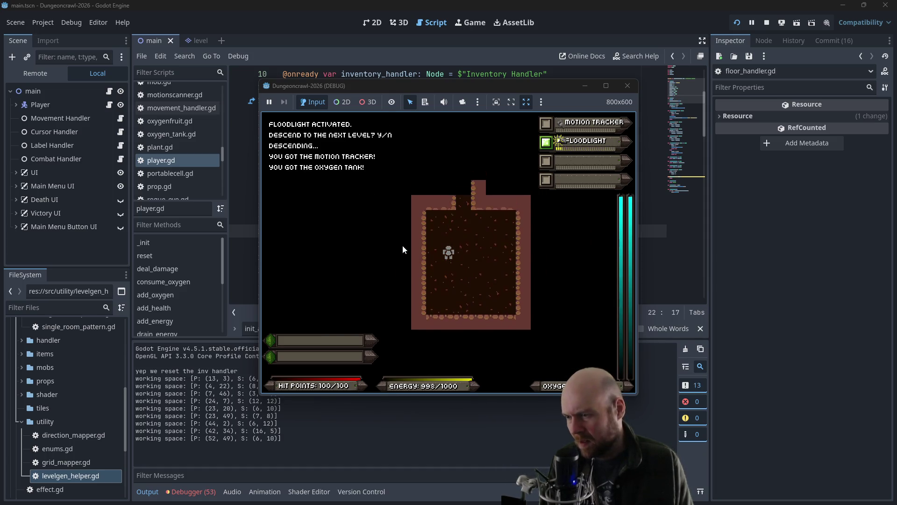
key("KP_8")
key("KP_8")
key("KP_8")
key("KP_8")
key("KP_8")
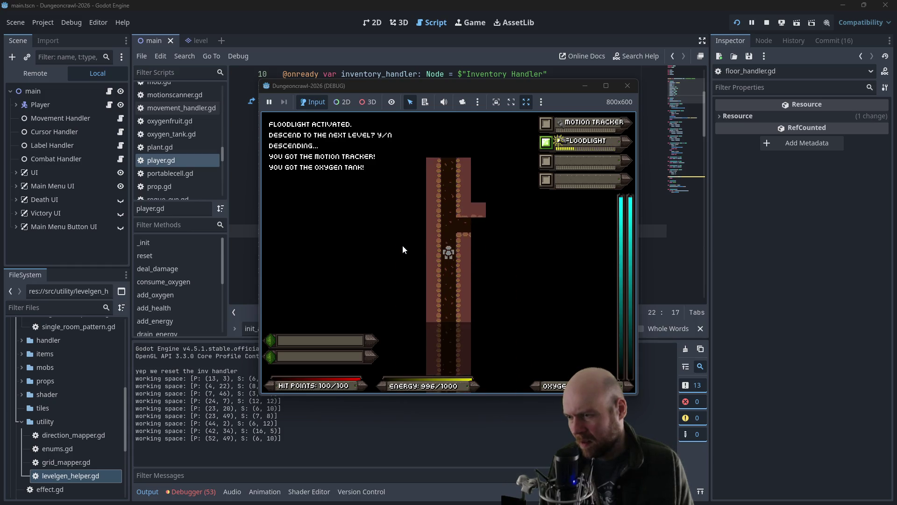
key("KP_8")
key("KP_8")
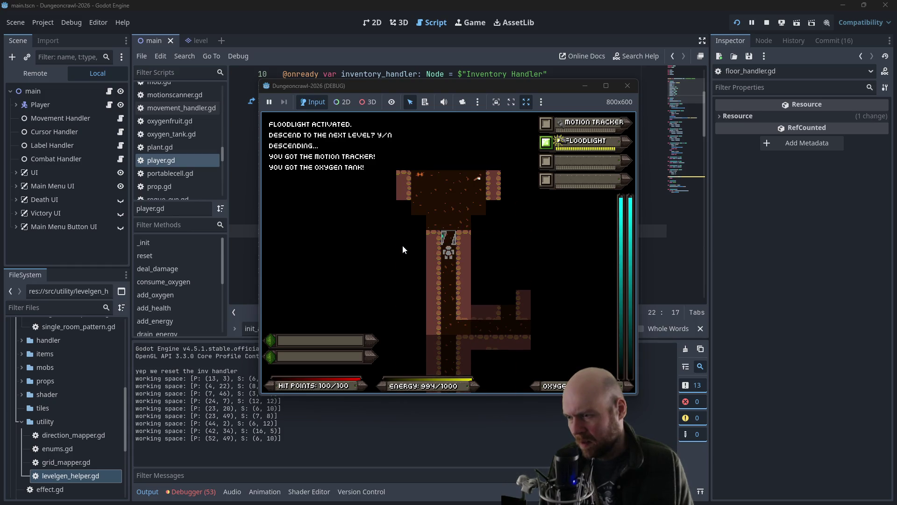
key("KP_8")
key("KP_8")
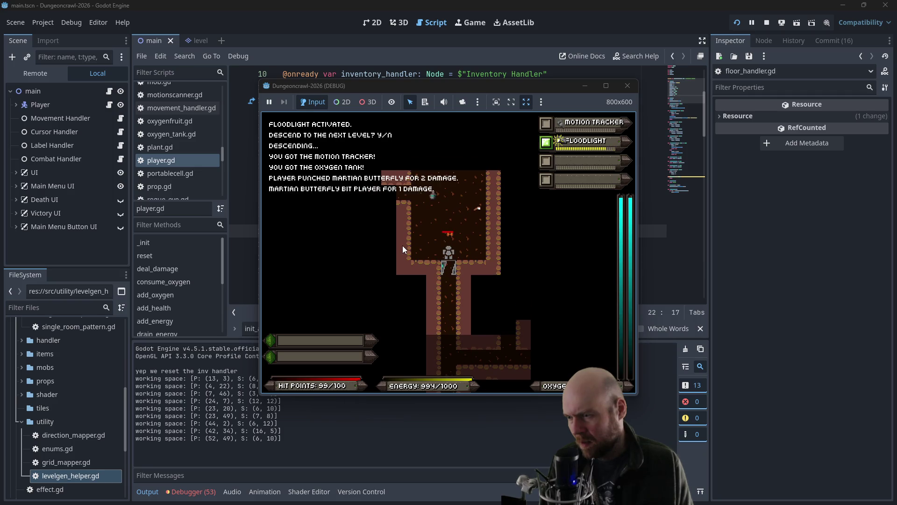
key("KP_8")
key("KP_8")
key("KP_8")
key("i")
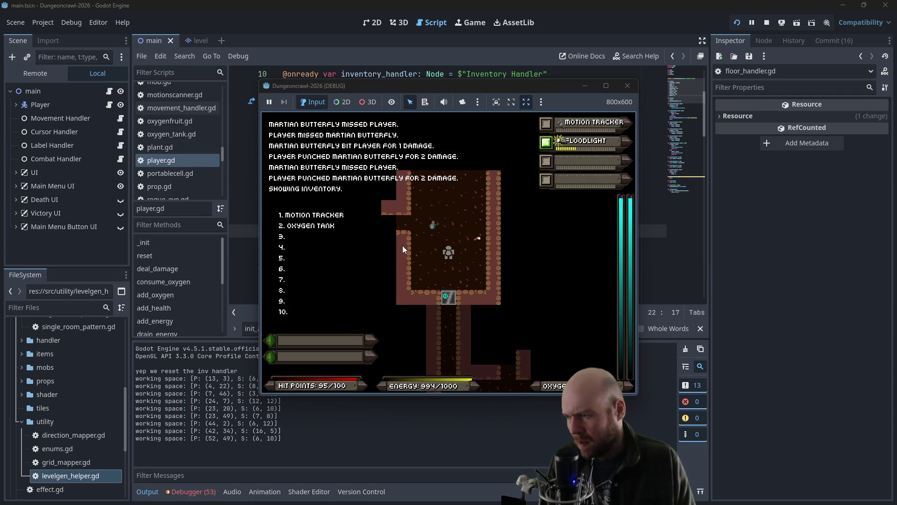
key("i")
Step: Activate the motion tracker, then drop it from the inventory
key("KP_7")
key("KP_7")
key("KP_8")
key("KP_8")
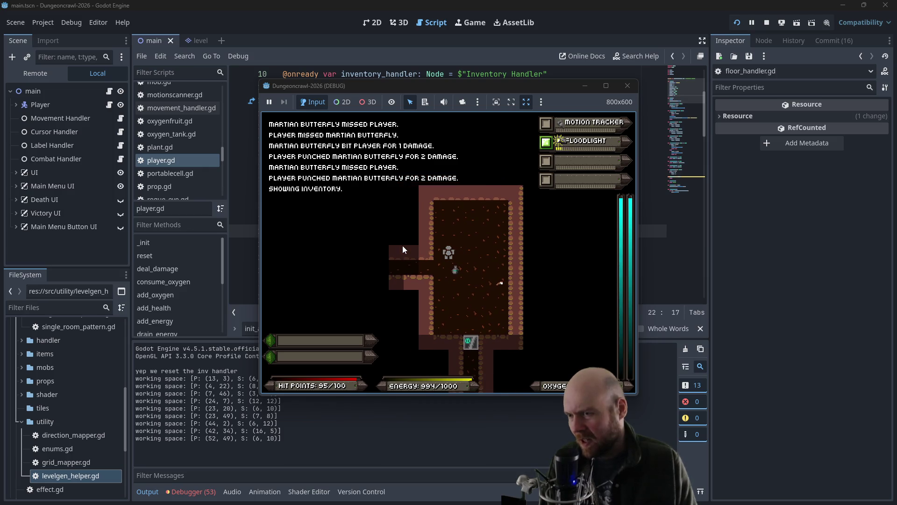
key("1")
key("KP_1")
key("d")
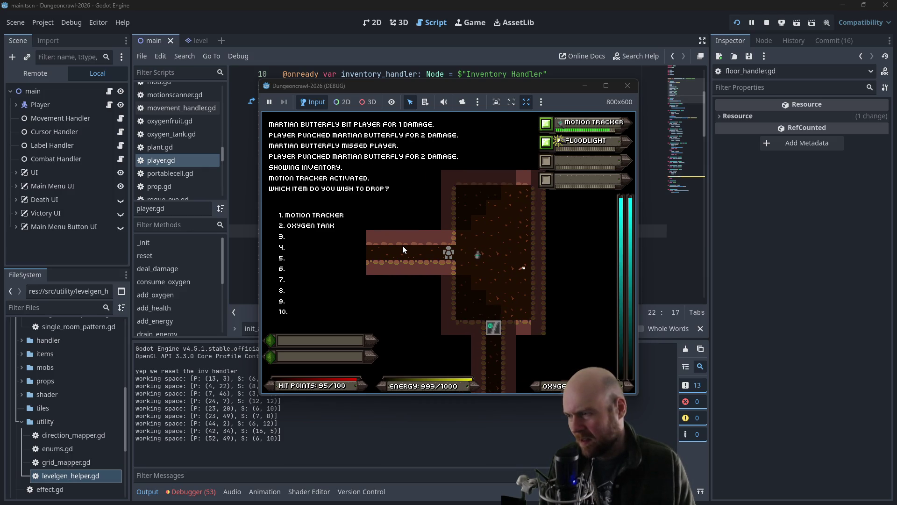
key("1")
Step: Walk right into the next room and ready laser pistol B
key("KP_6")
key("KP_6")
key("KP_6")
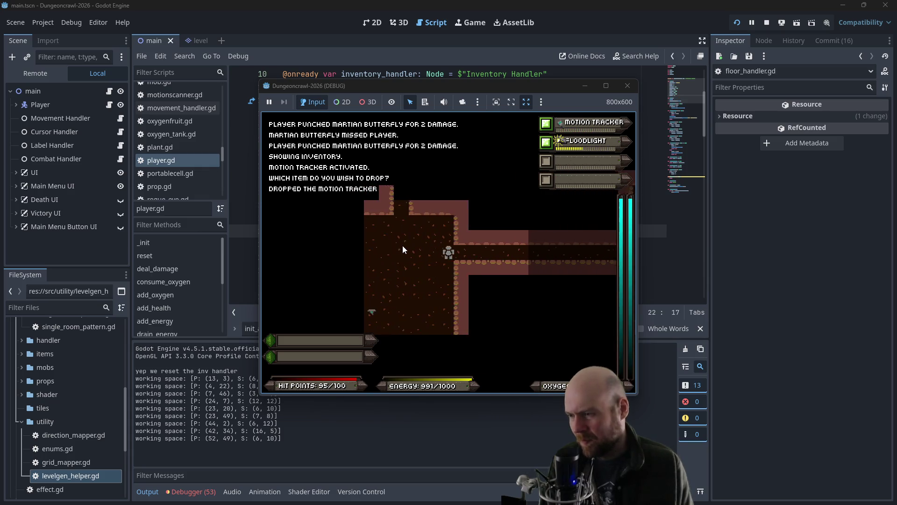
key("KP_6")
key("KP_6")
key("KP_6")
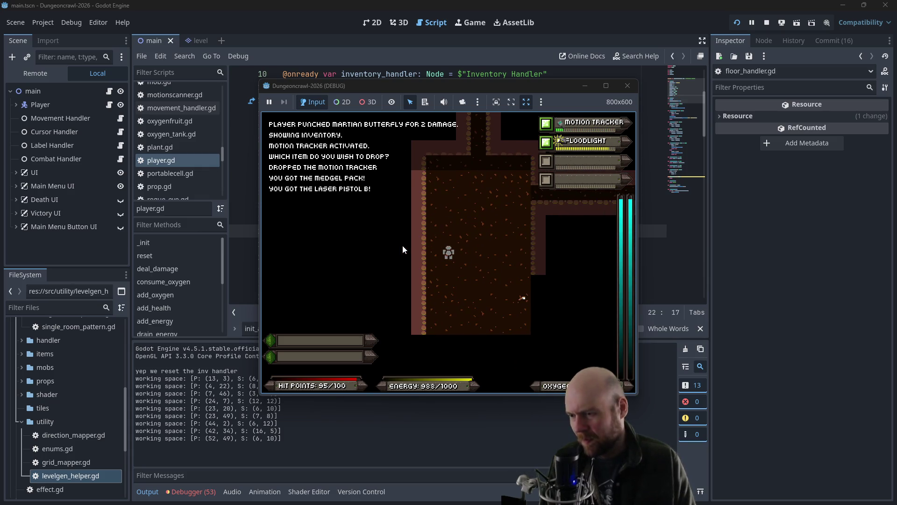
key("i")
key("3")
Step: Aim, fire at and keep fighting the Martian butterfly near the room's bottom wall
key("KP_6")
key("KP_6")
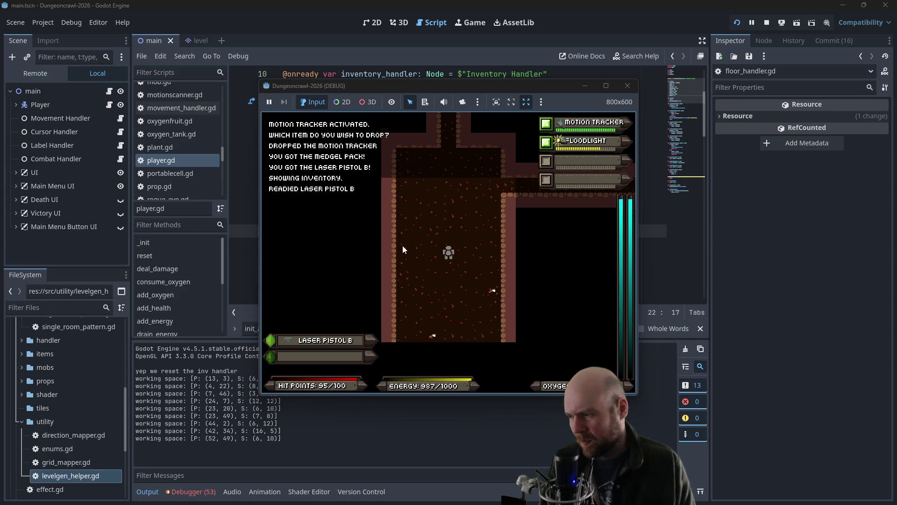
key("KP_2")
key("KP_2")
key("KP_2")
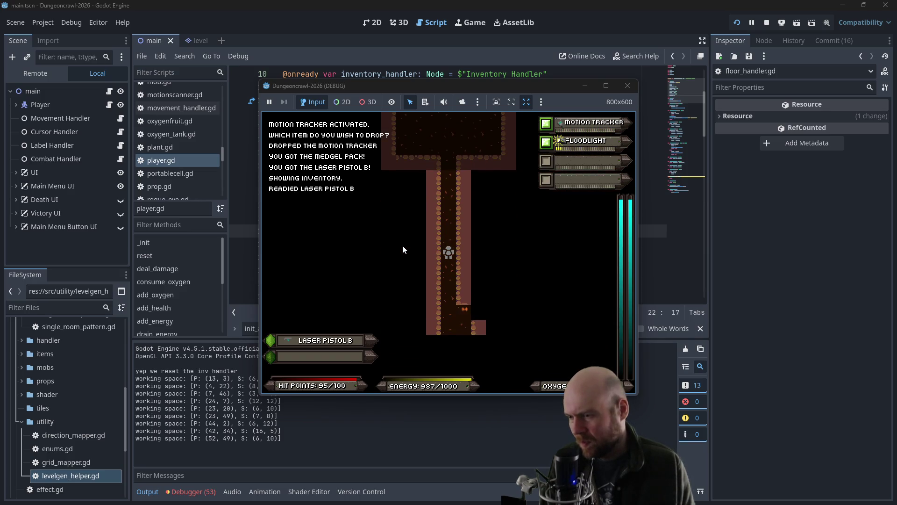
key("f")
key("Return")
key("f")
key("Return")
key("f")
key("Return")
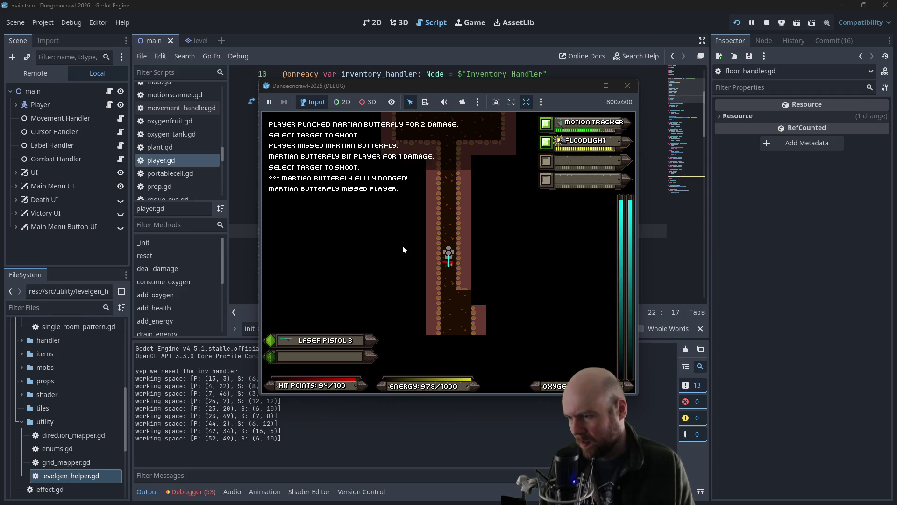
key("KP_2")
key("KP_2")
key("KP_2")
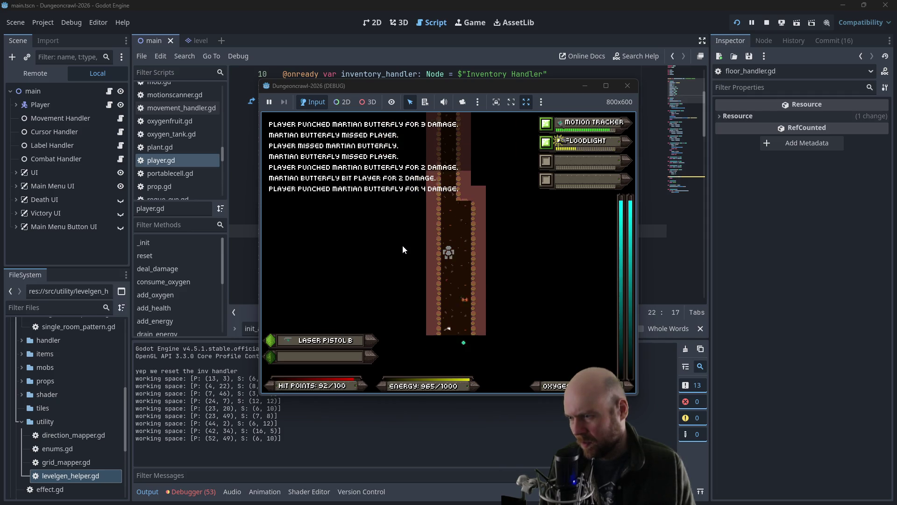
key("KP_2")
key("KP_2")
key("KP_2")
key("KP_2")
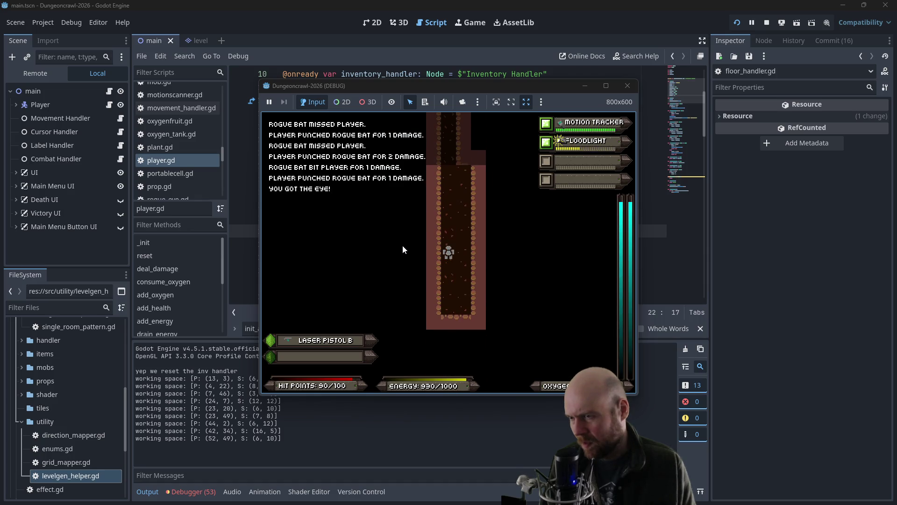
Step: Kill the butterfly in the upper room, then pick up and activate the terrain scanner
key("KP_2")
key("KP_2")
key("KP_2")
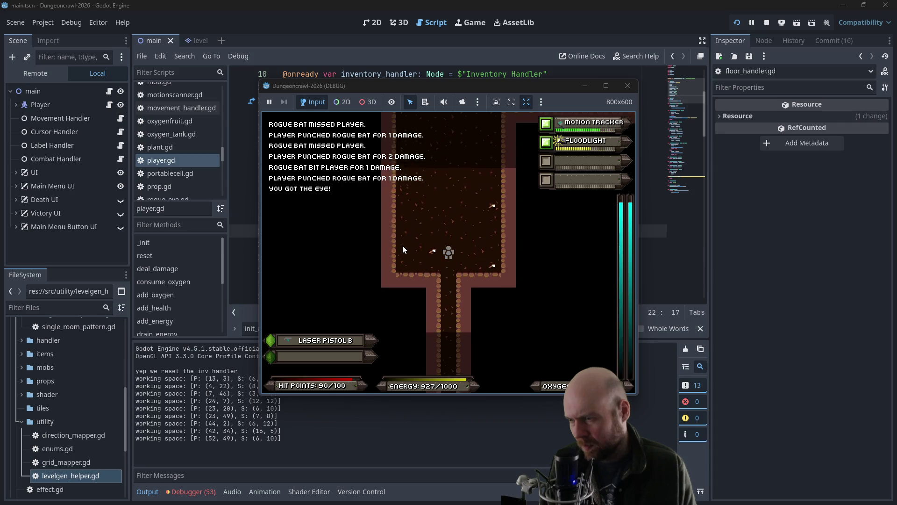
key("KP_8")
key("KP_8")
key("KP_8")
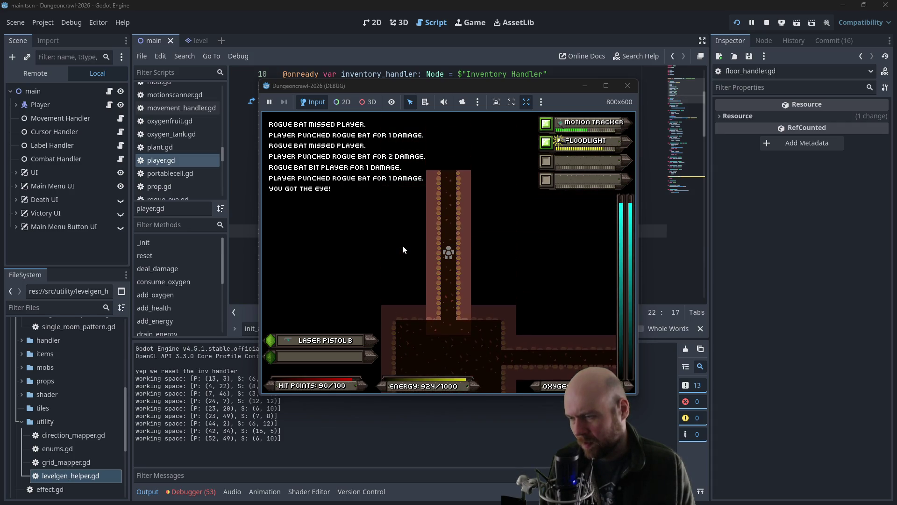
key("KP_6")
key("KP_6")
key("KP_6")
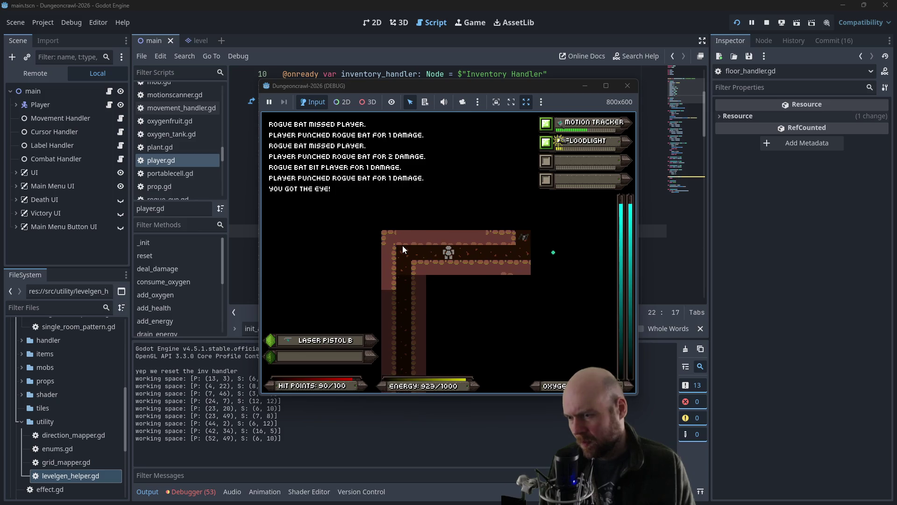
key("KP_8")
key("KP_8")
key("KP_8")
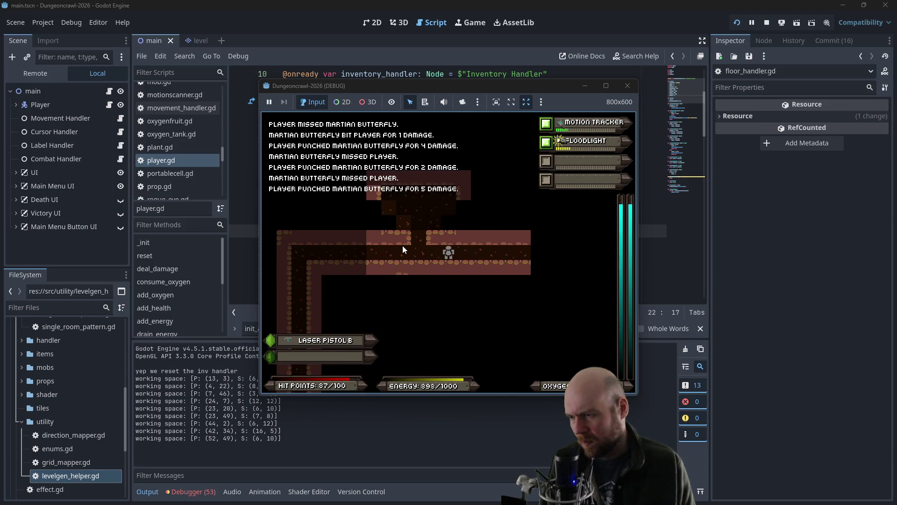
key("KP_9")
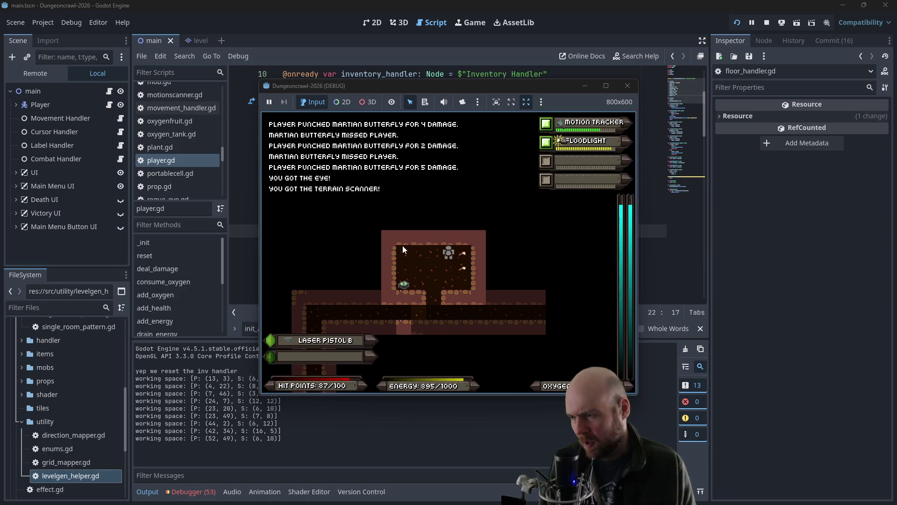
key("KP_2")
key("KP_2")
key("i")
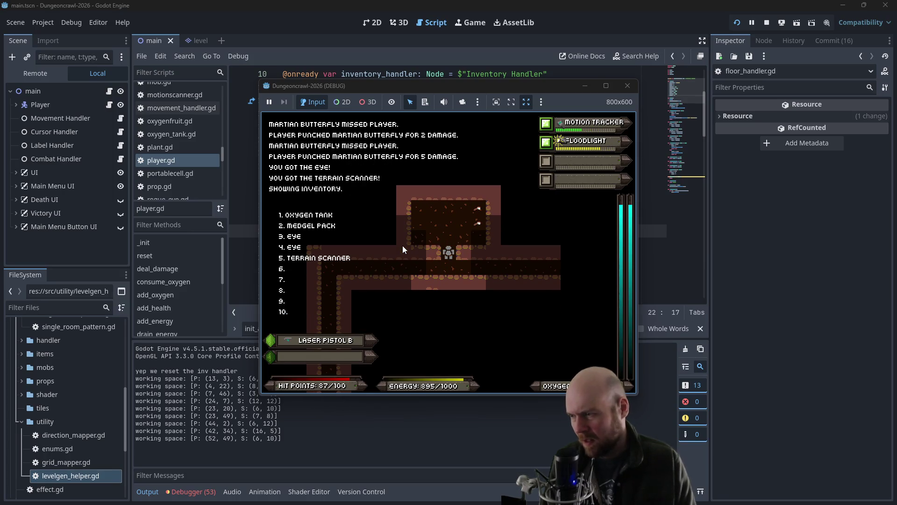
key("3")
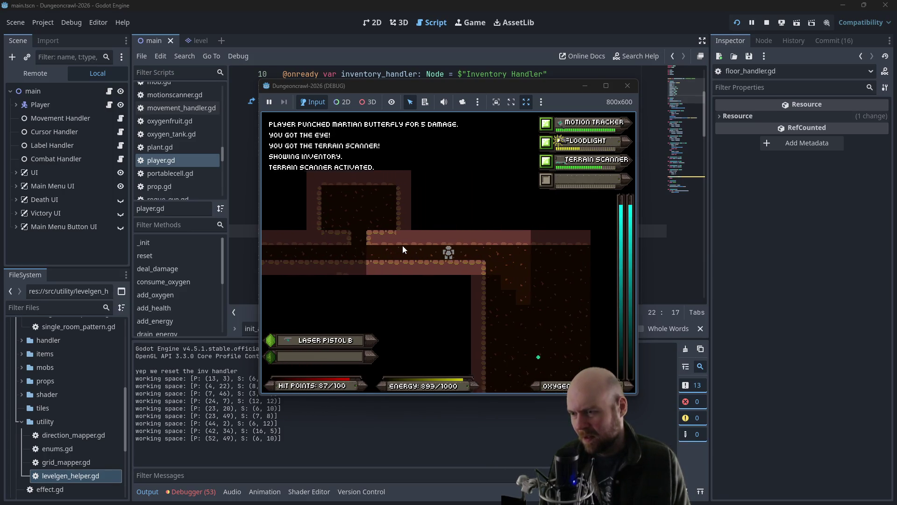
Step: Move into the room below-right and attack the rogue bat
key("KP_6")
key("KP_2")
key("KP_2")
key("KP_3")
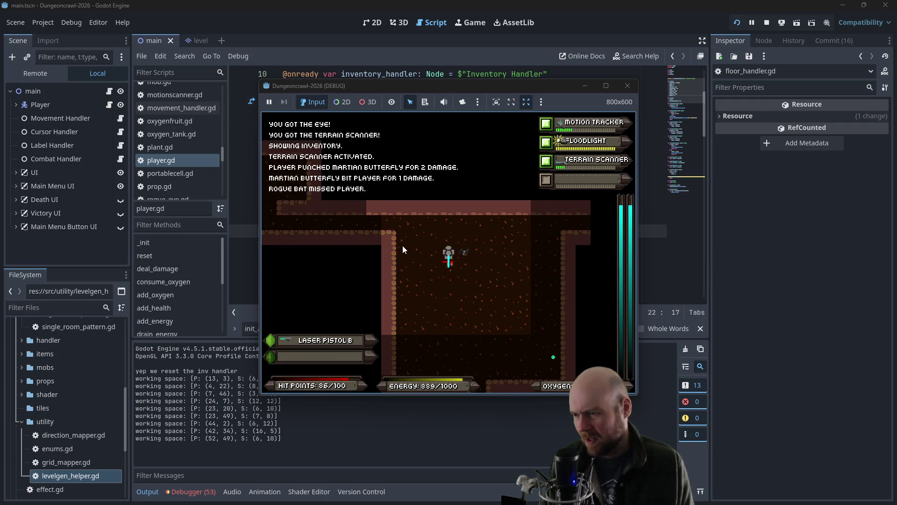
key("KP_2")
key("KP_8")
key("KP_8")
key("KP_8")
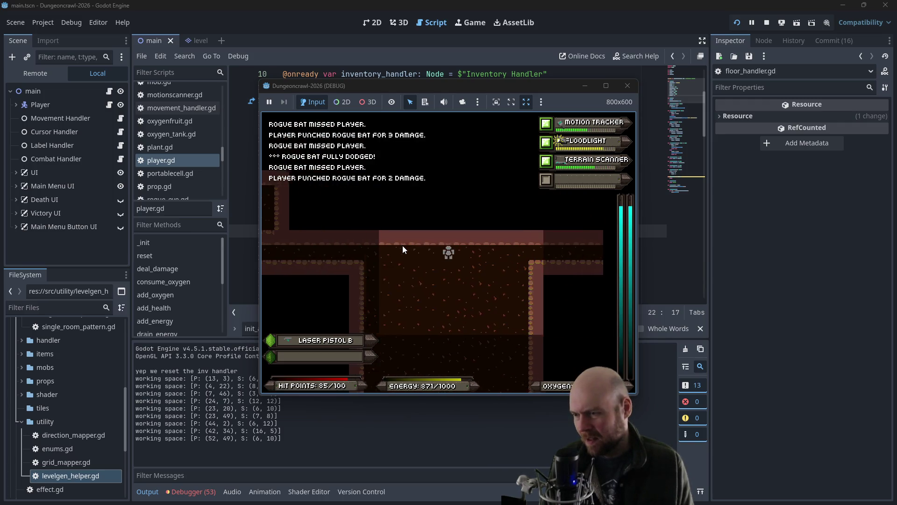
Step: Fight the martian butterfly in the next room, then pick up and drop Laser Pistol A
key("KP_6")
key("KP_6")
key("KP_6")
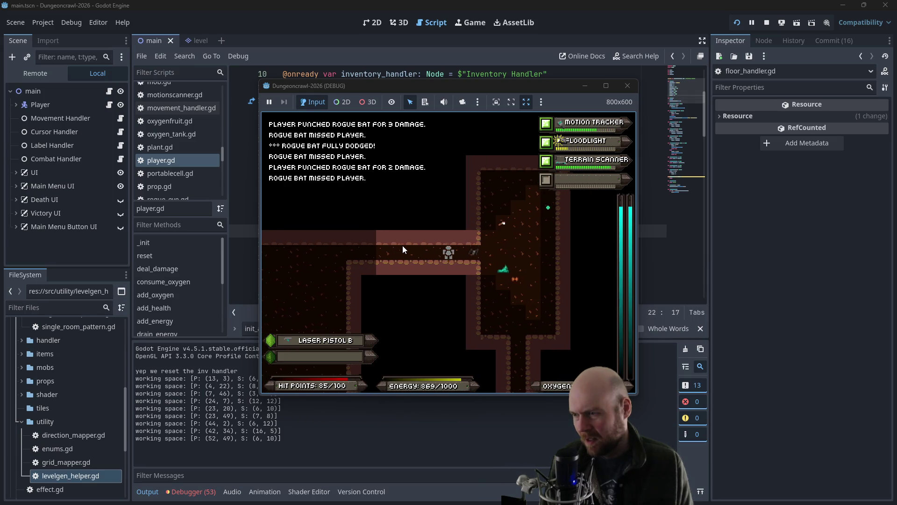
key("KP_6")
key("KP_6")
key("KP_6")
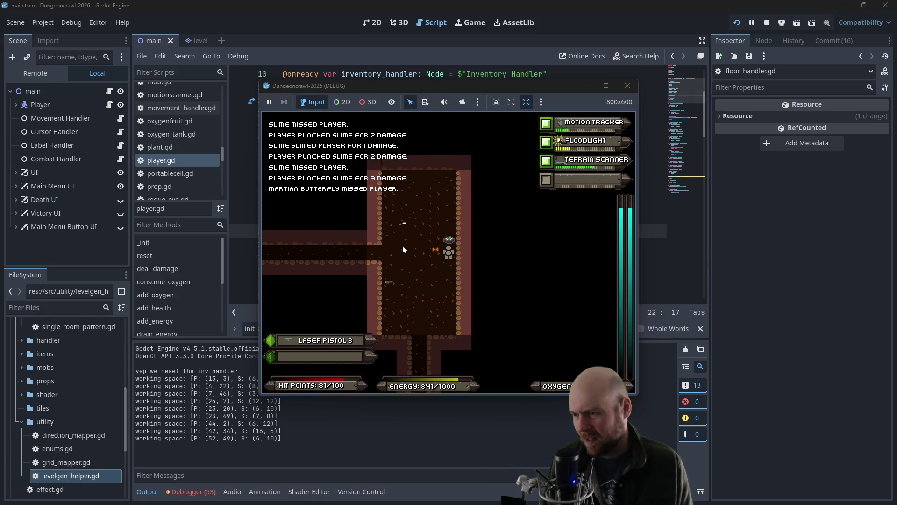
key("KP_8")
key("KP_8")
key("KP_8")
key("KP_1")
key("KP_1")
key("KP_4")
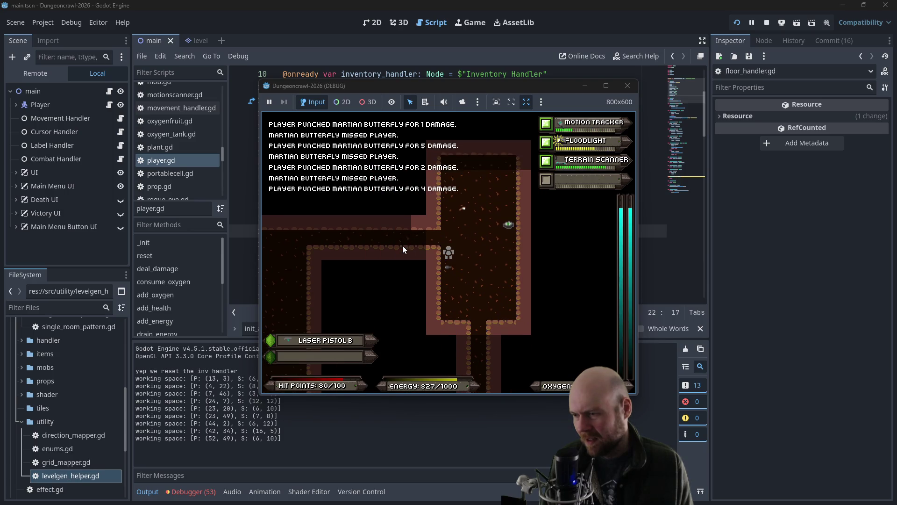
key("KP_4")
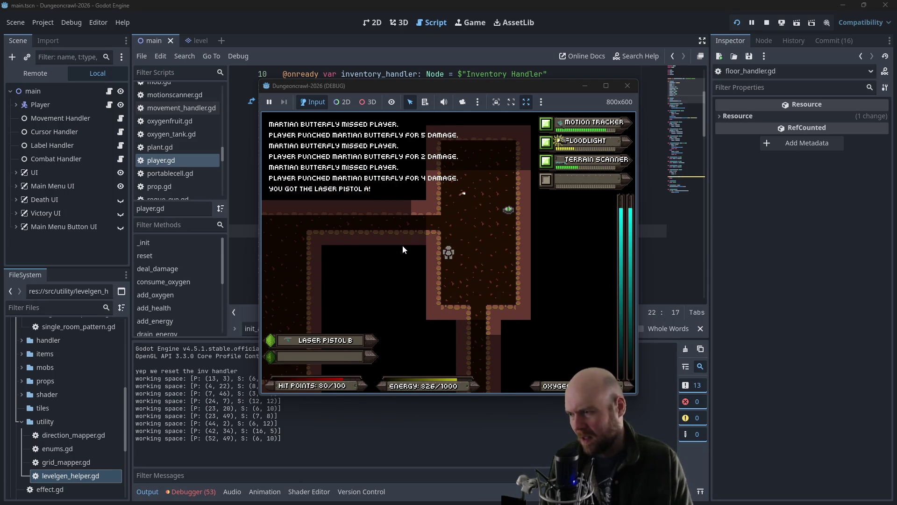
key("d")
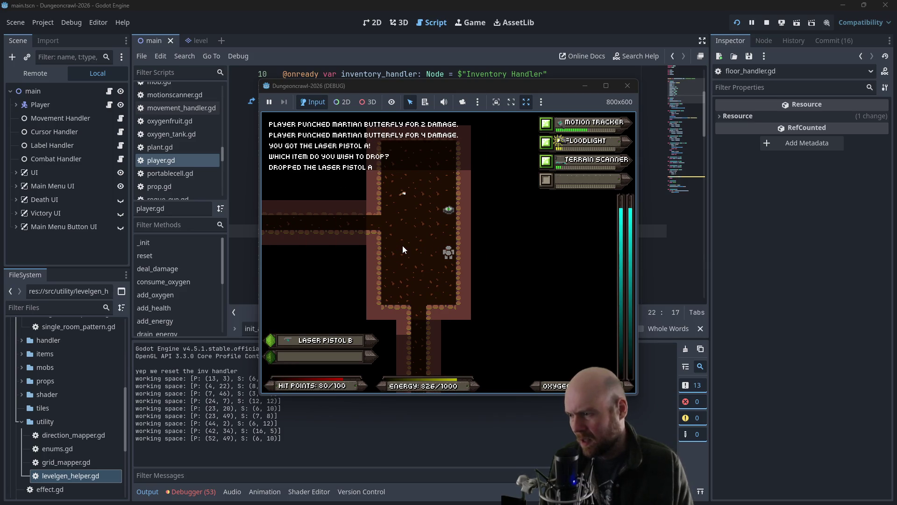
key("KP_1")
Step: Head down the corridor into the room below and fight the slime
key("KP_2")
key("KP_2")
key("KP_2")
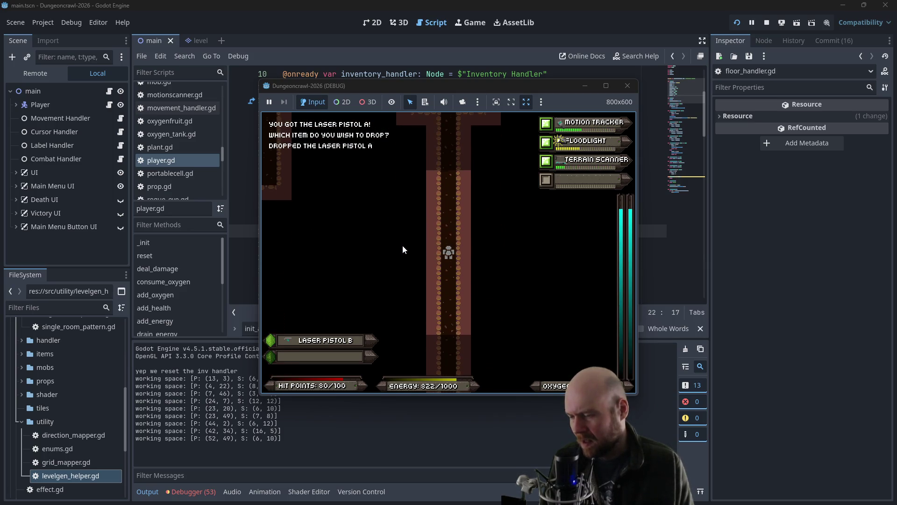
key("KP_2")
key("KP_2")
key("KP_2")
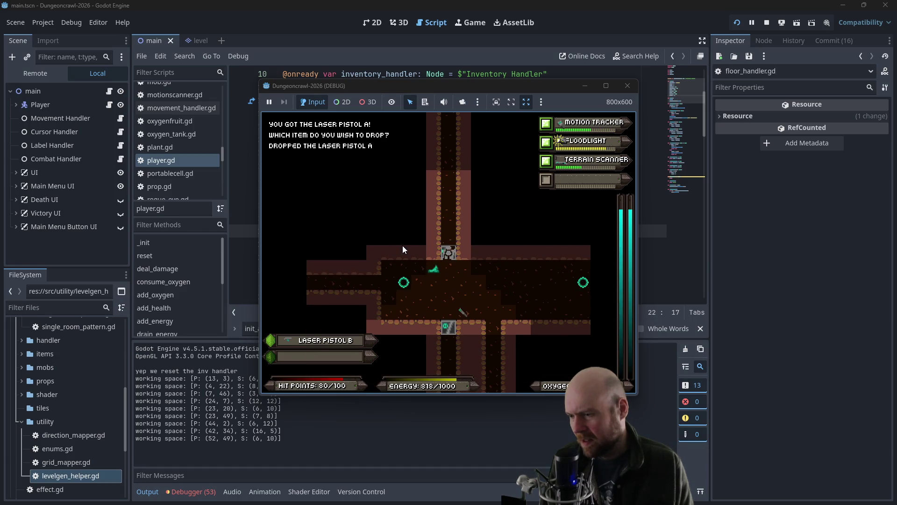
key("KP_8")
key("KP_8")
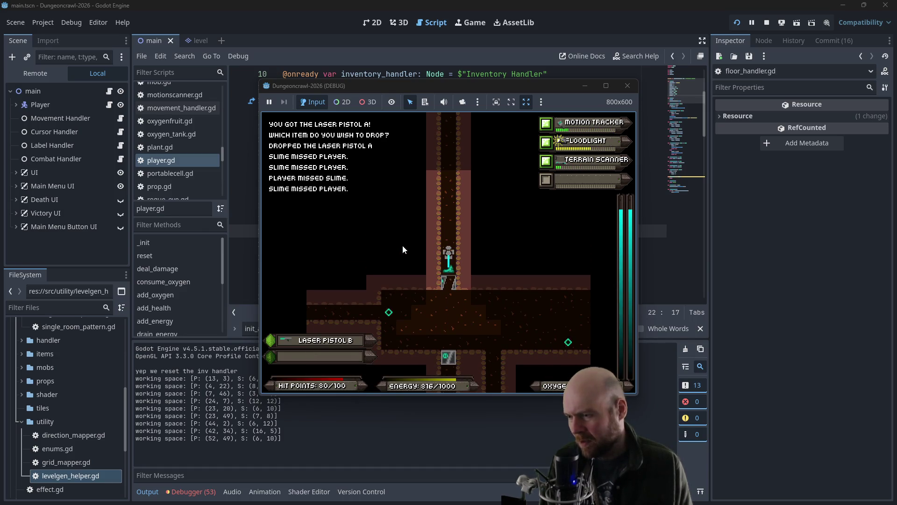
key("KP_2")
key("KP_2")
key("KP_2")
key("KP_3")
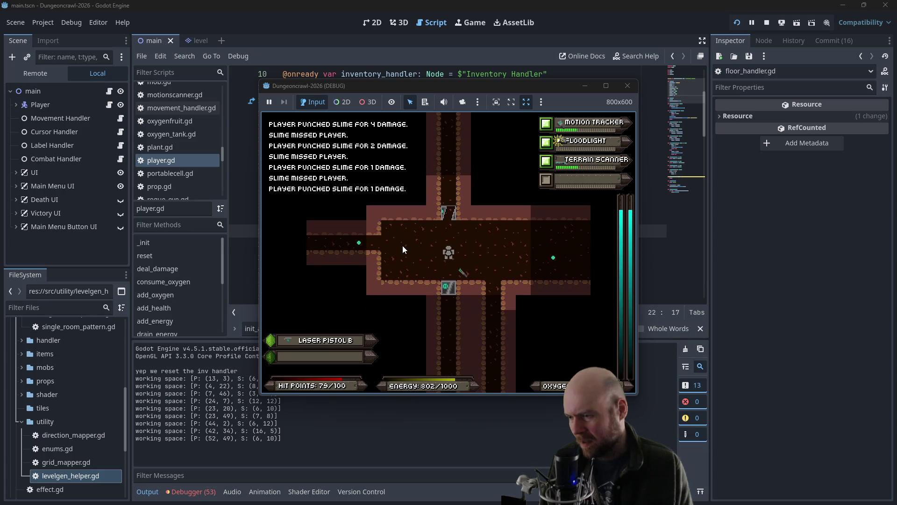
key("KP_4")
key("KP_4")
key("KP_4")
key("KP_8")
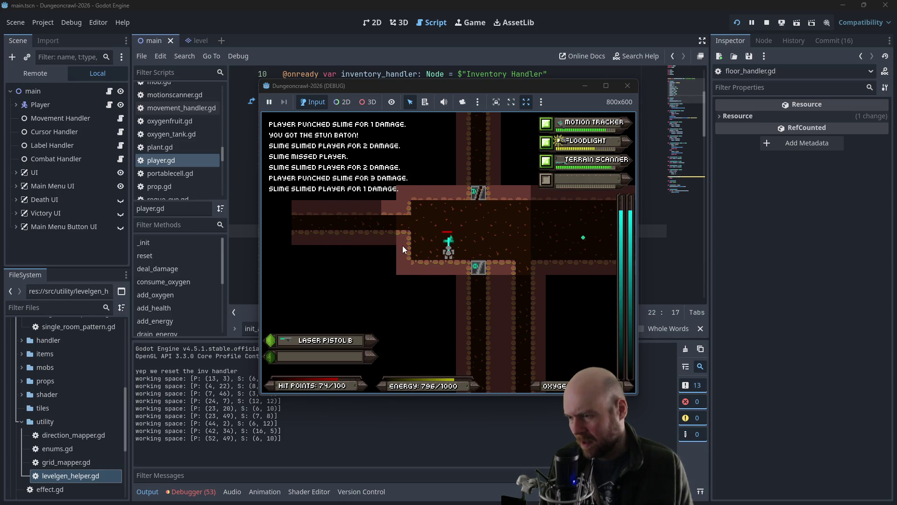
key("KP_6")
key("KP_6")
key("KP_6")
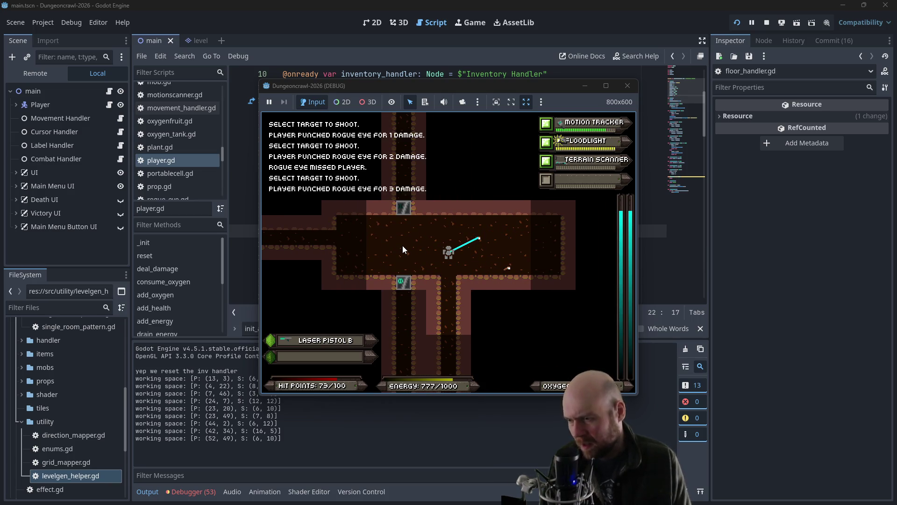
Step: Go through the lower door and fight the martian butterfly in the new room
key("KP_4")
key("KP_1")
key("KP_1")
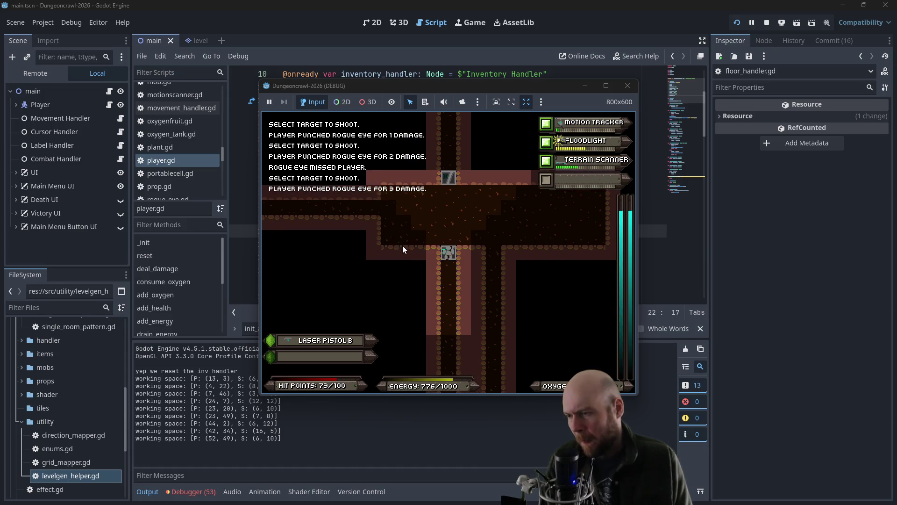
key("KP_2")
key("KP_2")
key("KP_2")
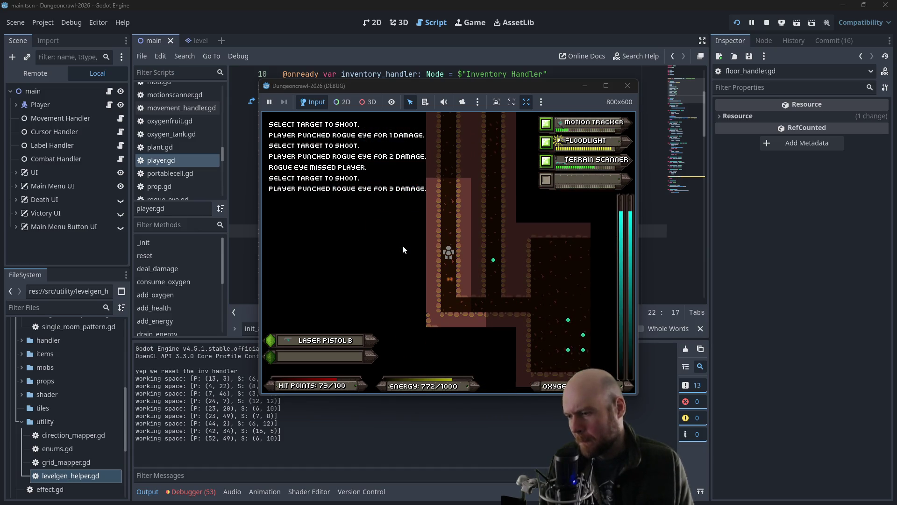
key("KP_2")
key("KP_2")
key("KP_2")
Step: Punch the slime to the east and collect the eye in the room
key("KP_3")
key("KP_3")
key("KP_6")
key("KP_6")
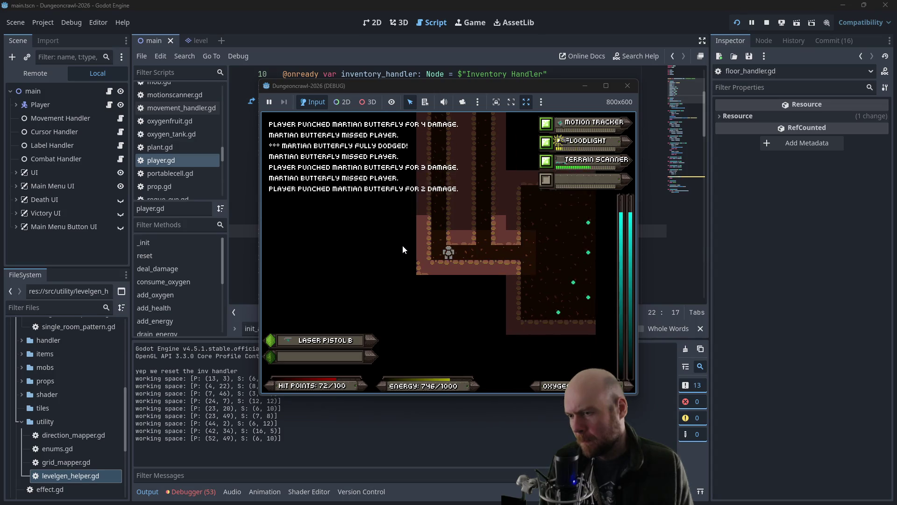
key("KP_4")
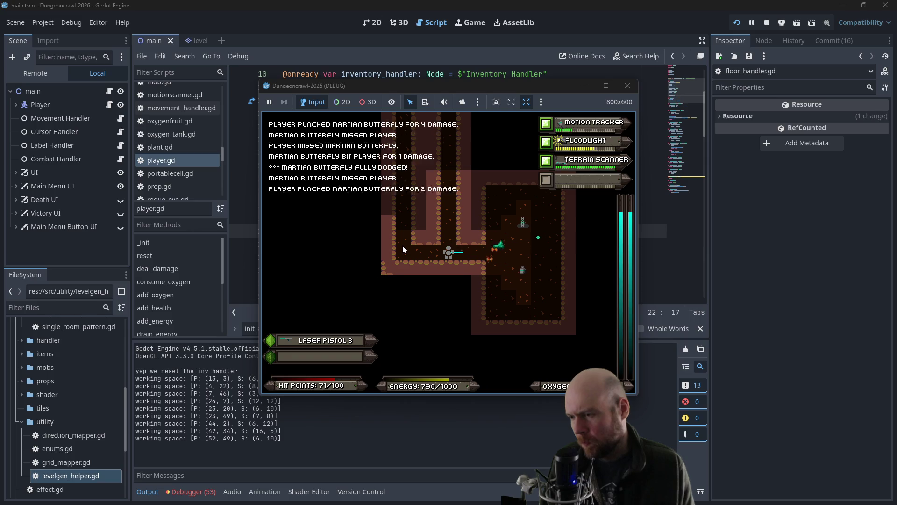
key("KP_6")
key("KP_6")
key("KP_6")
key("KP_4")
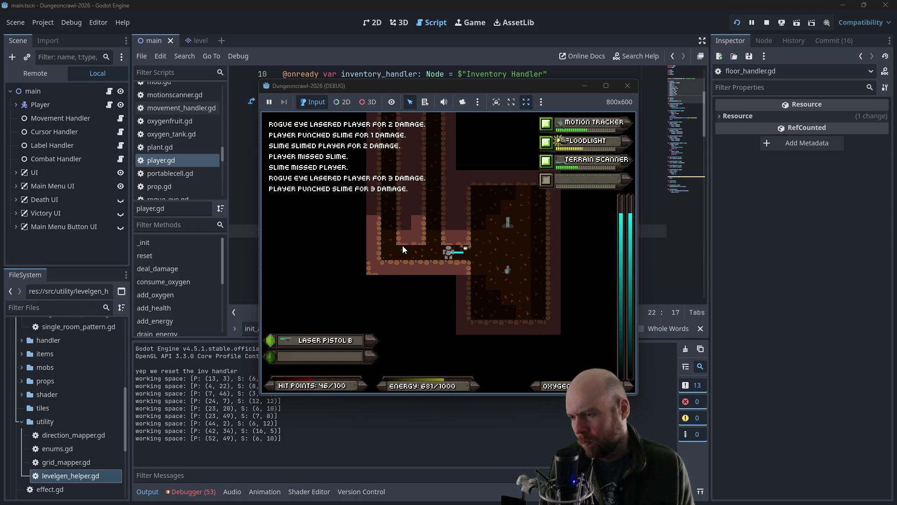
key("KP_6")
key("KP_6")
key("KP_6")
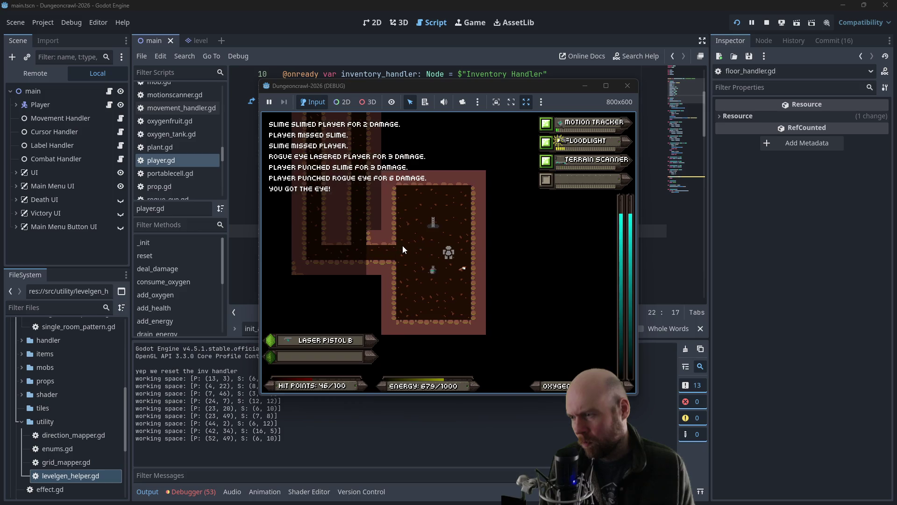
Step: Consume three eyes, the oxygen tank and the medgel pack from the inventory to restore 100/100 hit points
key("i")
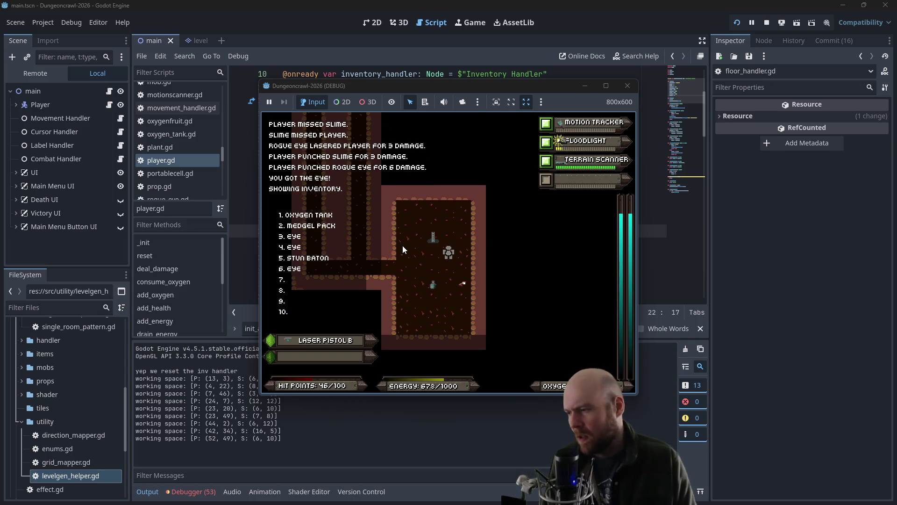
key("3")
key("i")
key("3")
key("i")
key("4")
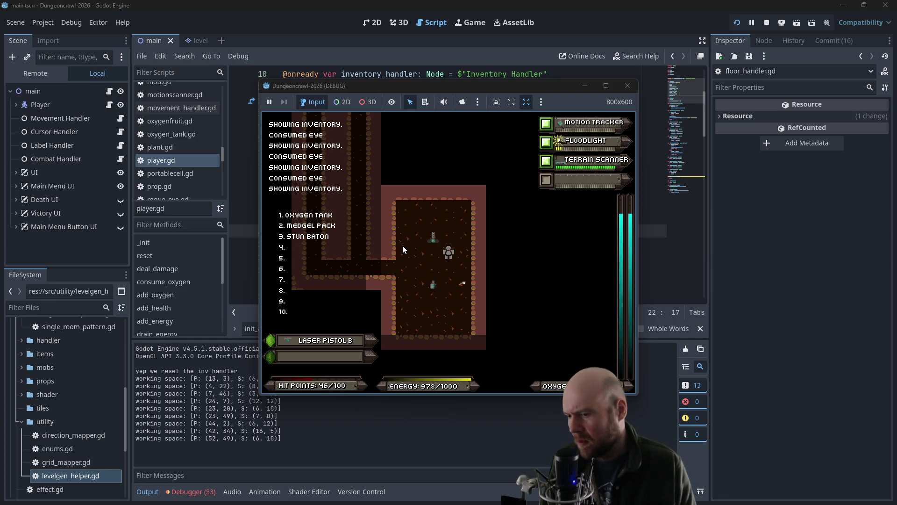
key("1")
key("1")
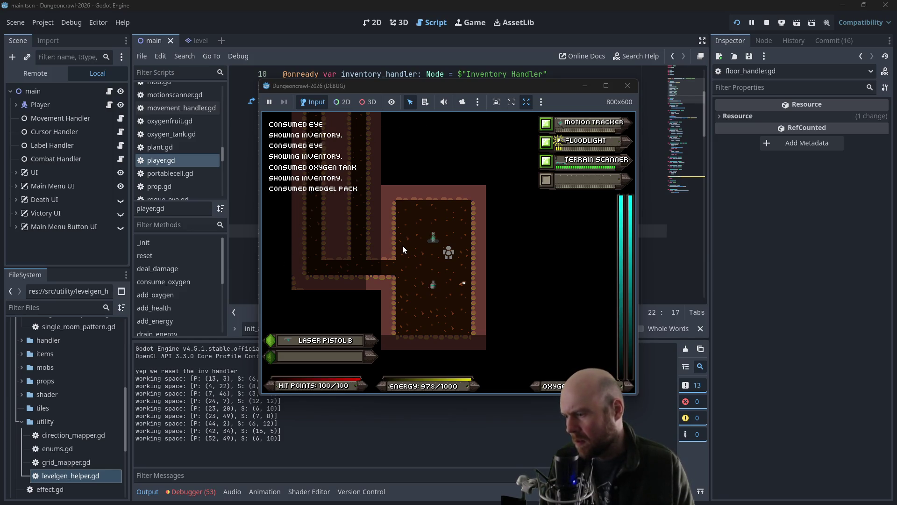
key("Down")
key("Down")
Step: Pick up the oxygen tank and eye, then step onto the stairs down
key("Left")
key("Right")
key("Left")
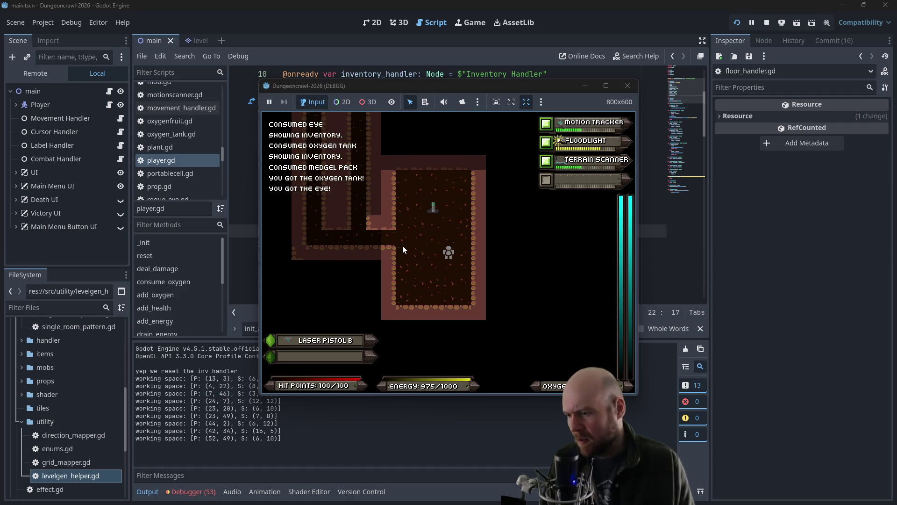
key("Up")
key("Up")
Step: Confirm descending with y and walk down the corridor into the new room
key("y")
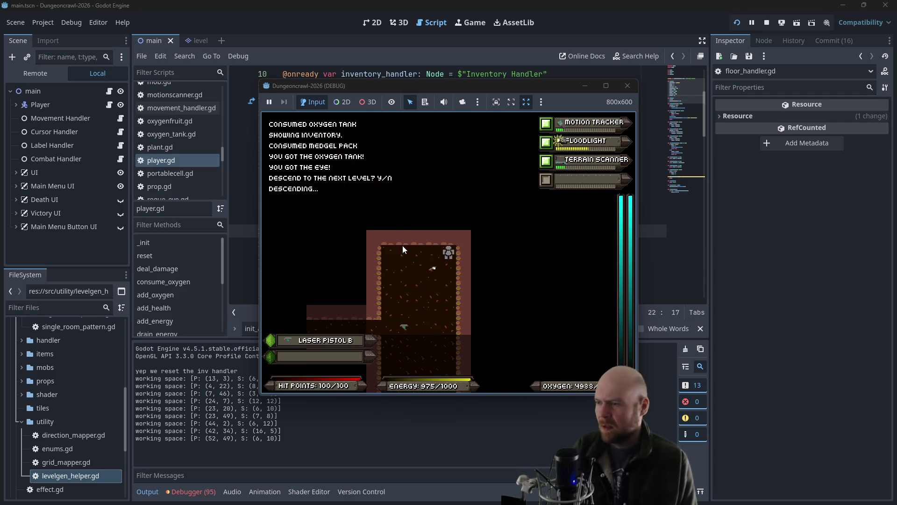
key("Down")
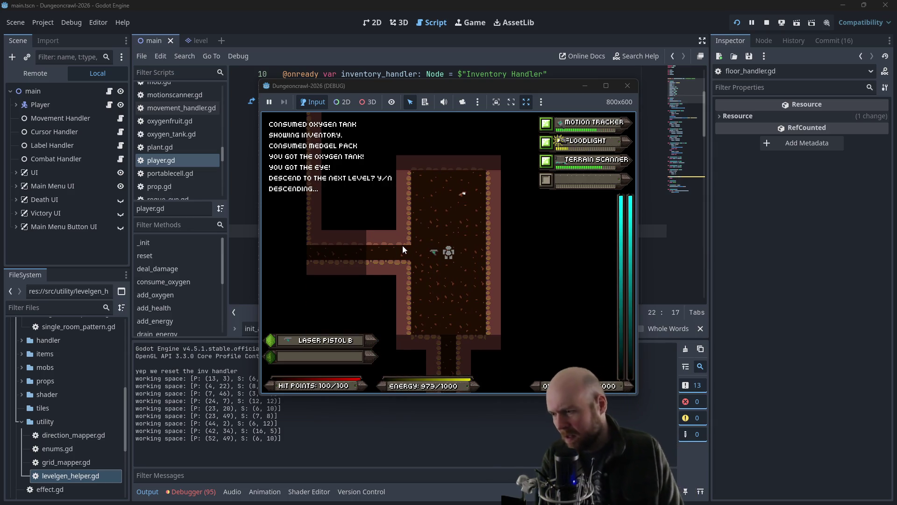
key("Down")
key("d")
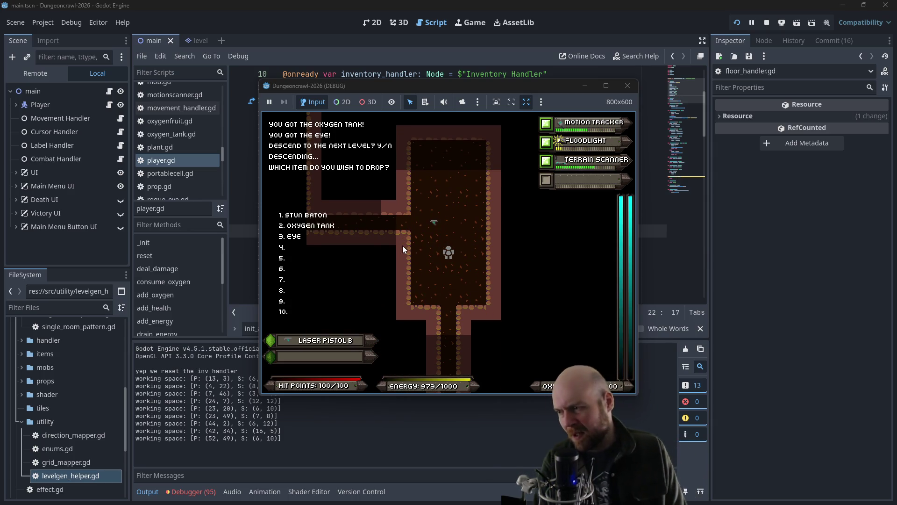
key("Down")
key("Down")
key("Down")
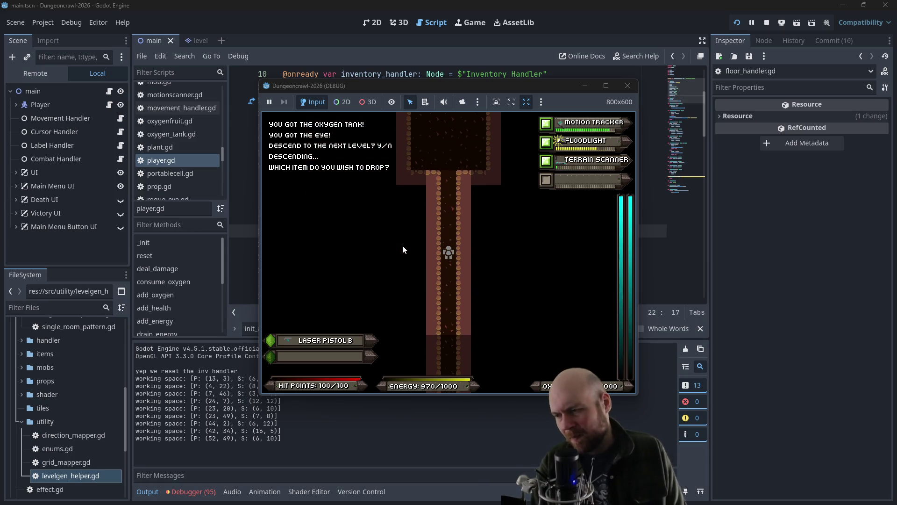
key("Down")
key("Down")
key("Down")
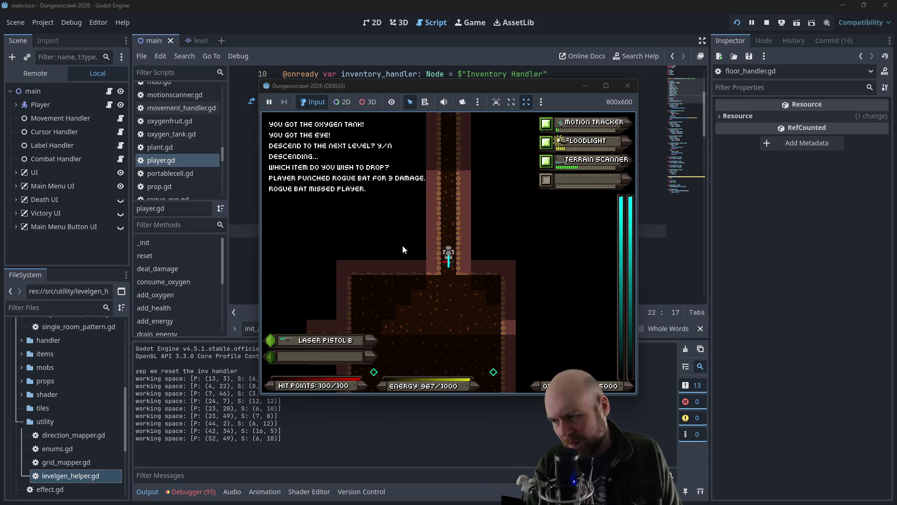
Step: Fight the butterfly, rogue bat and crab bot in the corridor, then stop the running game
key("Up")
key("Up")
key("Up")
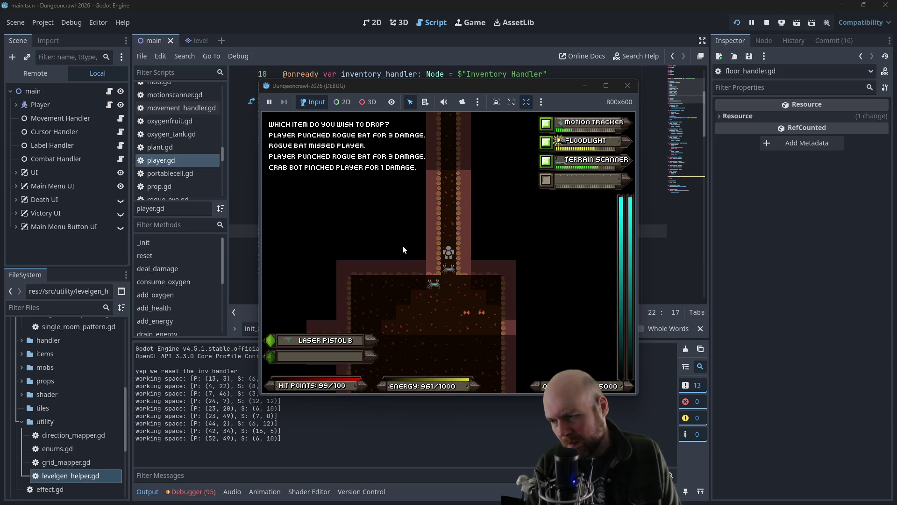
key("Down")
key("Down")
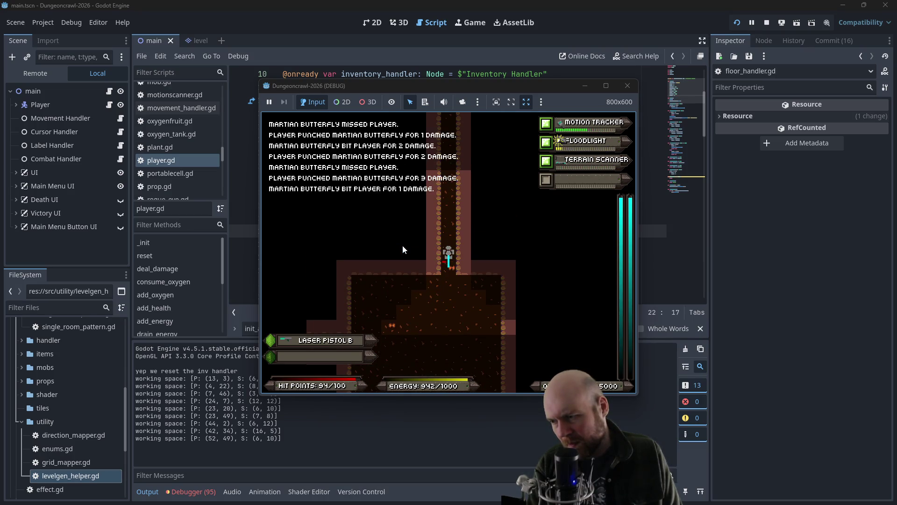
key("Down")
key("Down")
key("Down")
key("Up")
key("Up")
key("Up")
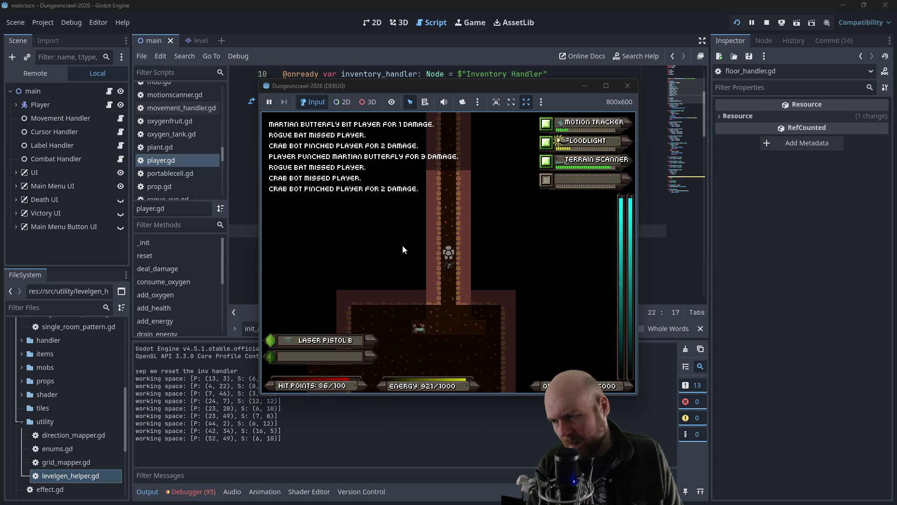
key("Down")
key("Down")
key("Down")
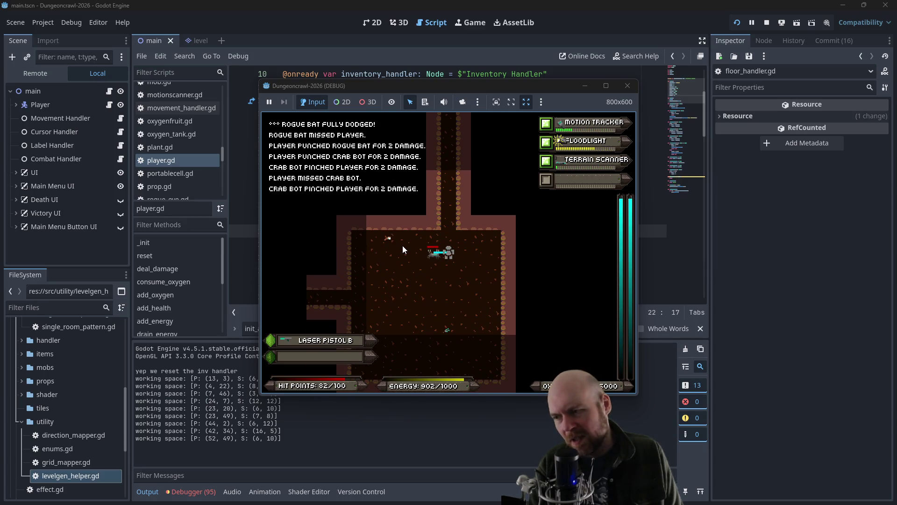
key("Left")
key("Left")
key("Left")
key("Left")
key("Left")
key("Left")
key("Down")
key("Down")
key("Down")
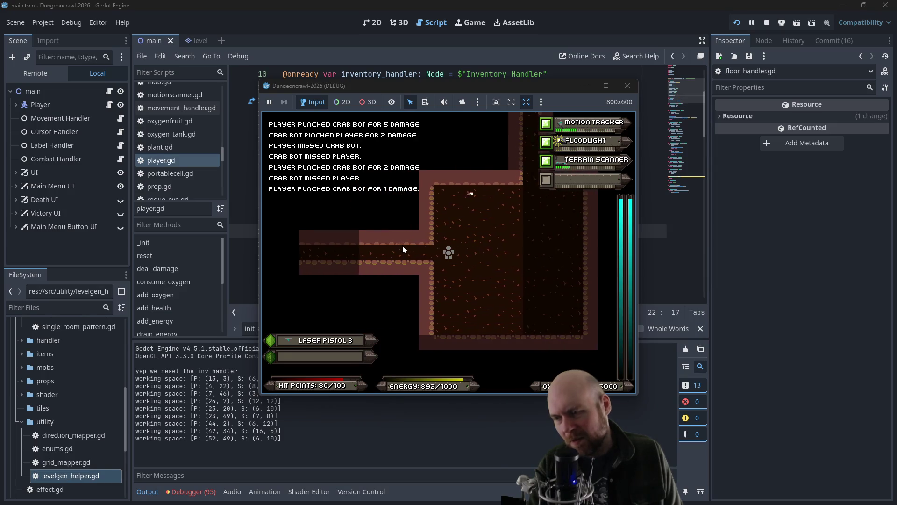
key("Left")
key("Left")
key("Left")
left_click(628, 86)
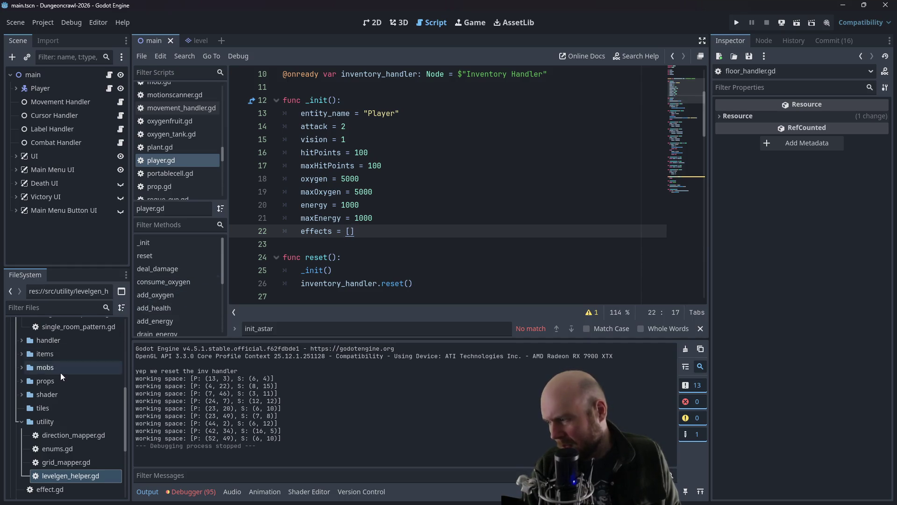
Step: Open floor_strategy_1.gd and select its Add doors lines to copy
scroll(61, 376, "up", 5)
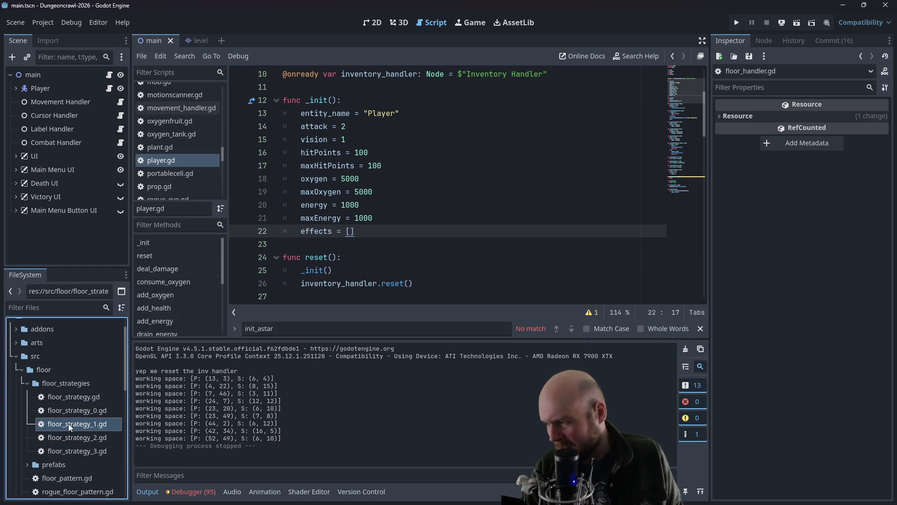
double_click(70, 426)
scroll(438, 287, "up", 5)
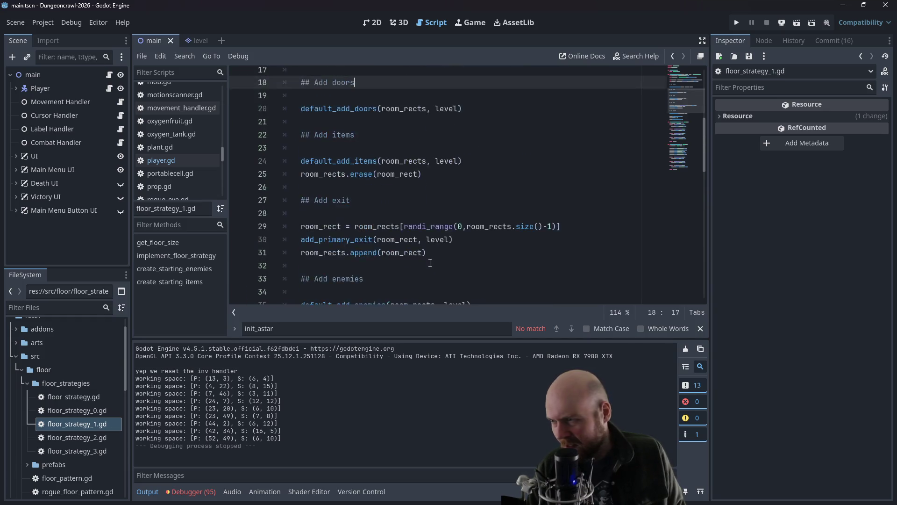
left_click_drag(461, 187, 263, 160)
key("ctrl+c")
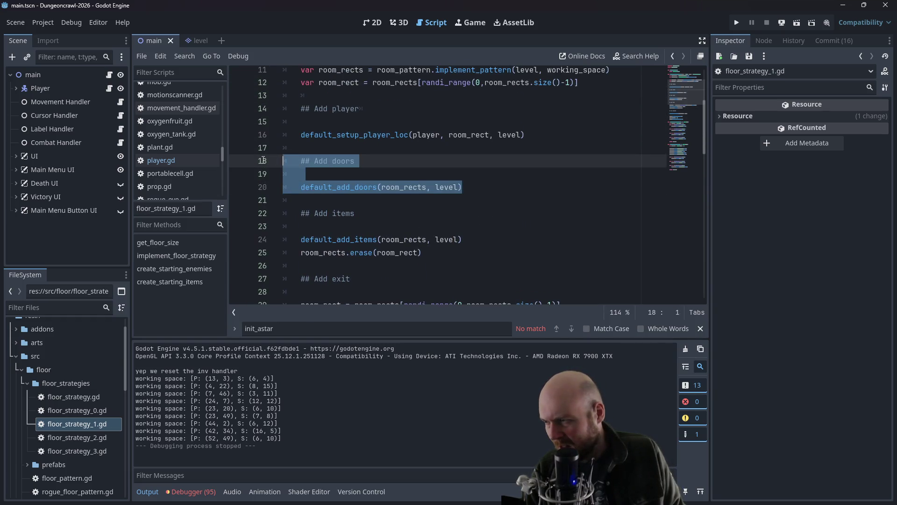
Step: Paste the Add doors lines after the player setup in floor_strategy_2.gd and fix the comment indentation
double_click(79, 436)
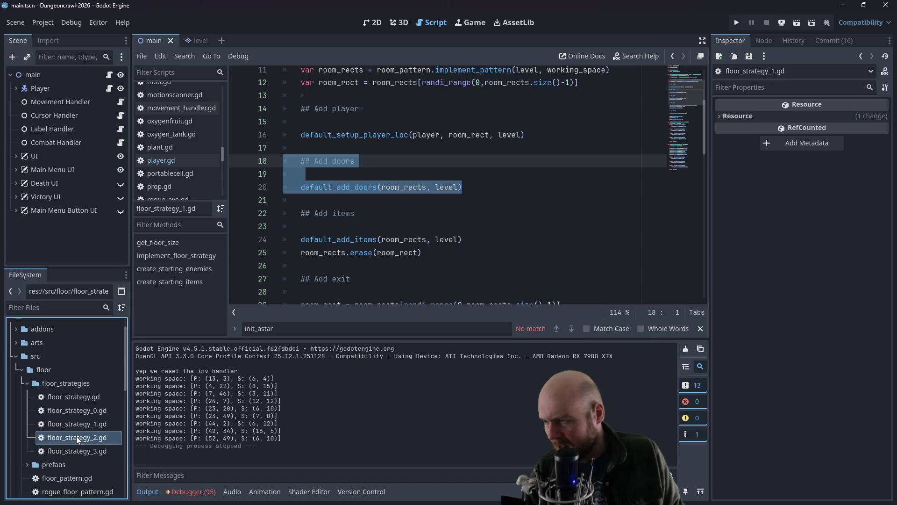
scroll(330, 266, "up", 3)
left_click(402, 234)
key("Return")
key("Return")
key("ctrl+v")
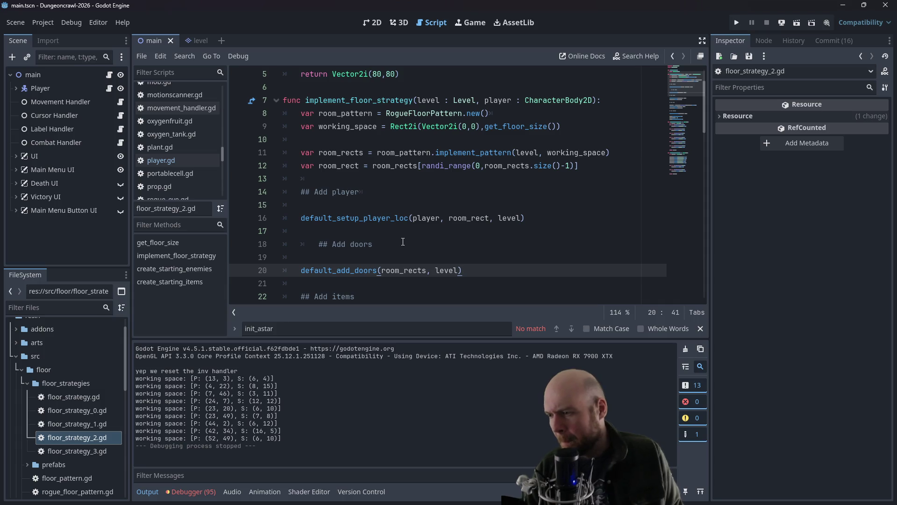
left_click(323, 245)
key("BackSpace")
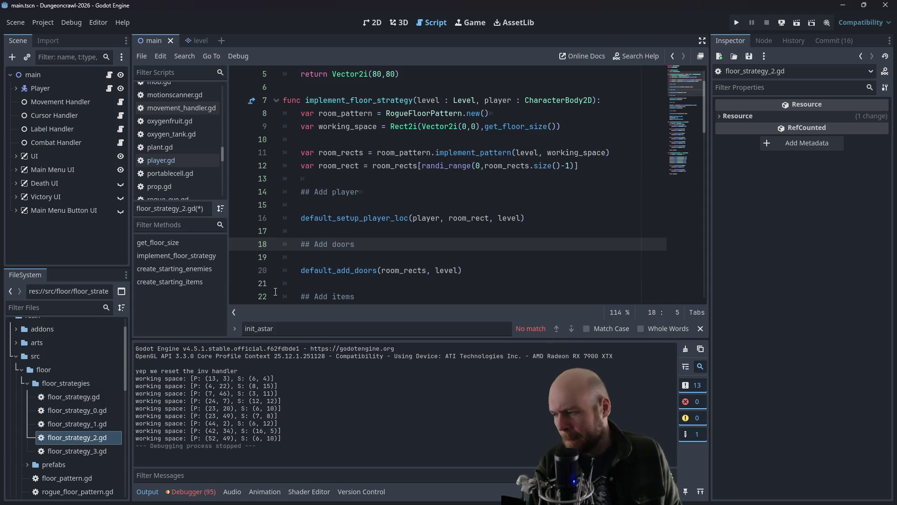
Step: Paste the same Add doors lines into floor_strategy_3.gd and fix the comment indentation
double_click(86, 452)
scroll(331, 202, "down", 1)
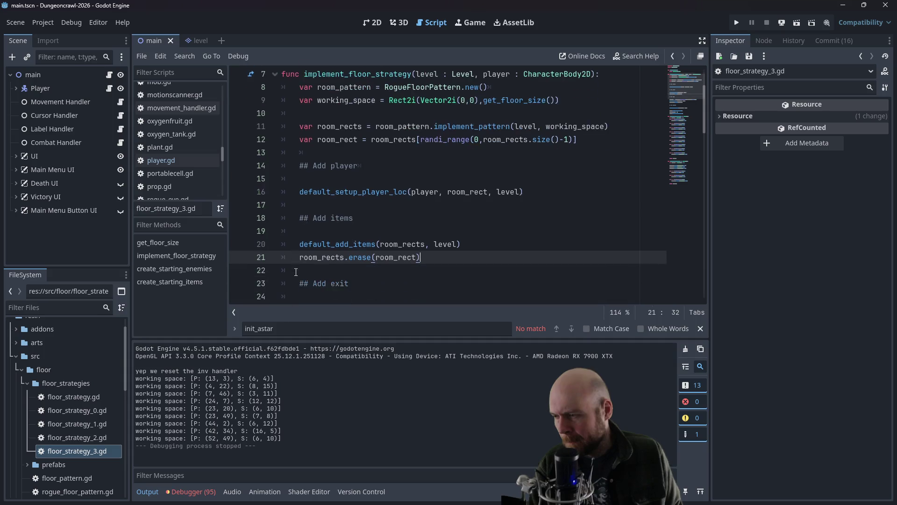
left_click(332, 202)
key("Return")
key("Return")
key("ctrl+v")
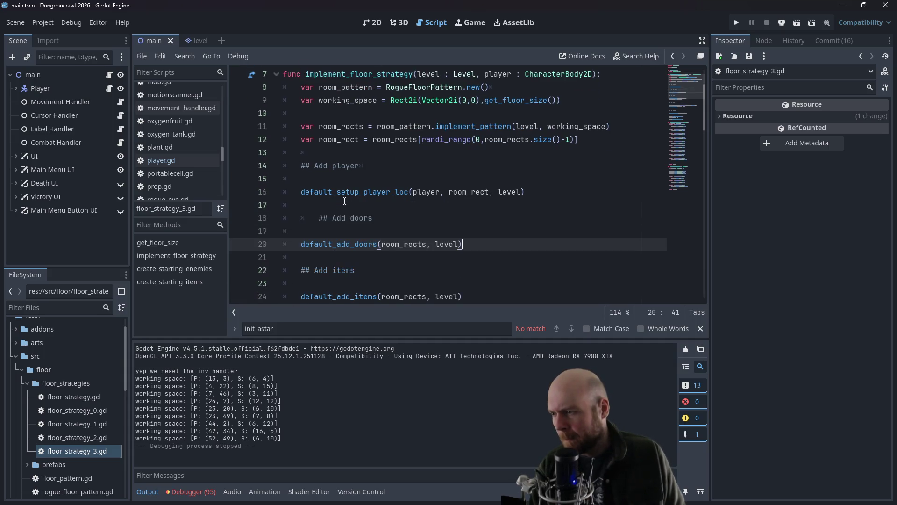
left_click(320, 216)
key("BackSpace")
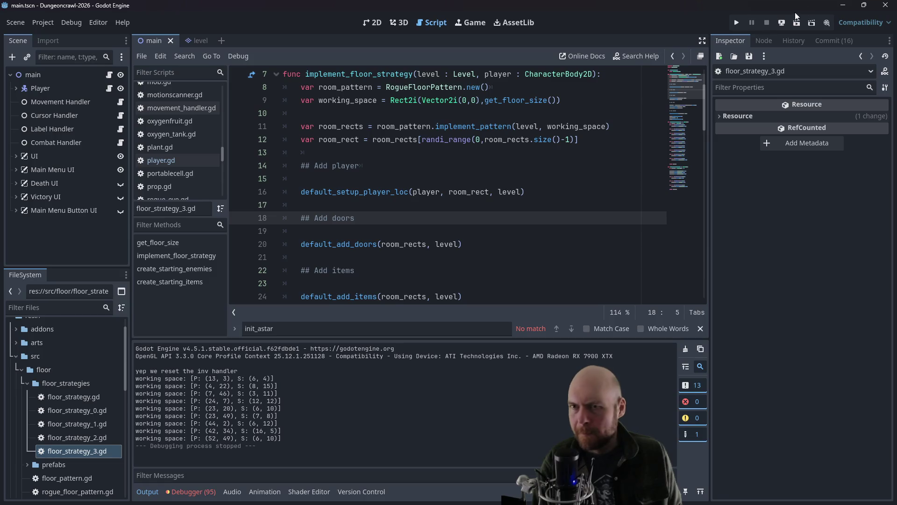
Step: Run the project, start a new game, descend a level, and activate the motion tracker and floodlight
left_click(736, 22)
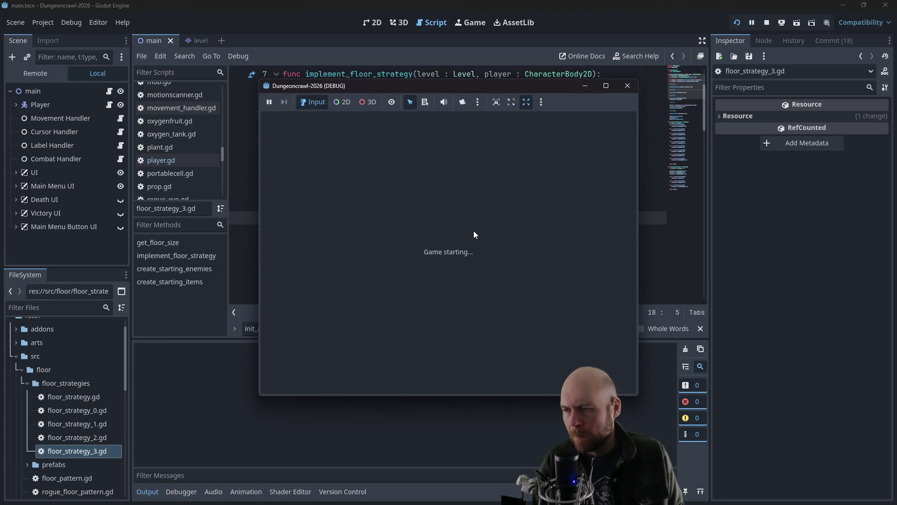
left_click(399, 251)
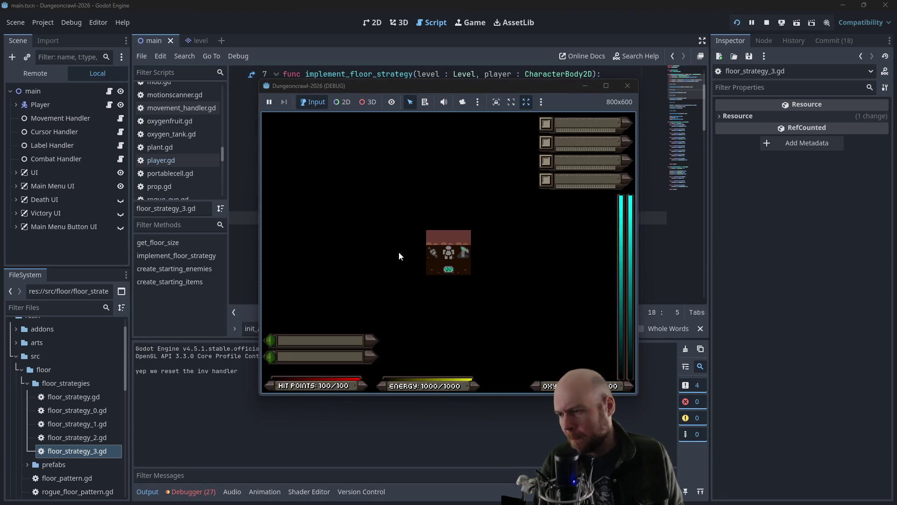
left_click(425, 246)
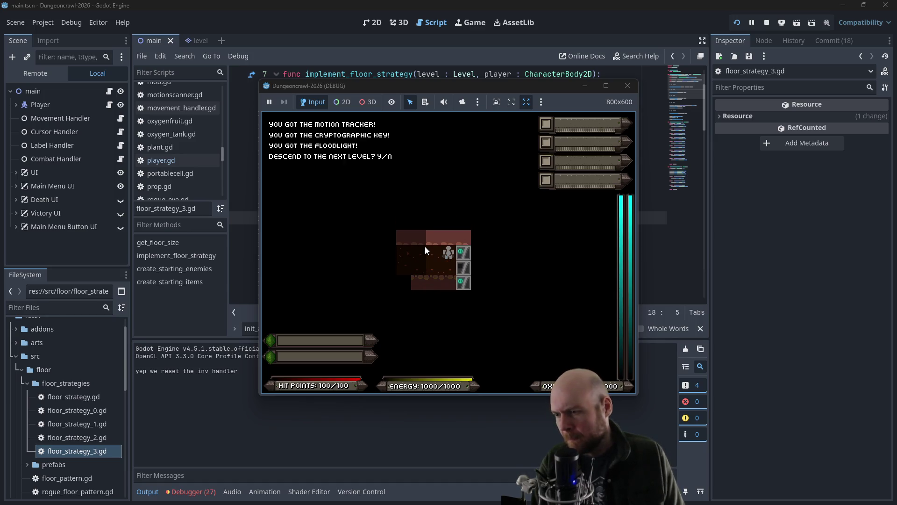
key("y")
key("i")
key("i")
key("1")
key("2")
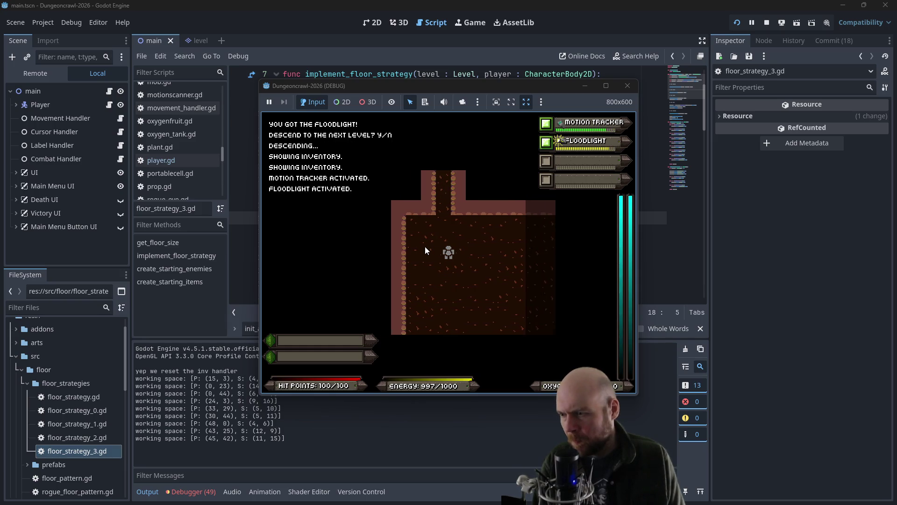
Step: Walk up and right through the corridors to the crossroads and toward the door
key("Up")
key("Up")
key("Up")
key("Right")
key("Right")
key("Right")
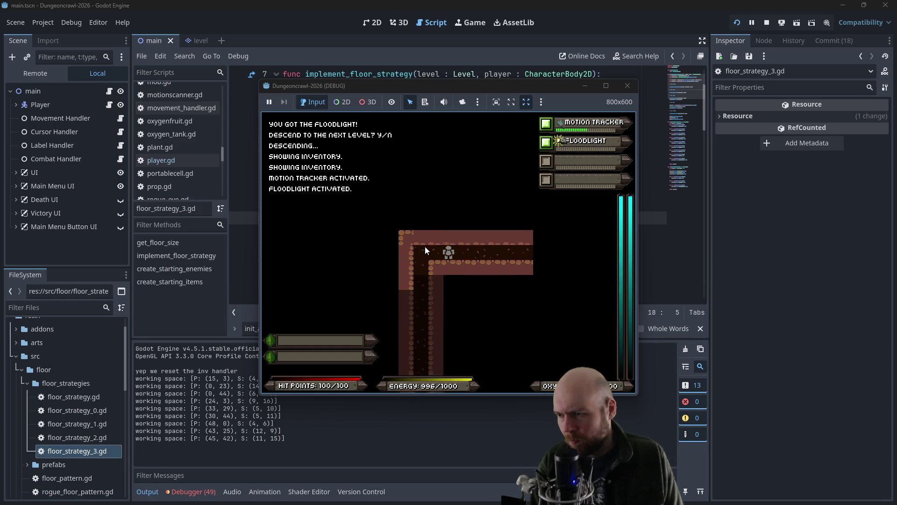
key("Right")
key("Right")
key("Right")
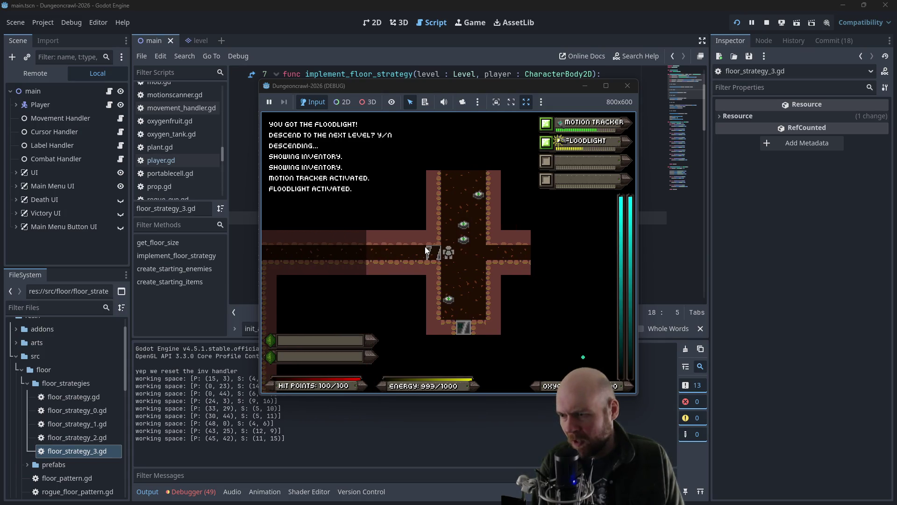
key("Down")
key("Down")
key("Down")
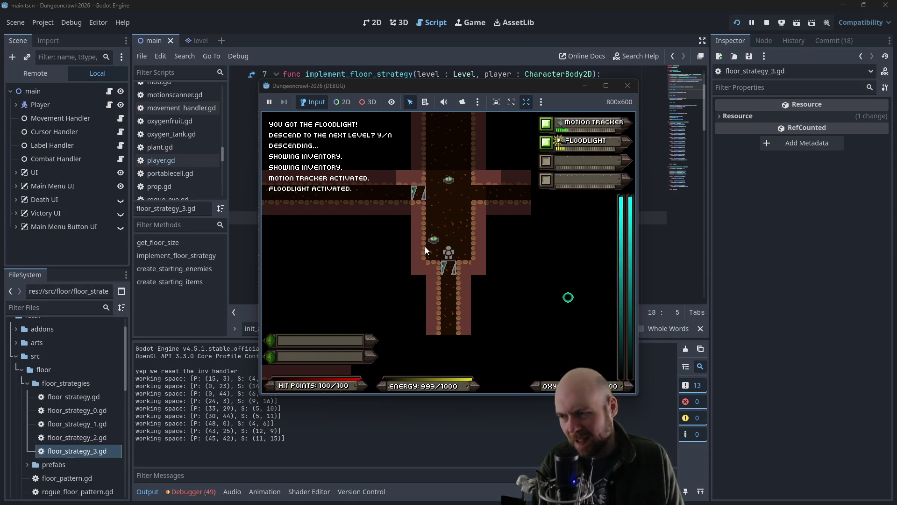
key("Up")
key("Up")
key("Up")
key("Right")
key("Right")
key("Left")
key("Left")
key("Left")
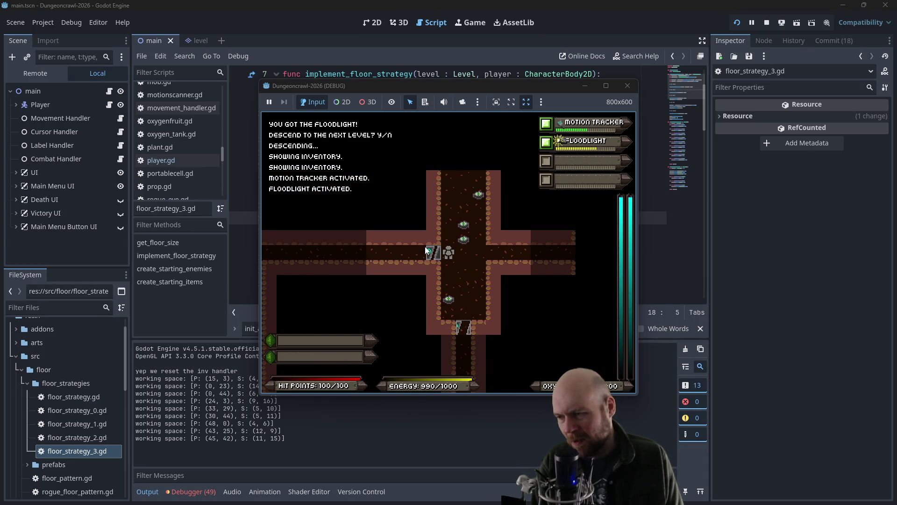
Step: Collect the medgel packs up the corridor and walk through the opened door
key("Right")
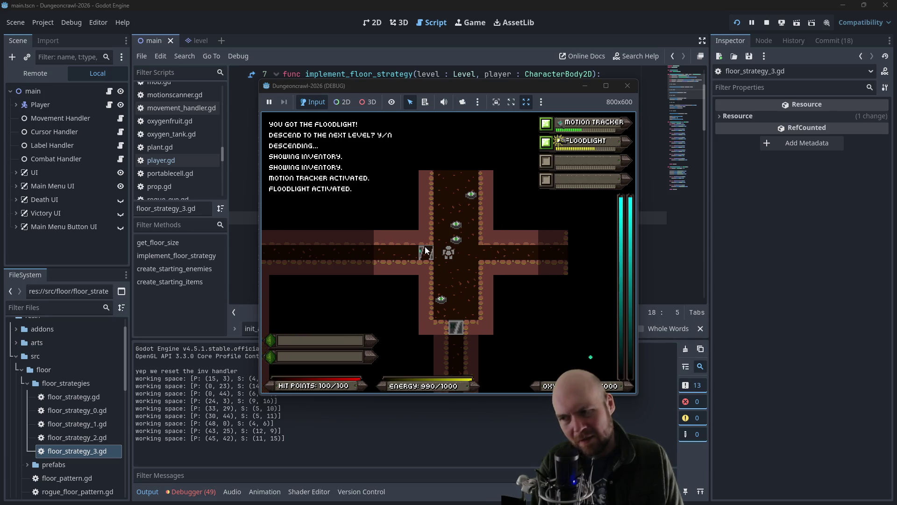
key("Up")
key("Up")
key("Up")
key("Up")
key("Up")
key("Up")
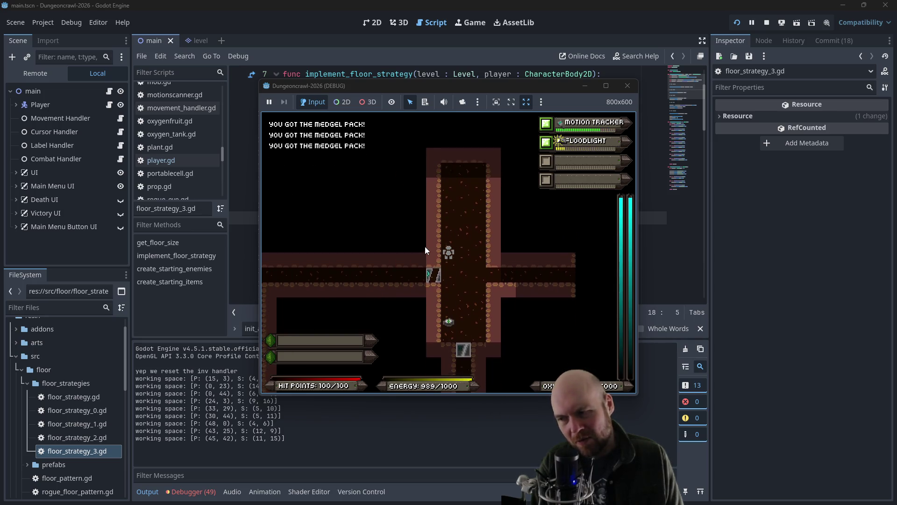
key("Right")
key("Right")
key("Right")
key("Right")
key("Right")
key("Right")
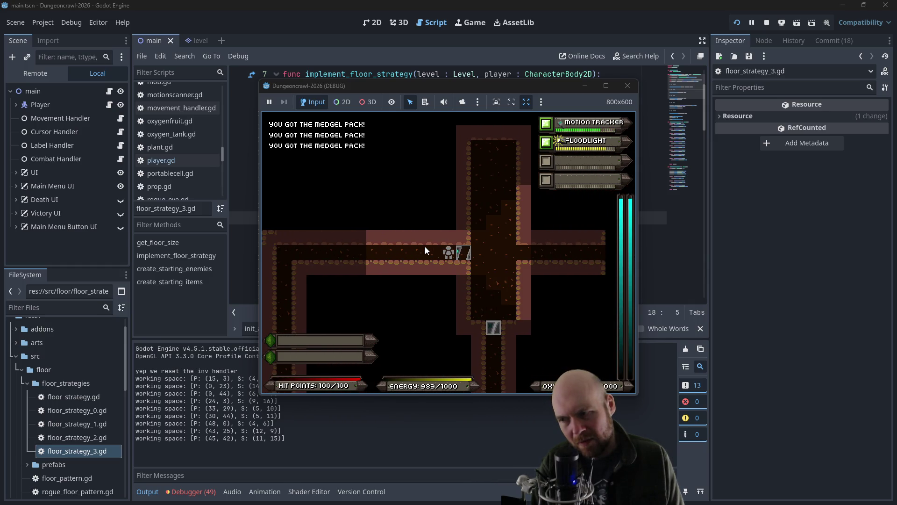
key("Right")
key("Right")
key("Right")
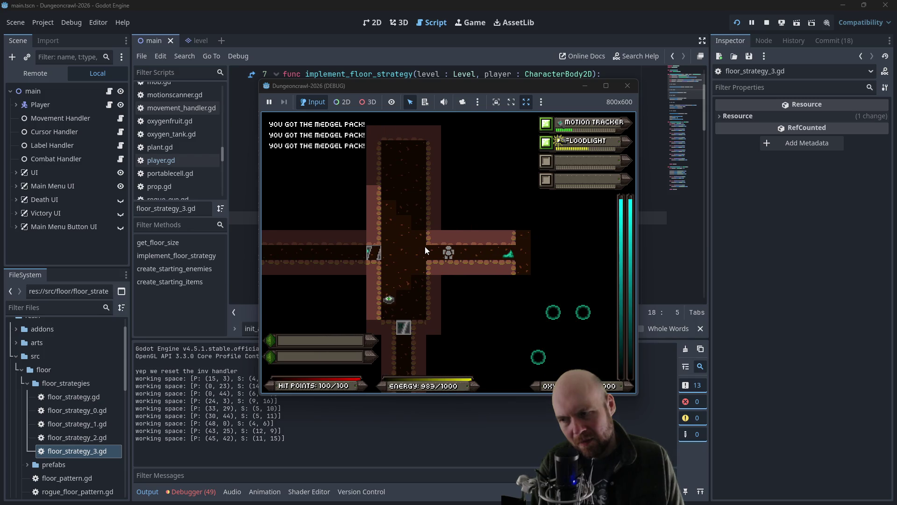
Step: Fight the slime and Martian Butterfly beyond the door until they die
left_click(425, 246)
left_click(425, 246)
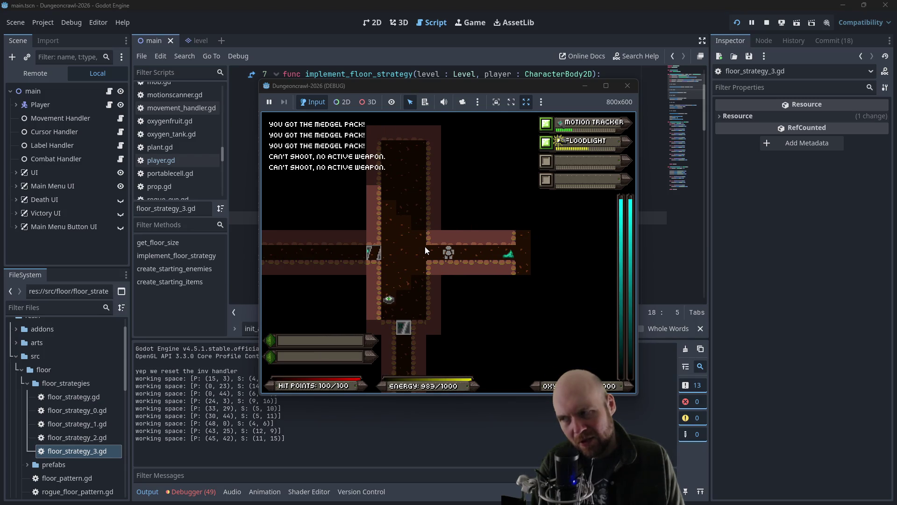
key("Right")
key("Right")
key("Right")
key("Right")
key("Right")
key("Right")
key("Right")
key("Right")
key("Right")
key("Right")
key("Right")
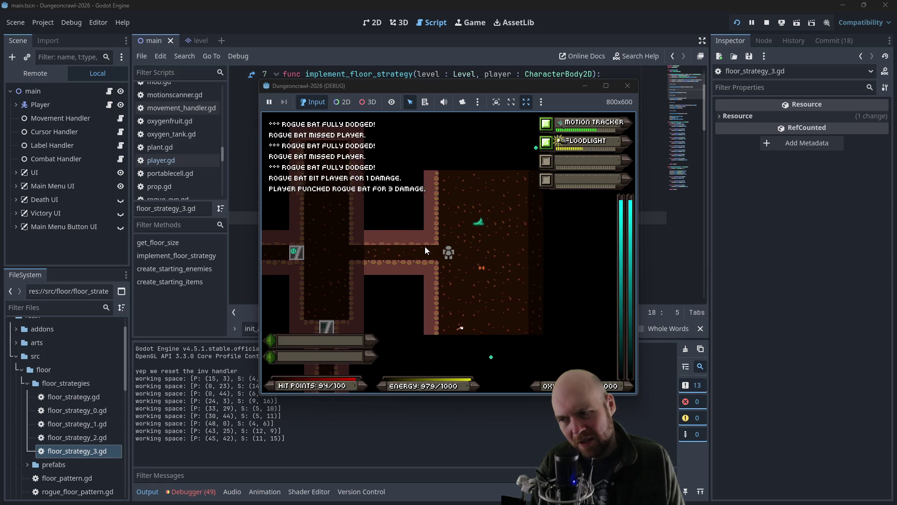
key("Right")
key("Right")
key("Right")
key("Right")
key("Right")
key("Right")
key("Right")
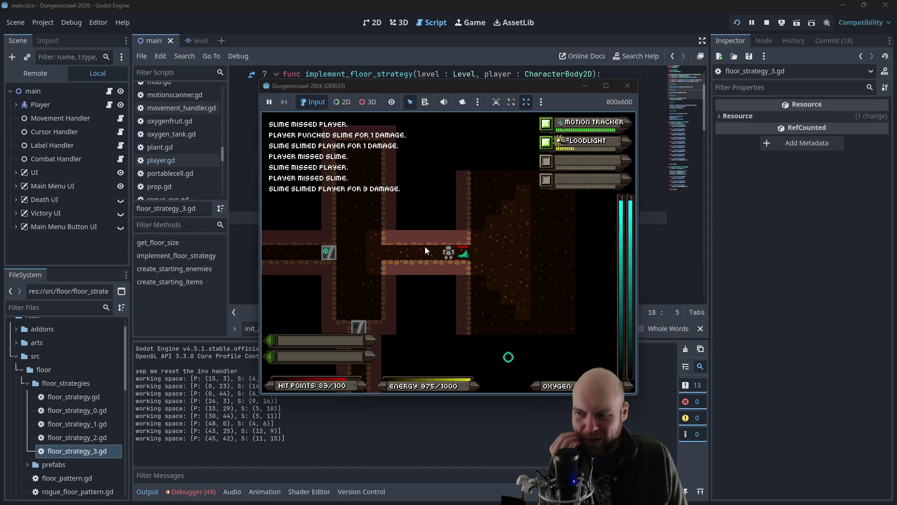
key("Right")
key("Right")
key("Right")
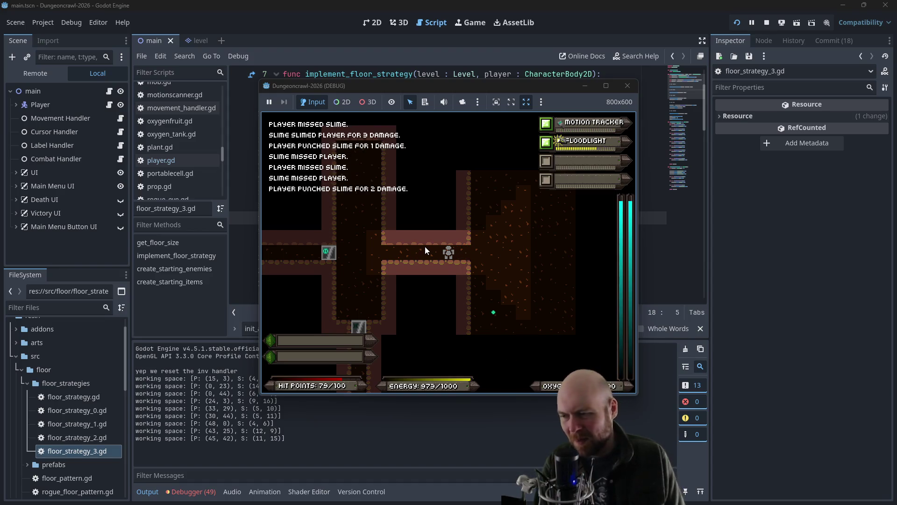
Step: Enter the room below and kill the rogue bat and the slime
key("Right")
key("Down")
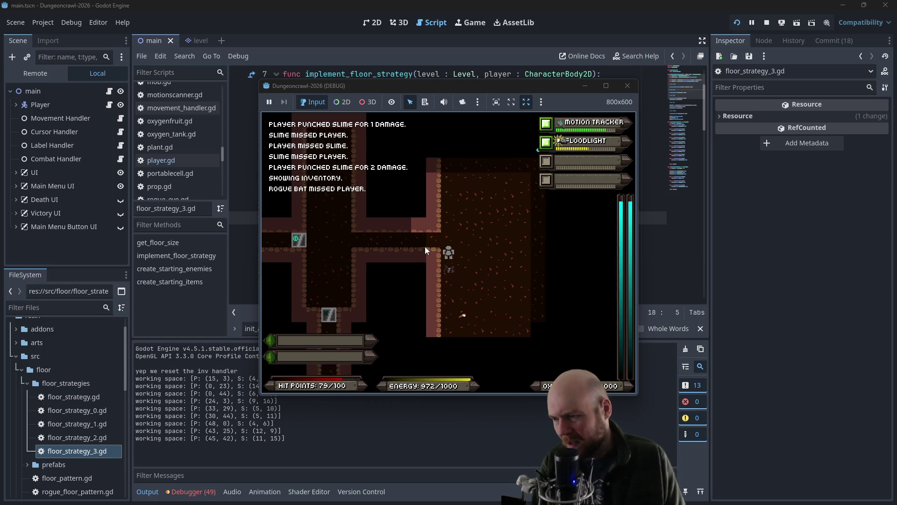
key("Down")
key("Down")
key("Down")
key("Right")
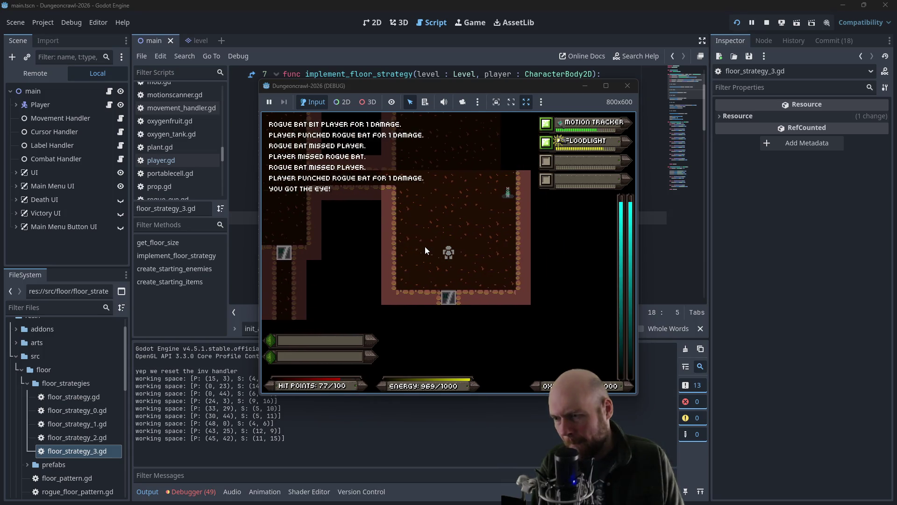
key("Up")
key("Up")
key("Up")
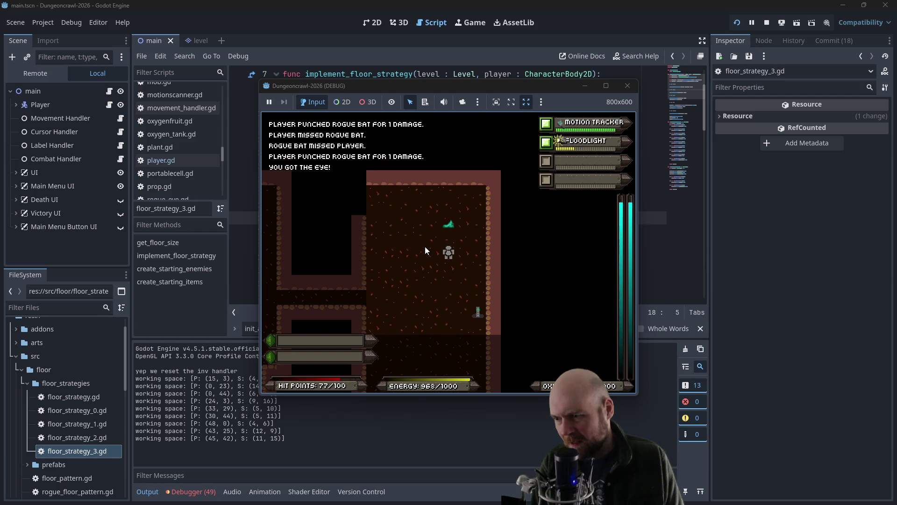
key("Up")
key("Up")
key("Left")
key("Left")
key("Left")
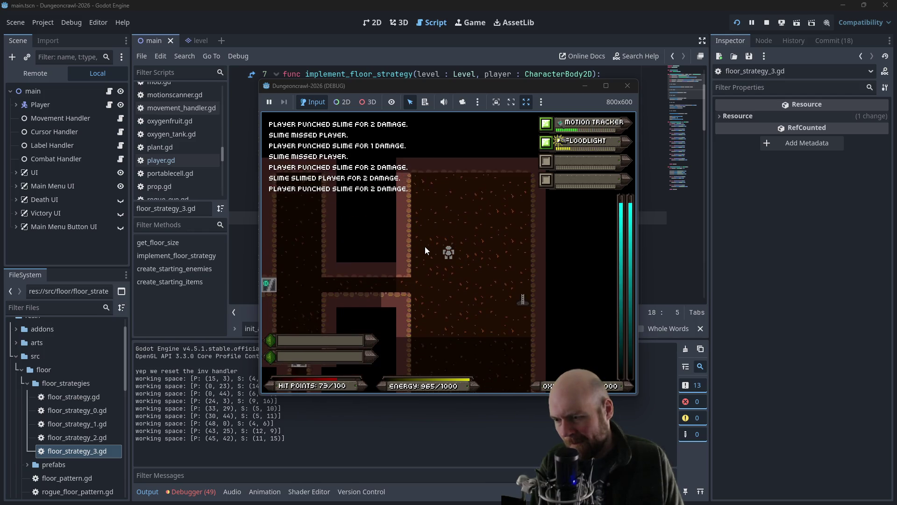
Step: Leave through the room's bottom door, pass the crossroads and enter the larger room
key("Right")
key("Down")
key("Down")
key("Down")
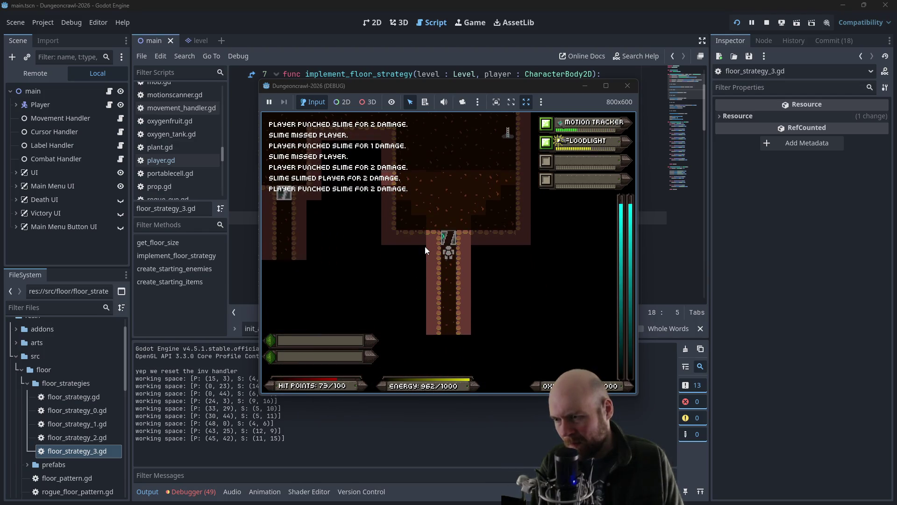
key("Down")
key("Down")
key("Down")
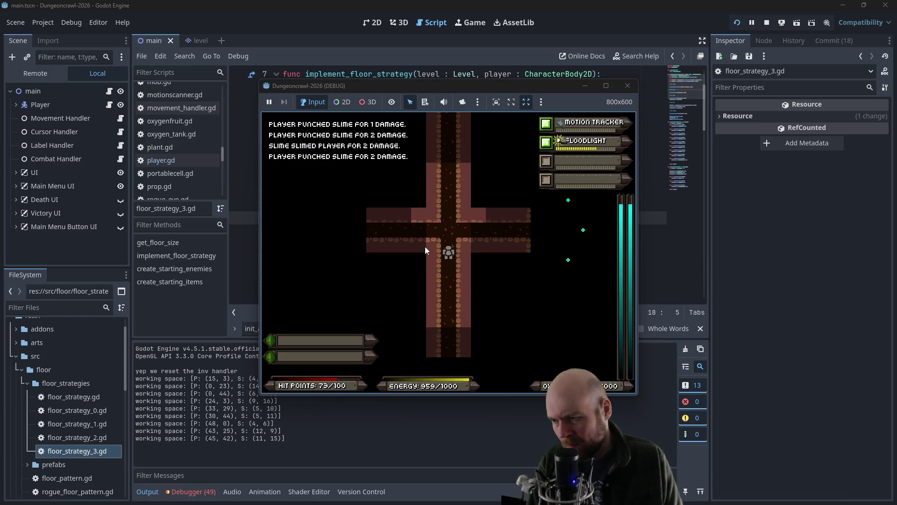
key("Down")
key("Down")
key("Right")
key("Right")
key("Right")
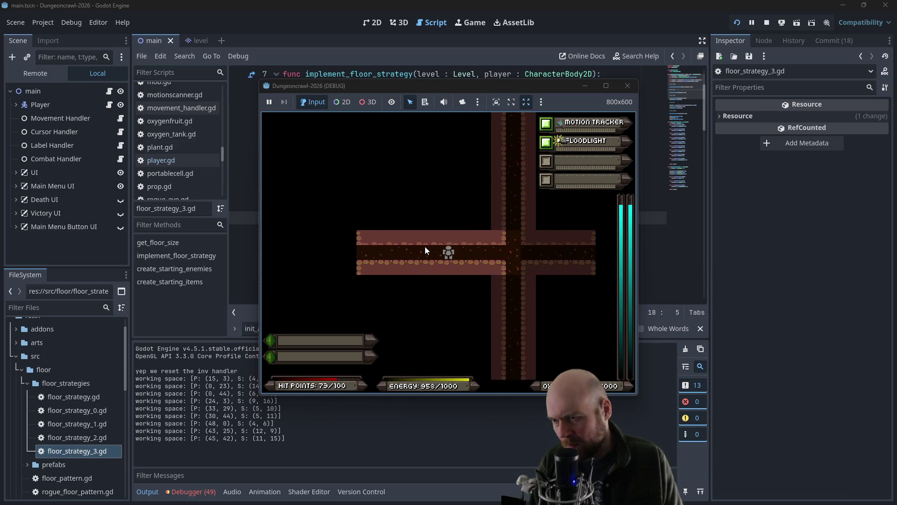
key("Left")
key("Left")
key("Left")
key("Up")
key("Up")
key("Up")
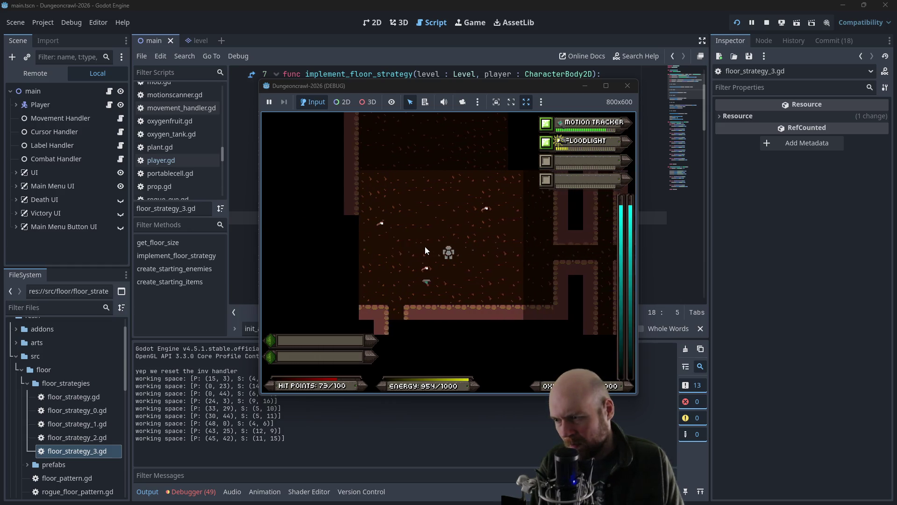
key("Left")
key("Left")
Step: Pick up Laser Pistol B and ready it as the weapon from the inventory
key("Right")
key("Right")
key("Right")
key("Down")
key("Down")
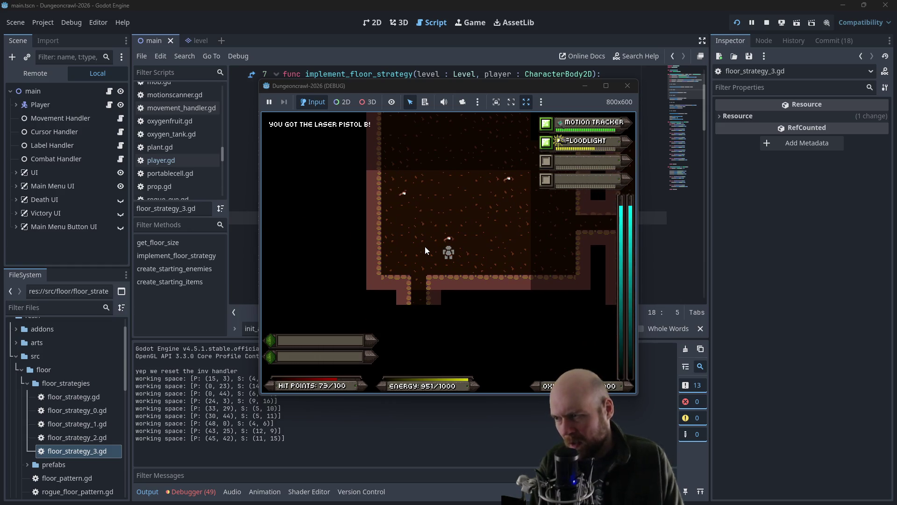
key("5")
key("Left")
key("Left")
Step: Walk through the door into the room below and make the game window full screen
key("Down")
key("Down")
key("Down")
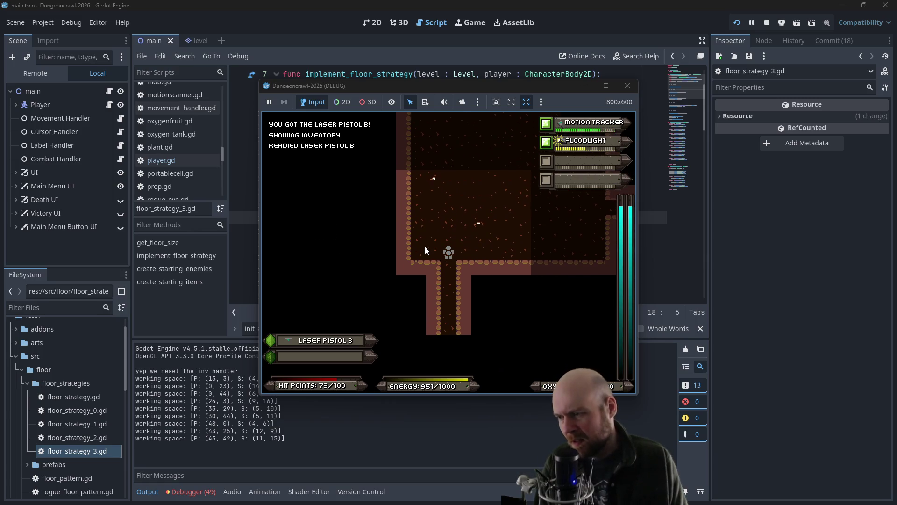
key("Down")
key("Down")
key("Down")
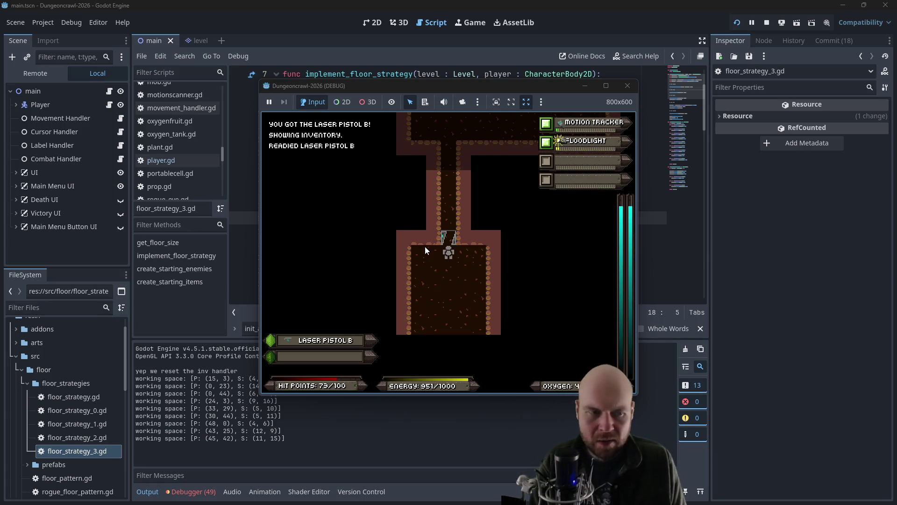
key("Down")
key("Down")
key("Down")
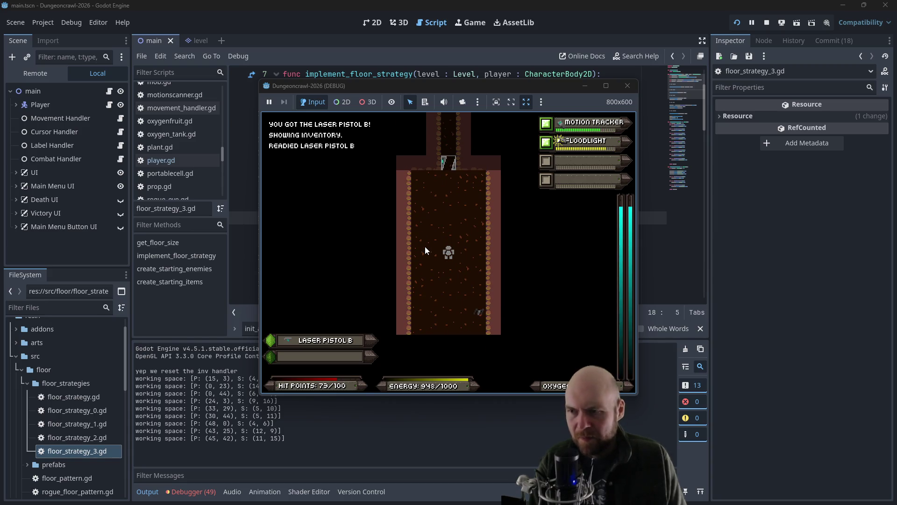
left_click(607, 87)
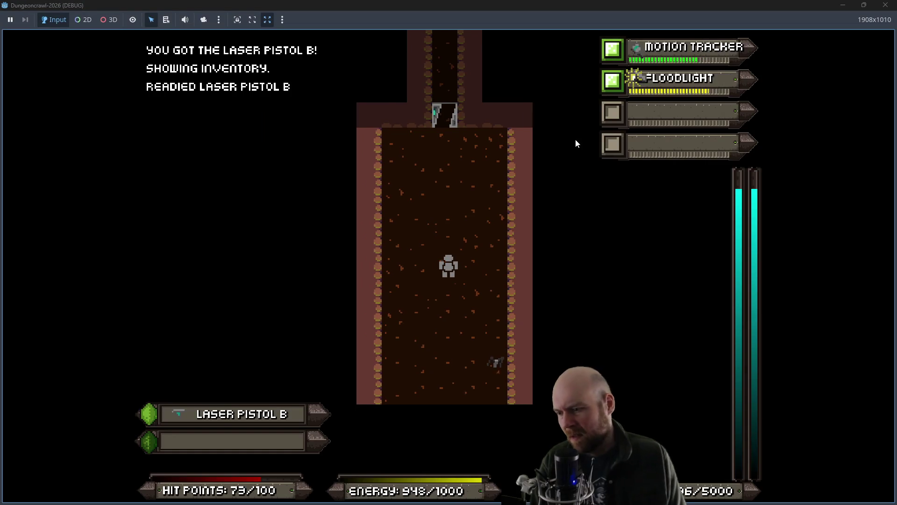
Step: Target and attack the rogue bat
key("f")
key("Return")
key("Return")
key("Return")
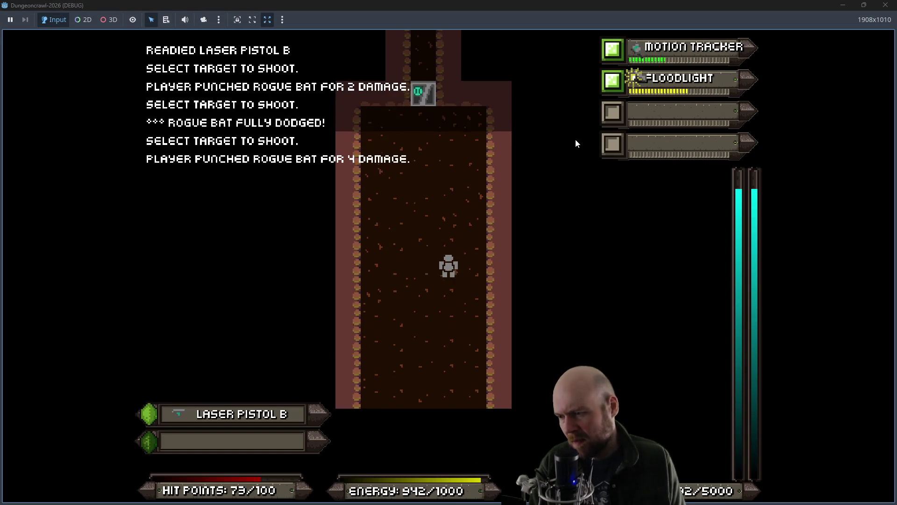
key("Down")
Step: Walk up through the larger room and corridor, then right through the next door
key("Up")
key("Up")
key("Up")
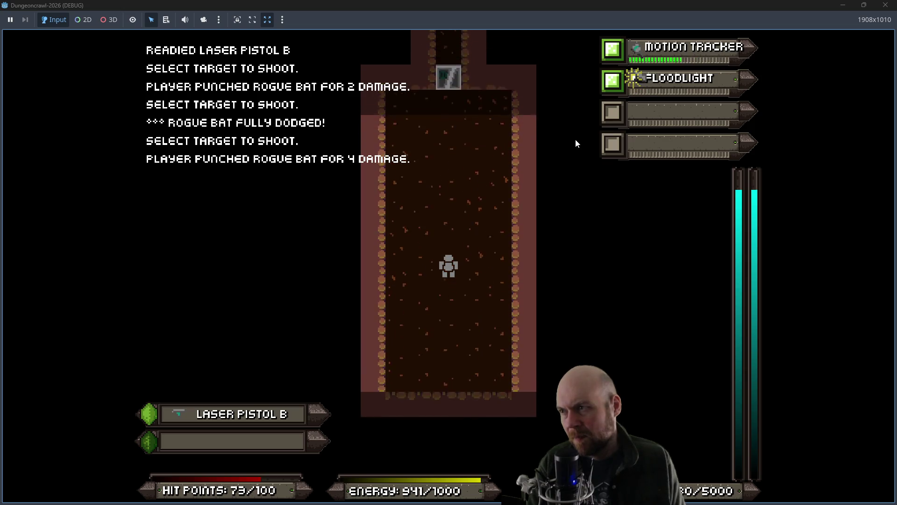
key("Up")
key("Up")
key("Up")
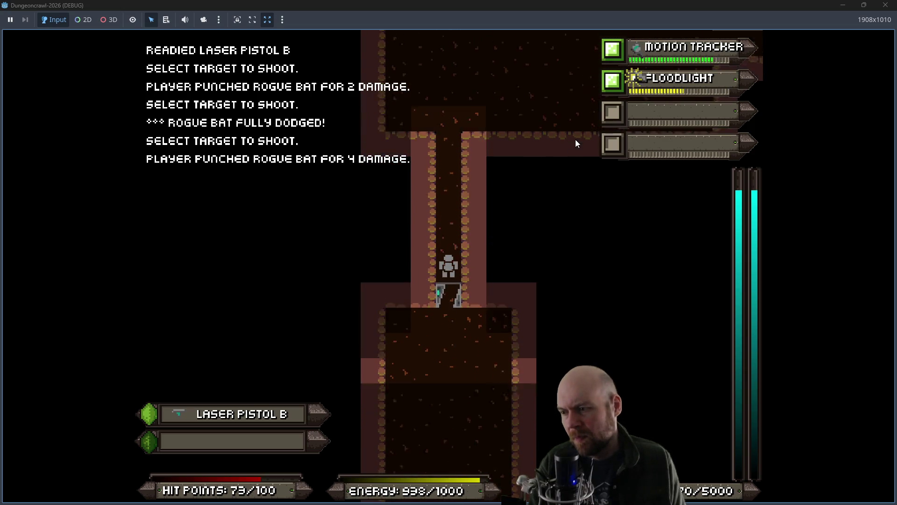
key("Up")
key("Up")
key("Up")
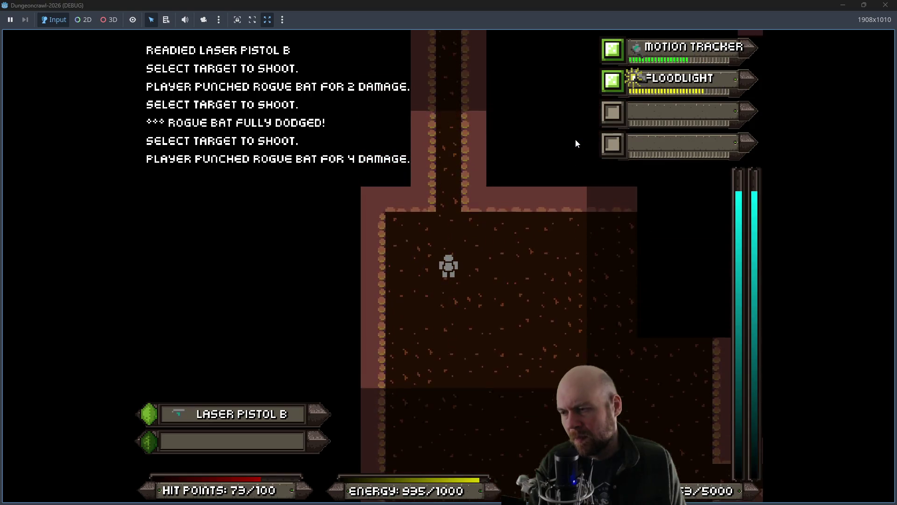
key("Up")
key("Up")
key("Right")
key("Right")
key("Right")
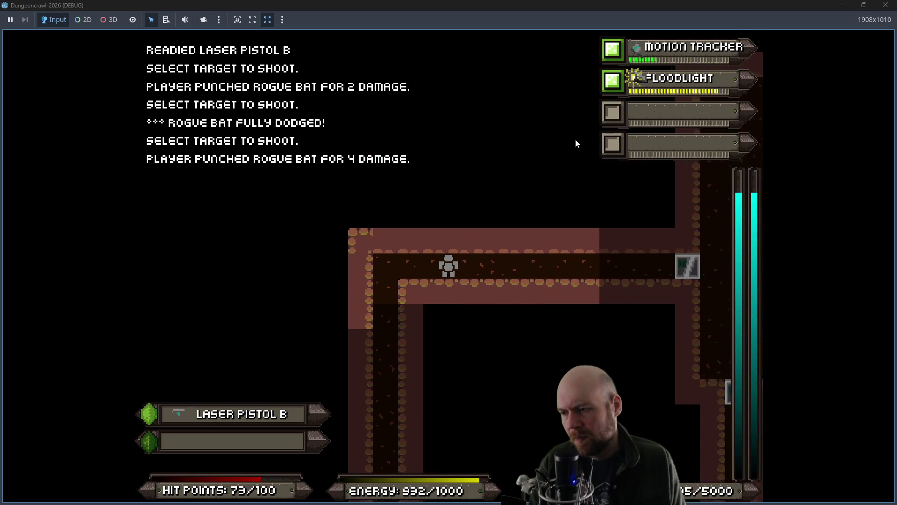
key("Right")
key("Right")
key("Right")
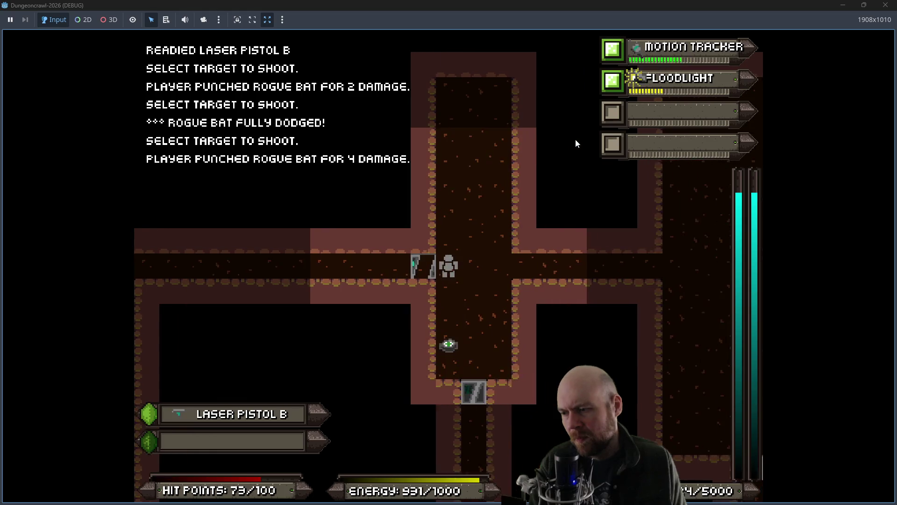
Step: Head back left and down the vertical passage, collecting the Medgel Pack
key("Left")
key("Left")
key("Left")
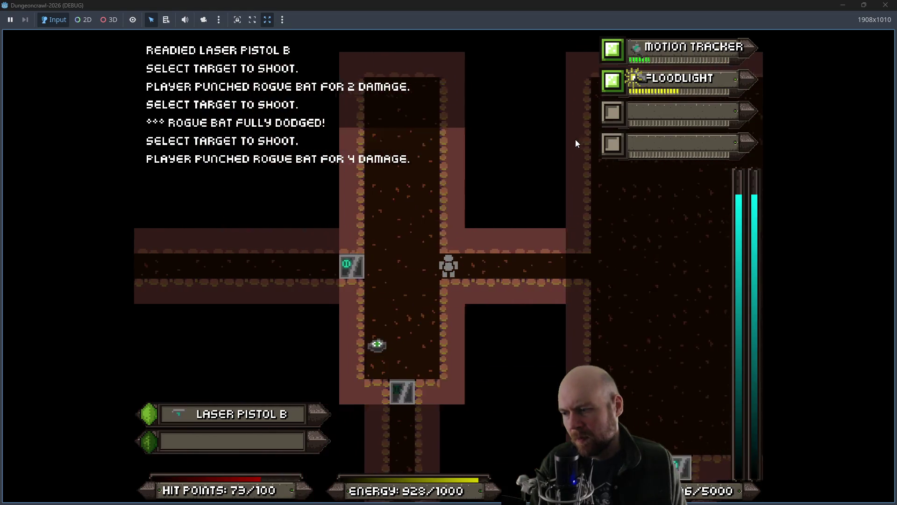
key("Left")
key("Left")
key("Down")
key("Down")
key("Left")
key("Down")
key("Right")
key("Right")
key("Down")
key("Left")
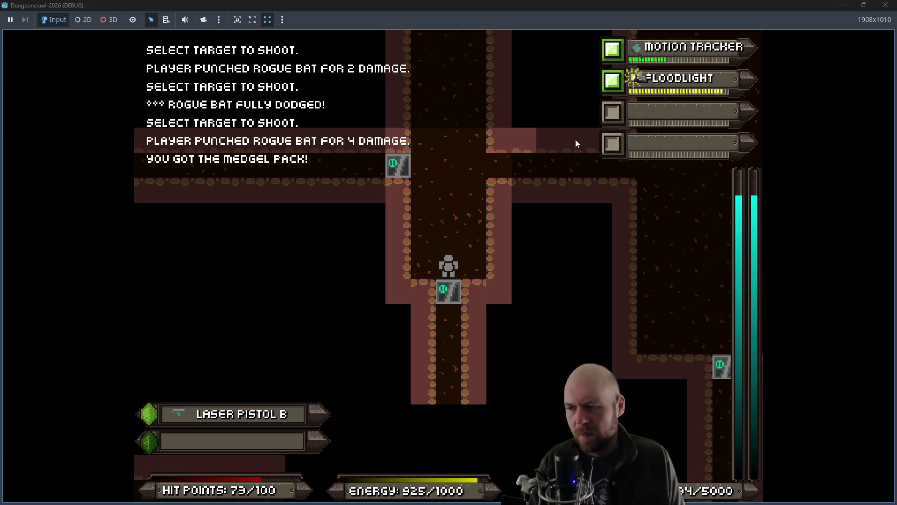
Step: Walk down the corridor to the enemy room and defeat the Martian Butterfly
key("Down")
key("Down")
key("Down")
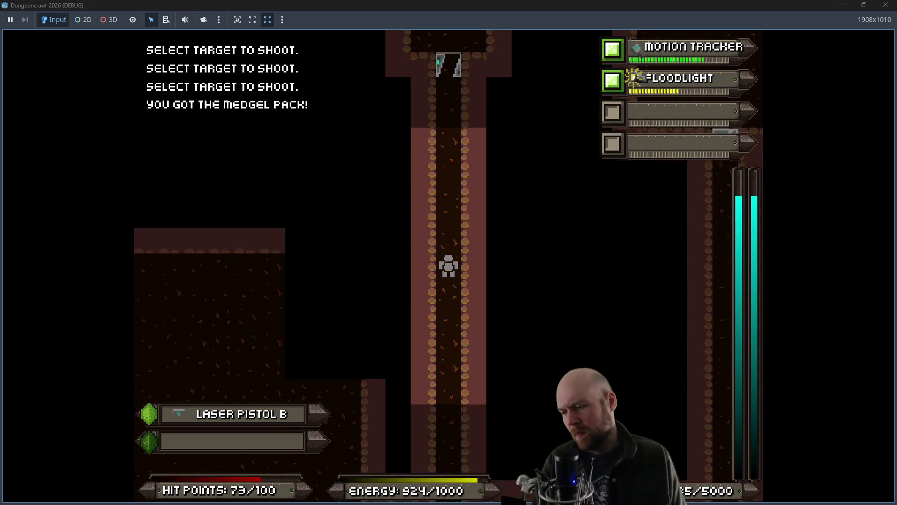
key("Down")
key("Down")
key("Down")
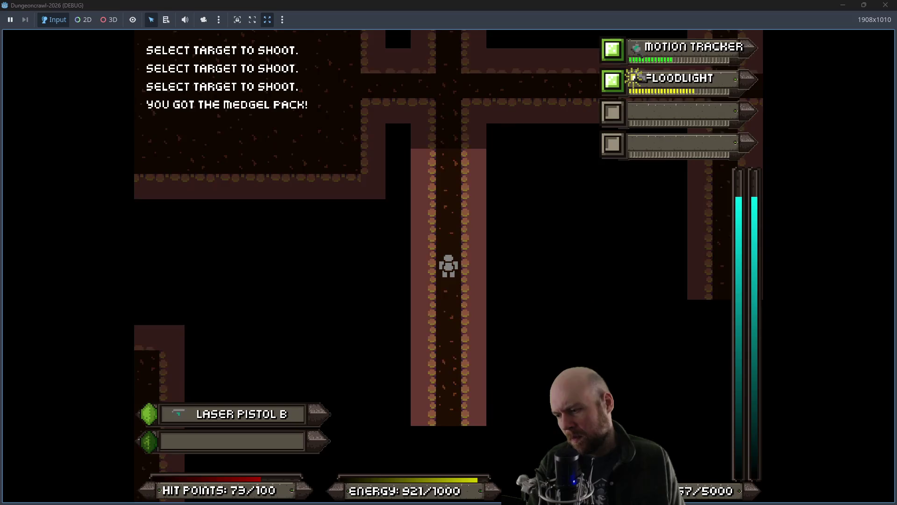
key("Right")
key("Right")
key("Right")
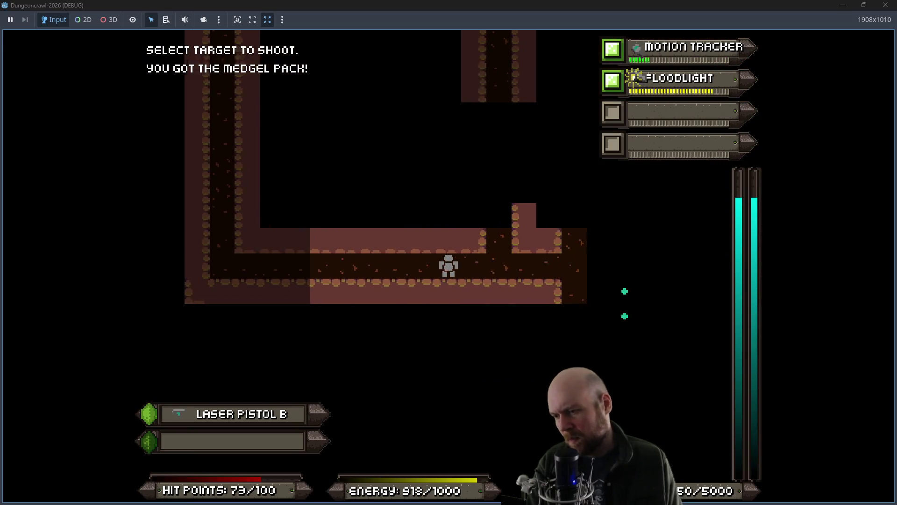
key("Right")
key("Right")
key("Right")
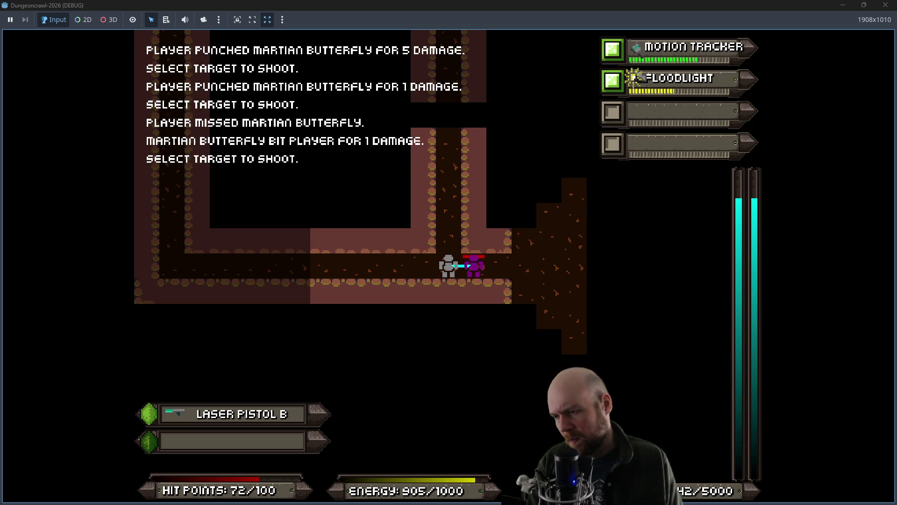
key("Right")
key("Right")
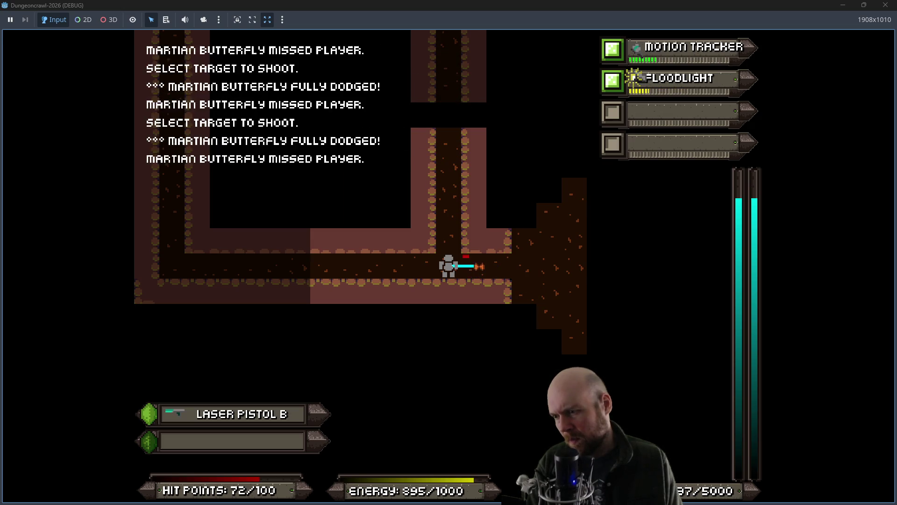
Step: Collect the Terrain Scanner and activate it from the inventory
key("Right")
key("Right")
key("Right")
key("Up")
key("Up")
key("Up")
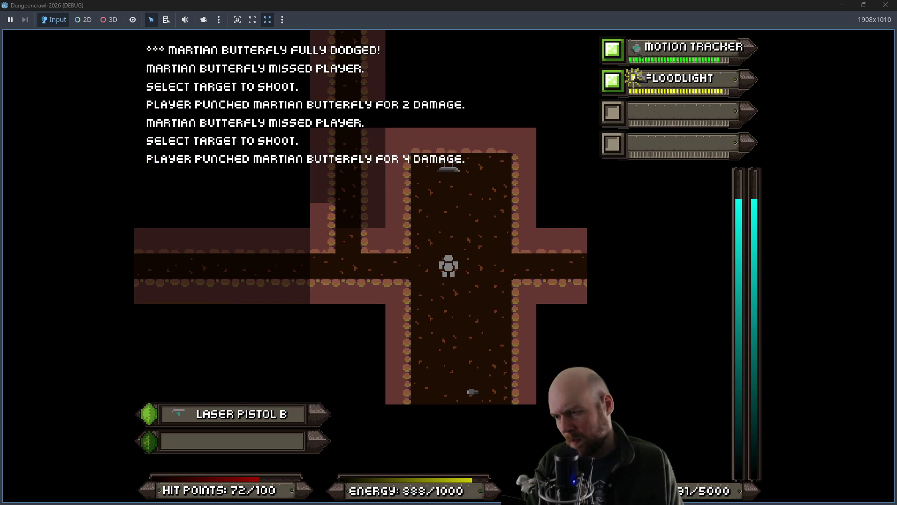
key("i")
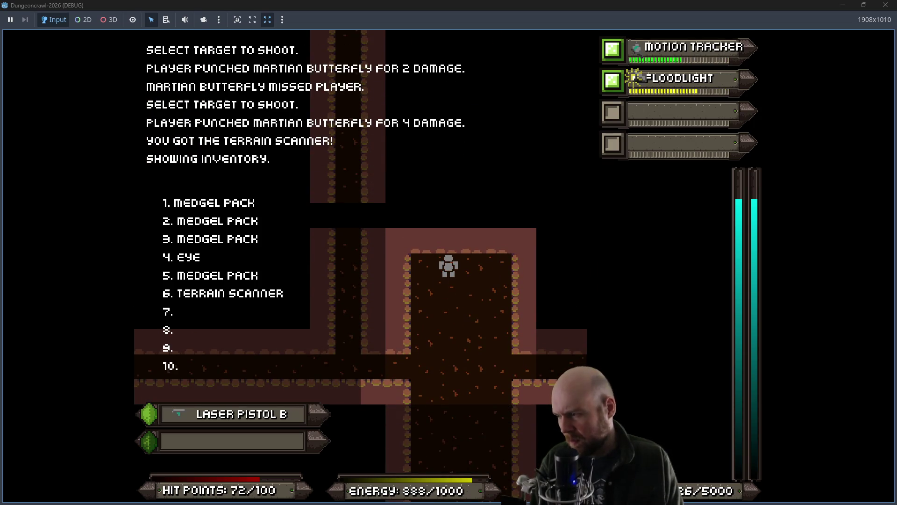
key("6")
Step: Walk to the horizontal corridor and right into the next doorway
key("Down")
key("Down")
key("Down")
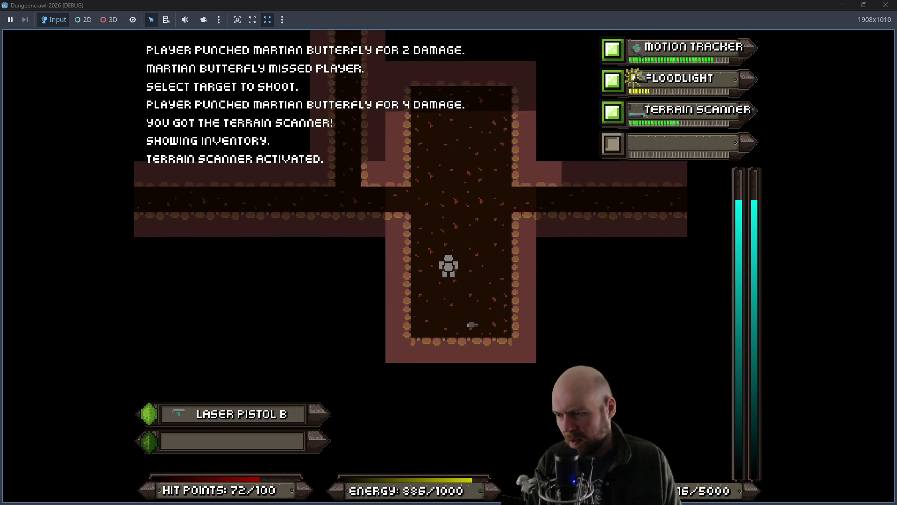
key("Up")
key("Up")
key("Up")
key("Right")
key("Right")
key("Right")
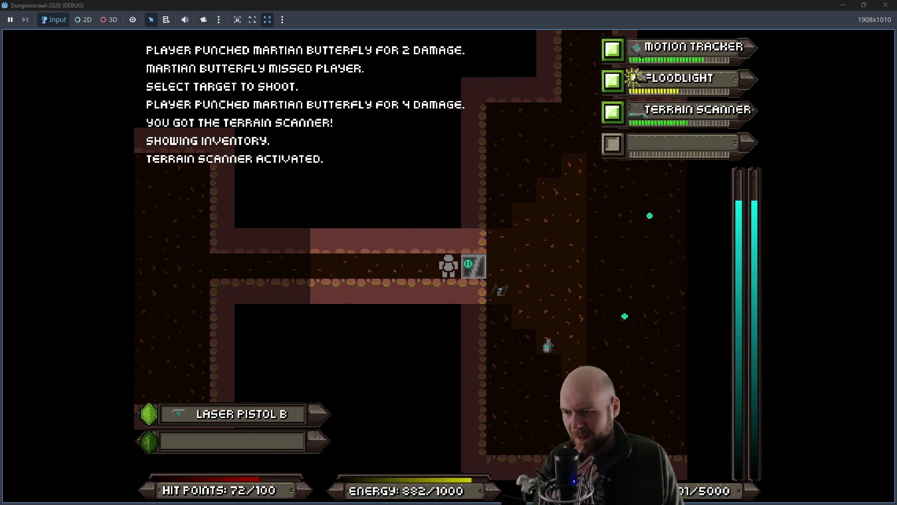
key("Right")
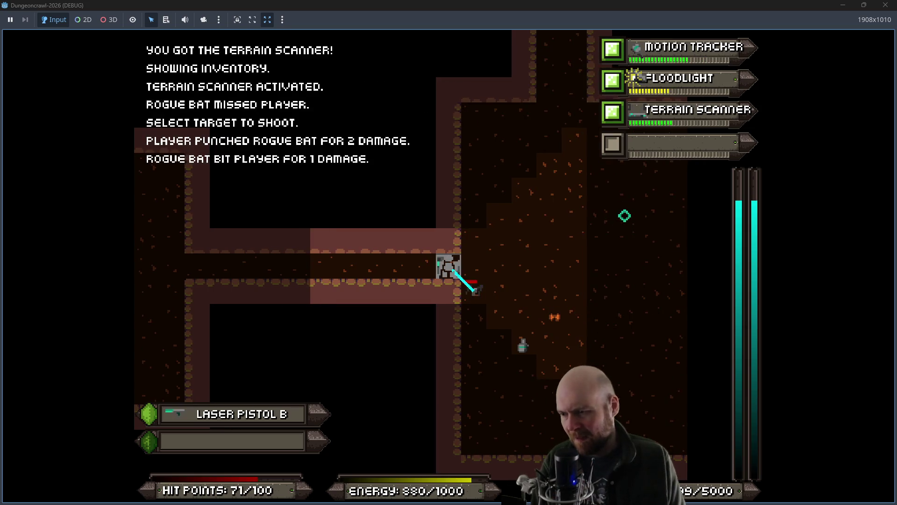
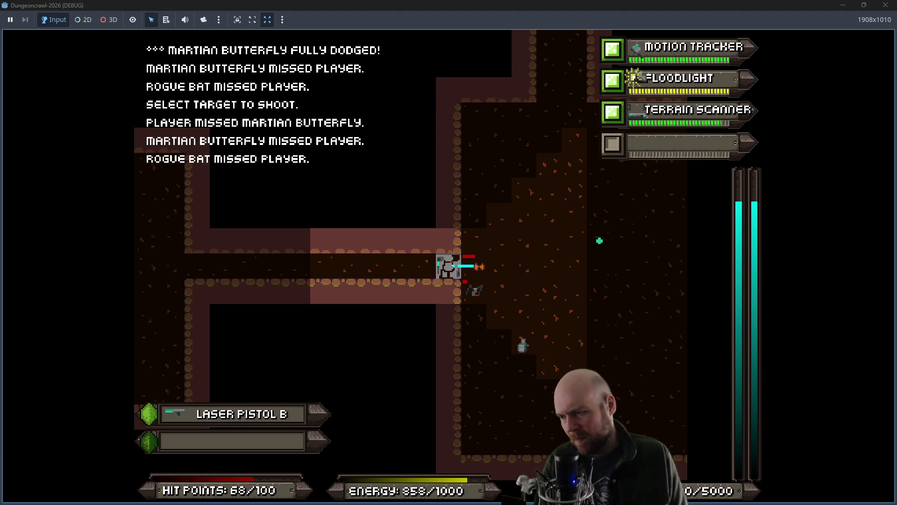
Step: Punch the Martian butterfly and slimes while moving into the large room
key("Right")
left_click(625, 215)
key("Right")
key("Right")
key("Right")
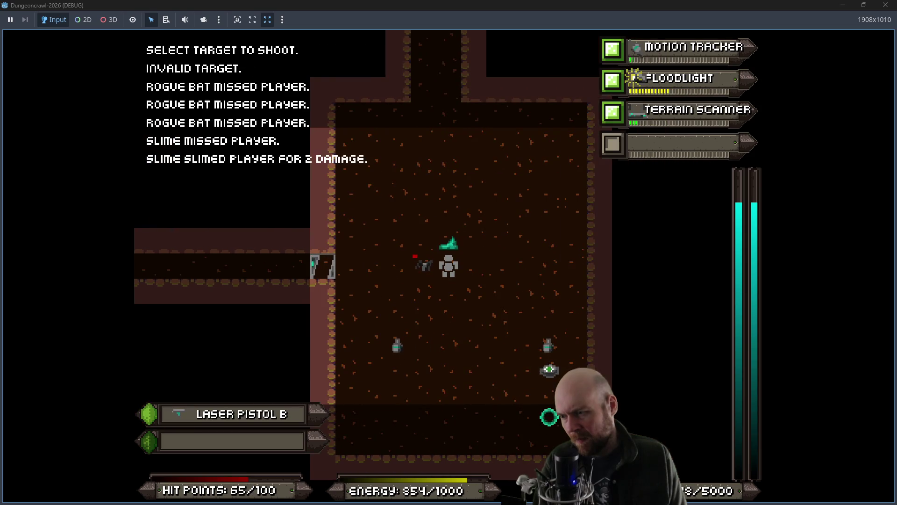
key("Up")
key("Up")
key("Up")
key("Down")
key("Down")
key("Down")
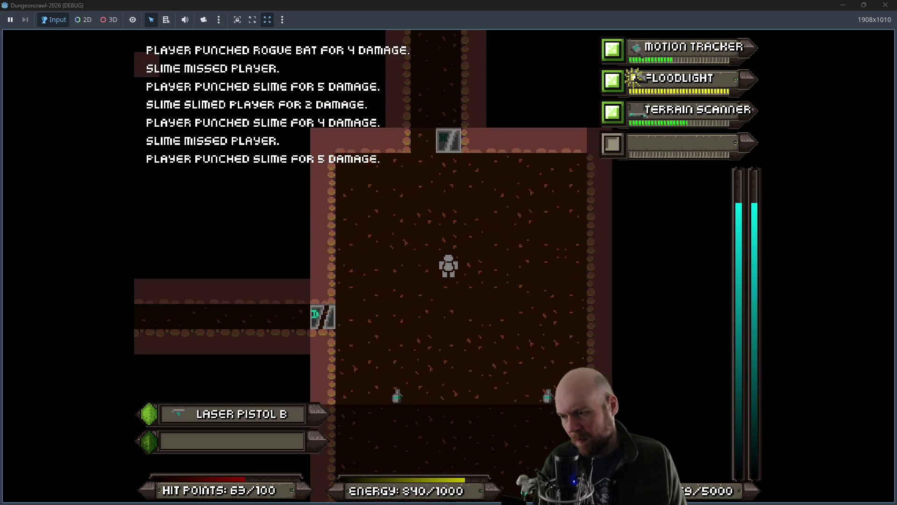
key("Down")
key("Right")
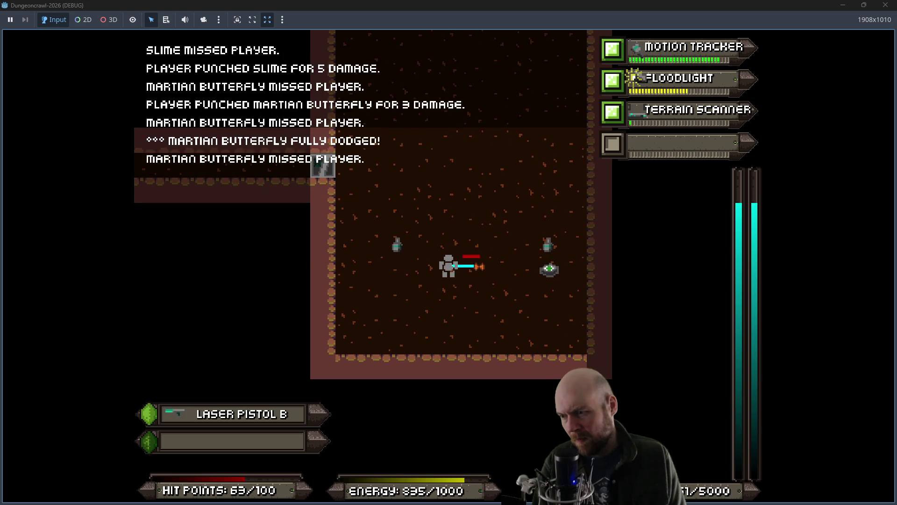
Step: Collect the Medgel Pack and both Oxygen Tanks in the large room
key("Right")
key("Right")
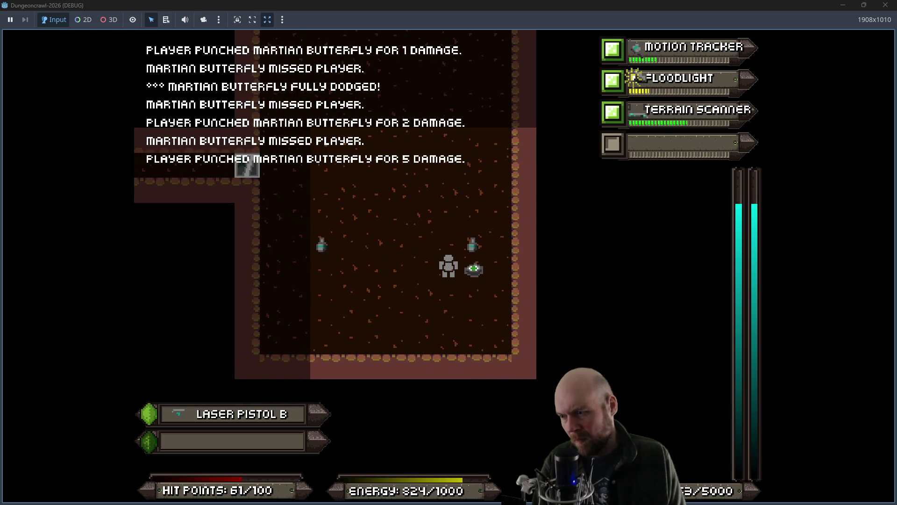
key("Up")
key("Left")
key("Left")
key("Left")
key("Left")
key("Left")
key("Right")
key("Right")
key("Right")
key("Right")
key("Up")
key("Up")
key("Up")
key("Up")
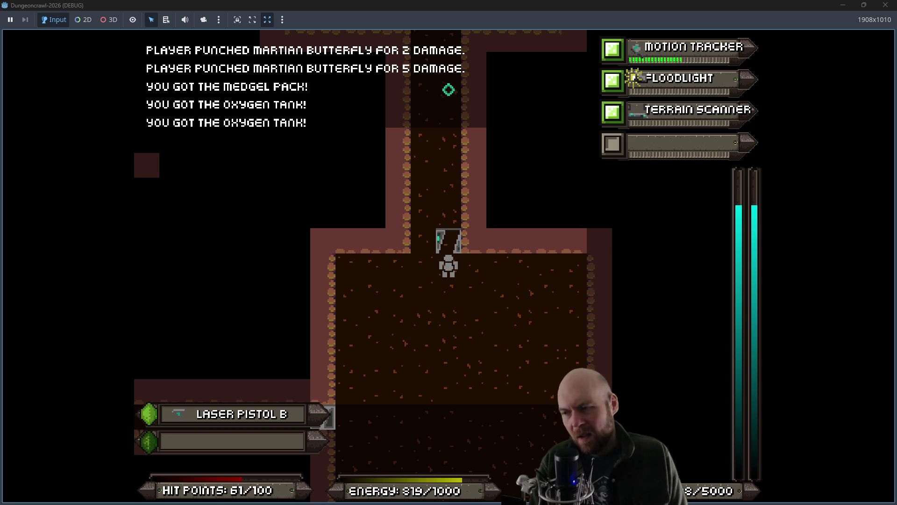
Step: Go up through the door, punch the slime, then explore the room below
key("Up")
key("Up")
key("Up")
key("Up")
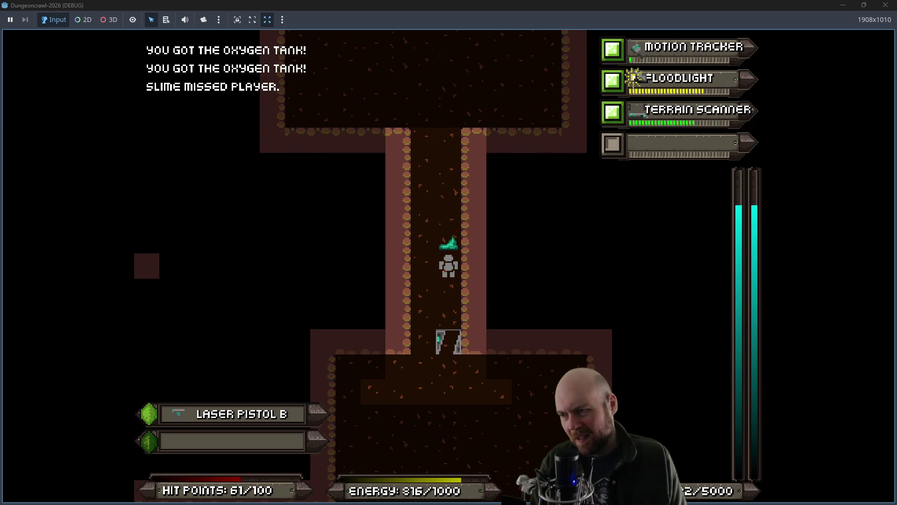
key("Up")
key("Up")
key("Up")
key("Left")
key("Left")
key("Left")
key("Left")
key("Left")
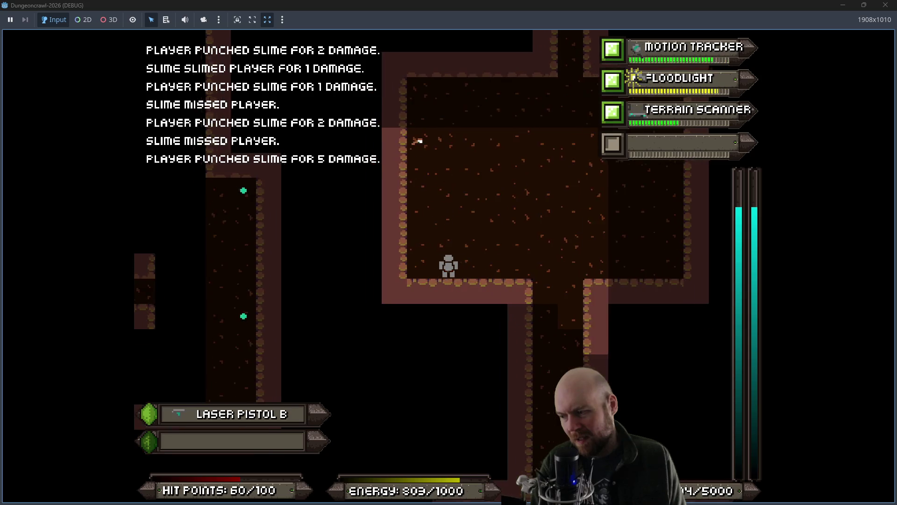
key("Right")
key("Right")
key("Right")
key("Down")
key("Down")
key("Down")
key("Down")
key("Down")
key("Down")
key("Down")
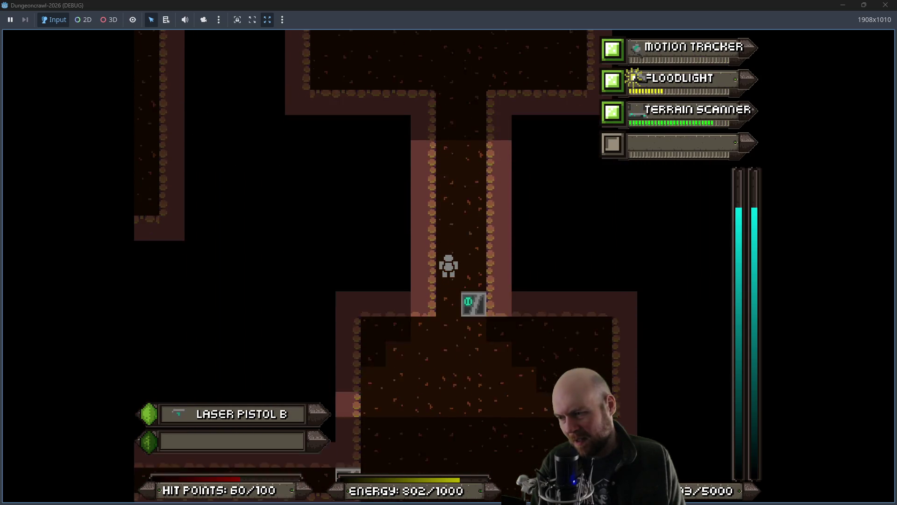
key("Down")
key("Down")
key("Left")
key("Left")
key("Right")
key("Right")
Step: Head back up the corridor through the door and pick up the Stun Baton and Eye
key("Up")
key("Up")
key("Up")
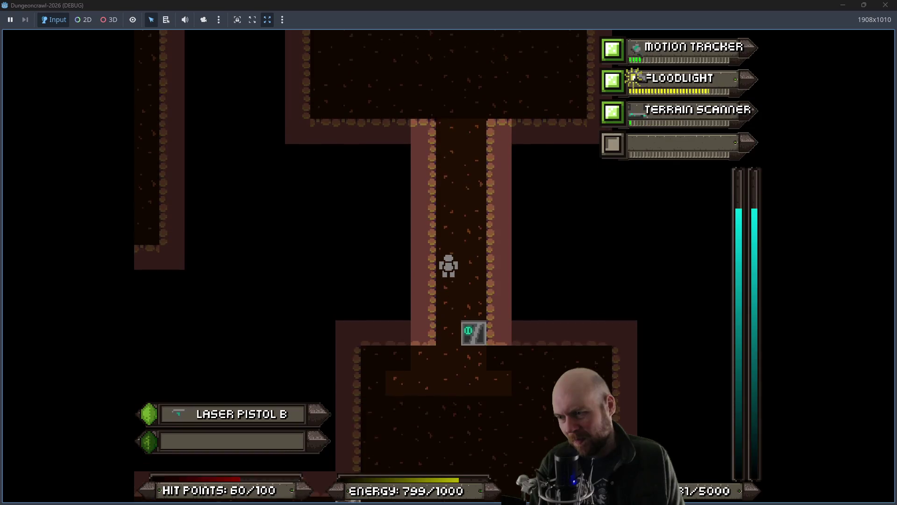
key("Up")
key("Up")
key("Up")
key("Right")
key("Up")
key("Up")
key("Up")
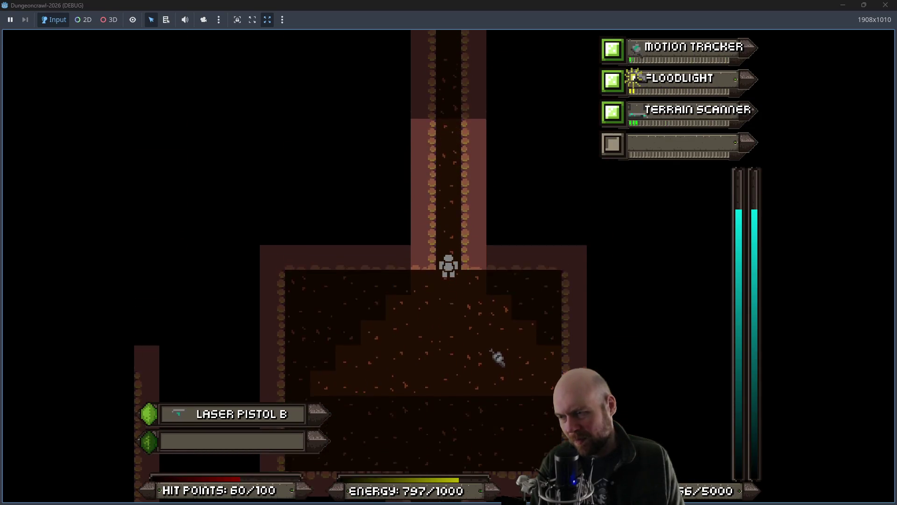
key("Up")
key("Up")
key("Up")
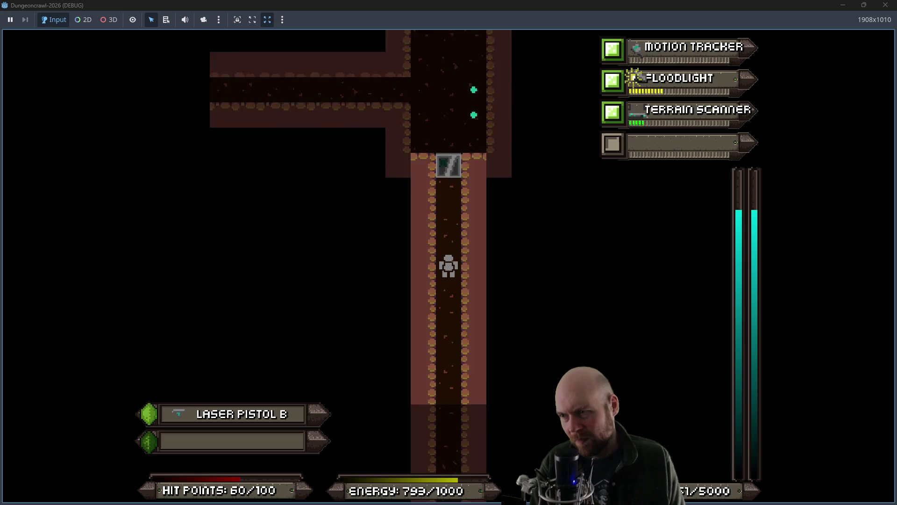
key("Up")
key("Up")
key("Up")
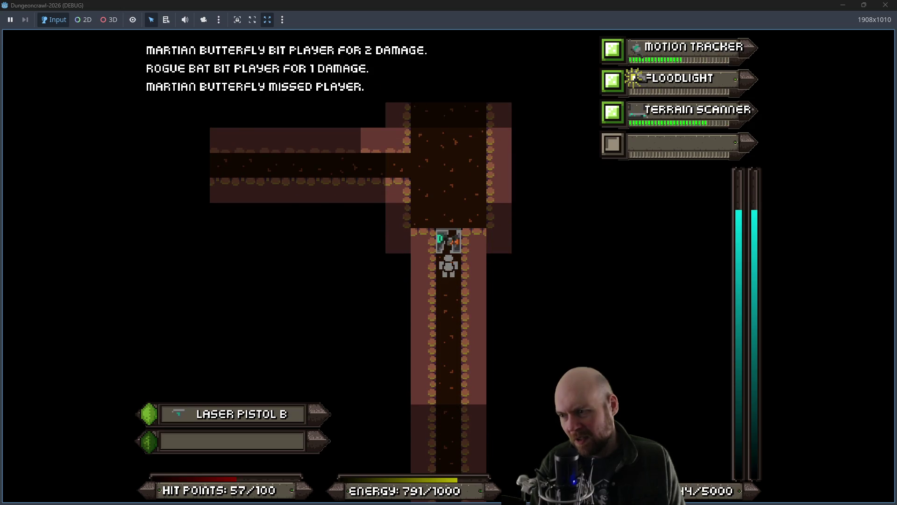
key("Up")
key("Up")
key("Up")
key("Right")
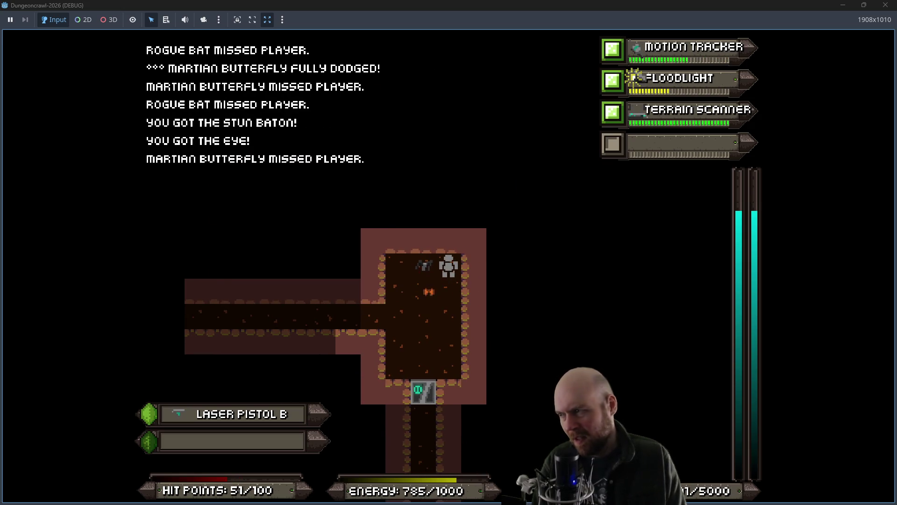
Step: Equip the Stun Baton (item 9) as the second weapon and ready it
key("i")
key("9")
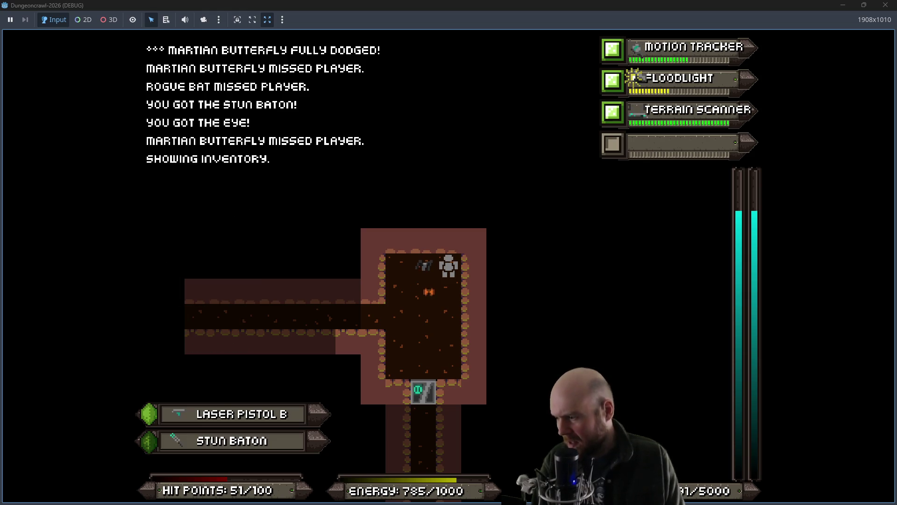
key("2")
Step: Strike the Martian butterfly and bat until defeated, then move left along the corridor
key("f")
key("f")
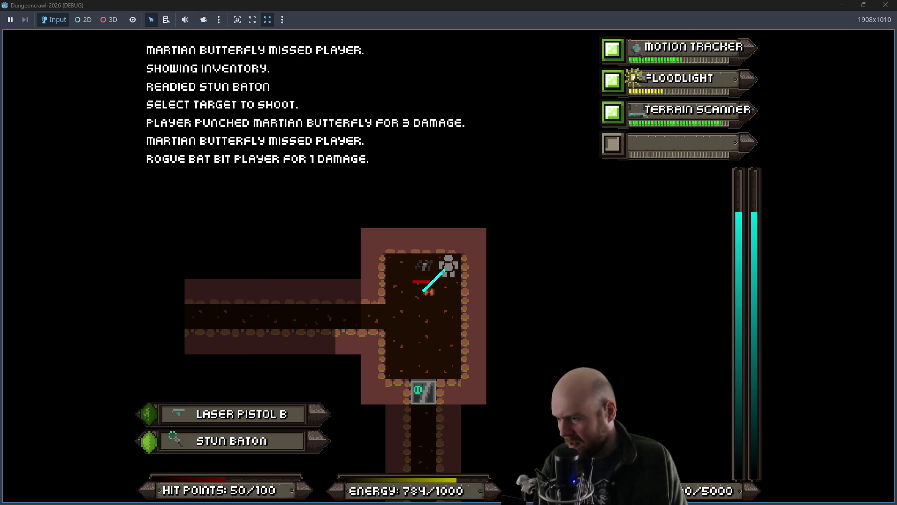
key("Down")
key("Down")
key("Left")
key("Left")
key("Left")
key("f")
key("f")
key("Right")
key("Right")
key("Right")
key("Left")
key("Left")
key("Left")
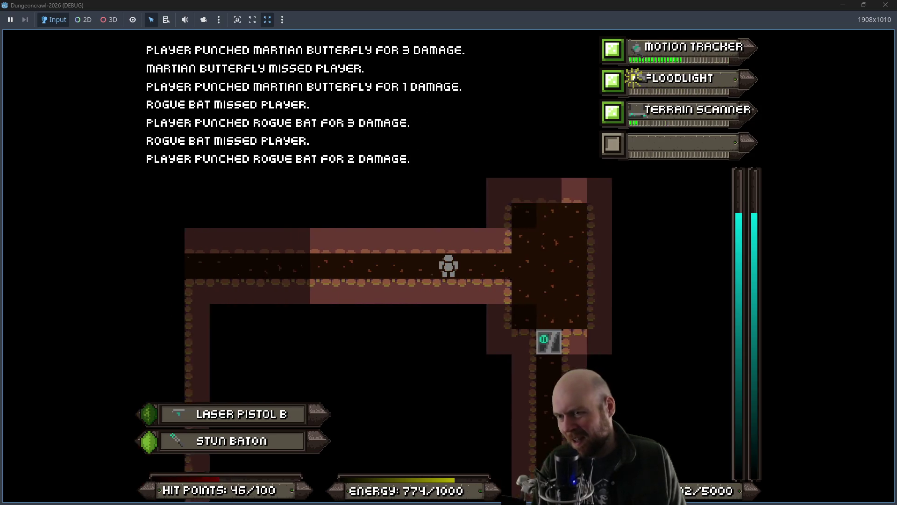
key("Left")
key("Left")
key("Left")
Step: Go down the vertical corridor, collect the rogue eye and fire at the rogue bat
key("Down")
key("Down")
key("Down")
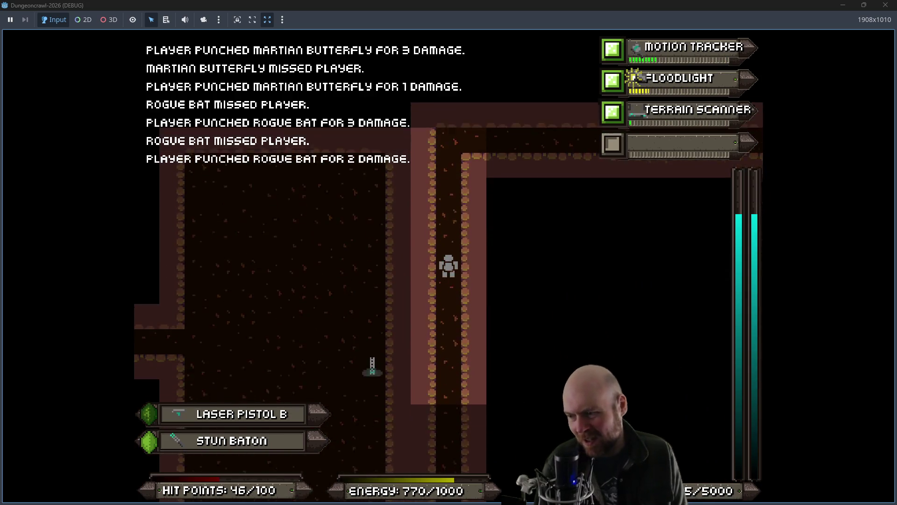
key("Down")
key("Down")
key("Down")
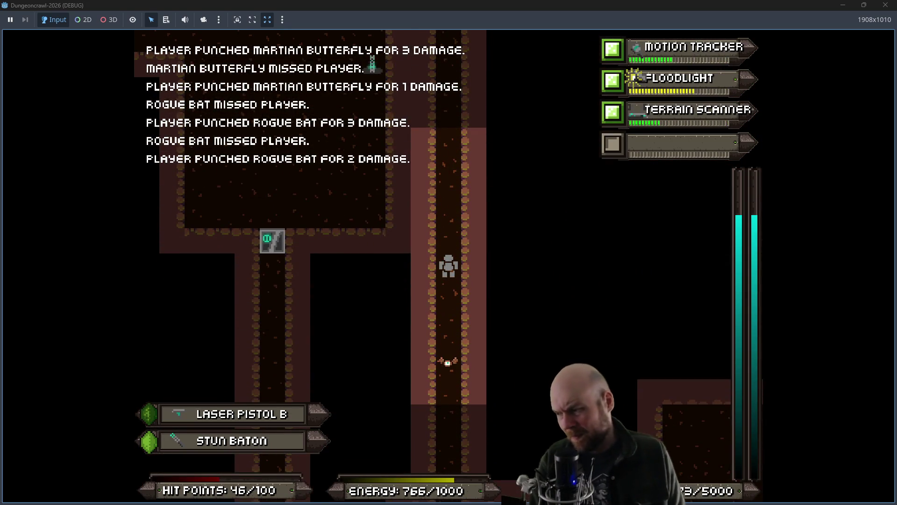
key("Down")
key("Down")
key("Down")
key("f")
key("Return")
key("Down")
Step: Keep shooting and punching the rogue bat and Martian butterfly
key("Right")
key("f")
key("Return")
key("Left")
key("Left")
key("Left")
key("Down")
key("Up")
key("f")
key("Return")
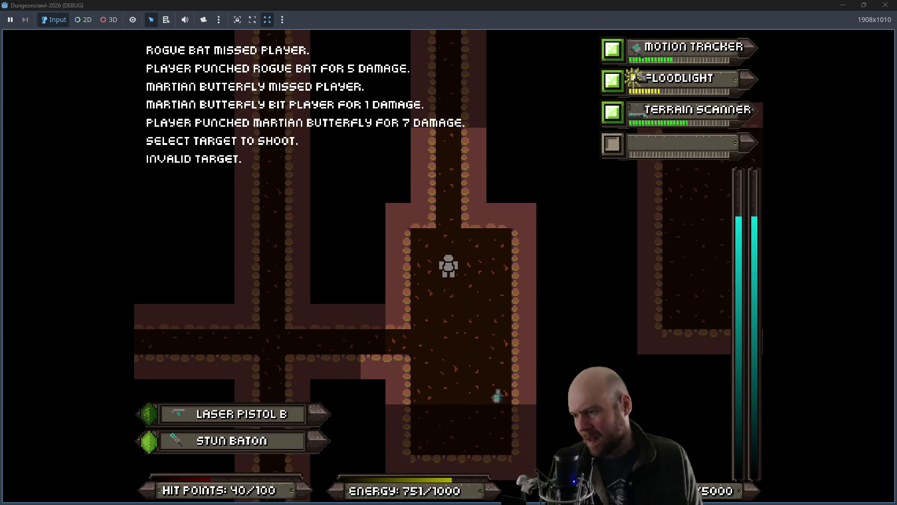
Step: Leave the room, walk up the corridor toward the door, and bring up the Plan note
key("Down")
key("Down")
key("Down")
key("Left")
key("Left")
key("Left")
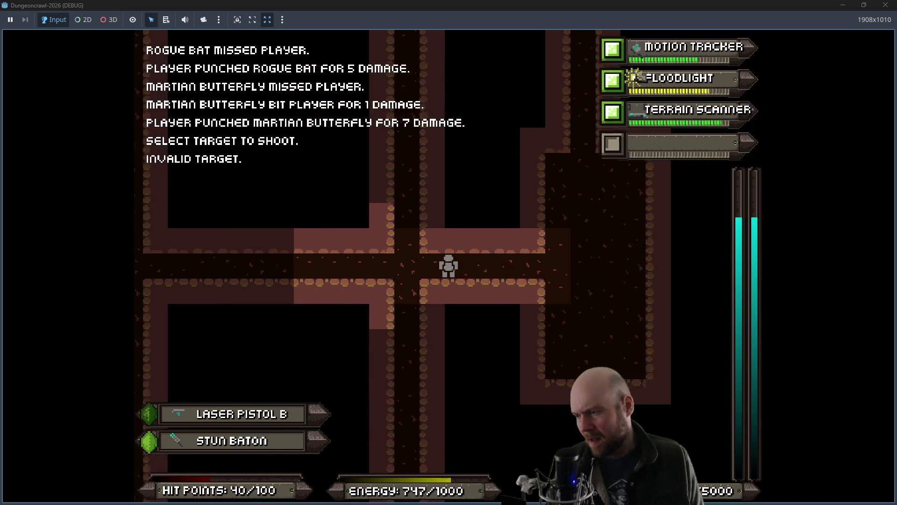
key("Left")
key("Up")
key("Up")
key("Up")
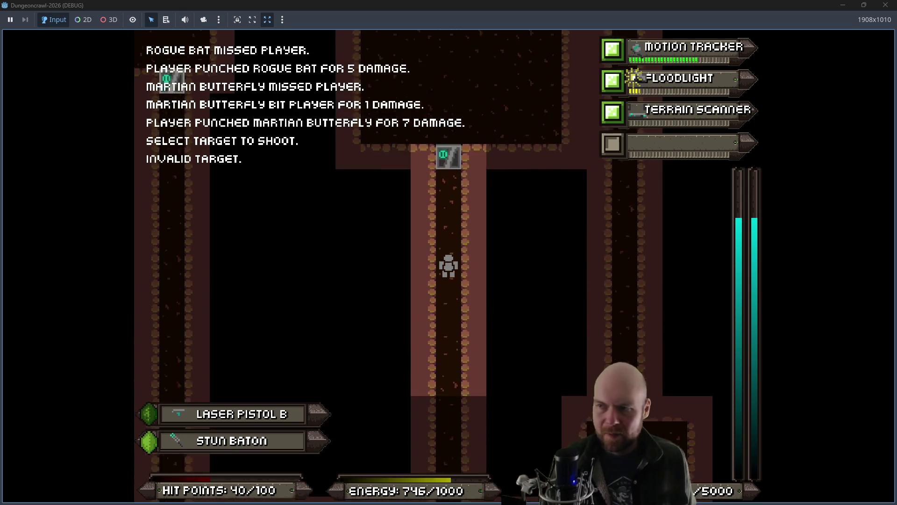
key("Up")
key("Up")
key("Up")
key("alt+Tab")
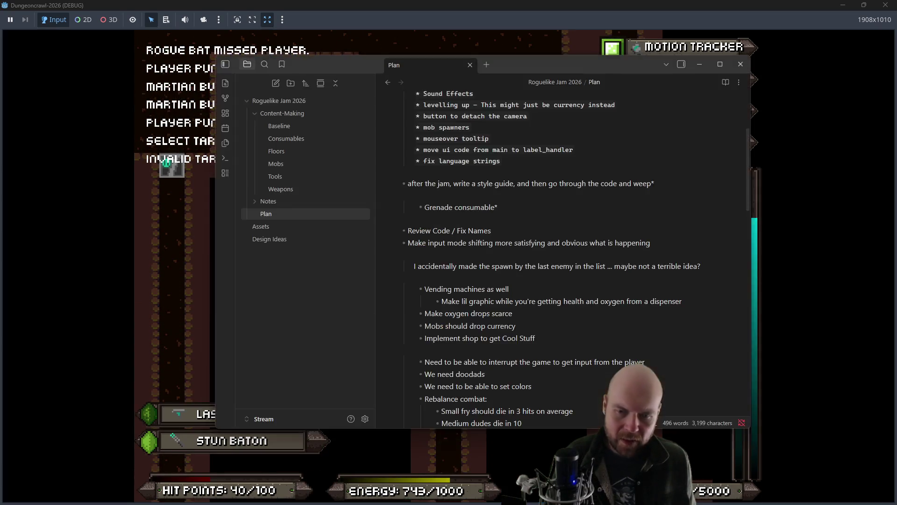
Step: Note 'TOFIX: Stun baton be melee' in the Plan and go back to the game
scroll(497, 268, "down", 2)
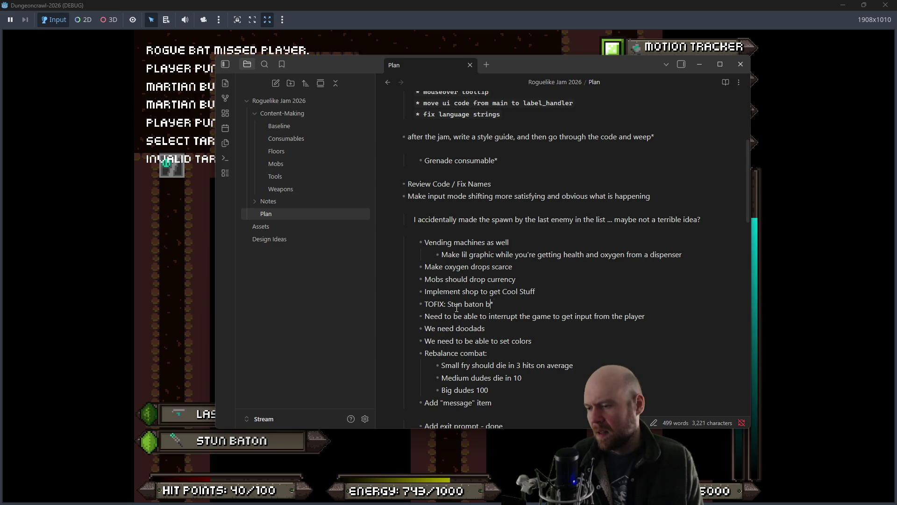
left_click(478, 20)
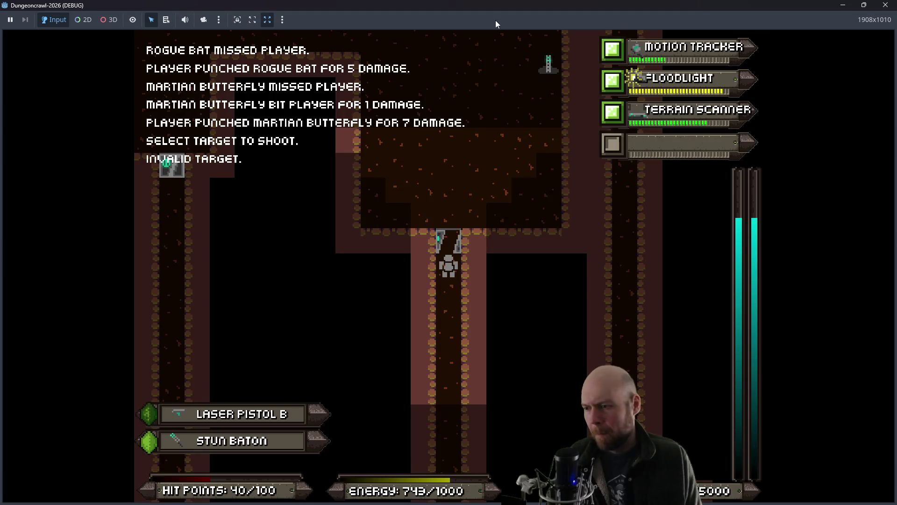
Step: Step onto the stairs, confirm the descend prompt with y, and move into the new level
key("Up")
key("greater")
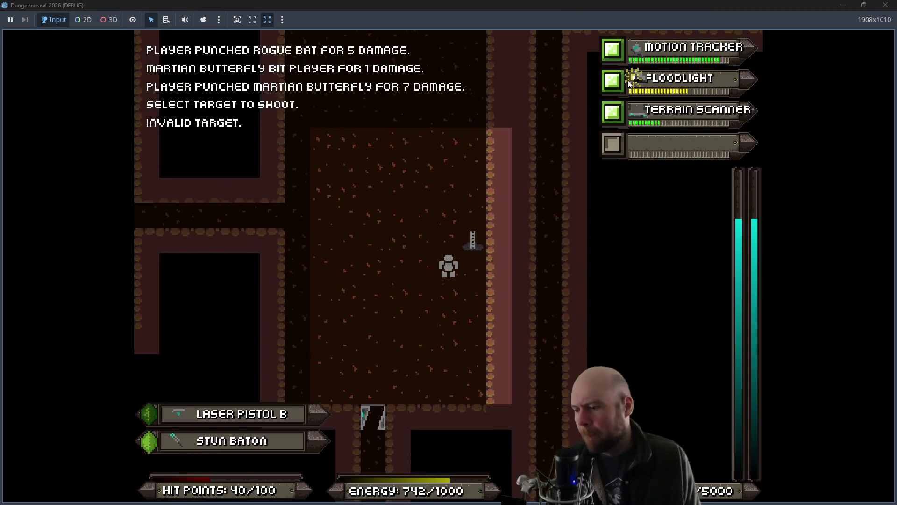
key("y")
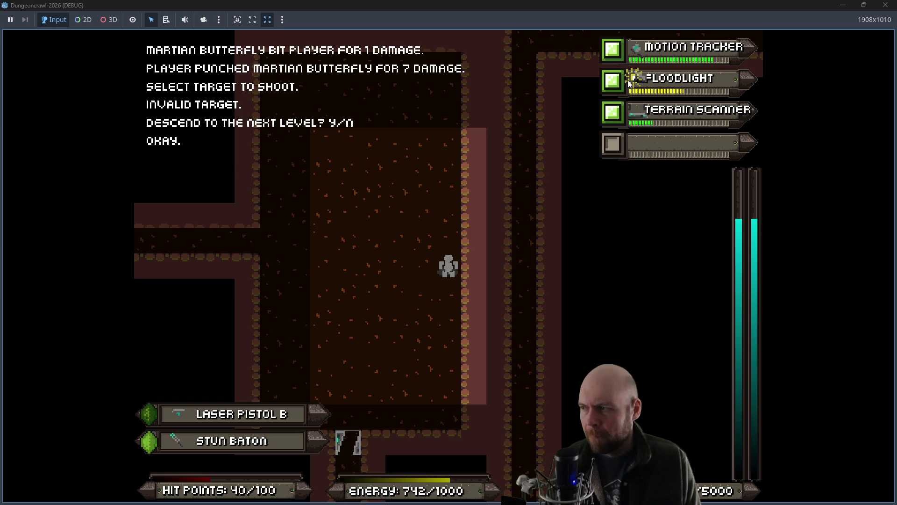
key("greater")
key("y")
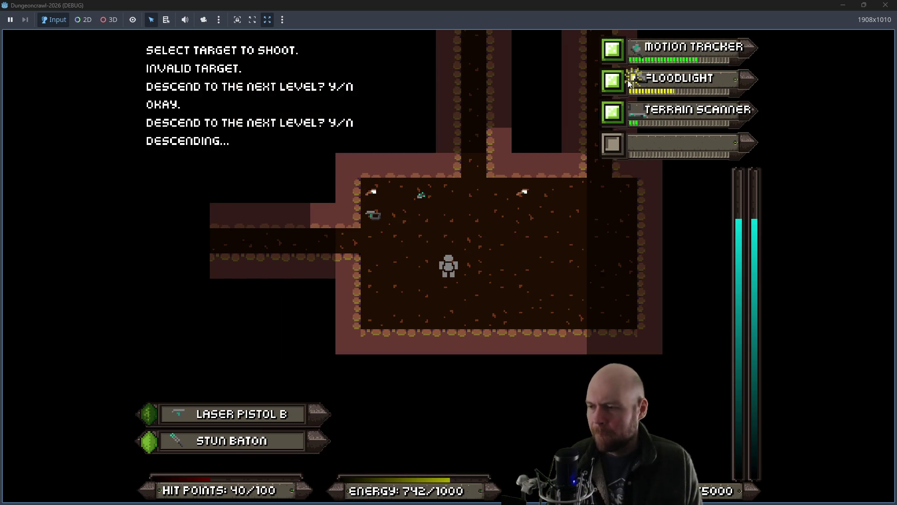
key("Up")
key("Left")
key("Left")
key("Left")
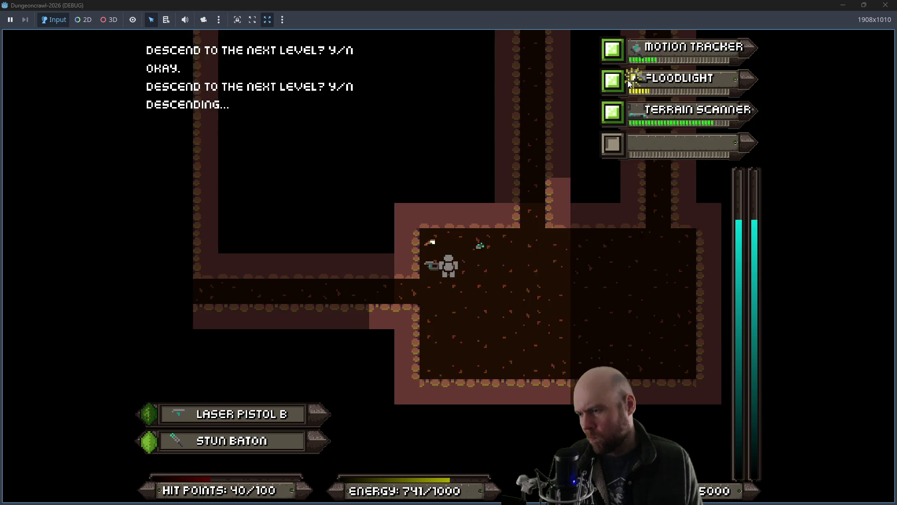
Step: Dismiss the drop prompts and consume a Medgel Pack, restoring hit points to 100/100
key("Down")
key("d")
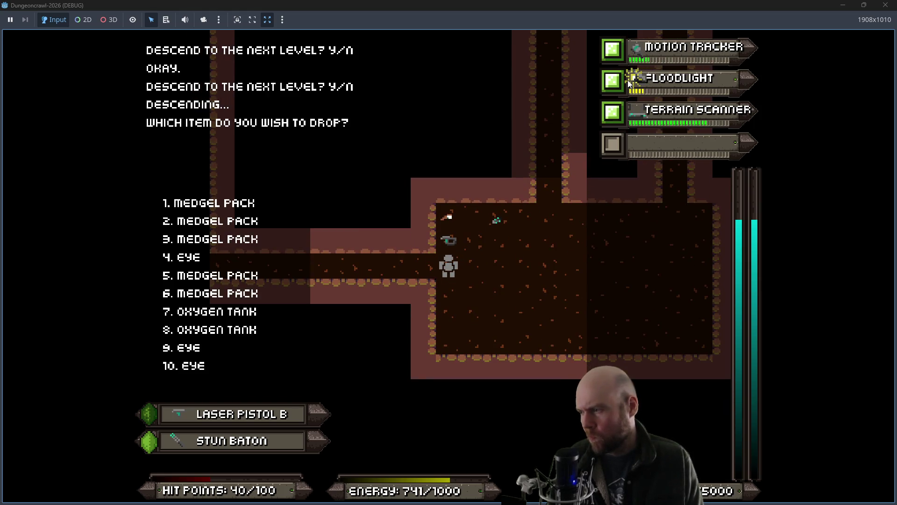
key("Escape")
key("i")
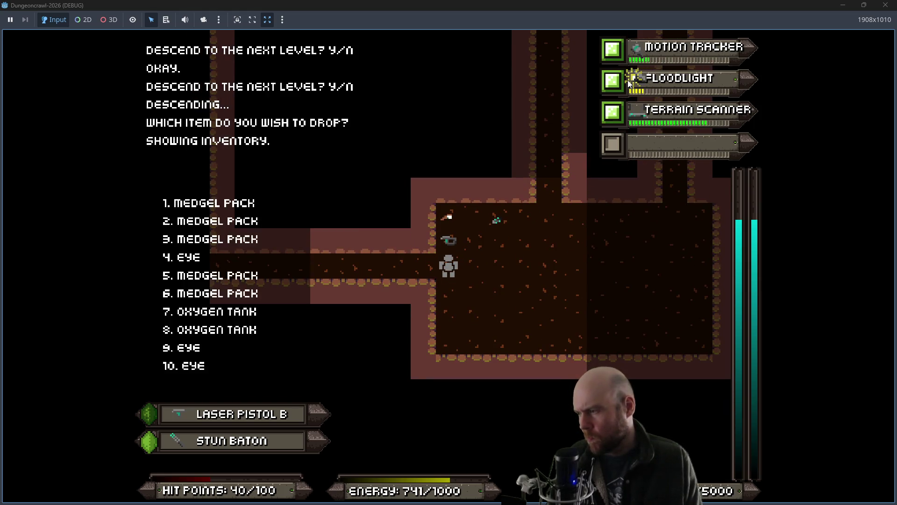
key("1")
key("d")
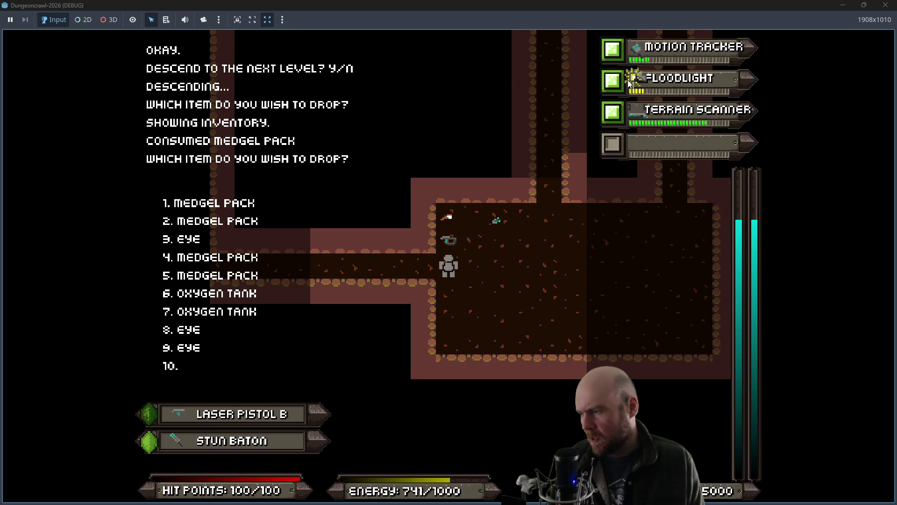
key("Escape")
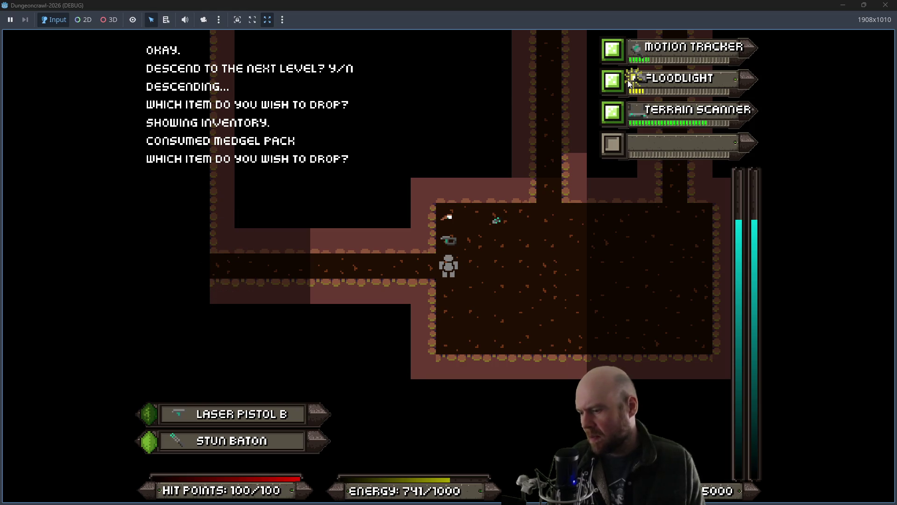
Step: Consume three Eyes from the inventory to refill energy to 1000
key("i")
key("3")
key("i")
key("7")
key("i")
key("7")
Step: Pick up Laser Pistol C and ready it in place of Laser Pistol B
key("Up")
key("Right")
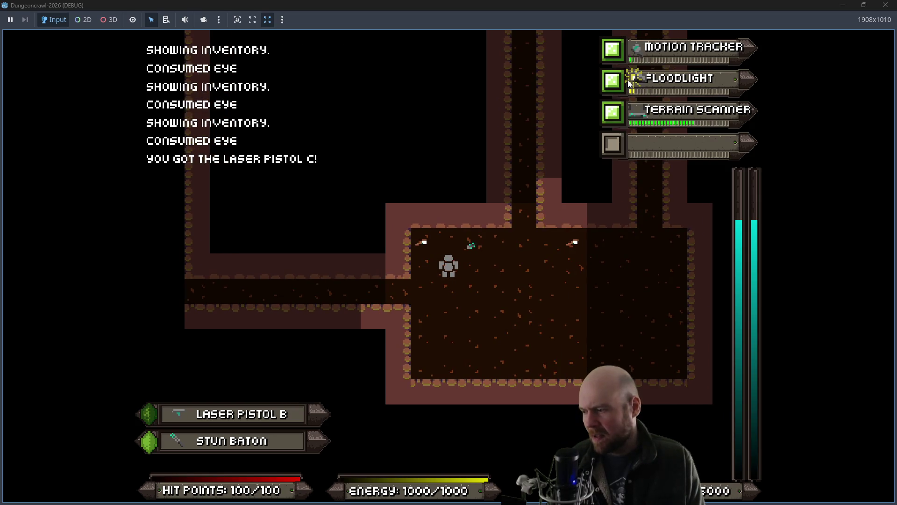
key("i")
key("7")
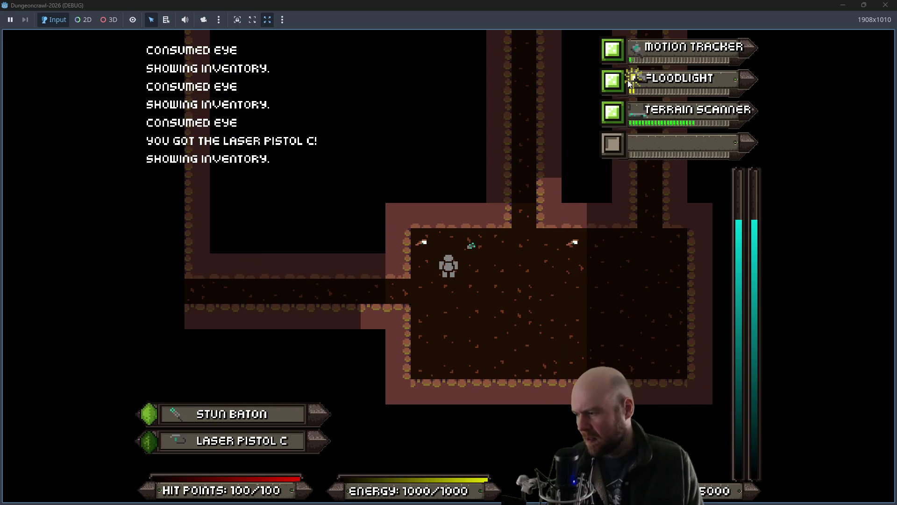
Step: Walk right and up the north corridor toward the butterfly's room
key("Right")
key("Right")
key("Right")
key("Up")
key("Up")
key("Up")
key("Up")
key("Up")
key("Up")
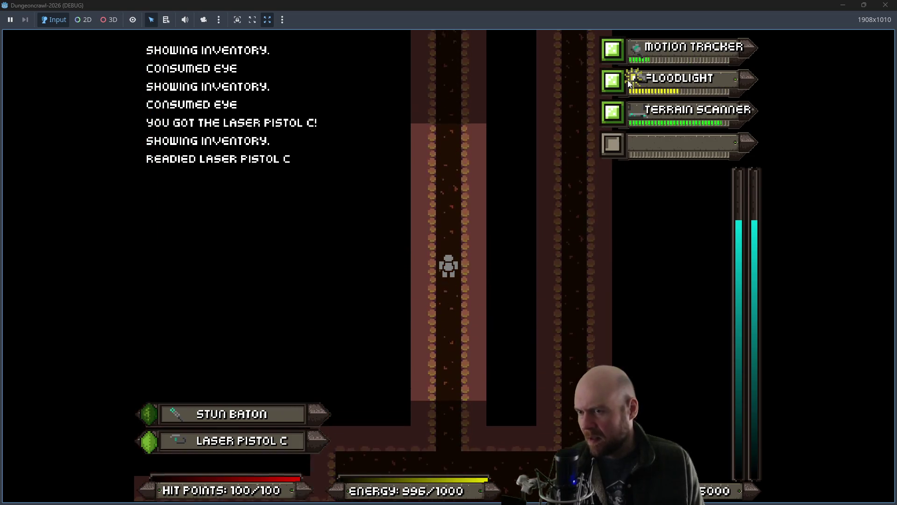
key("Up")
key("Up")
key("Up")
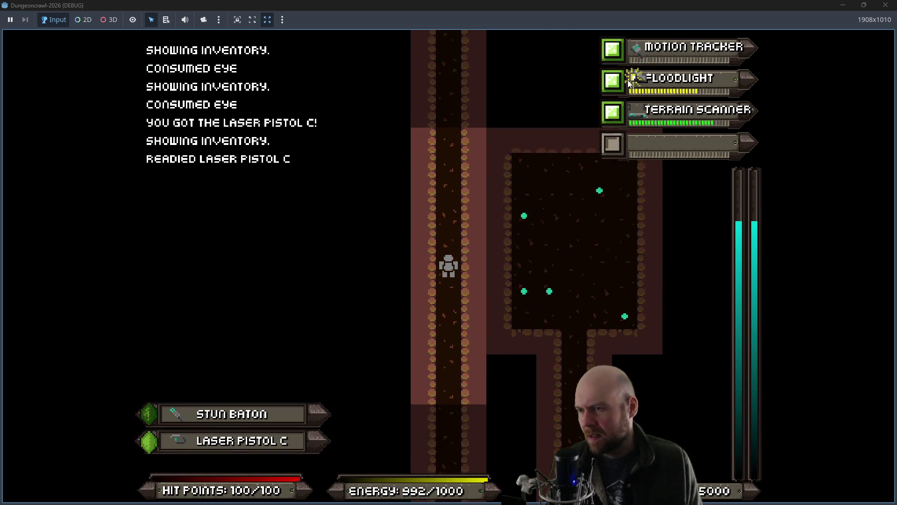
key("Up")
key("Up")
key("Up")
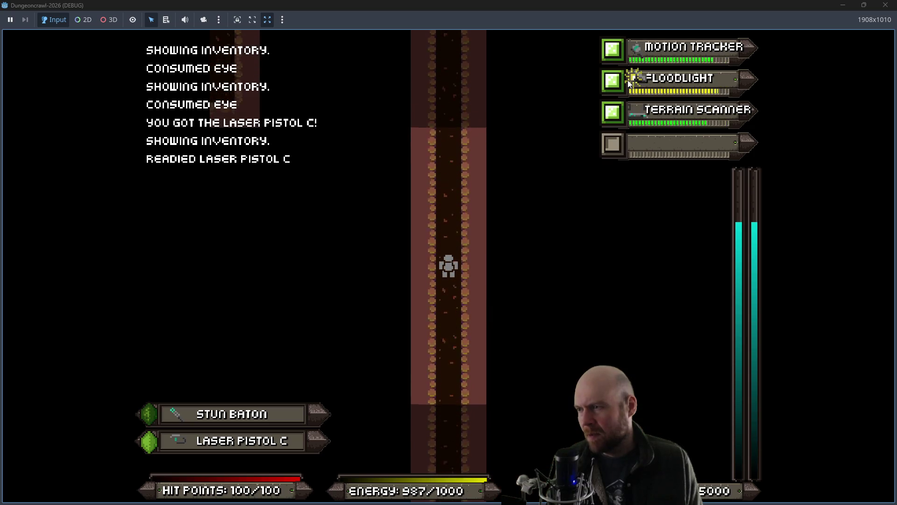
key("Up")
key("Up")
key("Up")
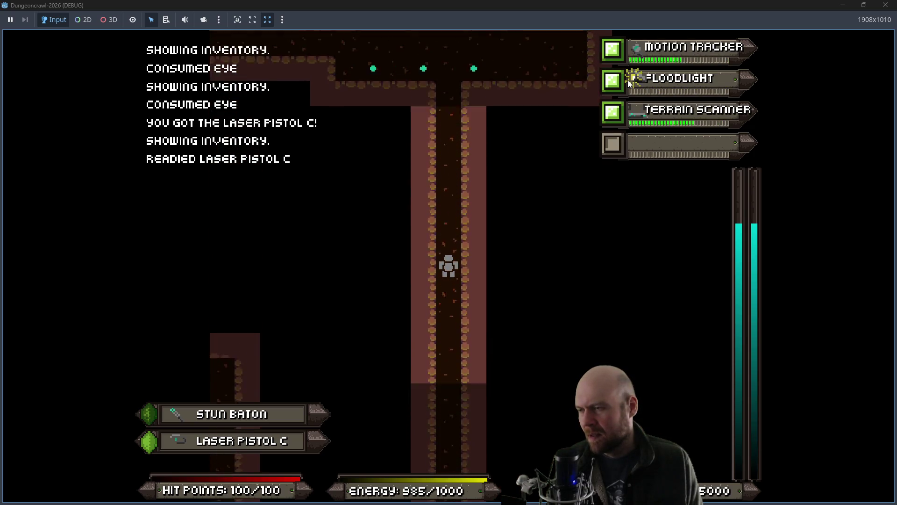
Step: Shoot the Martian butterfly and the Rogue Eye repeatedly with Laser Pistol C
key("f")
key("Return")
key("f")
key("Return")
key("f")
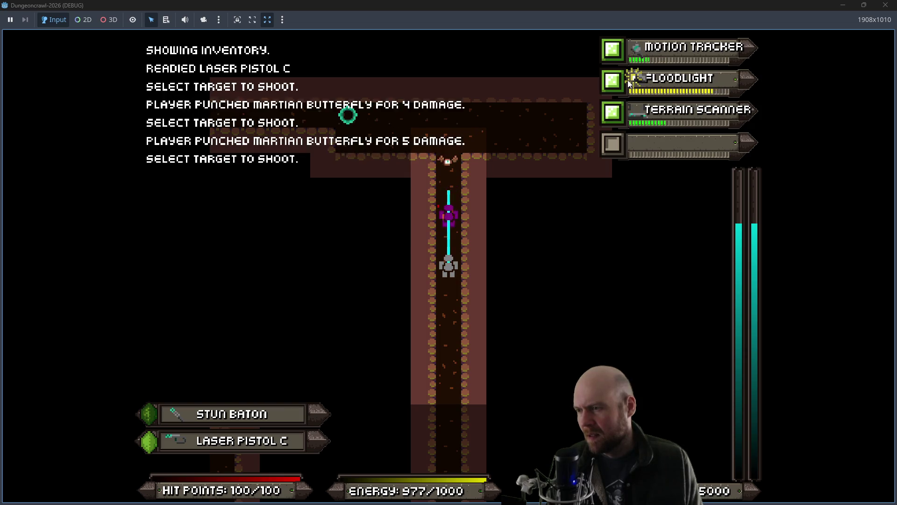
key("Return")
key("f")
key("Return")
key("f")
key("Return")
Step: Pick up the eye, then shoot and punch the scout orb
key("f")
key("Return")
key("f")
key("Up")
key("Return")
key("Up")
key("Up")
key("f")
key("Return")
key("f")
key("Return")
key("f")
key("Return")
key("Up")
key("Left")
key("Left")
key("Left")
key("Left")
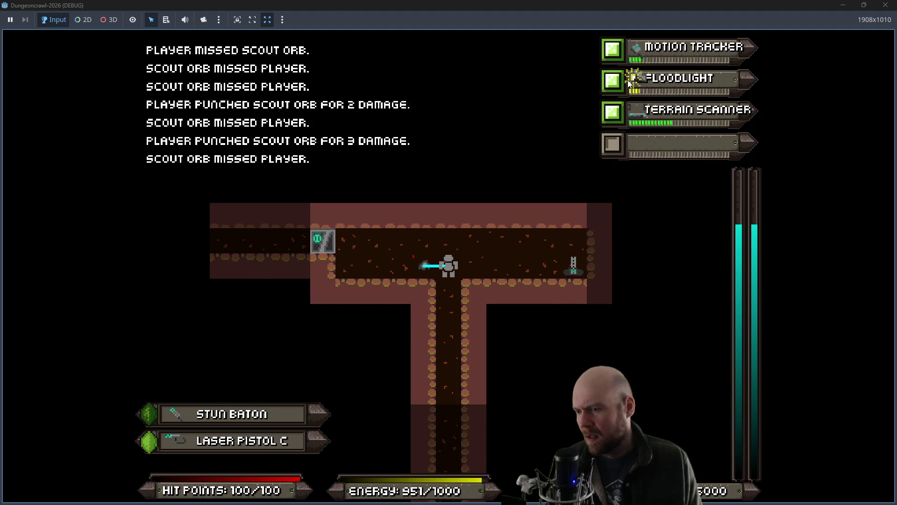
Step: Walk left and down the corridor into the large room's doorway
key("Left")
key("Left")
key("Left")
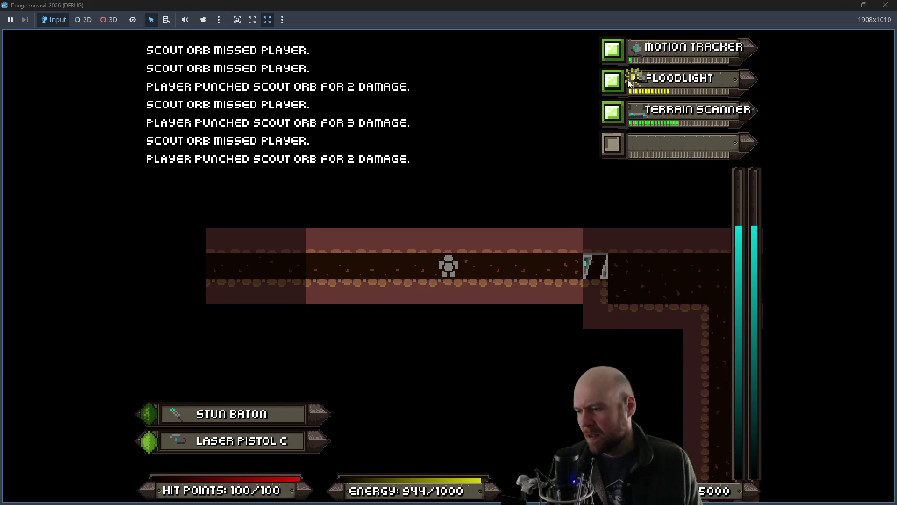
key("Left")
key("Left")
key("Left")
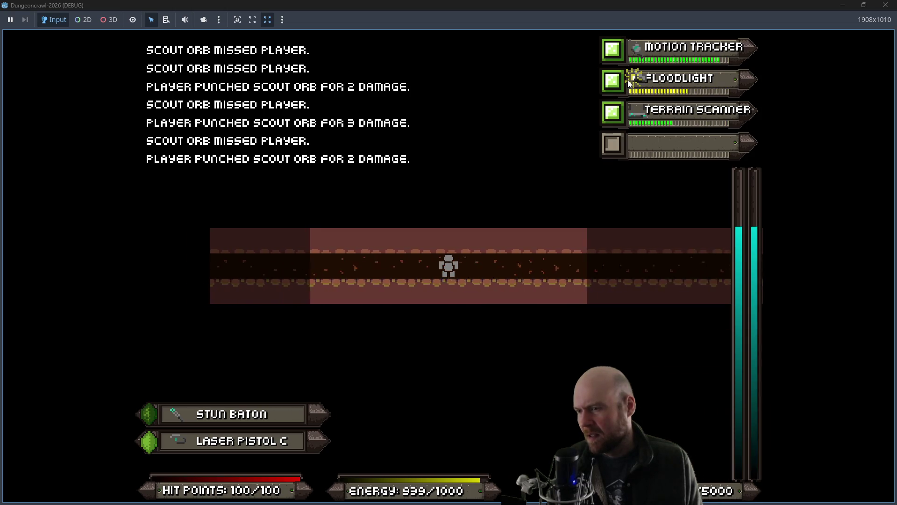
key("Down")
key("Down")
key("Down")
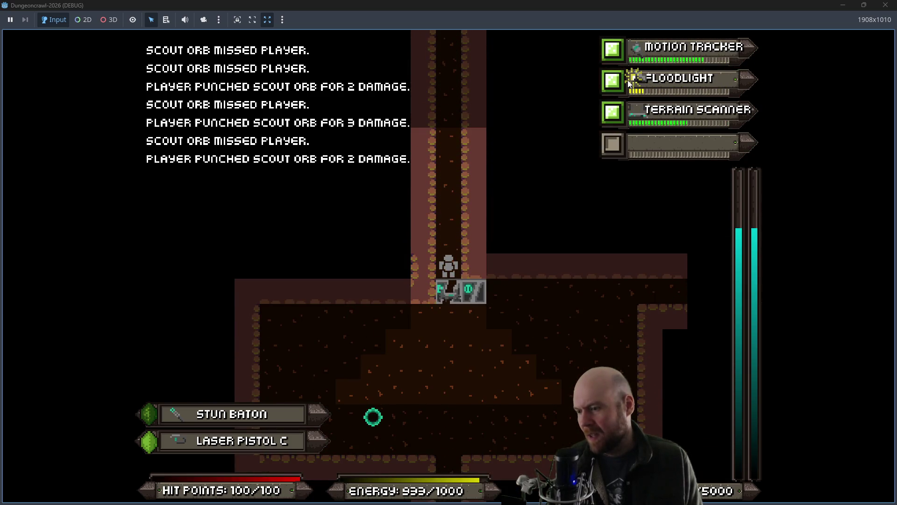
key("Down")
key("Down")
key("Down")
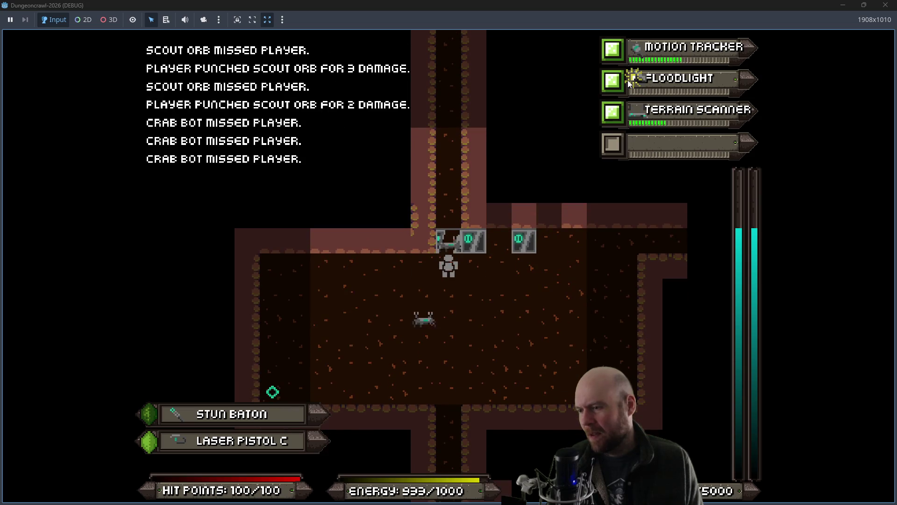
Step: Fight the crab bots while moving down and right through the room
key("Right")
key("Right")
key("Right")
key("Left")
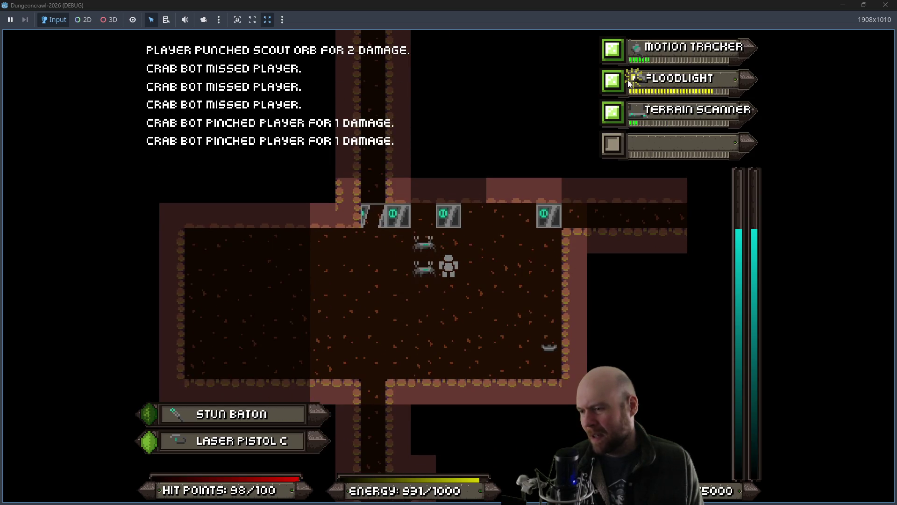
key("Down")
key("Down")
key("Up")
key("Right")
key("Right")
key("Down")
key("Right")
key("Right")
key("Right")
key("Right")
key("Right")
key("Down")
key("Down")
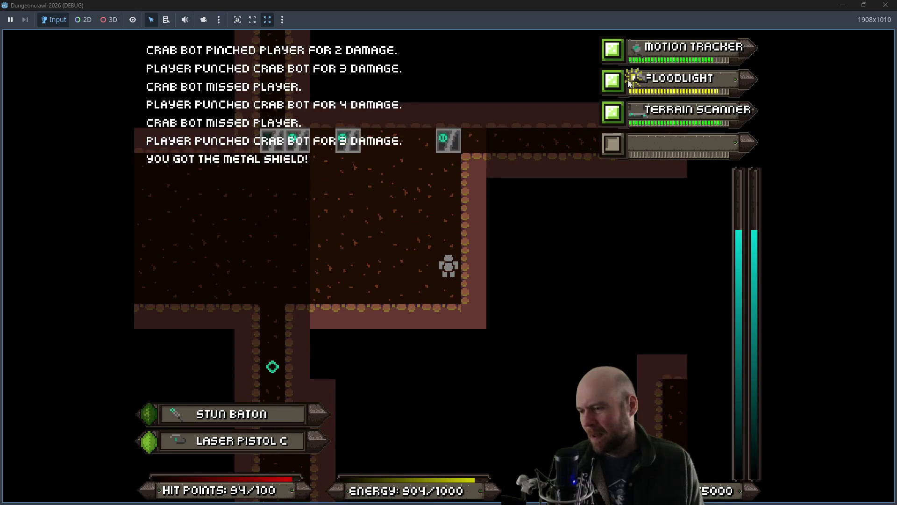
Step: Activate the metal shield from the inventory as equipped gear
key("i")
key("9")
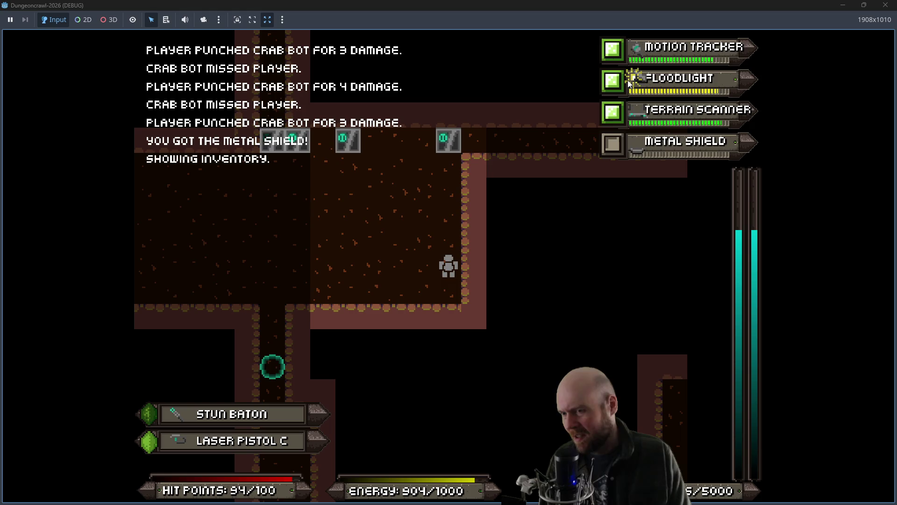
key("4")
Step: Punch the scout orb, then finish off the crab bot and cross the room
key("Left")
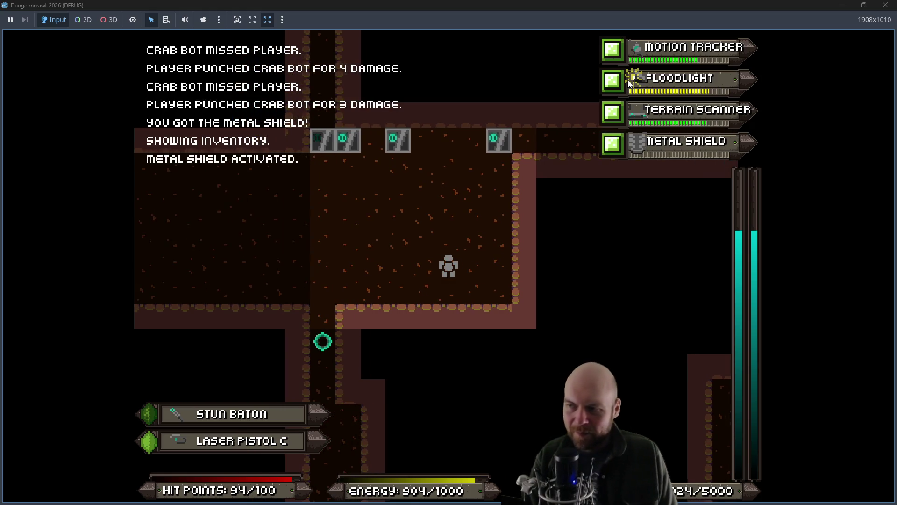
key("Left")
key("Left")
key("Left")
key("Up")
key("Up")
key("Right")
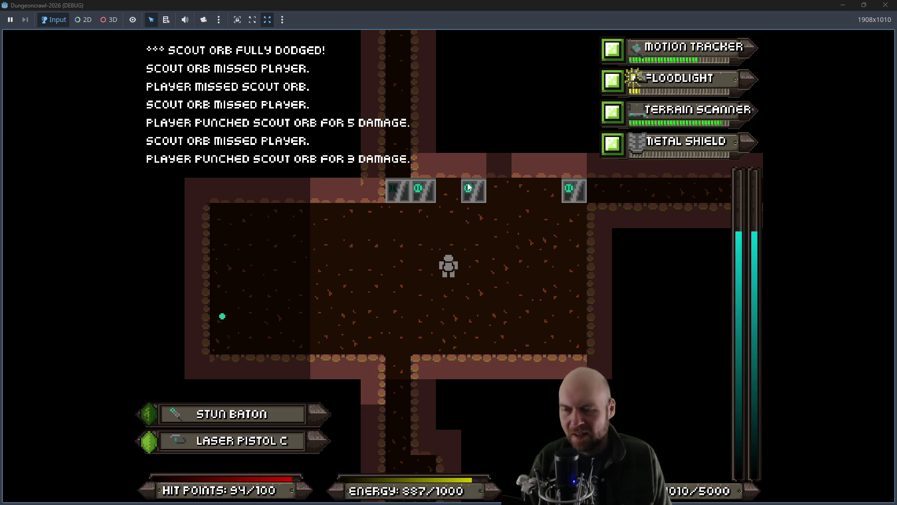
key("Left")
key("Left")
key("Left")
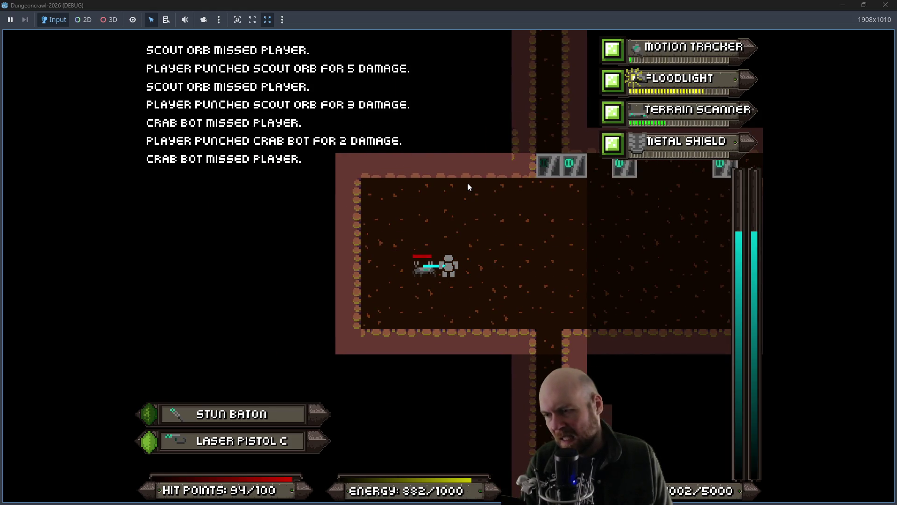
key("Left")
key("Left")
key("Left")
key("Right")
key("Right")
key("Right")
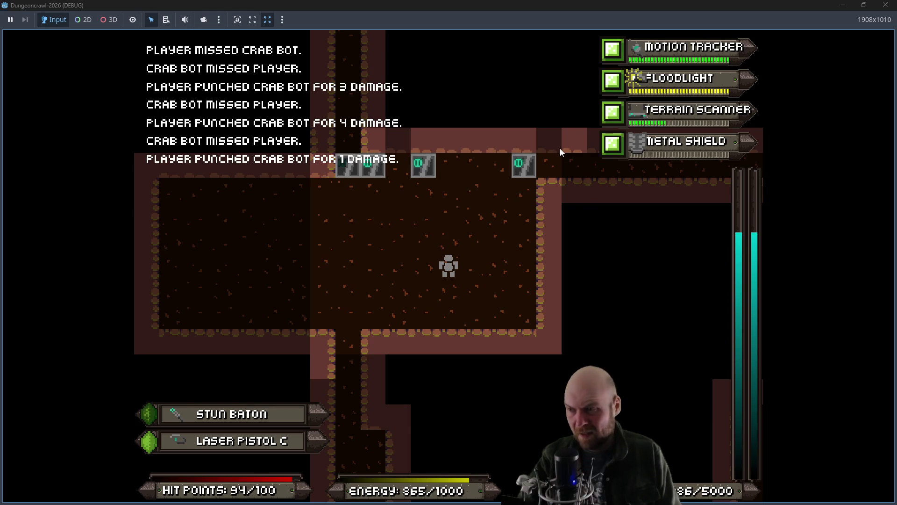
Step: Head down the south corridor and collect both batteries
key("Left")
key("Left")
key("Left")
key("Down")
key("Down")
key("Down")
key("Down")
key("Down")
key("Down")
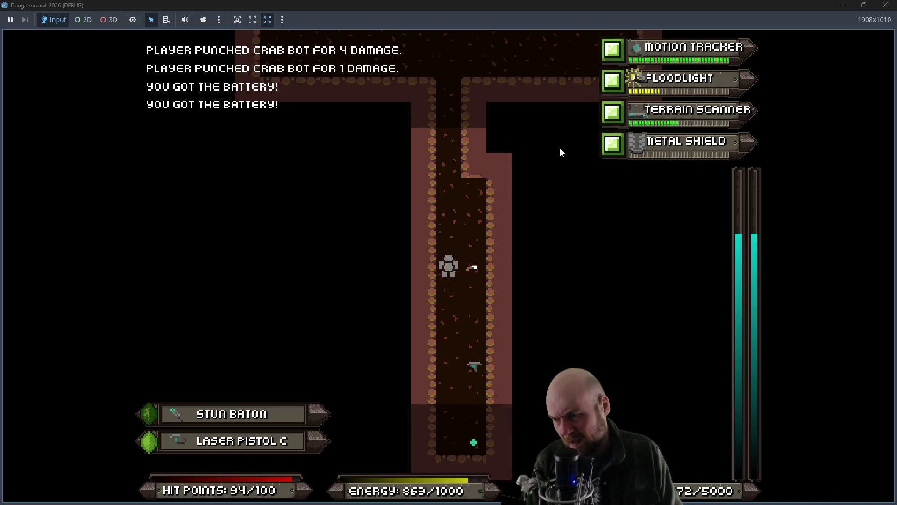
key("Right")
key("Down")
key("Down")
key("Down")
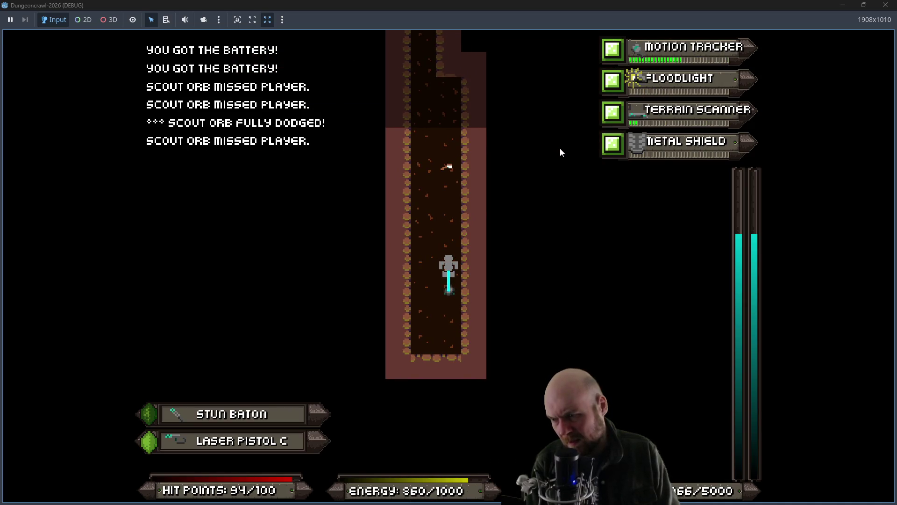
Step: Fight the scout orb in the corridor, then go back north and east through the door
key("Left")
key("Up")
key("Up")
key("Up")
key("Up")
key("Up")
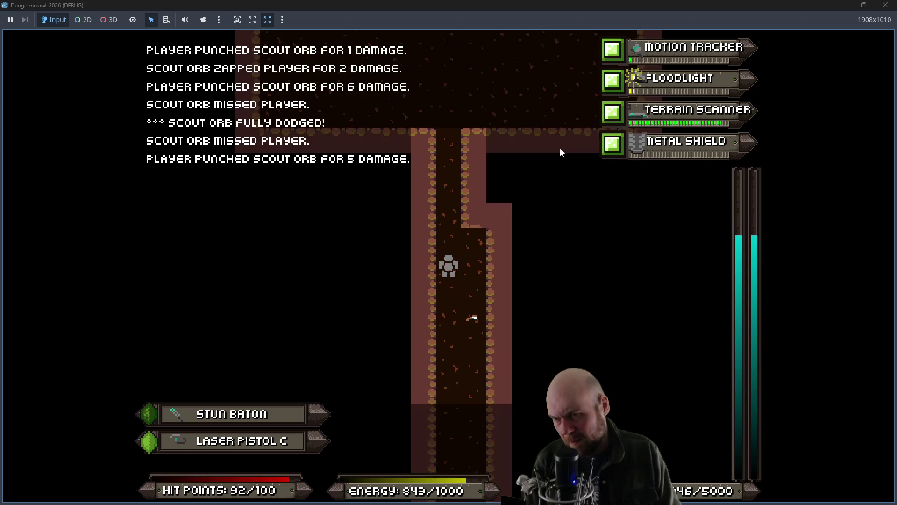
key("Up")
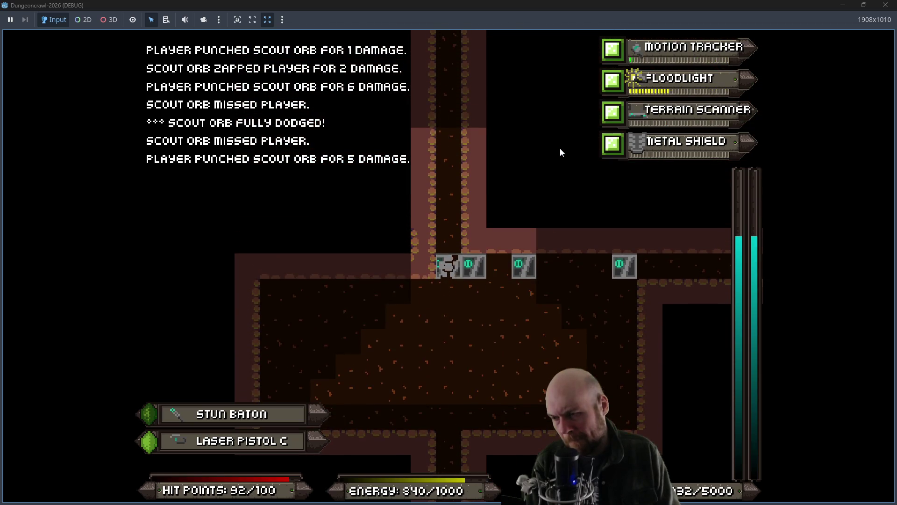
key("Right")
key("Right")
key("Right")
key("Right")
key("Right")
key("Right")
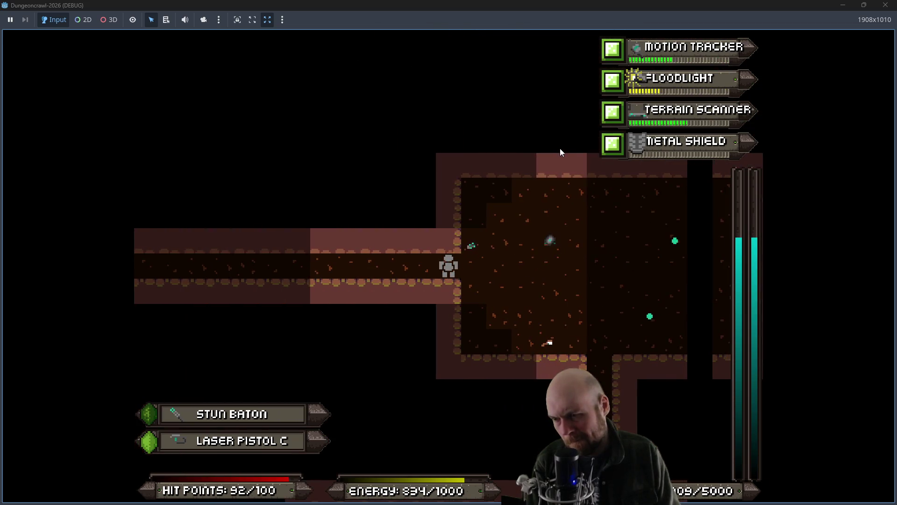
key("Up")
key("Right")
key("Right")
key("Right")
key("Right")
key("Right")
Step: Fight the scout orb and rogue bat, then walk the door-lined corridor back into the large room
key("Right")
key("Right")
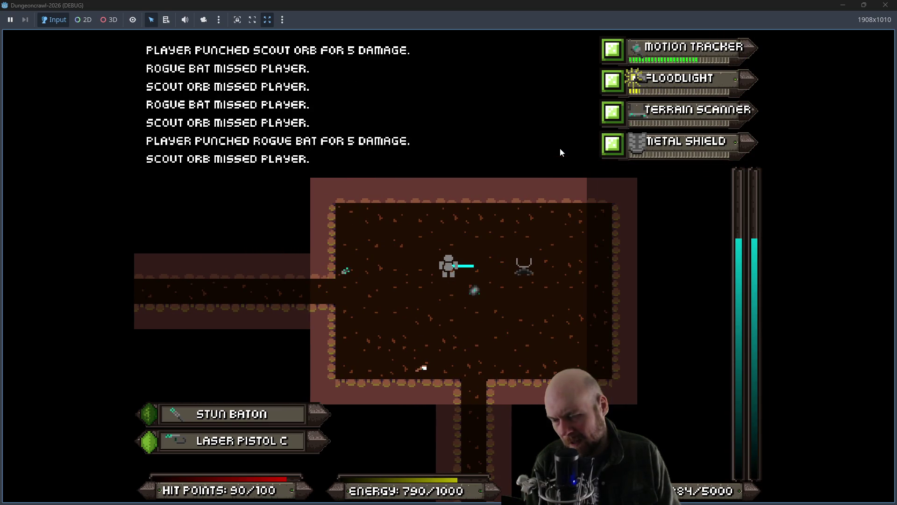
key("Right")
key("Right")
key("Right")
key("Down")
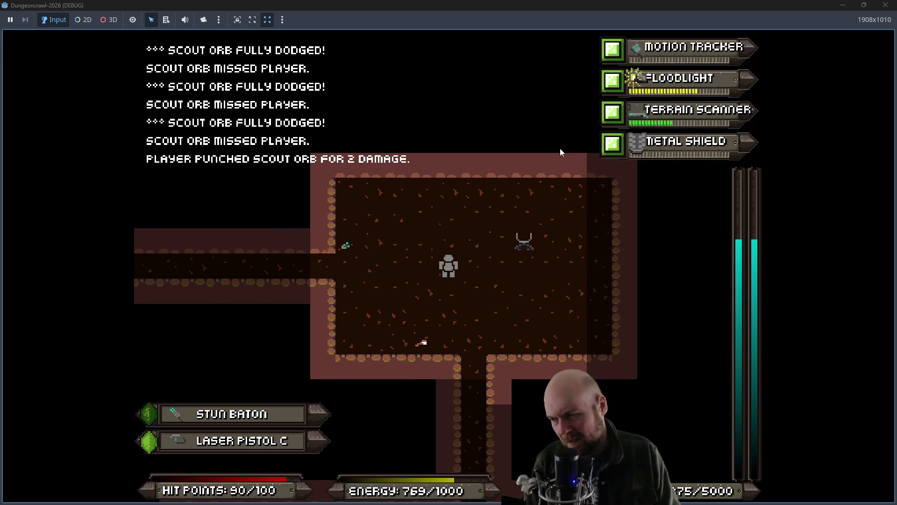
key("Left")
key("Left")
key("Left")
key("Left")
key("Left")
key("Left")
key("Left")
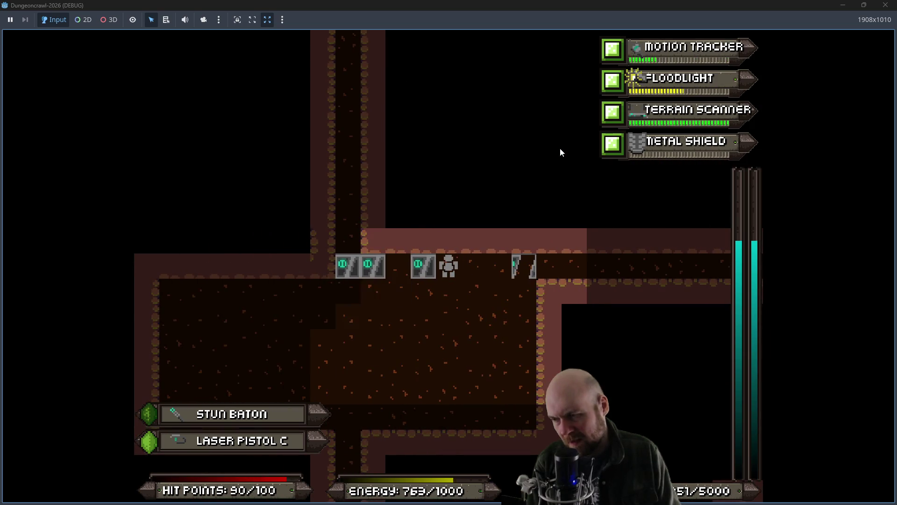
key("Left")
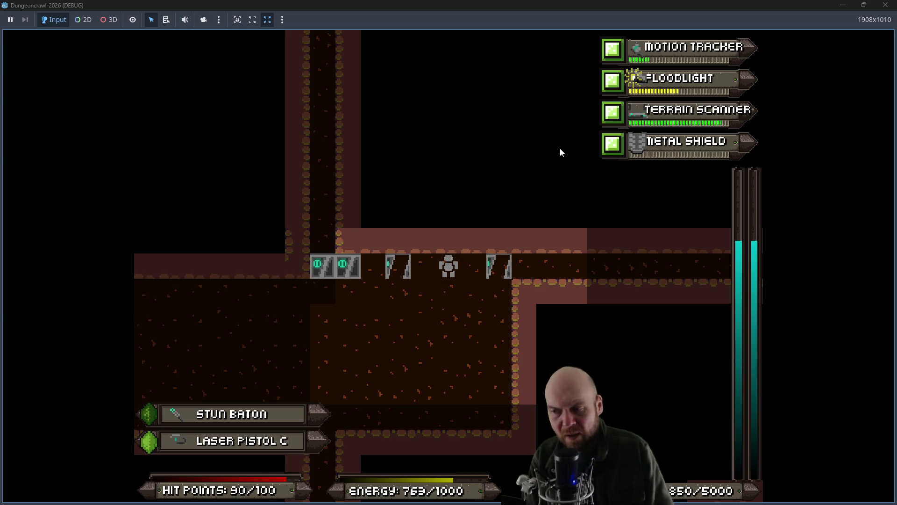
key("Left")
key("Right")
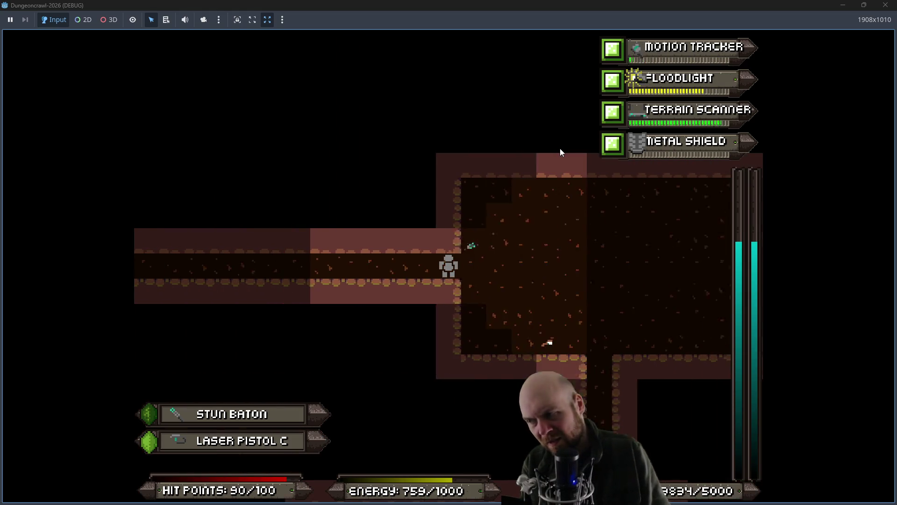
Step: Drop Laser Pistol B and step onto the Energy Shield to pick it up
key("d")
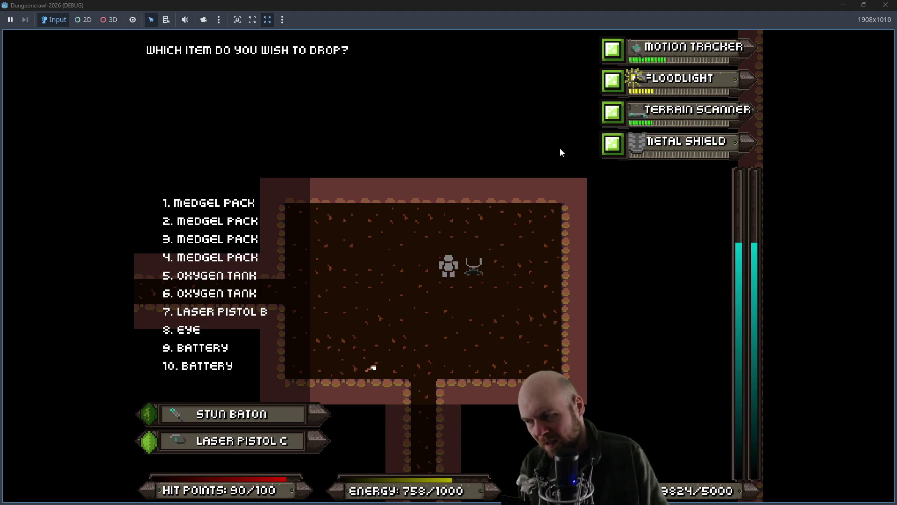
key("7")
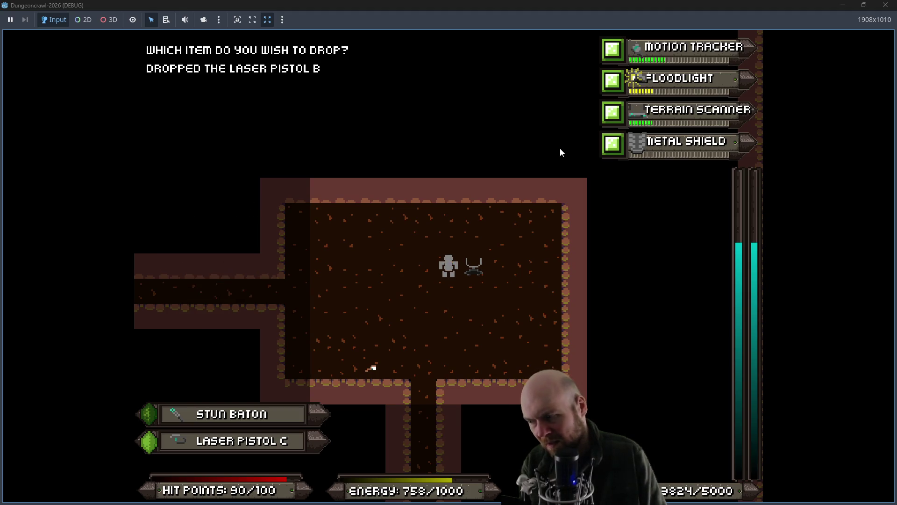
key("Right")
Step: Activate the Energy Shield from the inventory in place of the motion tracker
key("i")
key("0")
key("Escape")
key("KP_1")
key("i")
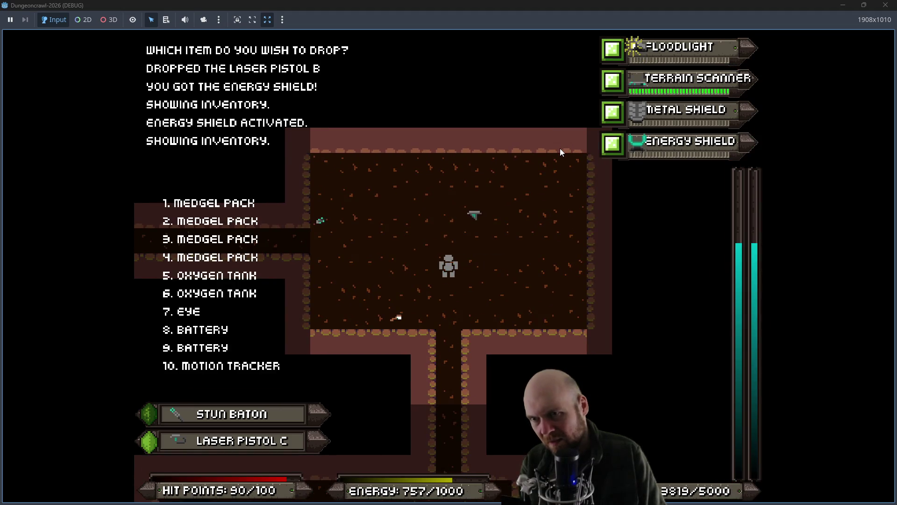